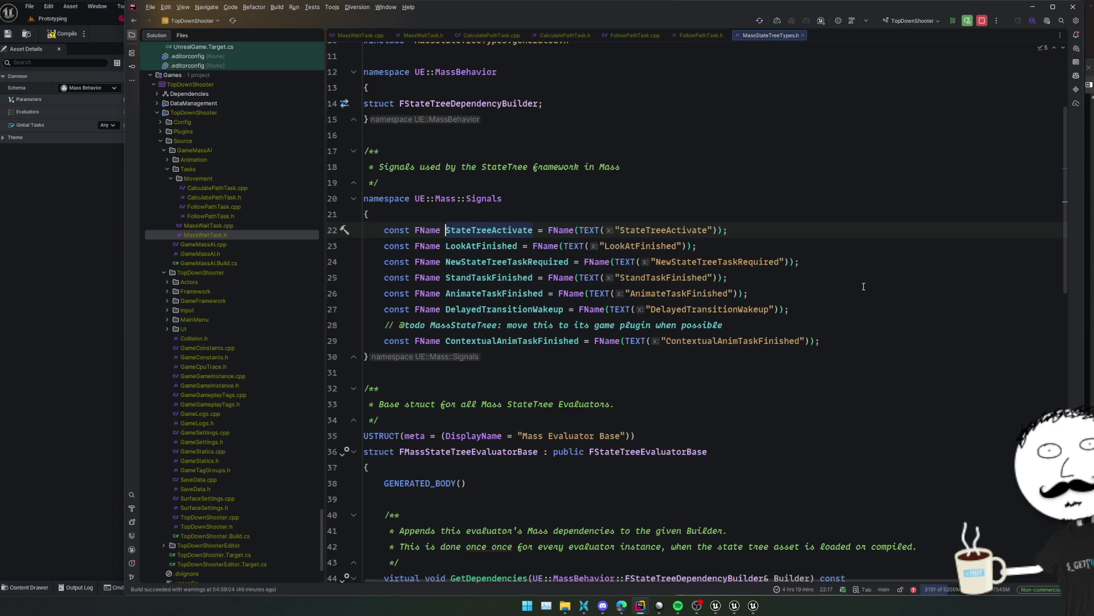
Go to where StateTreeActivate is used, then open CalculatePathTask.h from the project files
key(ctrl+minus)
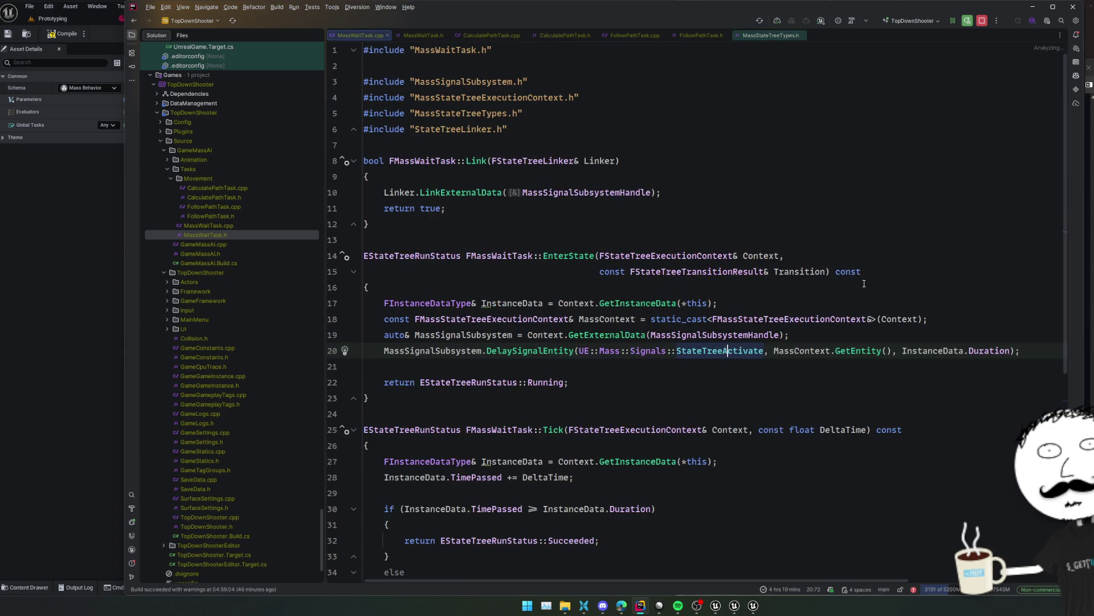
scroll(776, 287, down, 3)
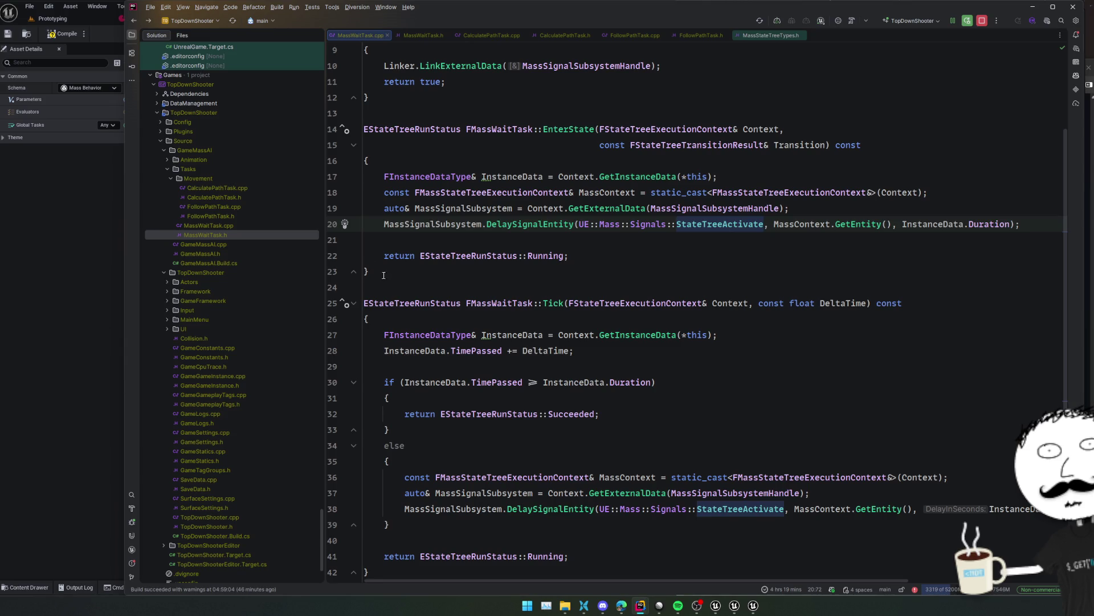
click(242, 217)
double_click(244, 197)
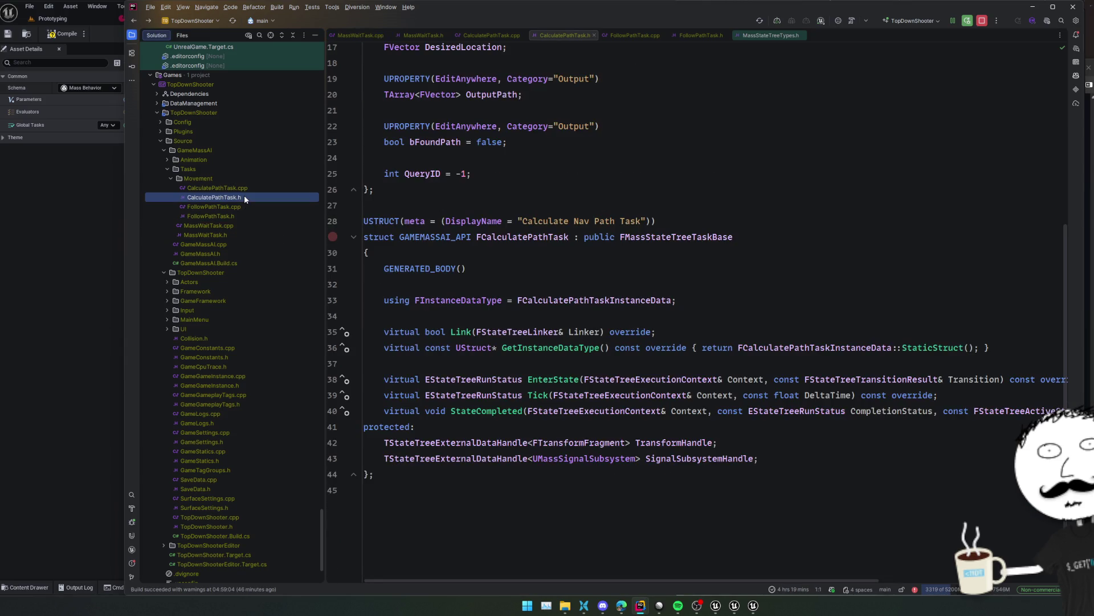
Follow the instance data and Link definitions into CalculatePathTask.cpp, peek at TransformHandle and return
click(796, 347)
ctrl+click(461, 331)
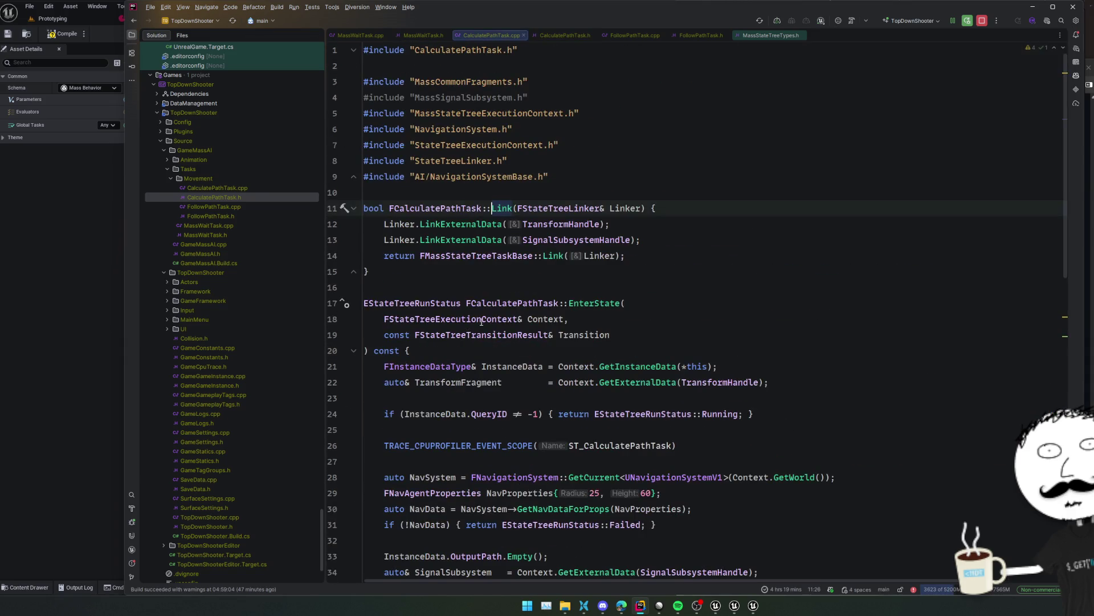
ctrl+click(583, 230)
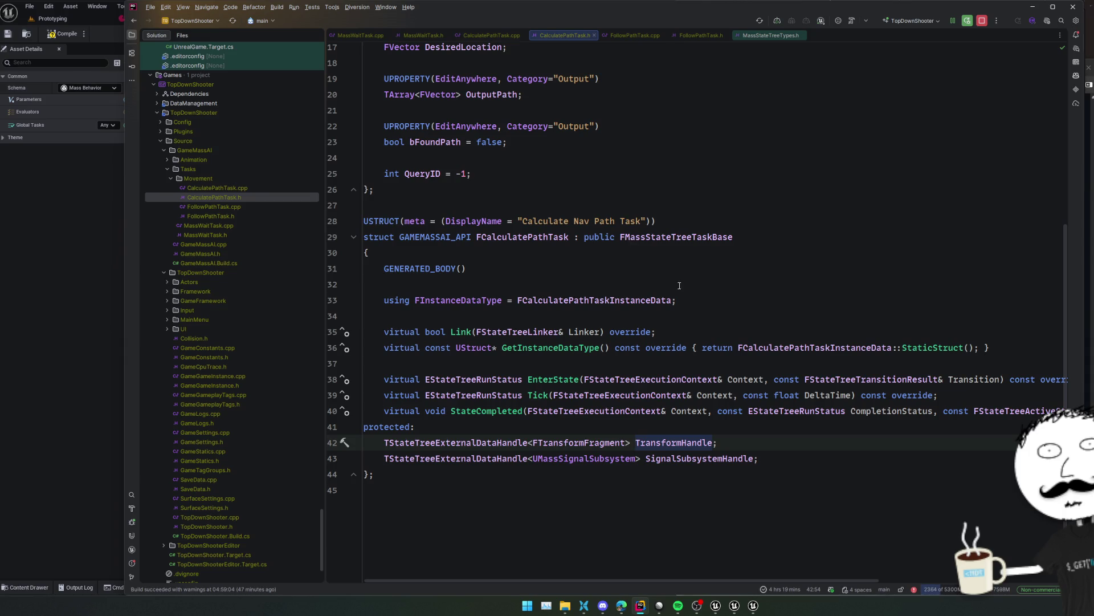
key(ctrl+alt+Left)
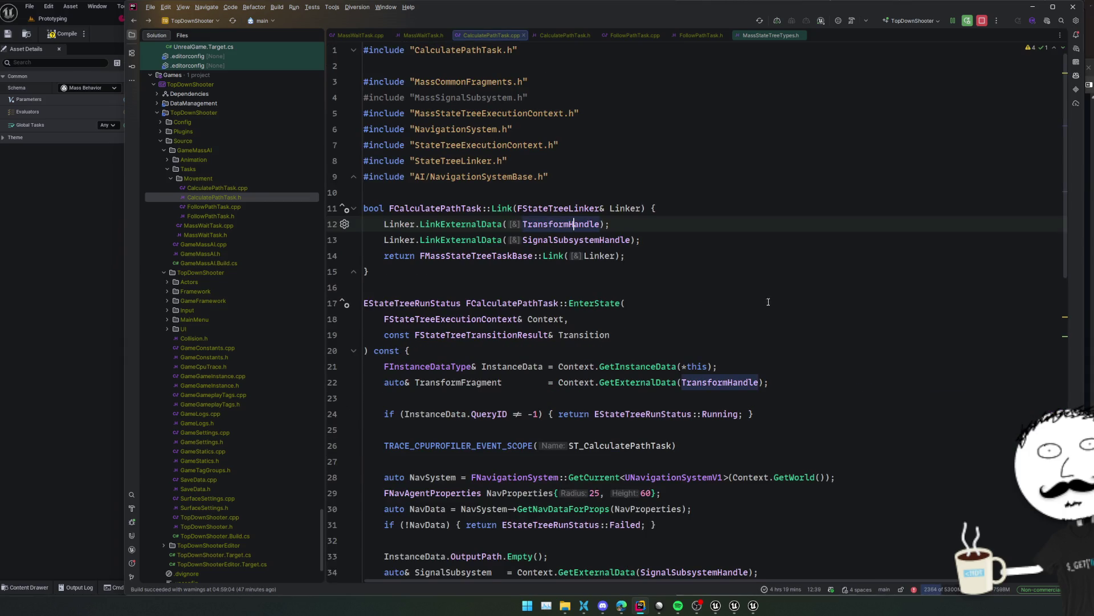
Review CalculatePathTask.cpp's StateCompleted and the EnterState path query code
scroll(669, 329, down, 7)
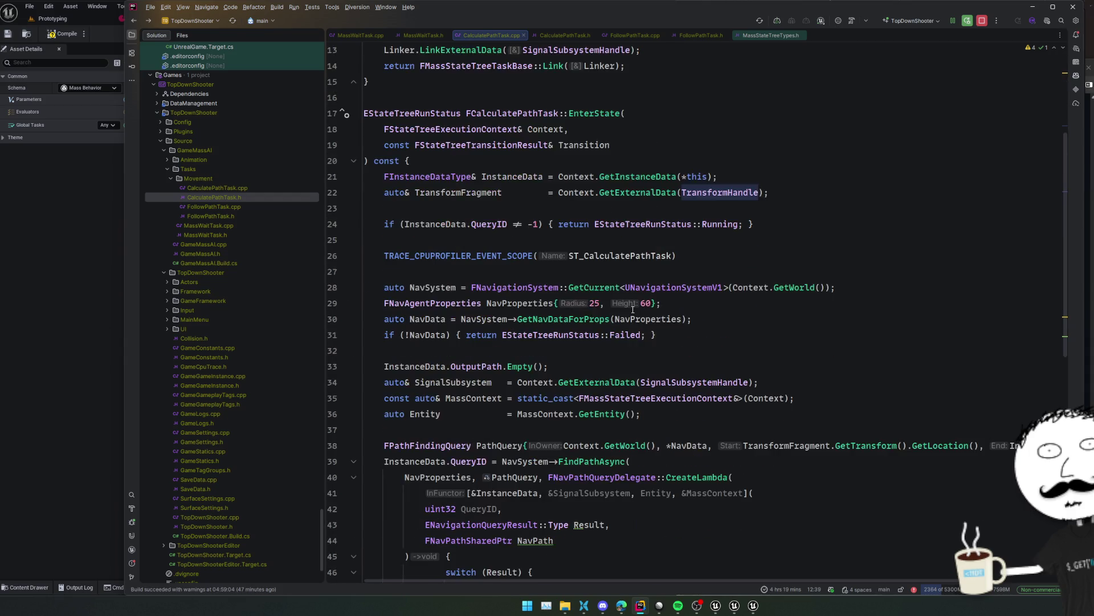
scroll(593, 317, down, 3)
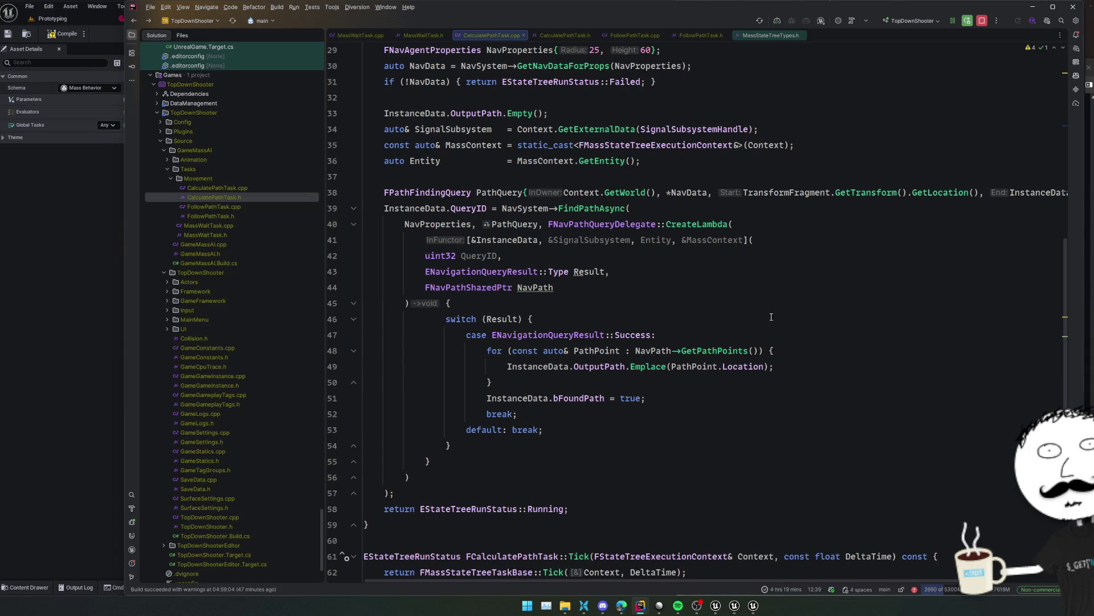
scroll(772, 317, down, 4)
scroll(876, 328, down, 2)
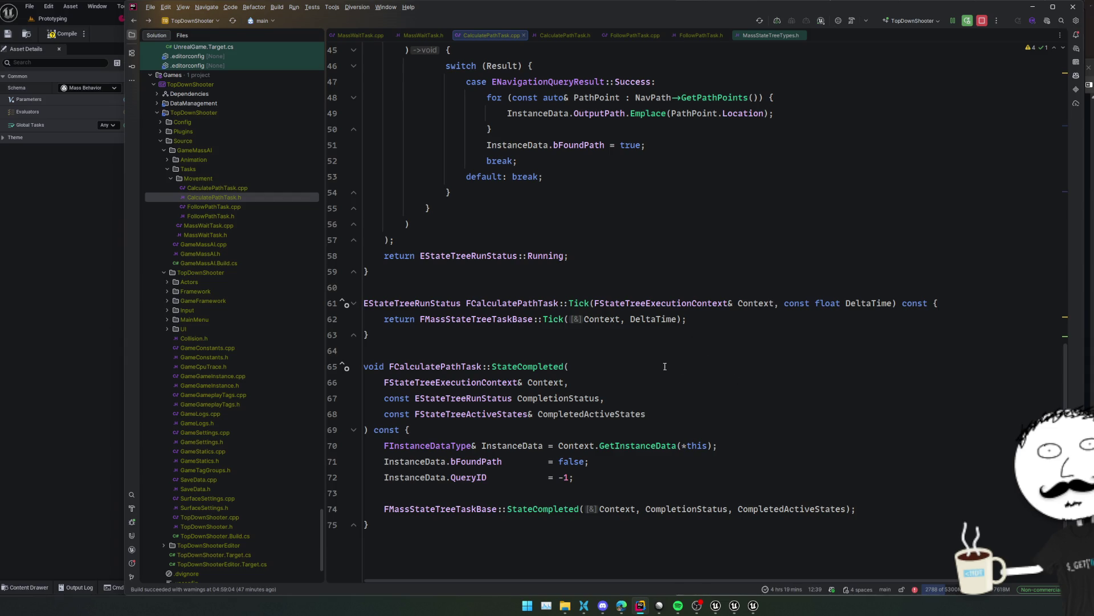
click(656, 447)
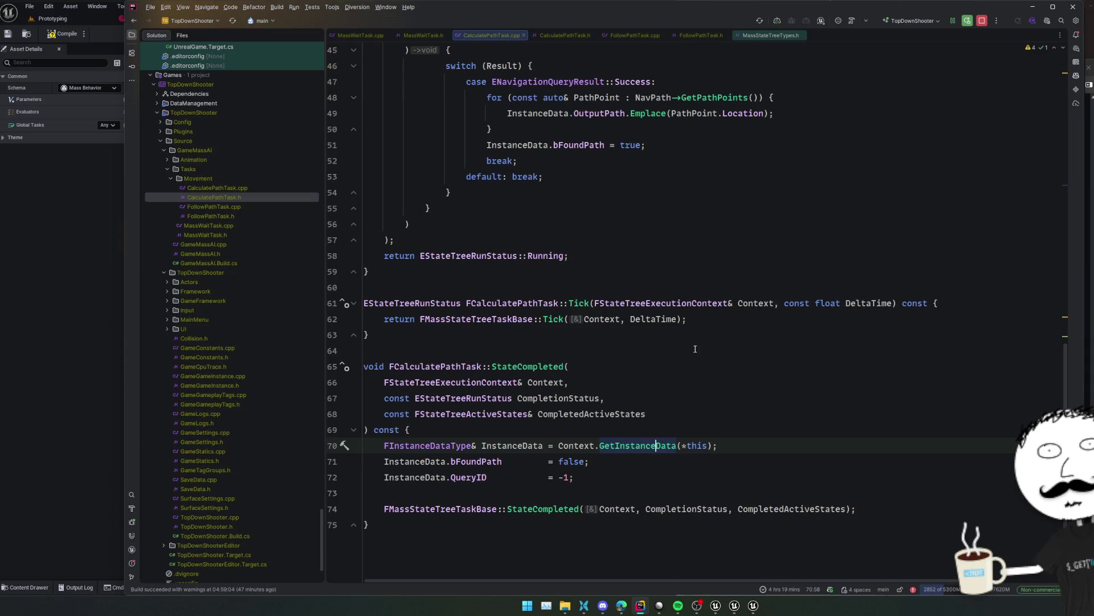
scroll(689, 316, up, 5)
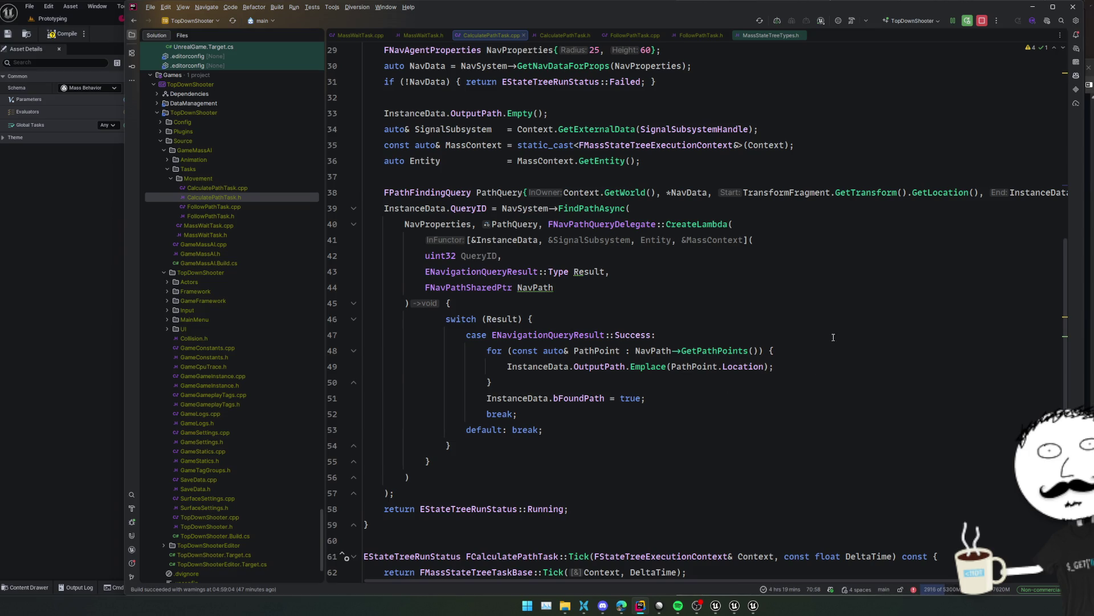
scroll(835, 337, up, 4)
click(809, 303)
Duplicate MassWaitTask.h as MassFindTargetTask.h
double_click(201, 235)
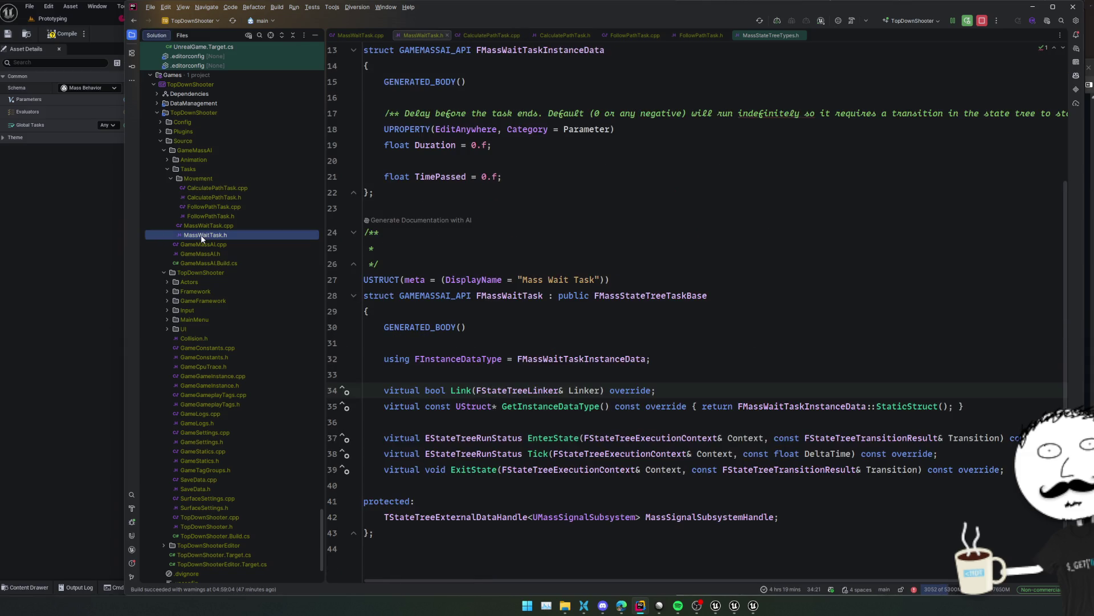
key(ctrl+d)
key(Right)
key(ctrl+shift+Left)
key(ctrl+shift+Left)
text(FindTa)
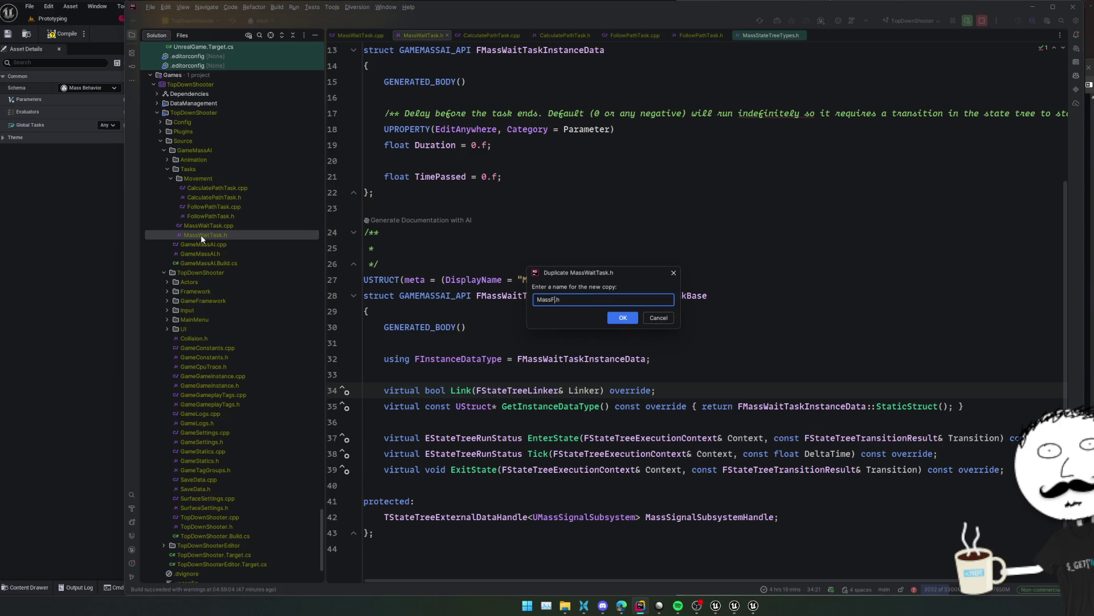
text(rget)
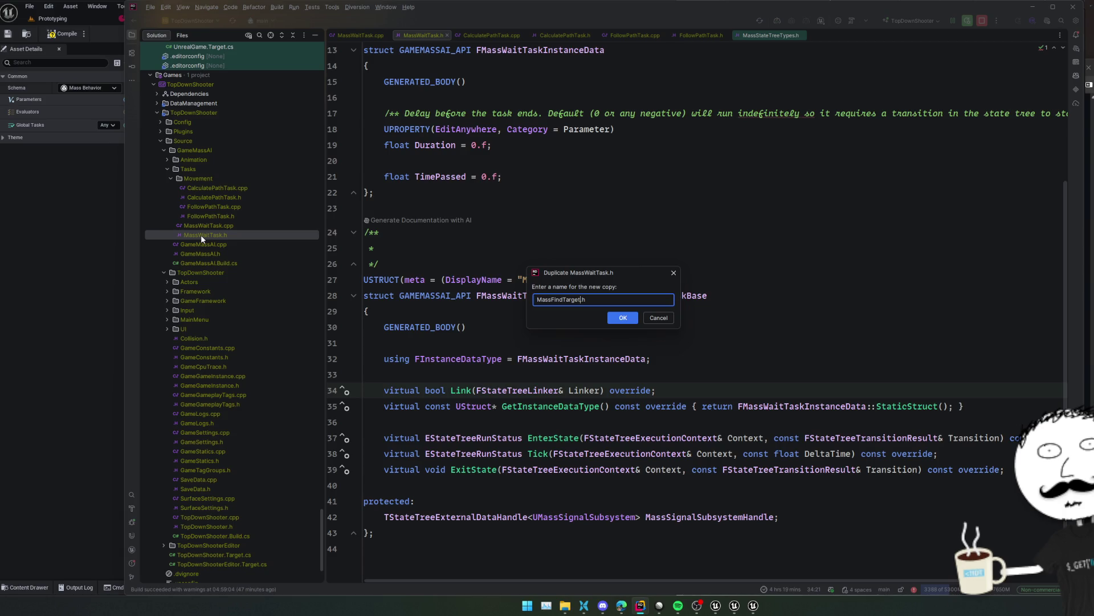
text(Task)
key(shift+Home)
key(ctrl+c)
key(Return)
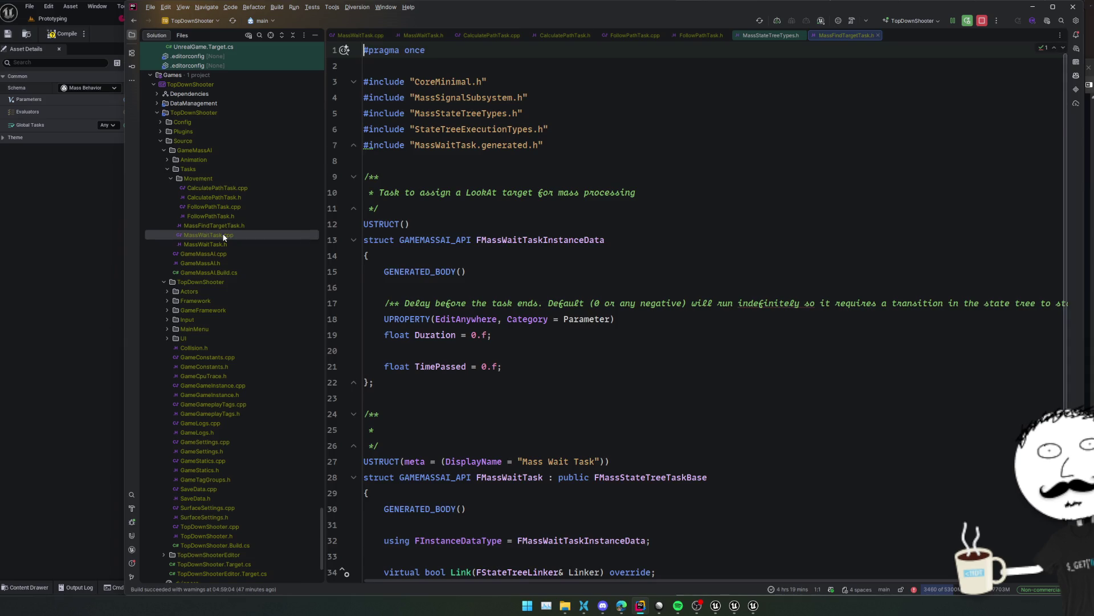
Duplicate MassWaitTask.cpp as MassFindTargetTask.cpp
click(223, 235)
key(F5)
key(ctrl+v)
key(Return)
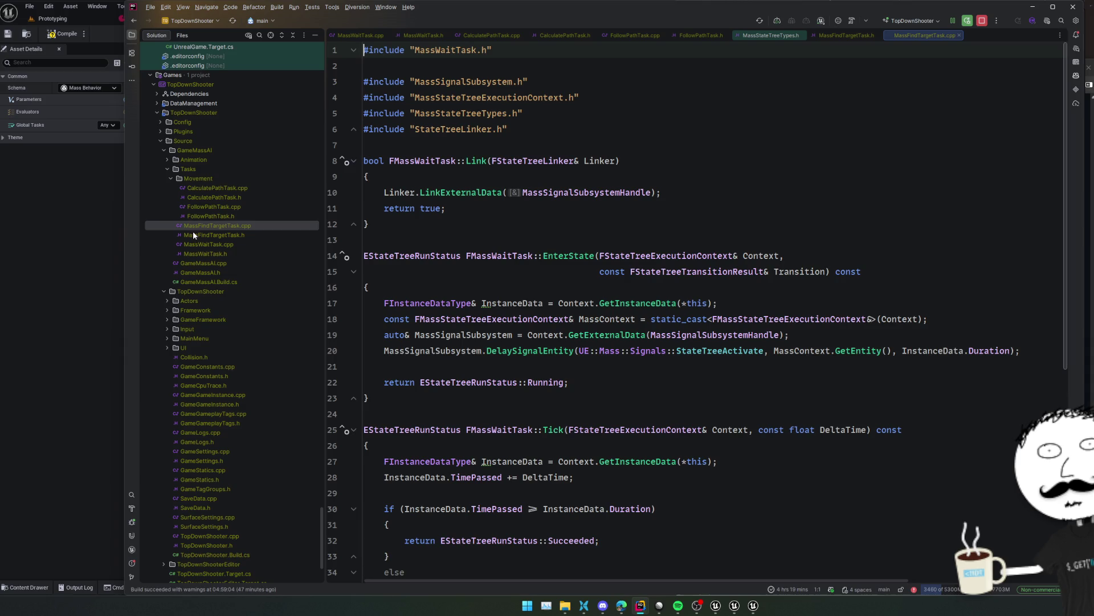
click(248, 234)
Delete the LookAt target comment and the delay description comment from the instance data
click(540, 193)
key(Down)
key(Down)
key(Down)
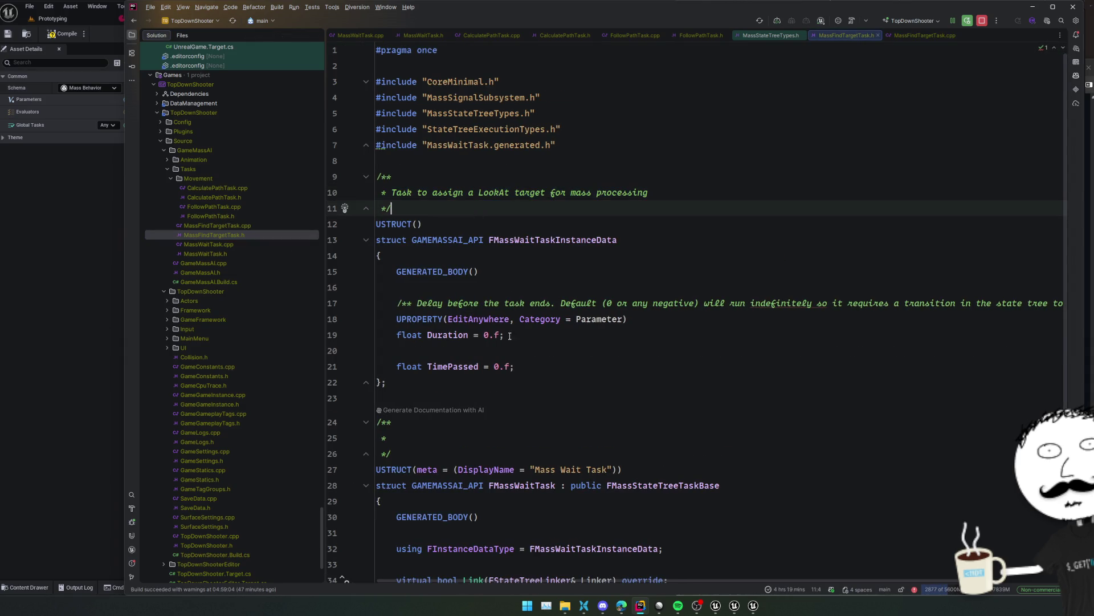
key(Up)
key(Up)
key(Up)
key(ctrl+y)
key(ctrl+y)
key(ctrl+y)
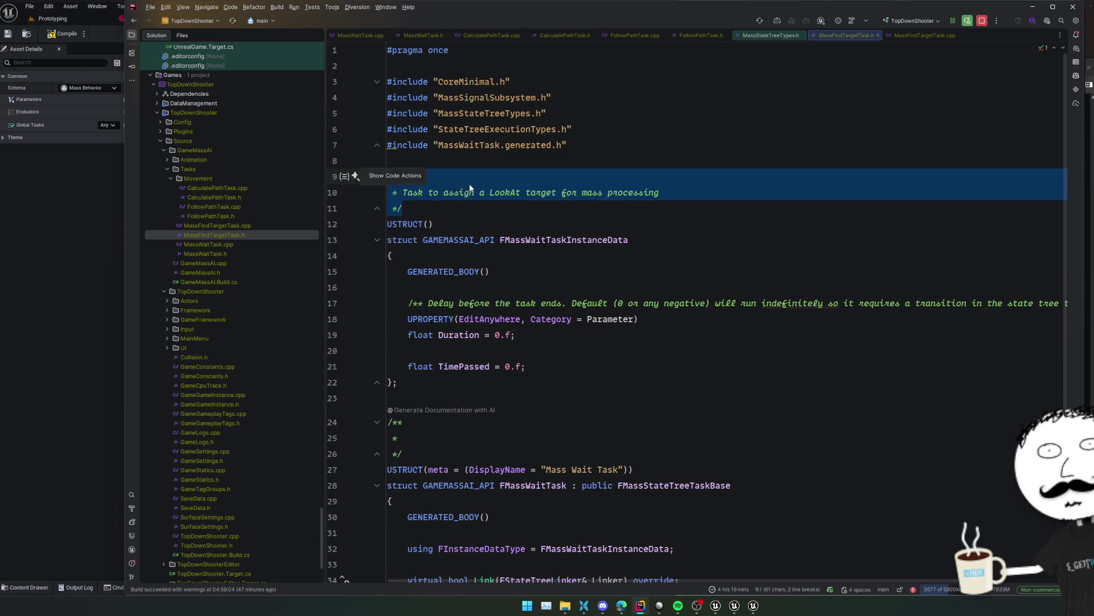
key(Down)
key(Down)
key(Down)
click(596, 285)
triple_click(581, 271)
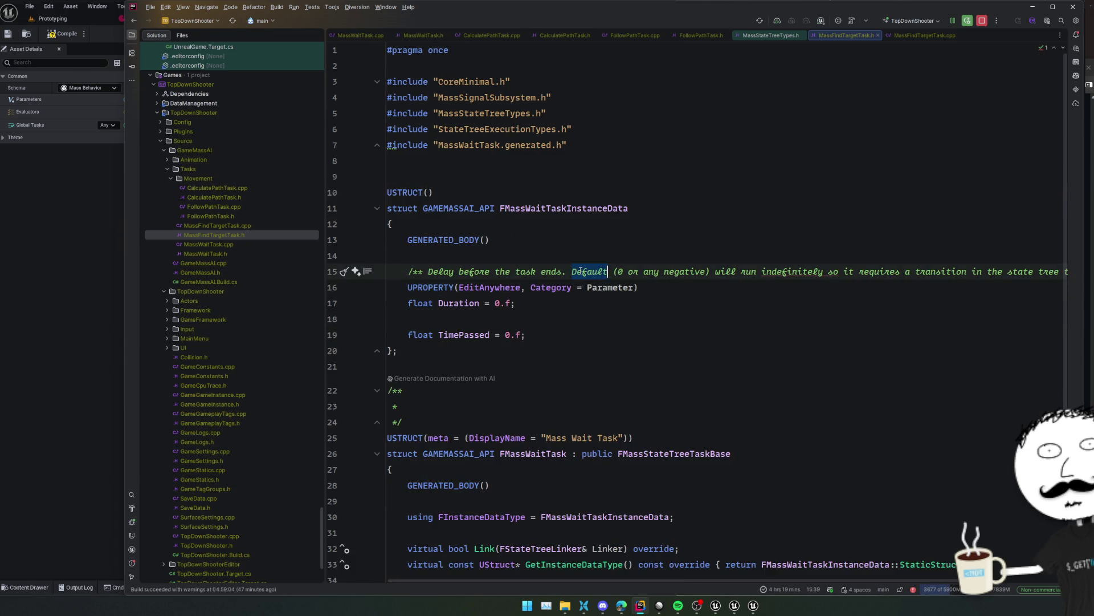
key(Delete)
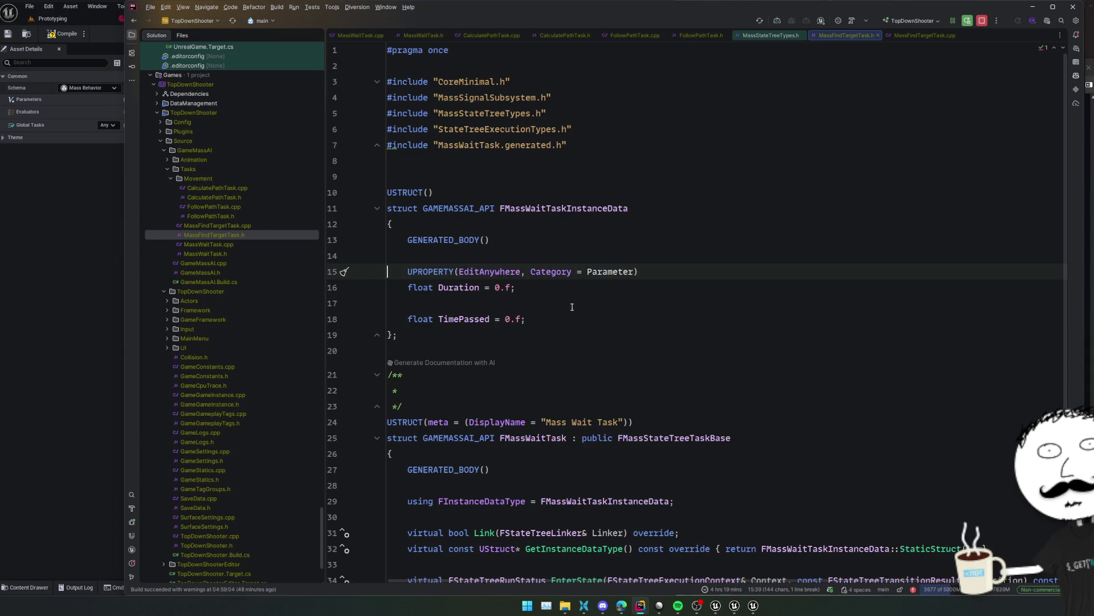
Replace the Duration property with a TObjectPtr<ACharacter> declaration
double_click(459, 287)
click(540, 287)
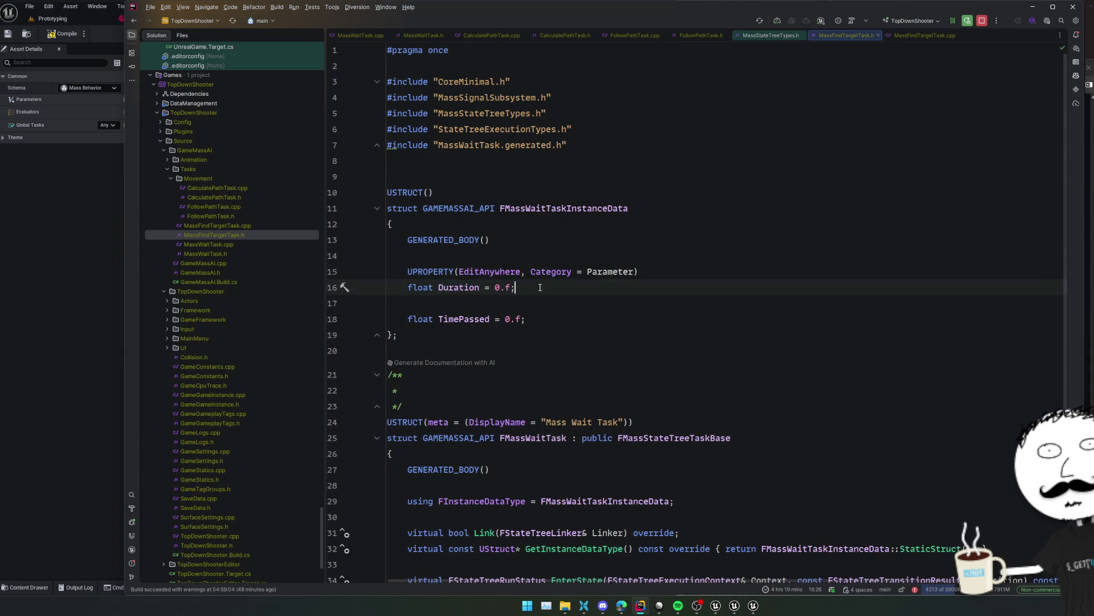
key(shift+Home)
key(BackSpace)
text(TObjectPt)
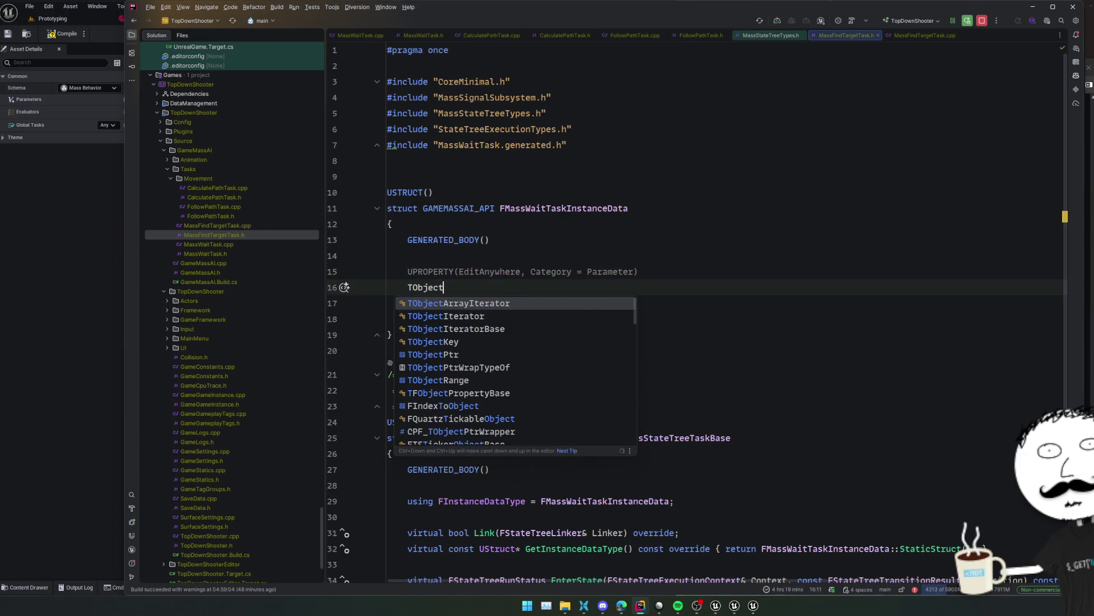
key(Return)
text(<AGame)
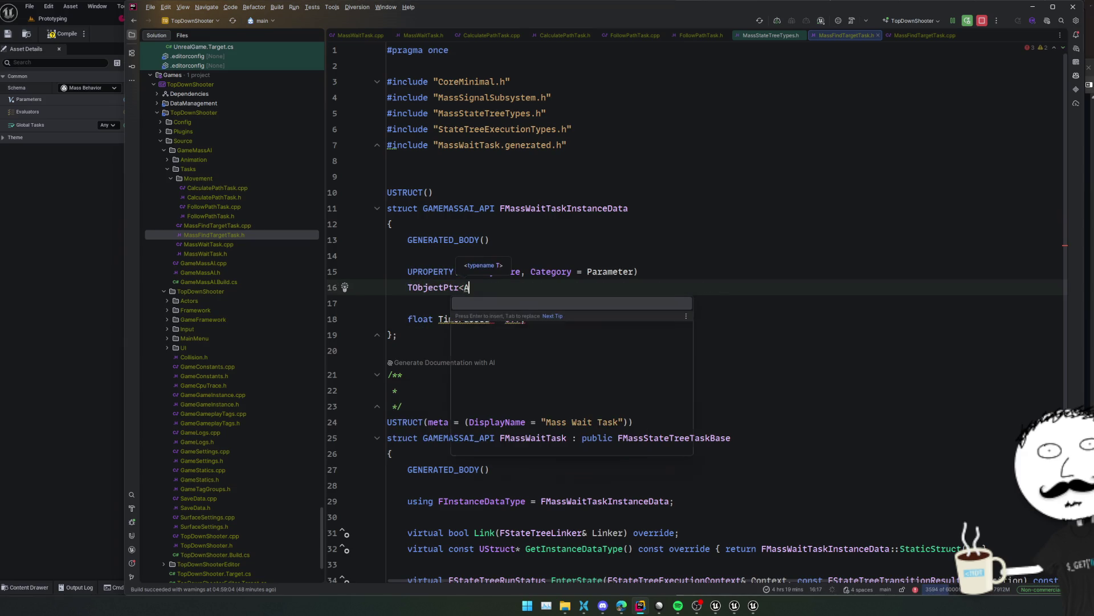
key(BackSpace)
key(BackSpace)
key(BackSpace)
text(Chara)
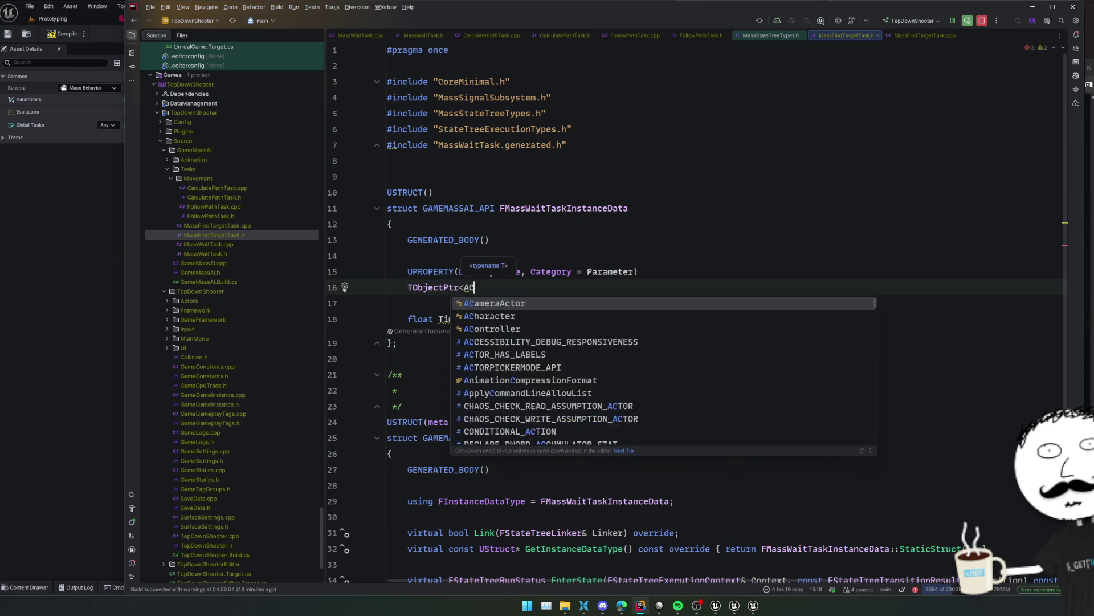
key(Return)
text(>)
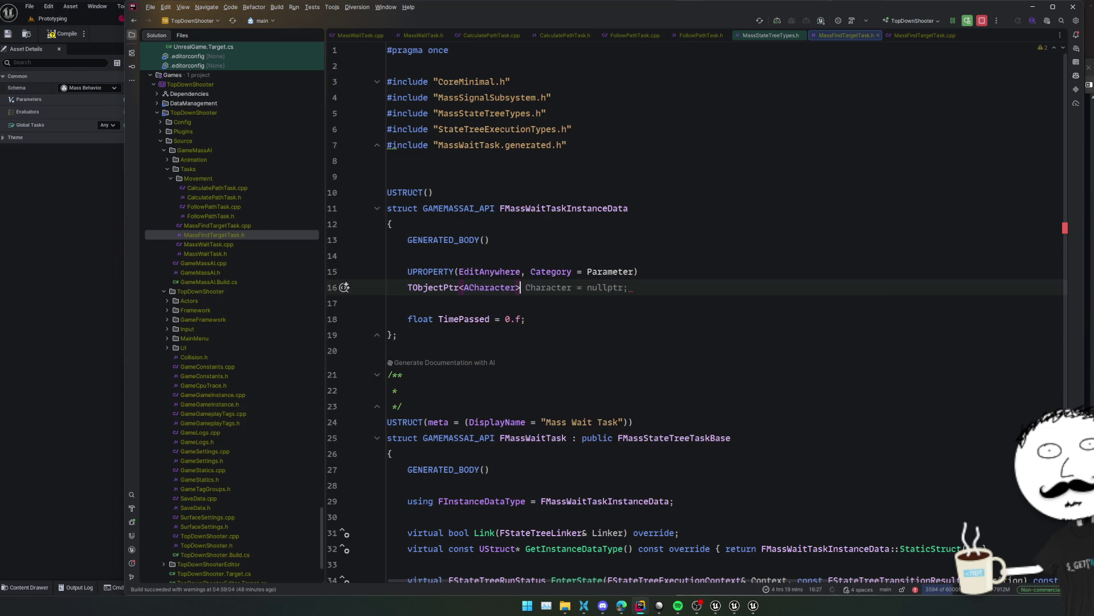
Change the pointer type to AActor and declare TargetActor = nullptr
key(Left)
key(ctrl+shift+Left)
key(BackSpace)
text(AActo)
key(Return)
key(End)
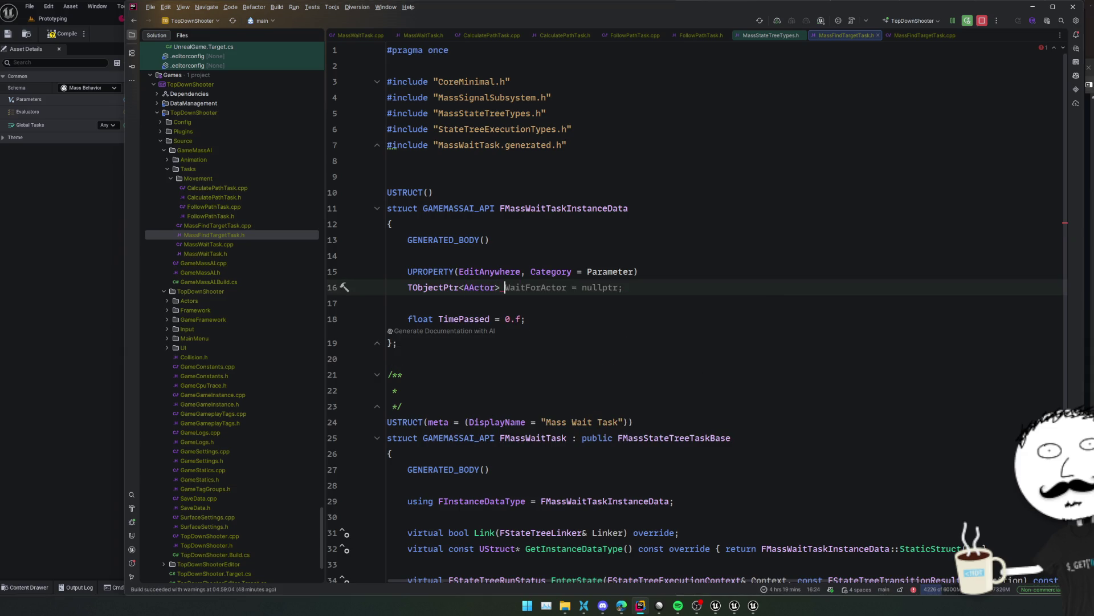
text(TargetActor;)
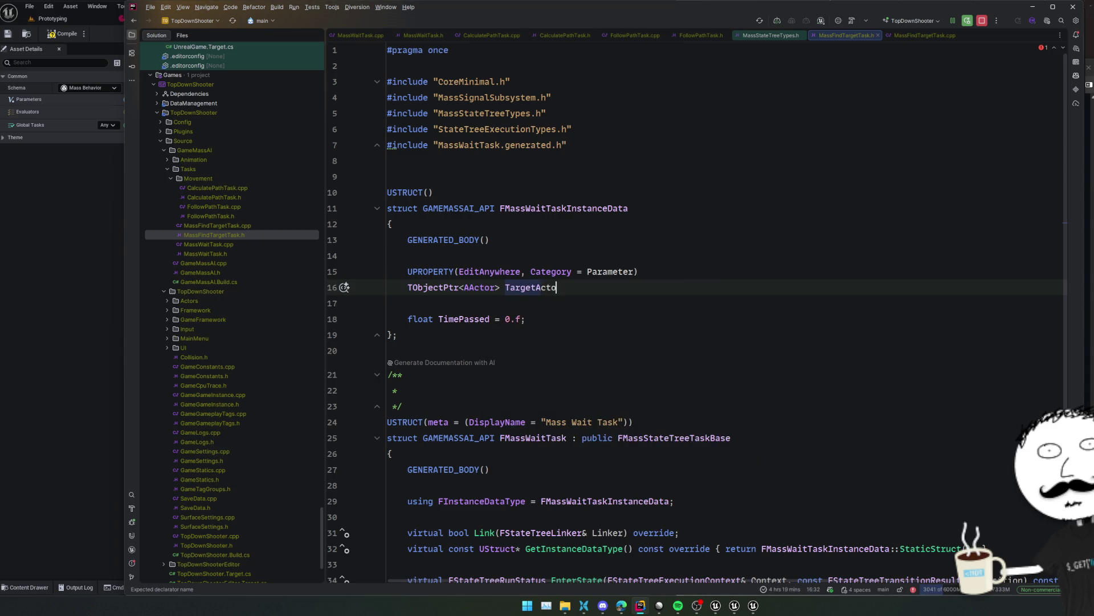
key(BackSpace)
text(= nullptr;)
Remove the TimePassed property and the empty documentation comment
key(Down)
key(Down)
key(ctrl+y)
key(BackSpace)
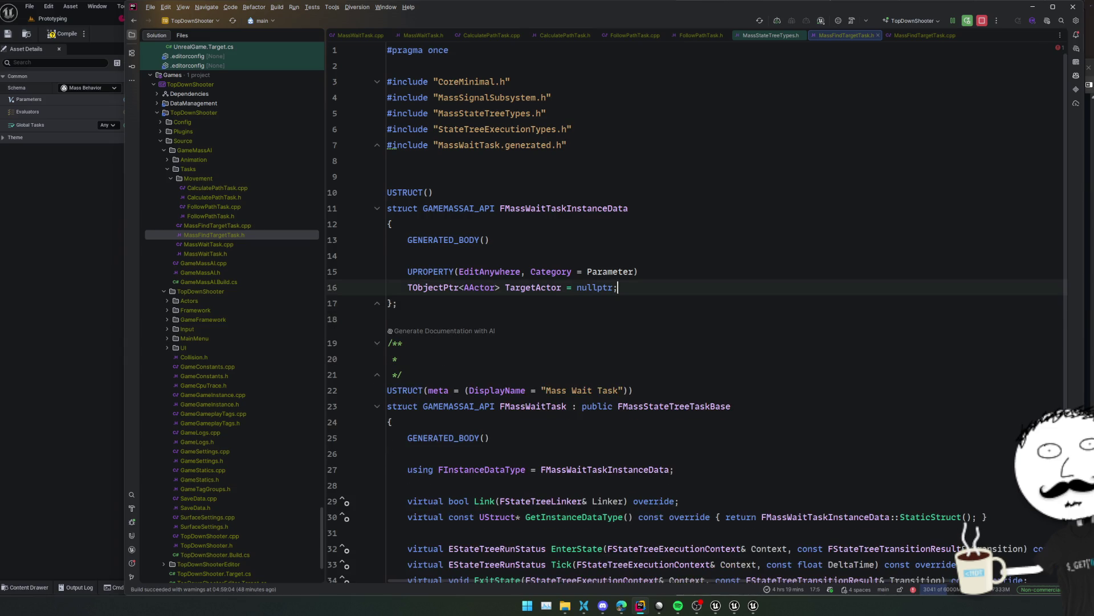
key(Down)
scroll(359, 269, down, 2)
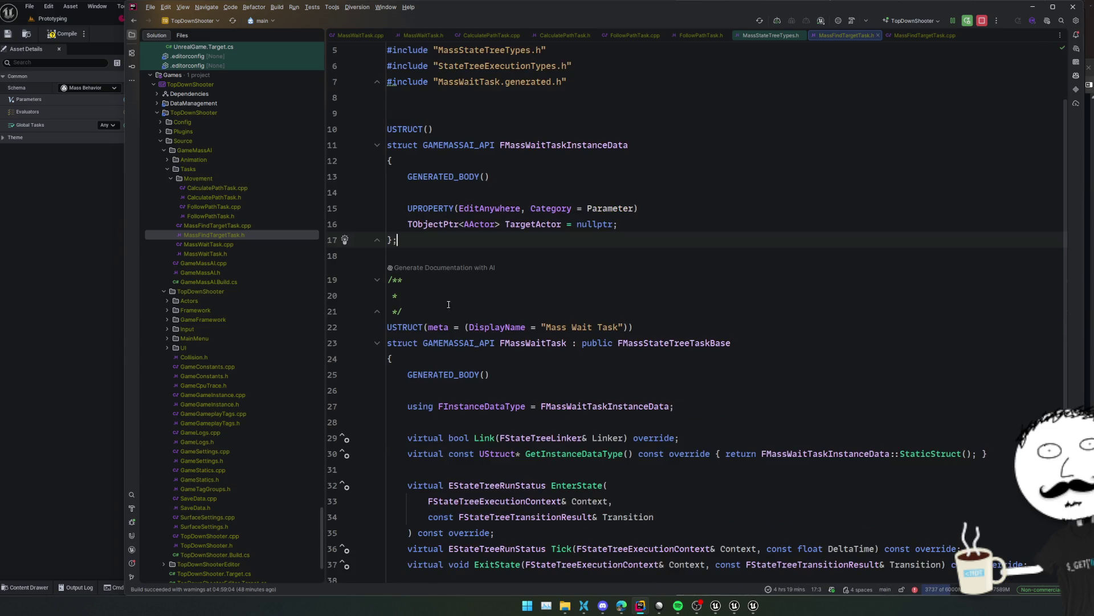
key(Down)
key(Down)
key(ctrl+w)
key(BackSpace)
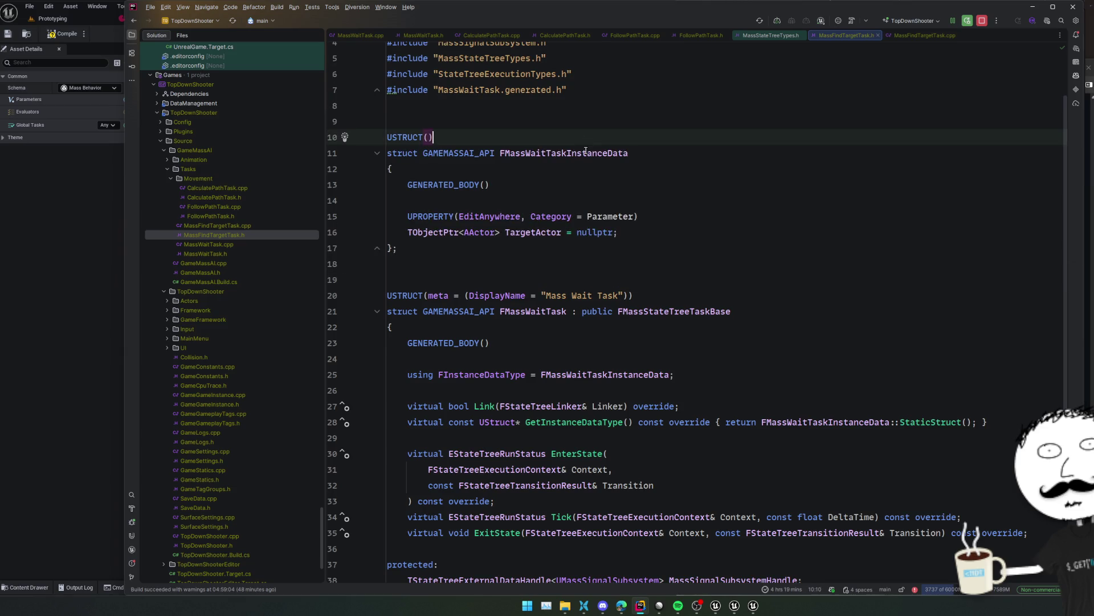
Rename every MassWaitTask occurrence in the header to MassFindTargetTask using Alt+J multi-select
click(622, 154)
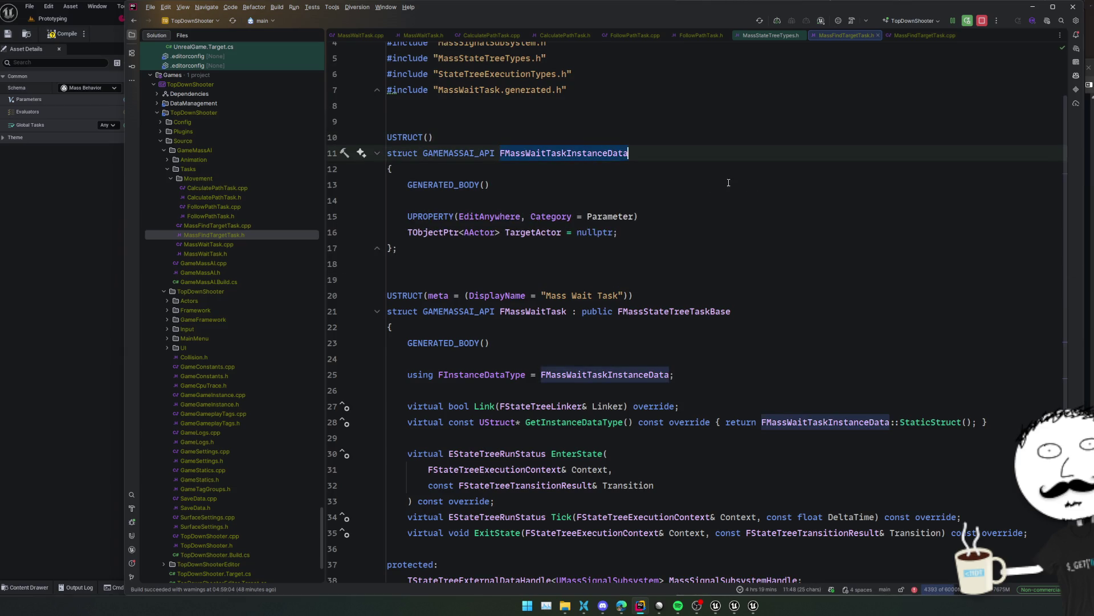
double_click(585, 296)
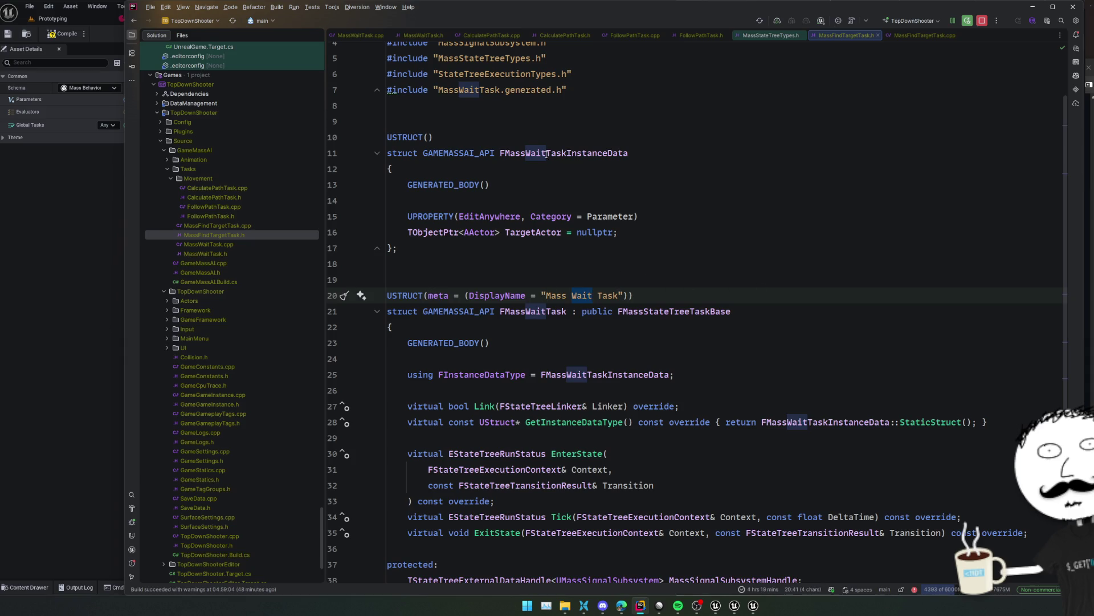
click(508, 152)
drag(506, 153, 566, 153)
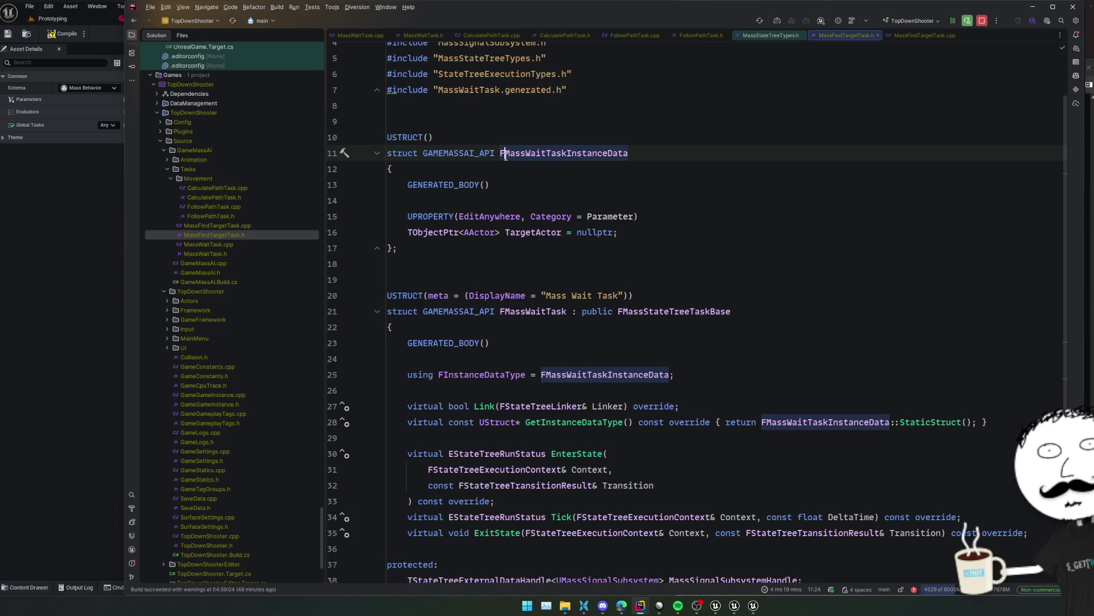
key(alt+j)
key(alt+j)
key(alt+j)
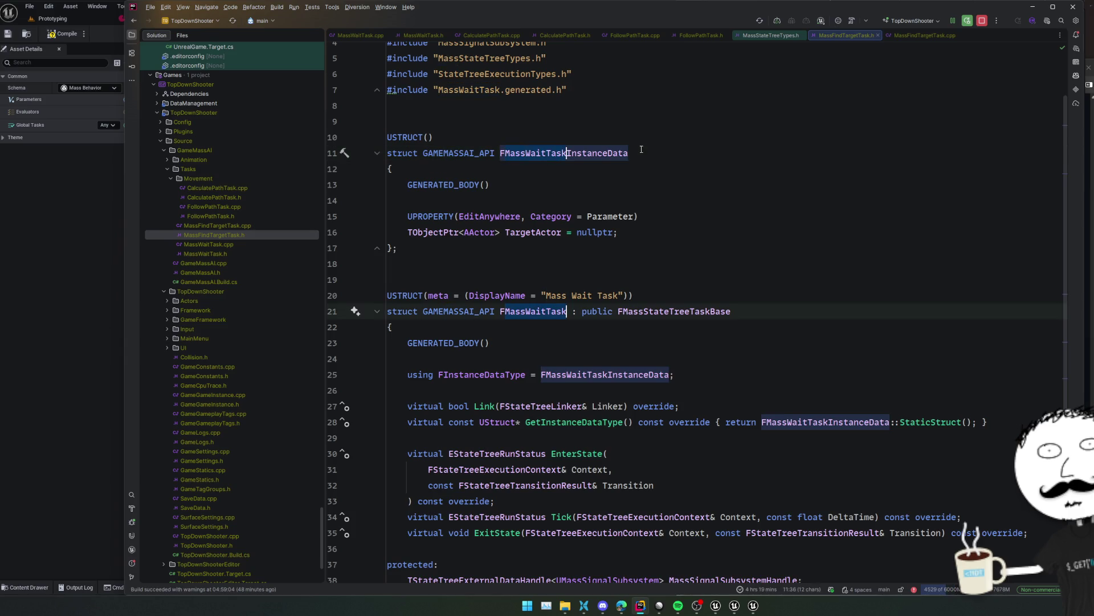
key(alt+j)
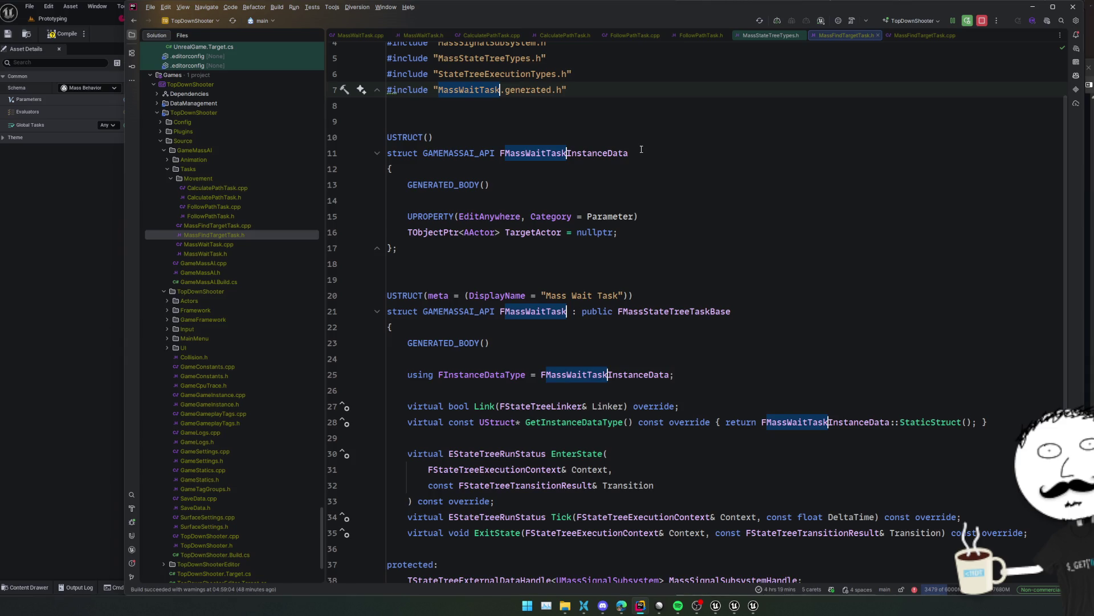
text(MassFindT)
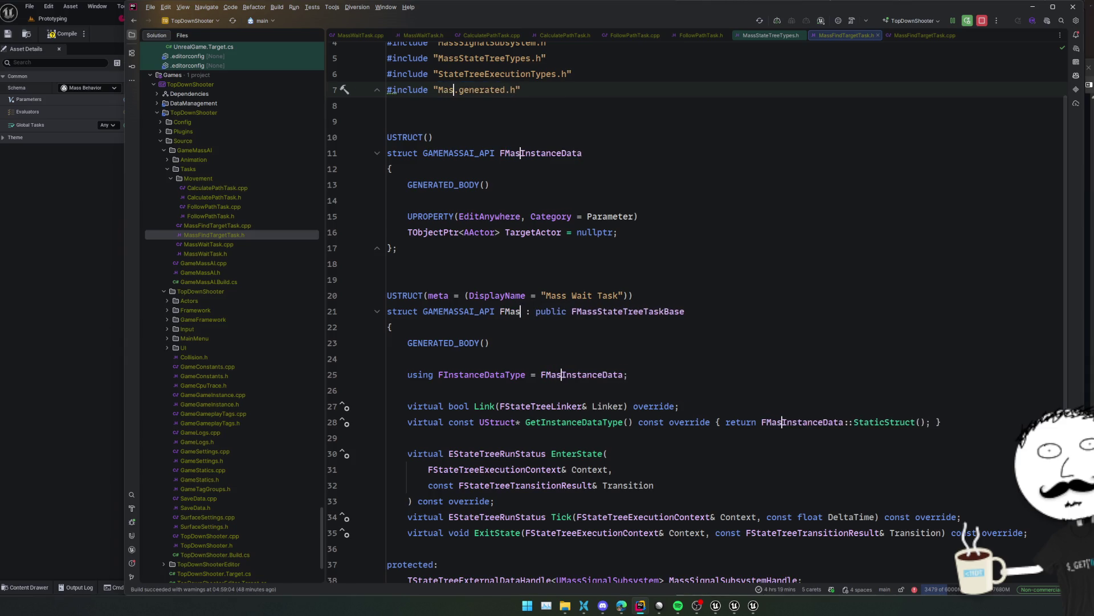
text(argetTask)
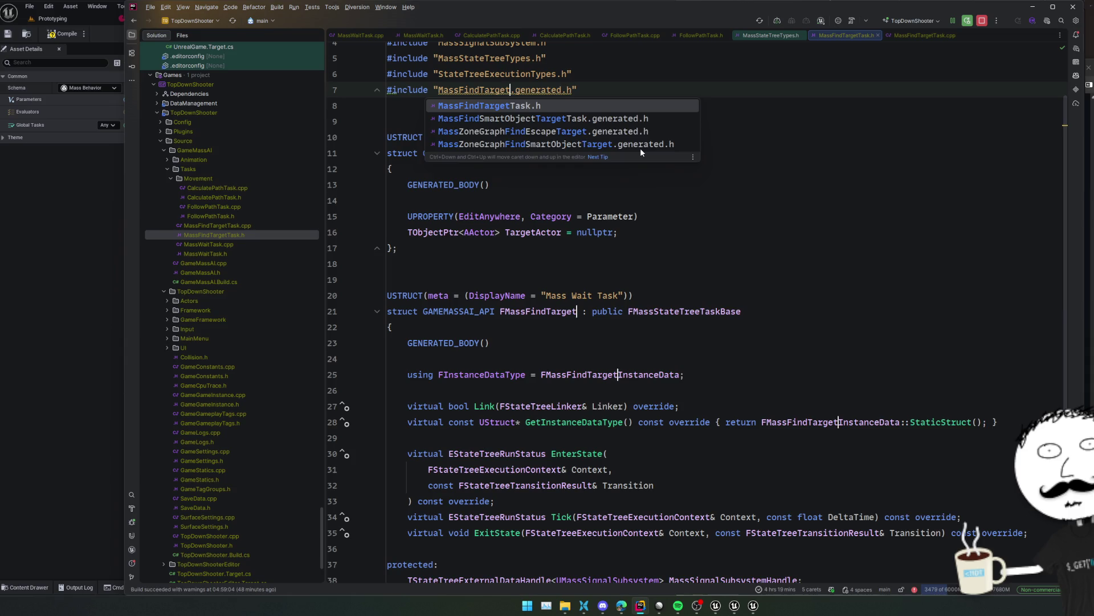
key(Escape)
key(Escape)
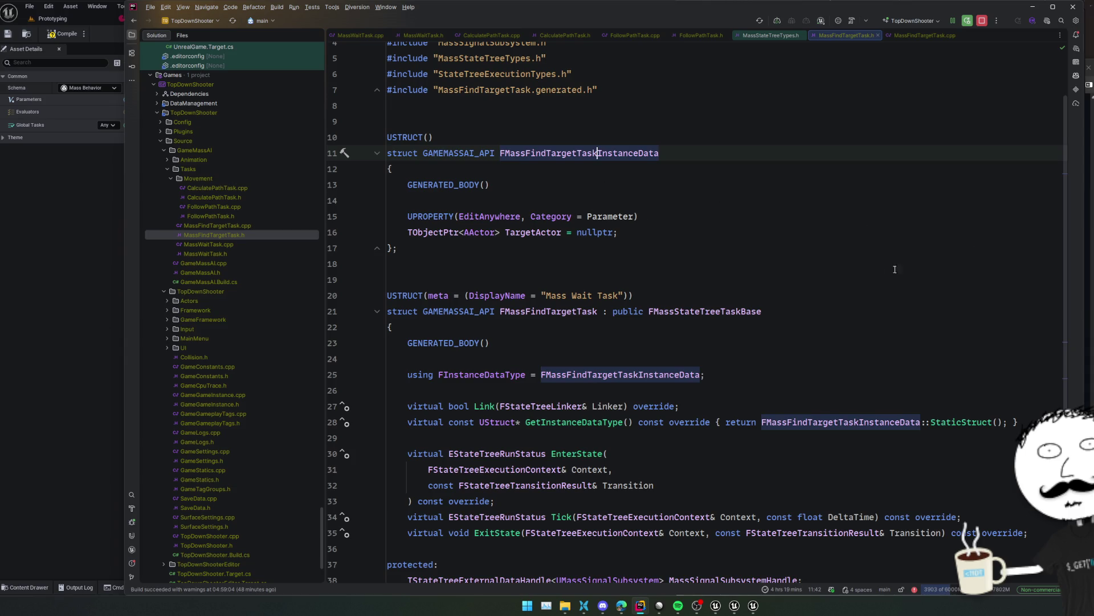
Change the display name to 'Mass Find Target Task' and open MassFindTargetTask.cpp
double_click(583, 296)
text(Find Target)
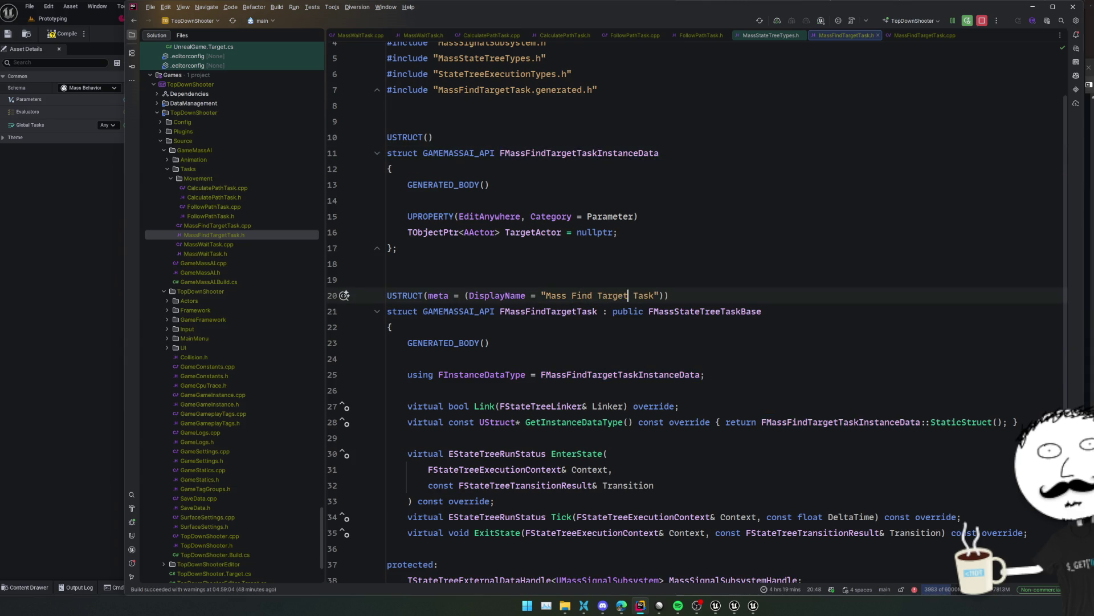
scroll(833, 262, down, 2)
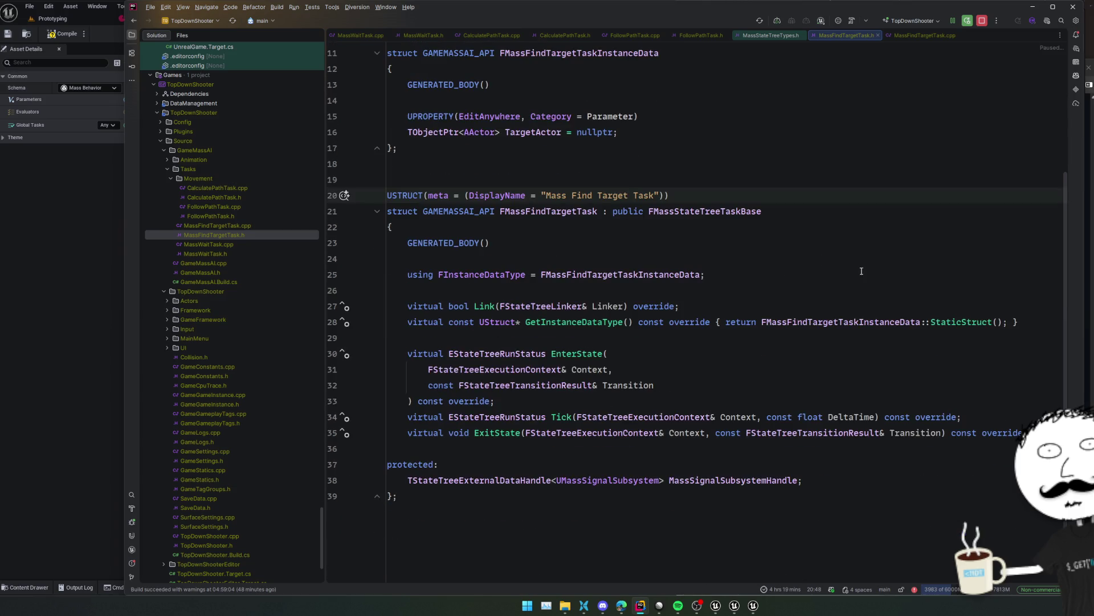
click(842, 321)
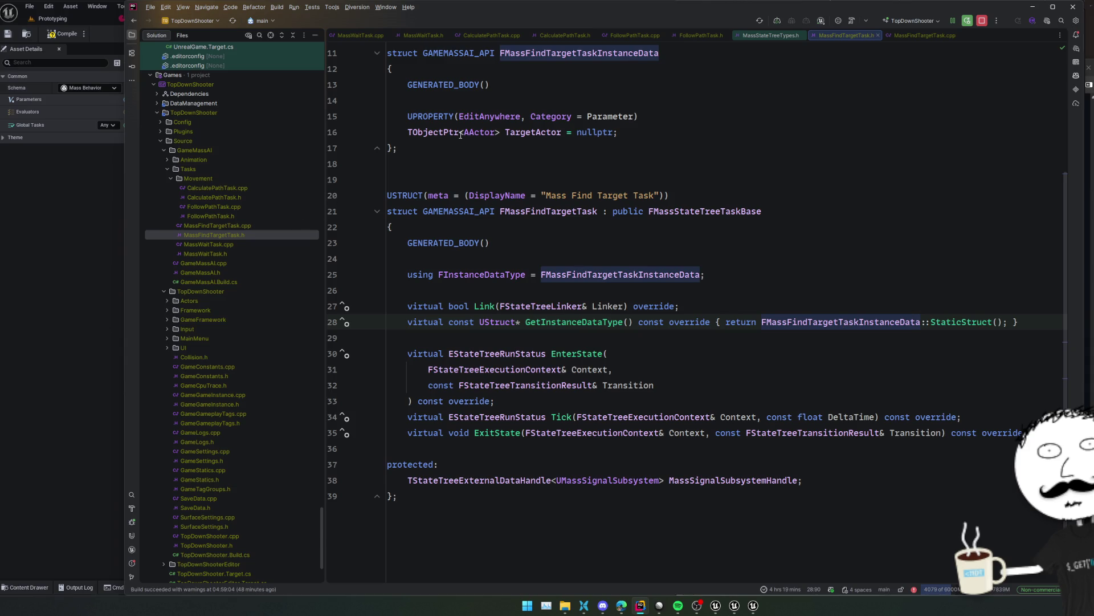
scroll(456, 171, up, 4)
double_click(484, 145)
double_click(231, 226)
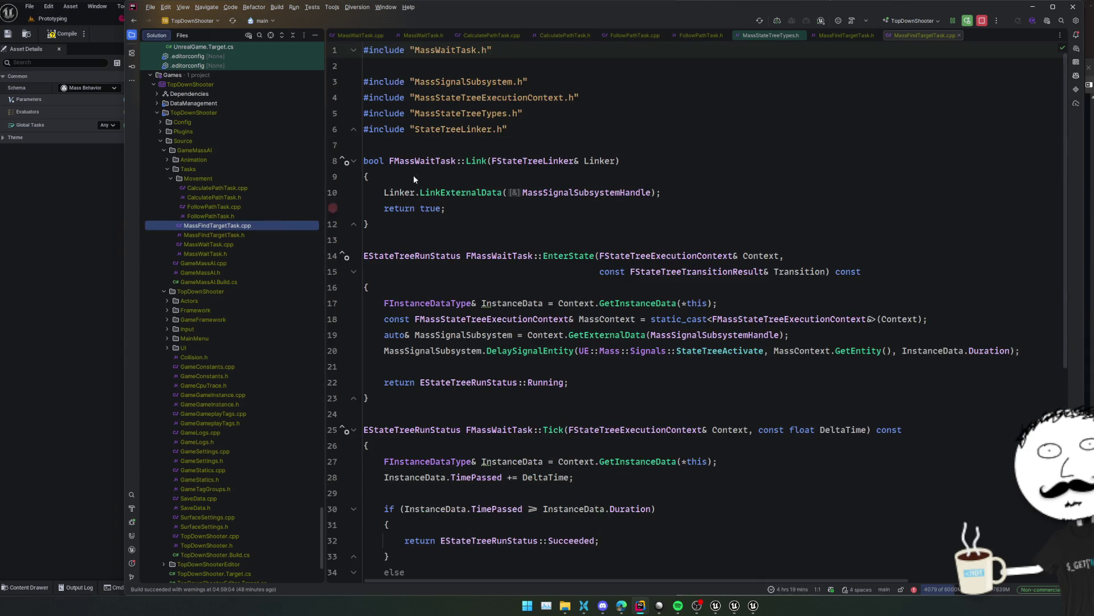
Replace all MassWaitTask occurrences in the .cpp with MassFindTargetTask
key(BackSpace)
double_click(453, 49)
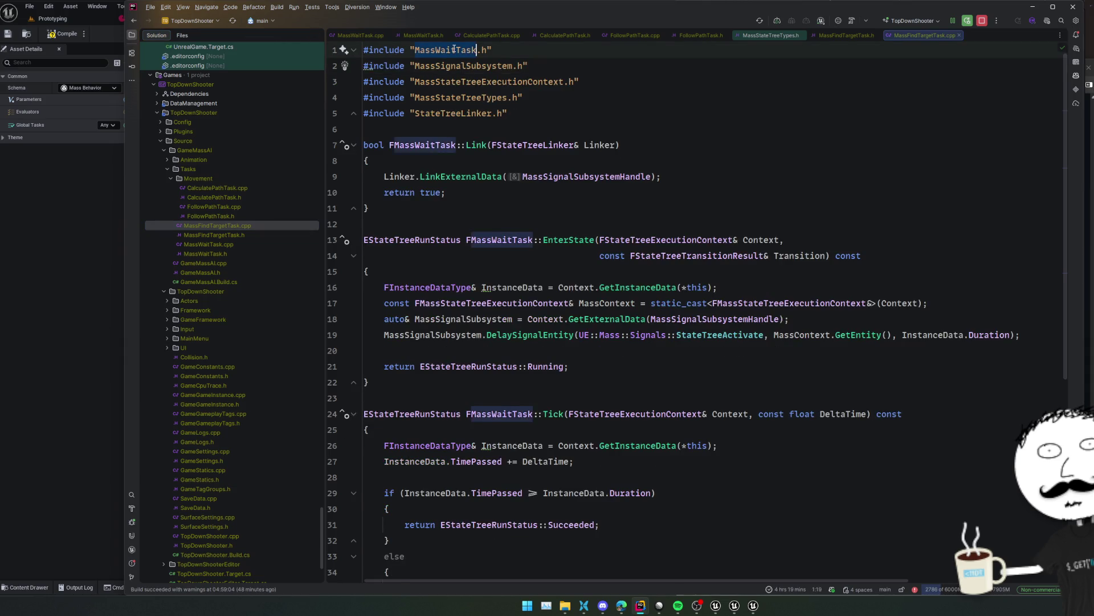
key(alt+j)
key(alt+j)
key(alt+j)
text(MassFindTargetTask)
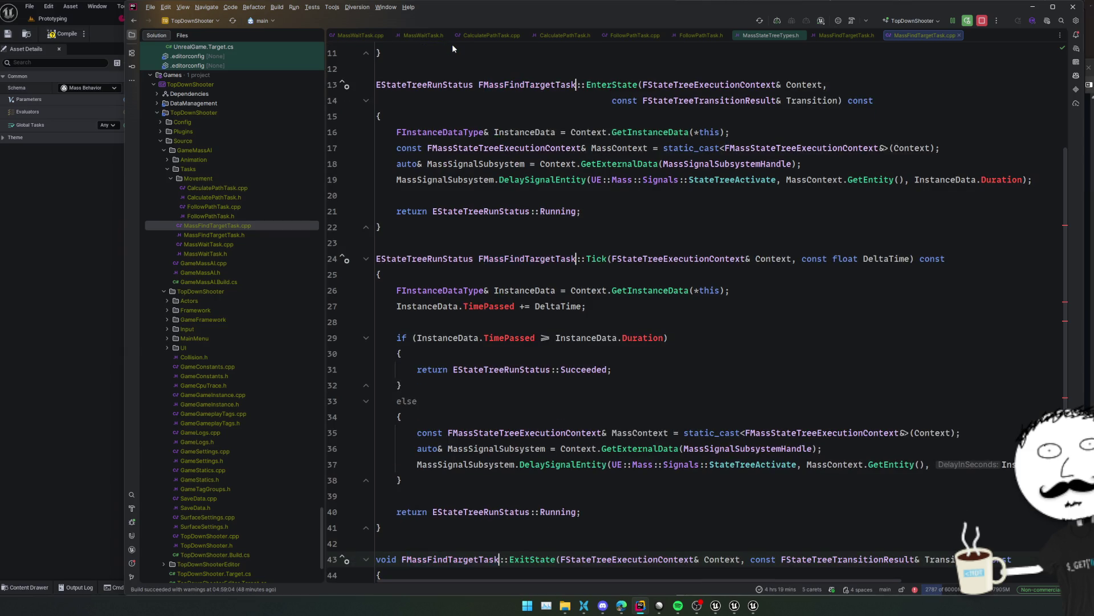
scroll(617, 225, up, 3)
click(655, 193)
Reformat and clean up MassFindTargetTask.cpp, then look up StateTreeActivate's declaration
click(736, 177)
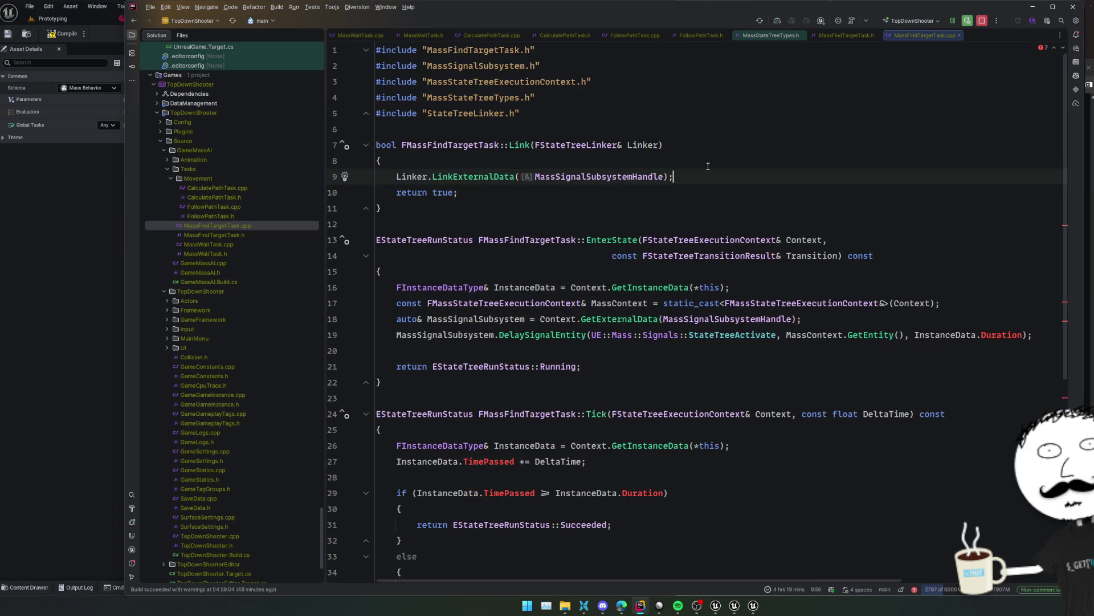
key(ctrl+alt+l)
click(761, 206)
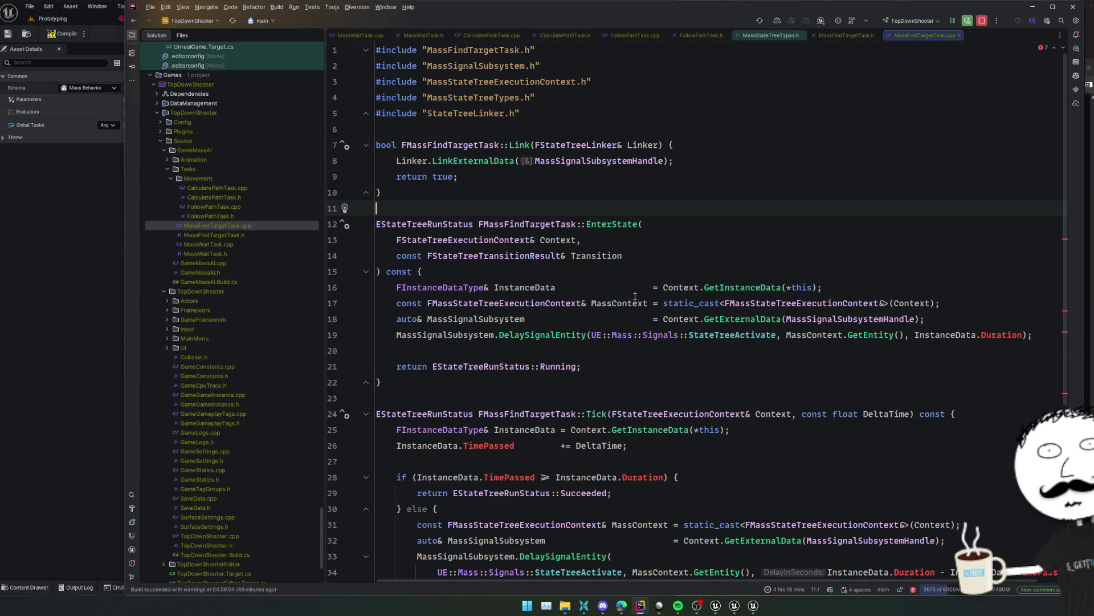
click(780, 303)
scroll(621, 286, down, 3)
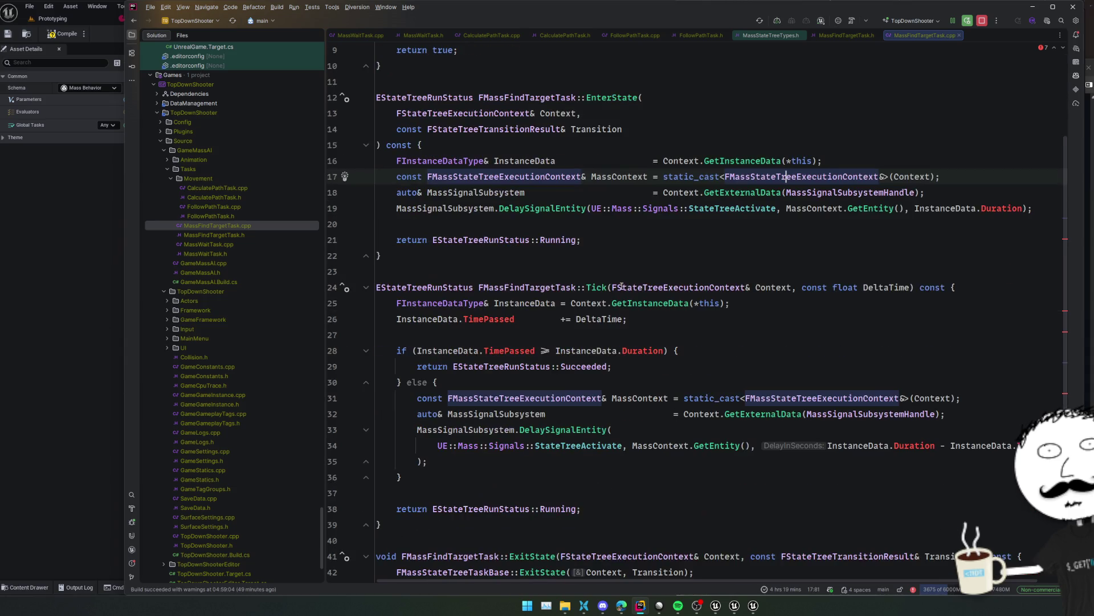
click(741, 273)
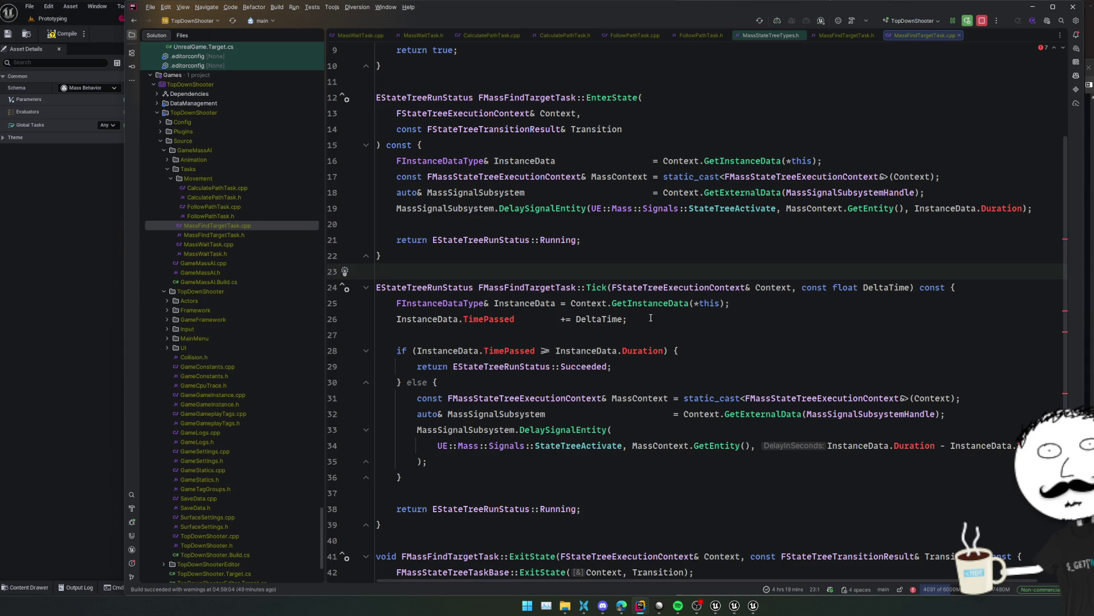
ctrl+click(733, 208)
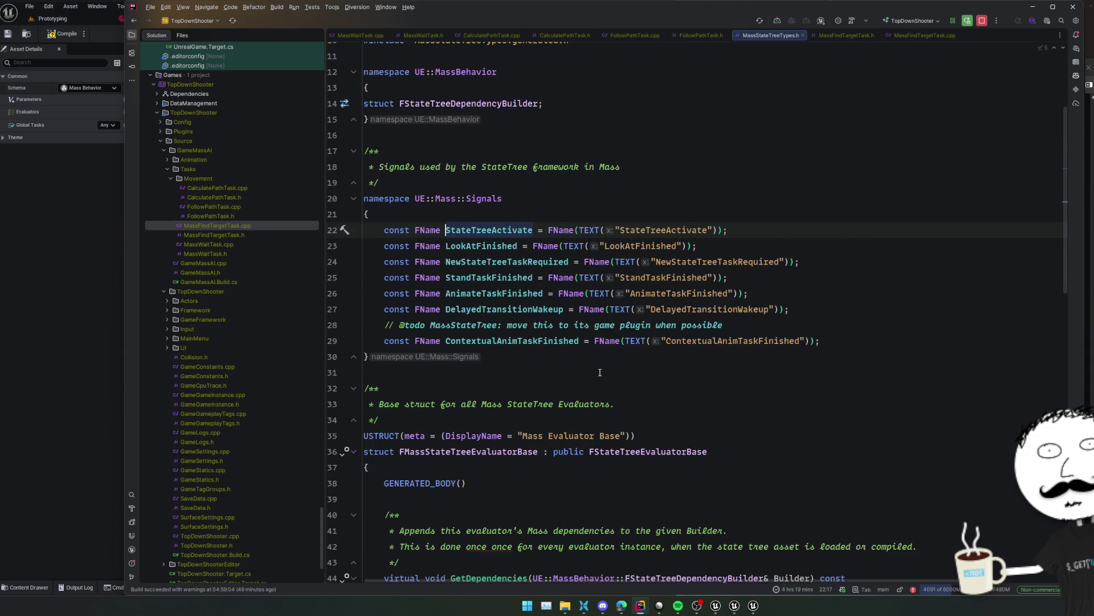
Return to MassFindTargetTask.cpp, then open FollowPathTask.cpp from the project files
key(ctrl+minus)
click(679, 386)
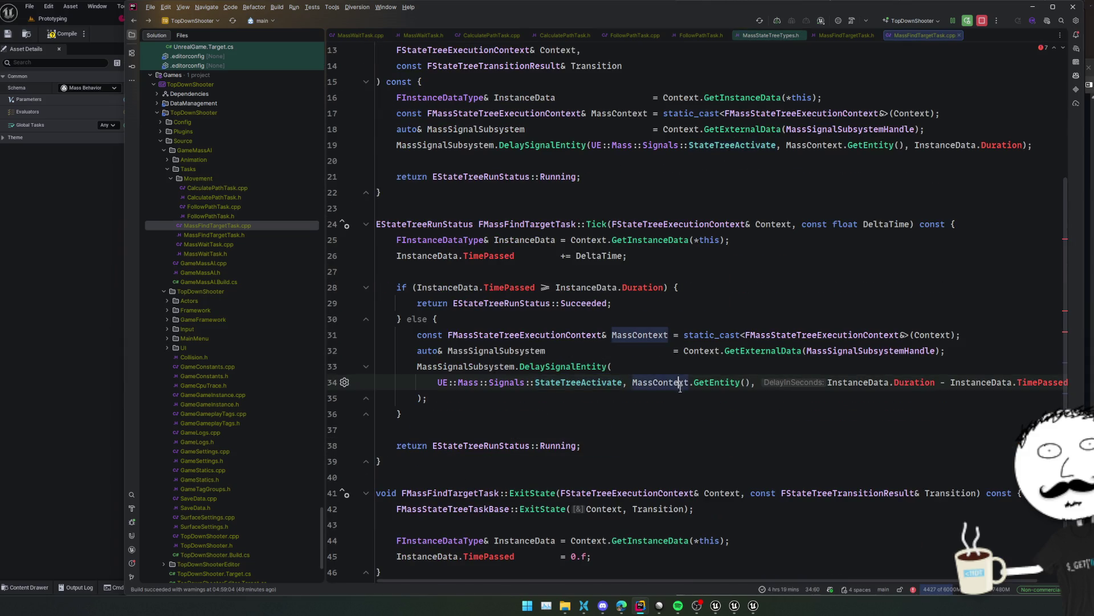
scroll(683, 389, down, 2)
click(244, 205)
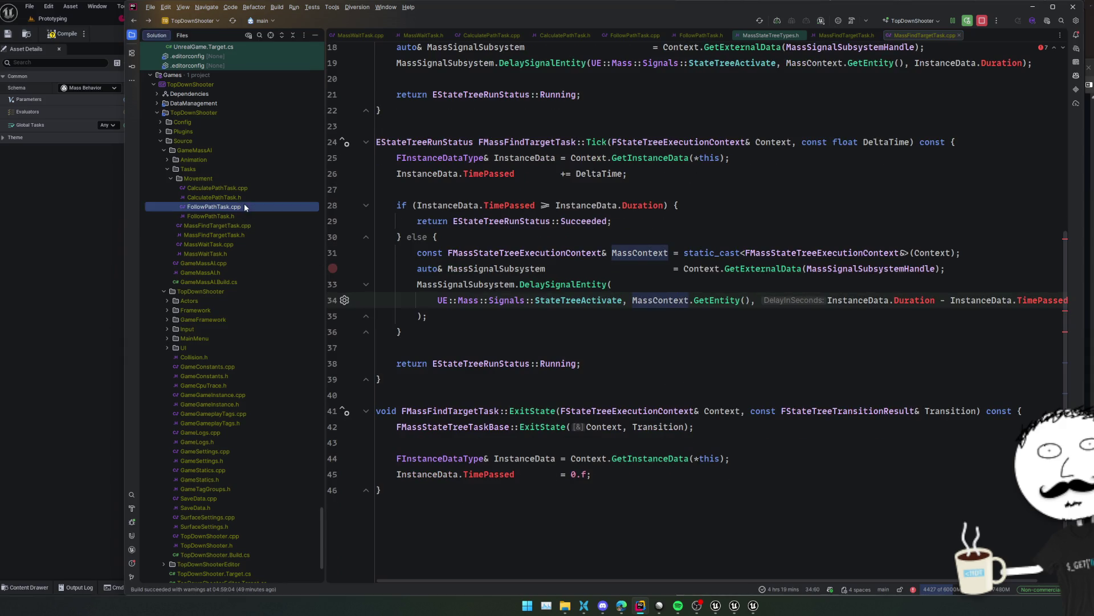
double_click(265, 207)
Look up the base StateCompleted declaration from FollowPathTask.cpp and come back
click(683, 375)
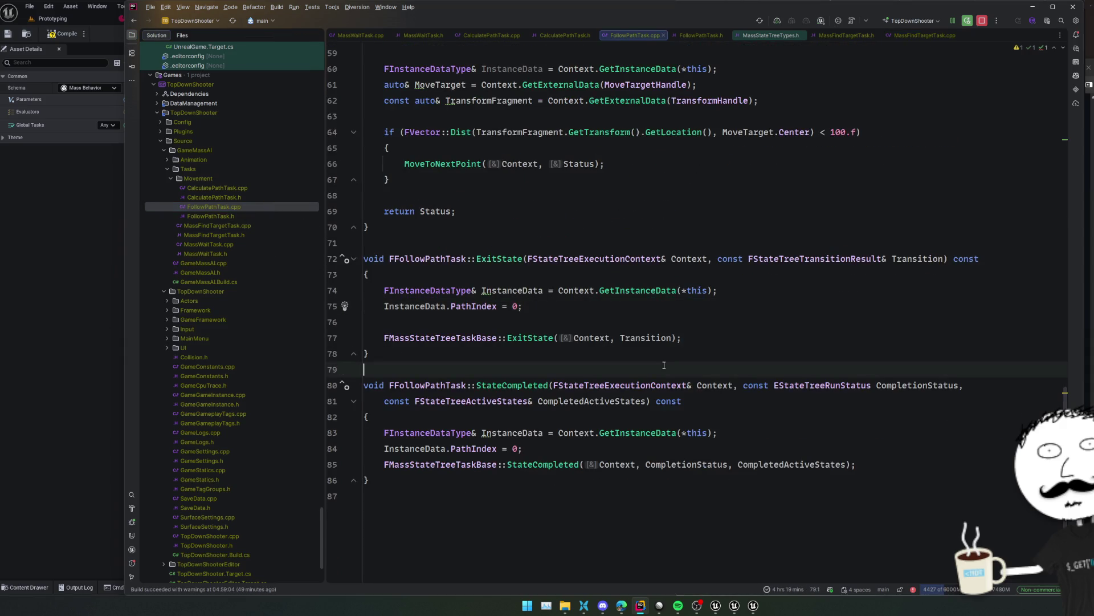
scroll(683, 376, up, 4)
scroll(495, 458, down, 4)
ctrl+click(513, 464)
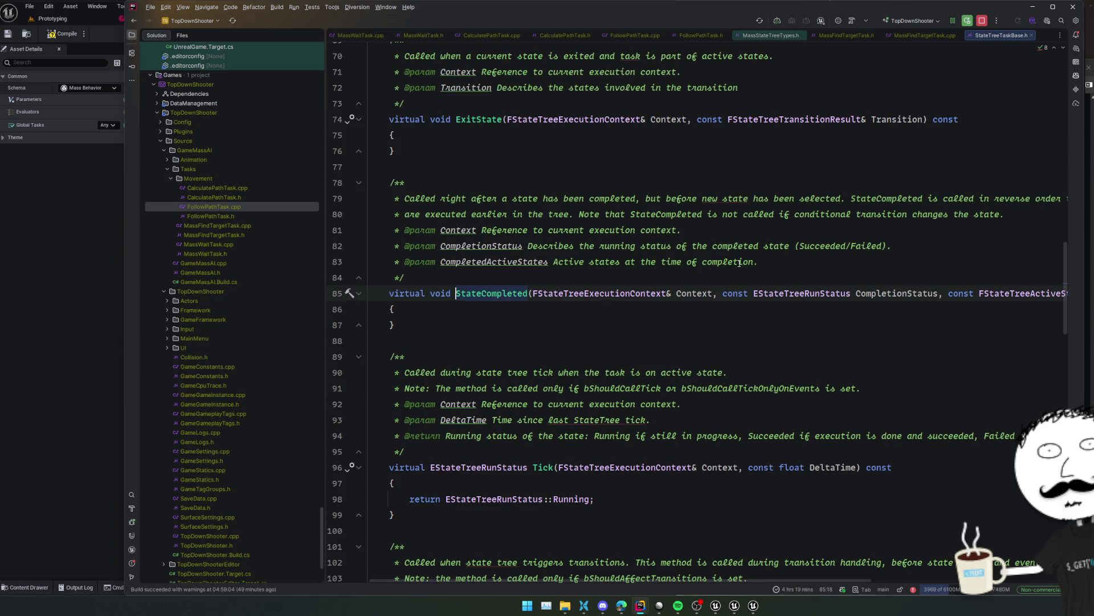
scroll(740, 262, up, 8)
scroll(693, 309, up, 3)
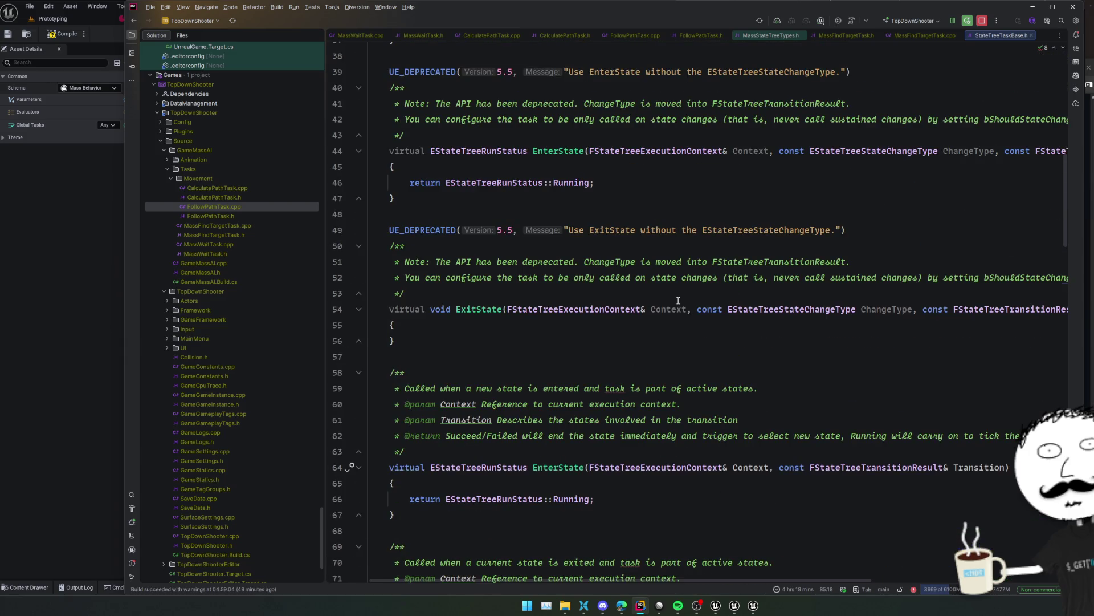
scroll(678, 300, up, 7)
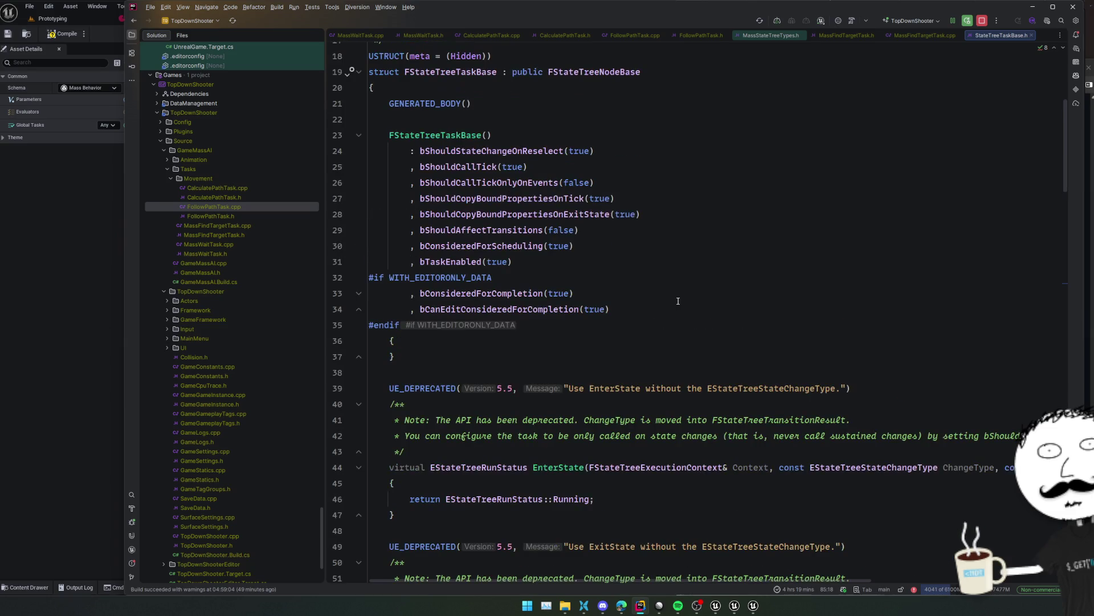
scroll(679, 300, down, 20)
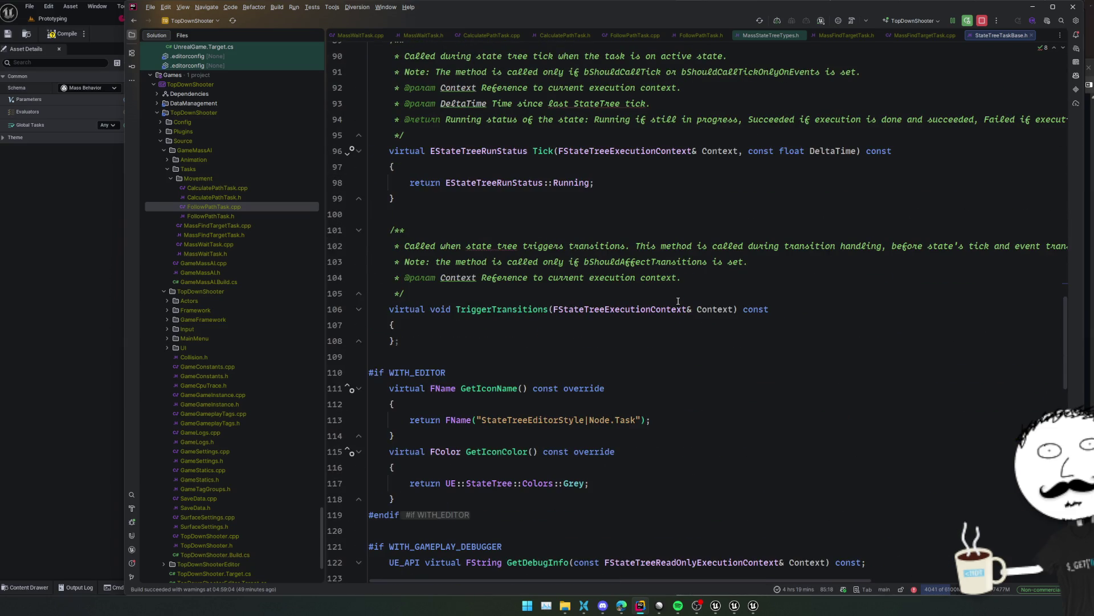
key(ctrl+alt+Left)
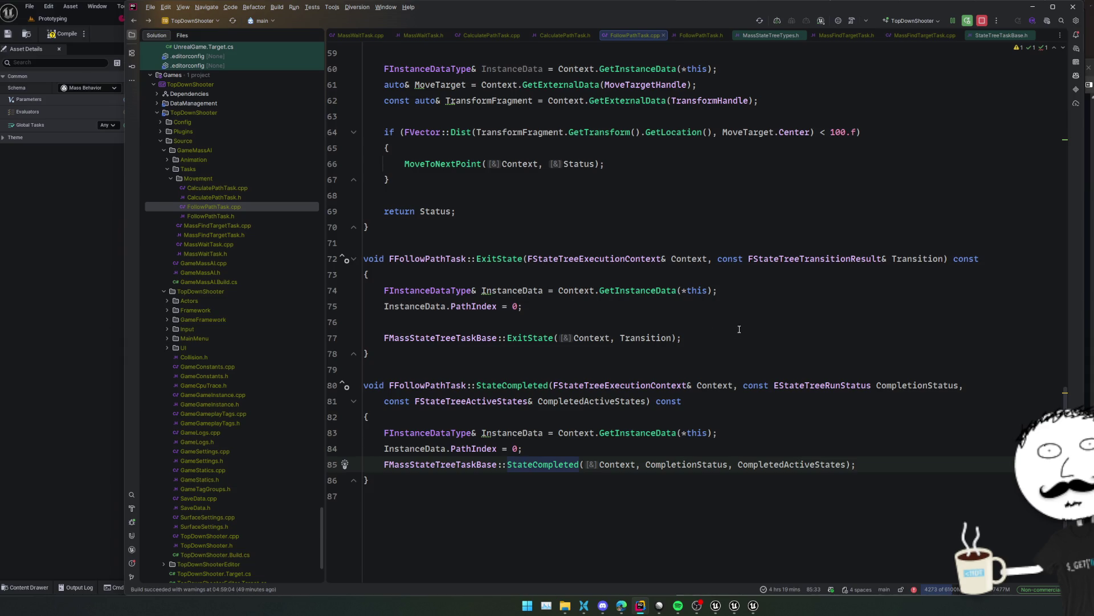
Review ExitState, Tick and EnterState, then jump to MoveToNextPoint in FollowPathTask.h
click(527, 342)
click(508, 258)
scroll(524, 274, up, 3)
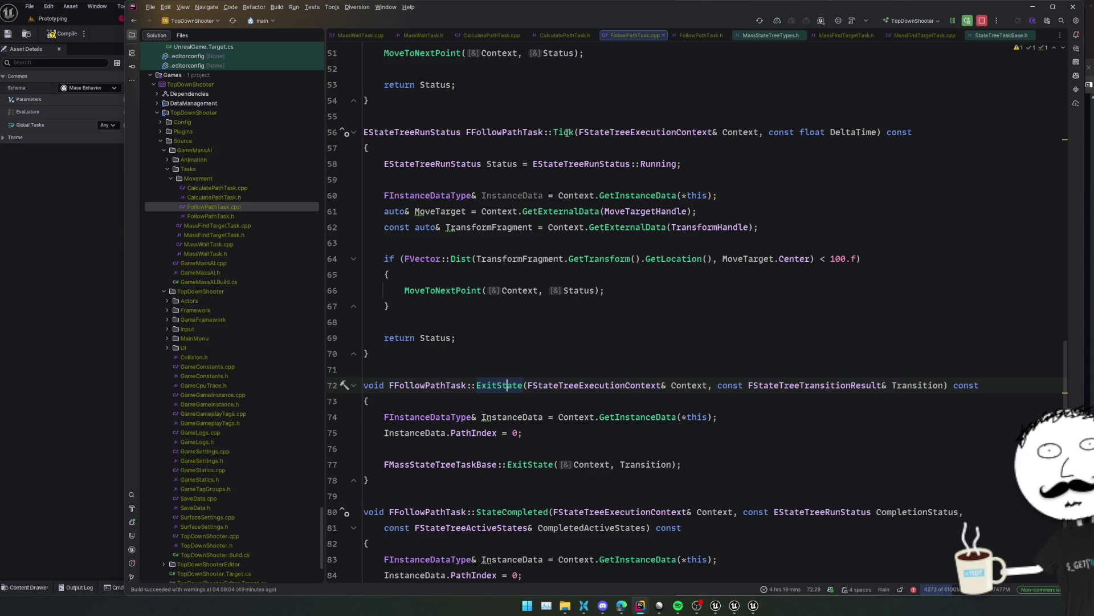
click(565, 132)
scroll(570, 228, up, 5)
double_click(579, 243)
scroll(596, 284, up, 8)
scroll(597, 284, up, 2)
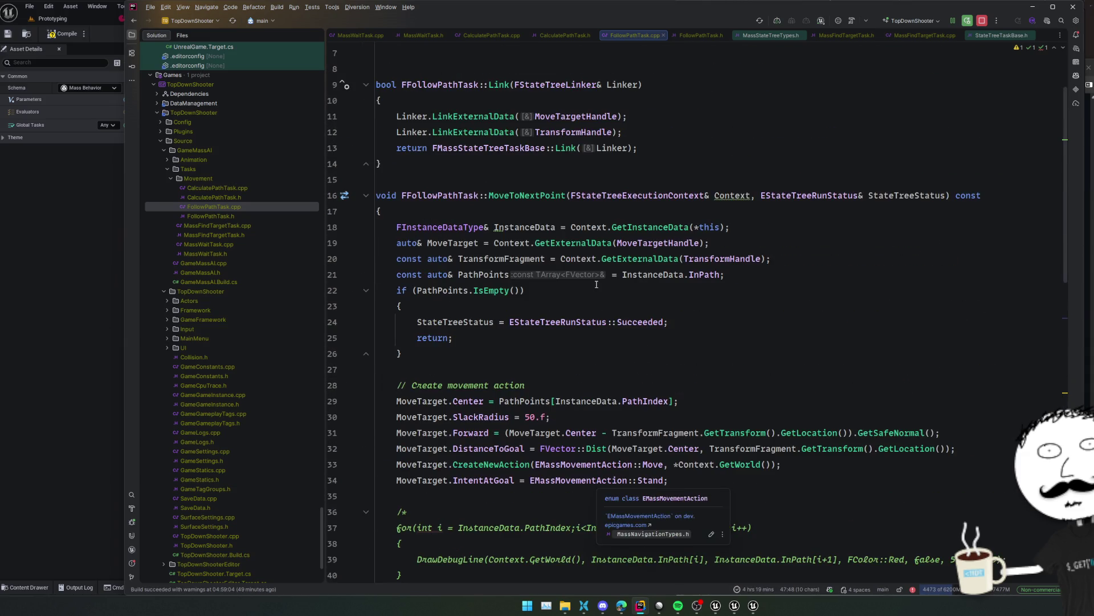
scroll(581, 268, up, 1)
scroll(567, 247, down, 4)
scroll(567, 246, down, 4)
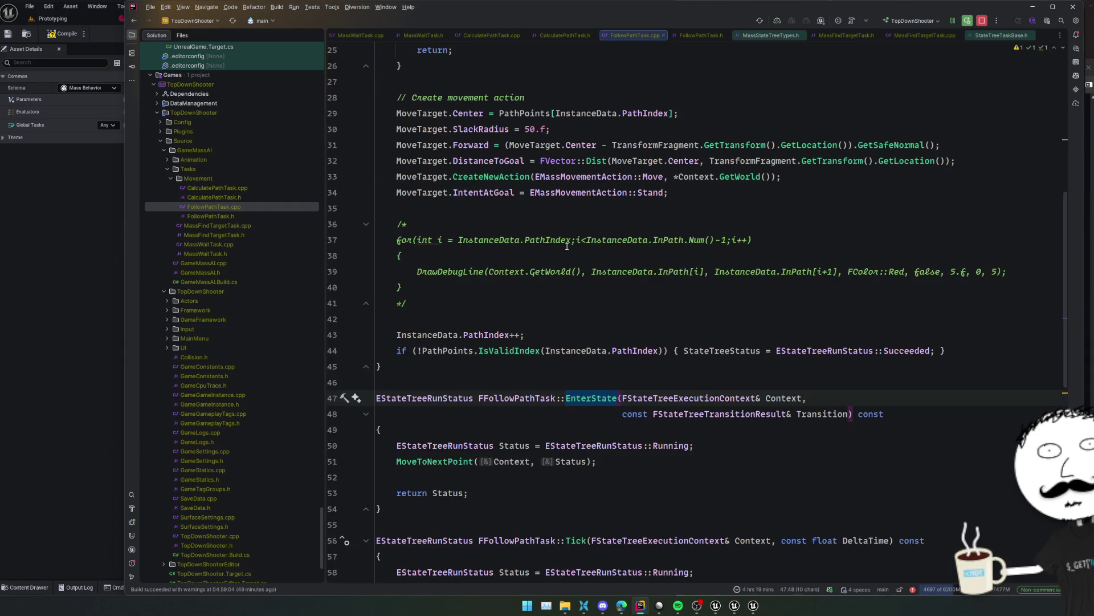
double_click(529, 397)
scroll(529, 393, up, 5)
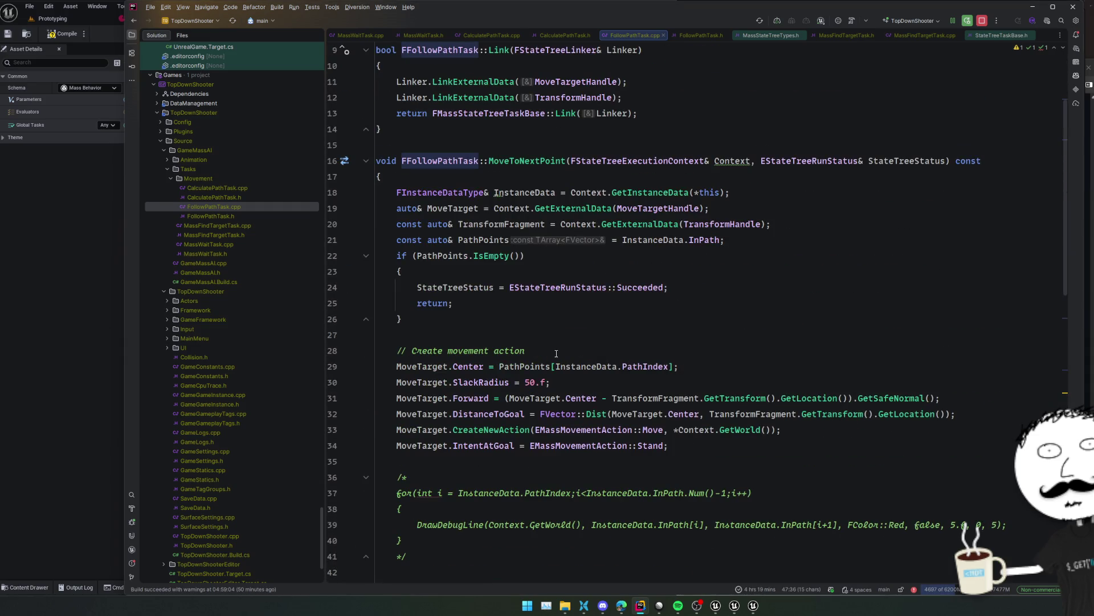
ctrl+click(518, 162)
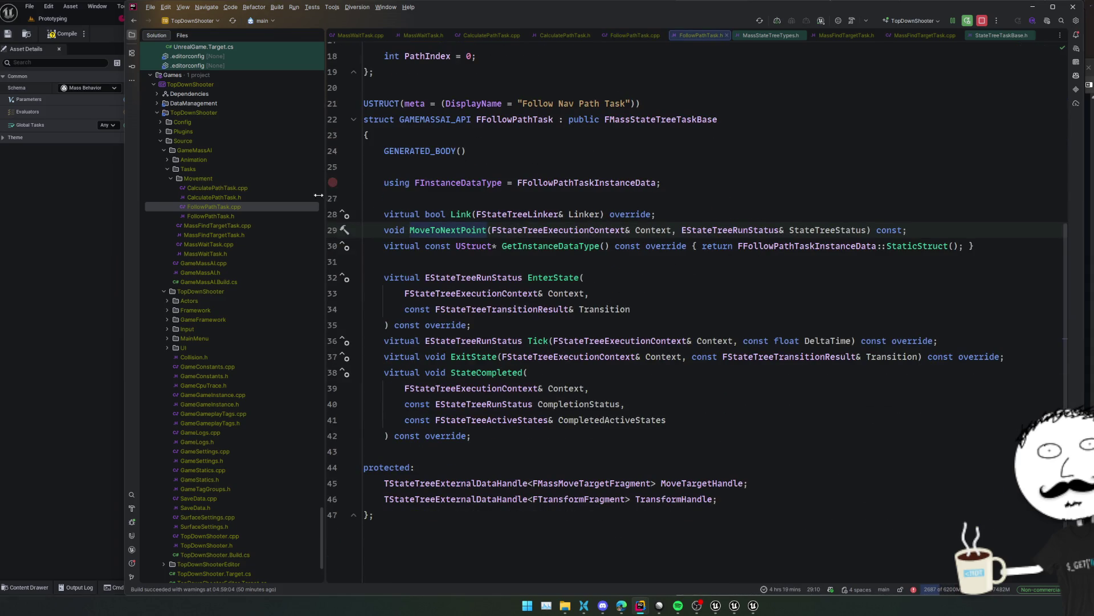
Open MassFindTargetTask.h, jump to EnterState and highlight the MassSignalSubsystem usages
click(246, 234)
double_click(246, 233)
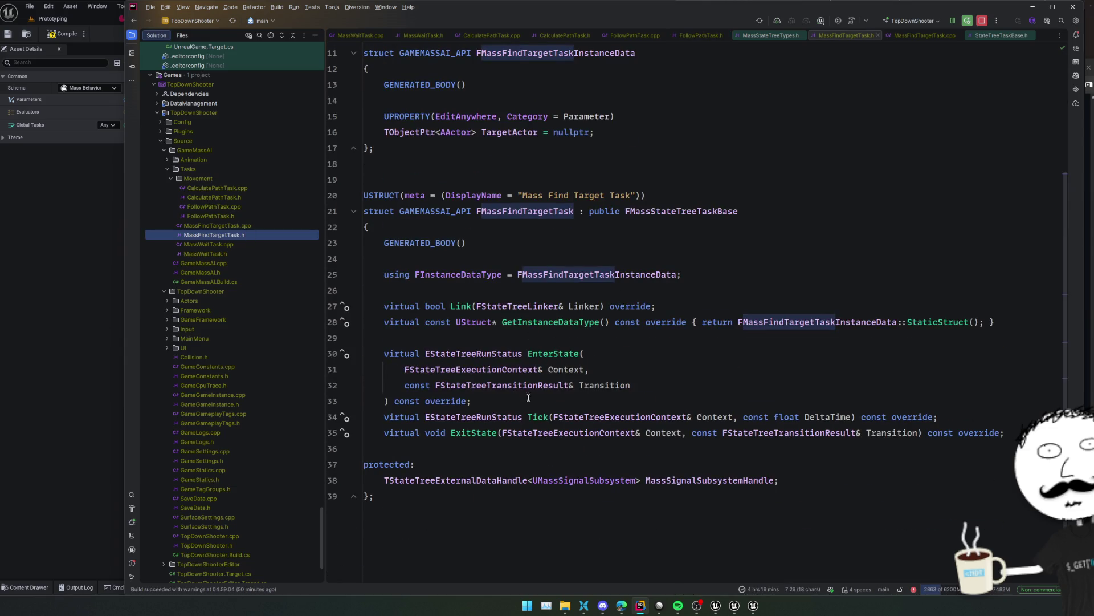
ctrl+click(549, 354)
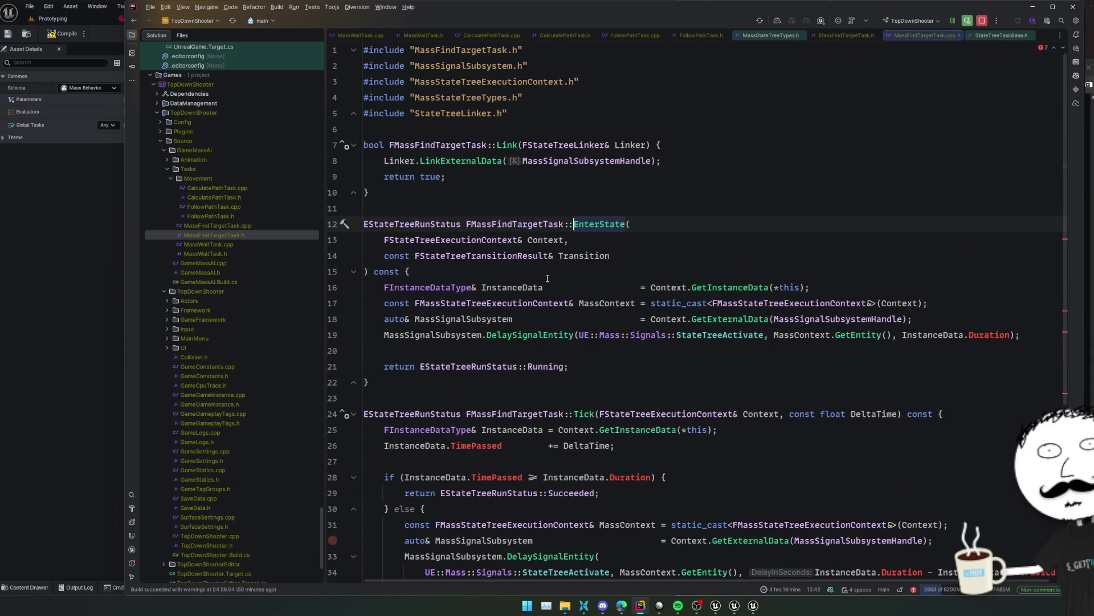
click(741, 335)
click(866, 319)
click(483, 318)
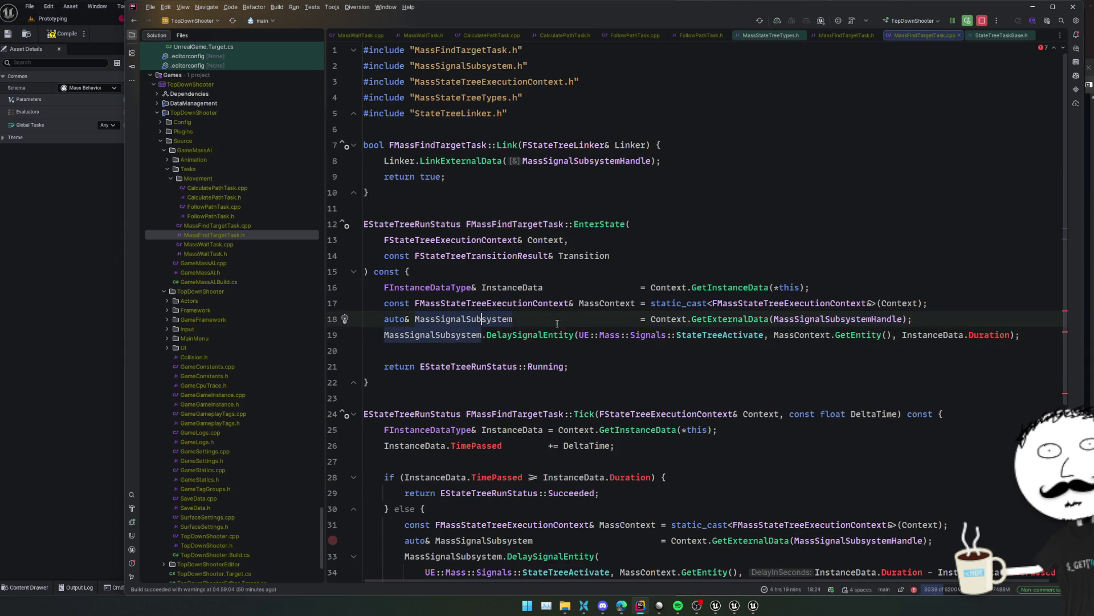
Insert a blank line in EnterState and cut-and-restore the MassSignalSubsystemHandle declaration in the header
key(Home)
key(Return)
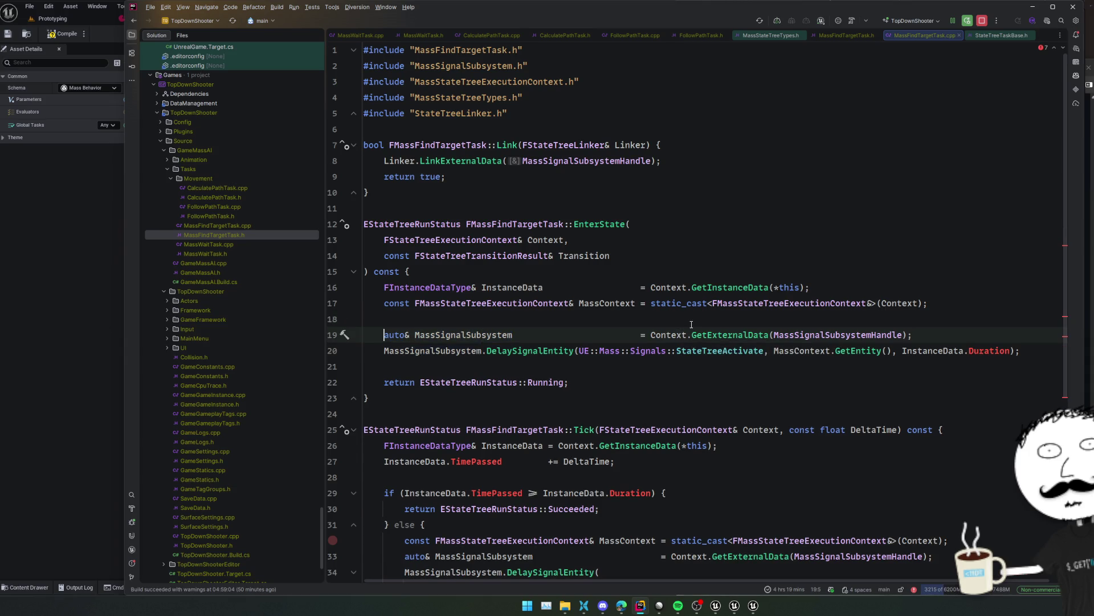
ctrl+click(579, 163)
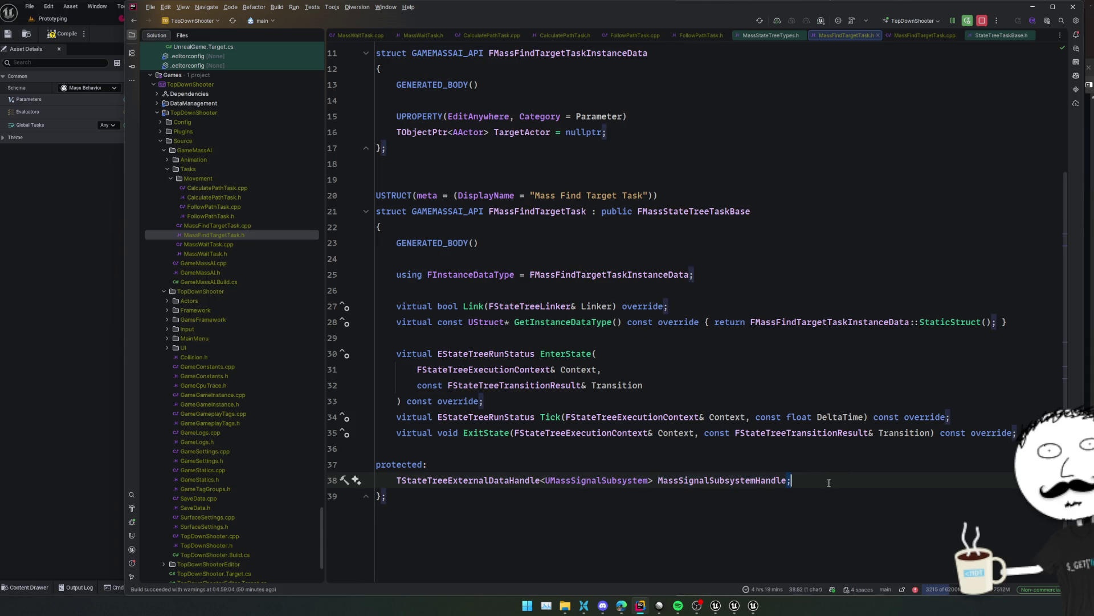
key(ctrl+x)
key(ctrl+v)
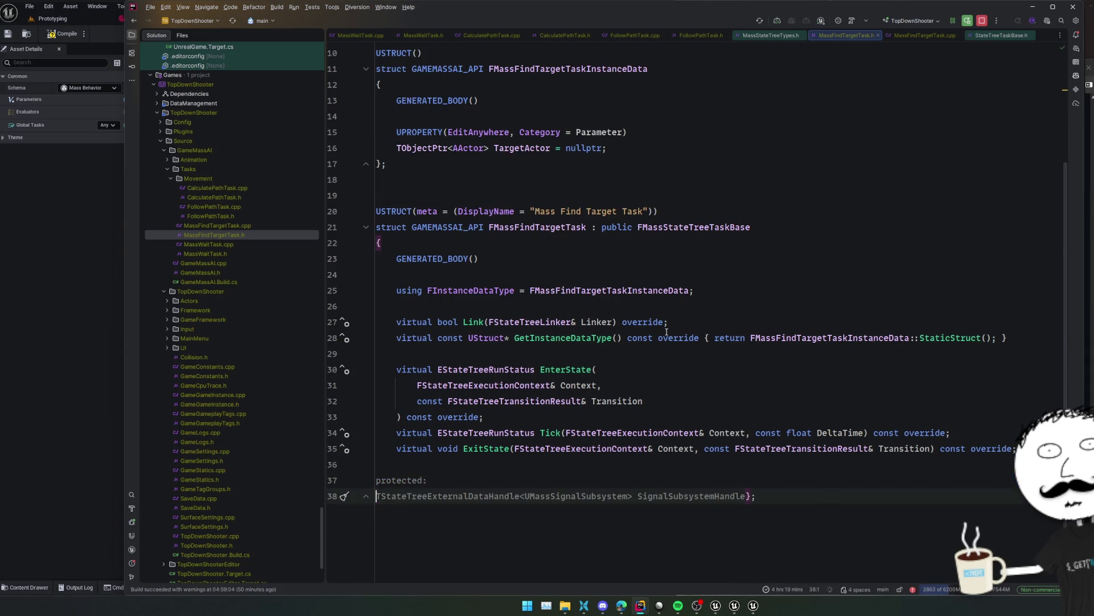
key(ctrl+alt+Left)
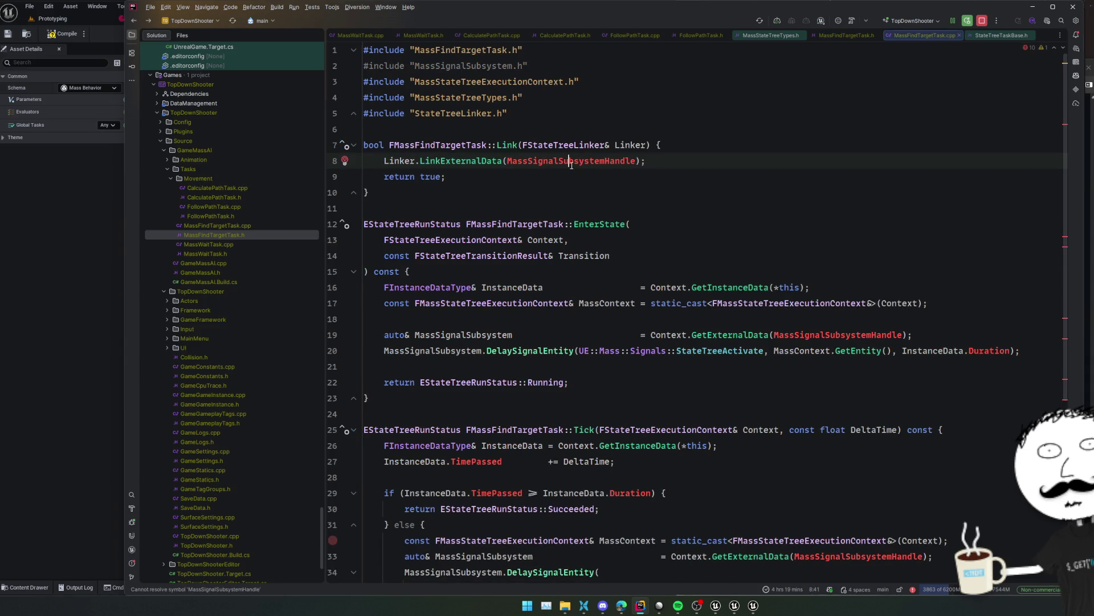
Delete the LinkExternalData line from Link and the subsystem lookup and signal call from EnterState
key(ctrl+x)
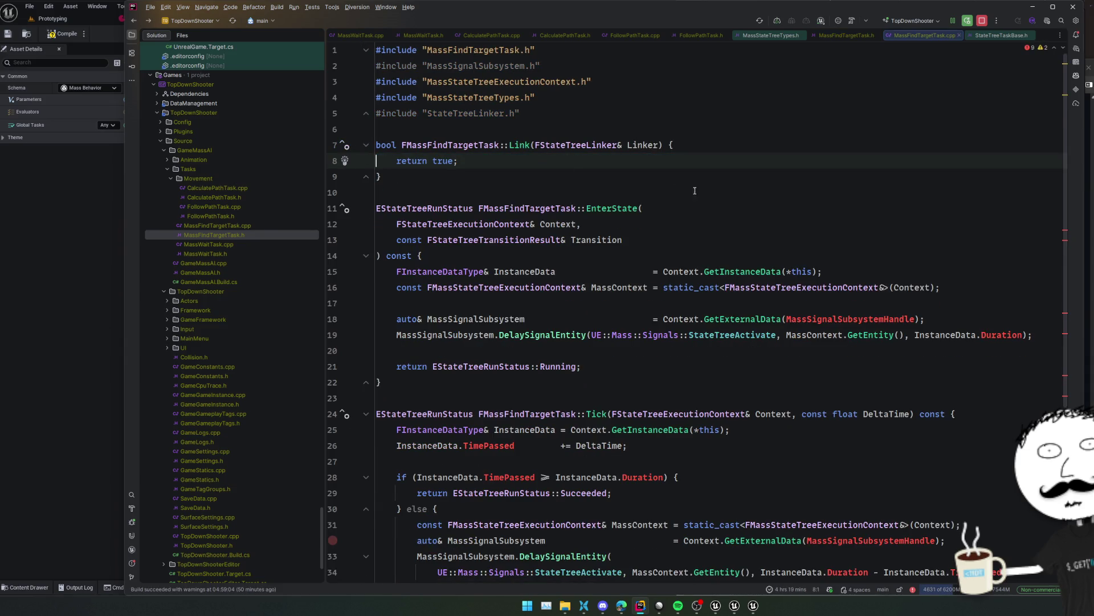
click(499, 318)
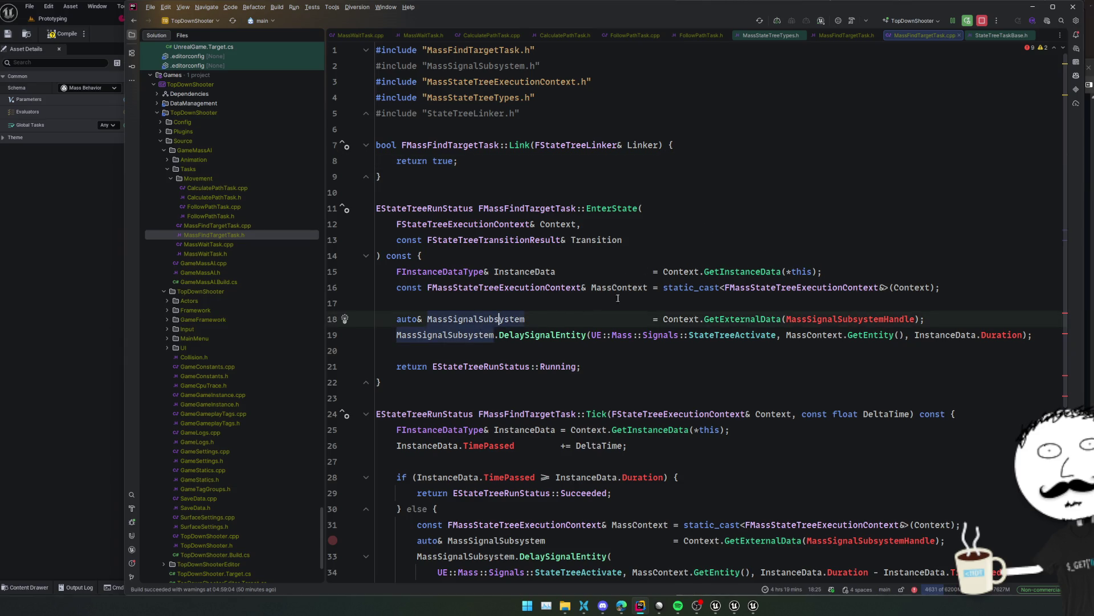
key(Home)
key(shift+Down)
key(shift+Down)
key(Delete)
key(ctrl+z)
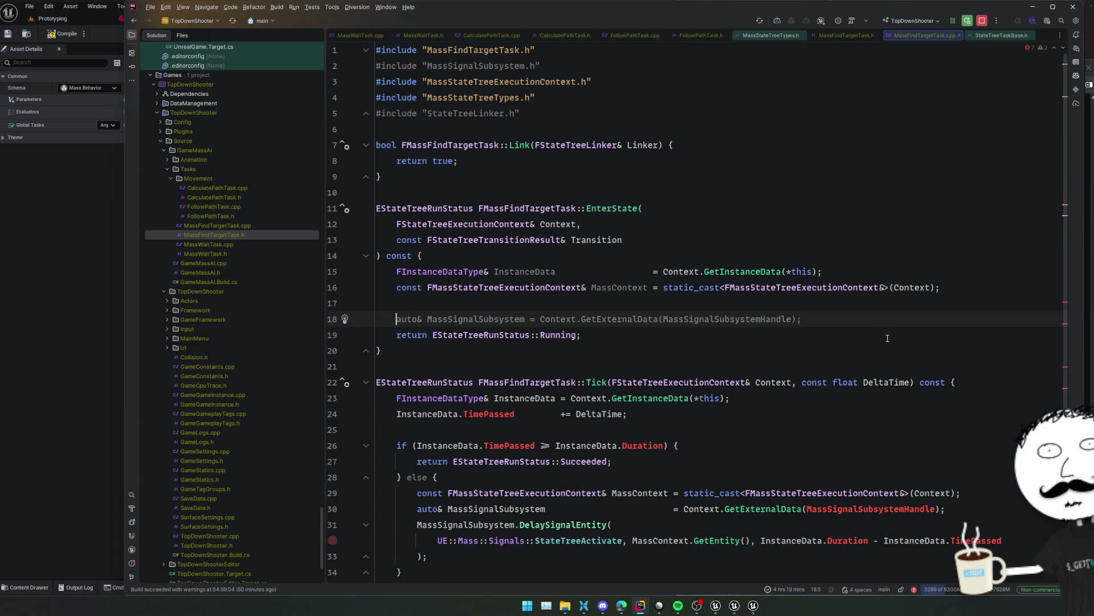
key(ctrl+shift+z)
click(808, 287)
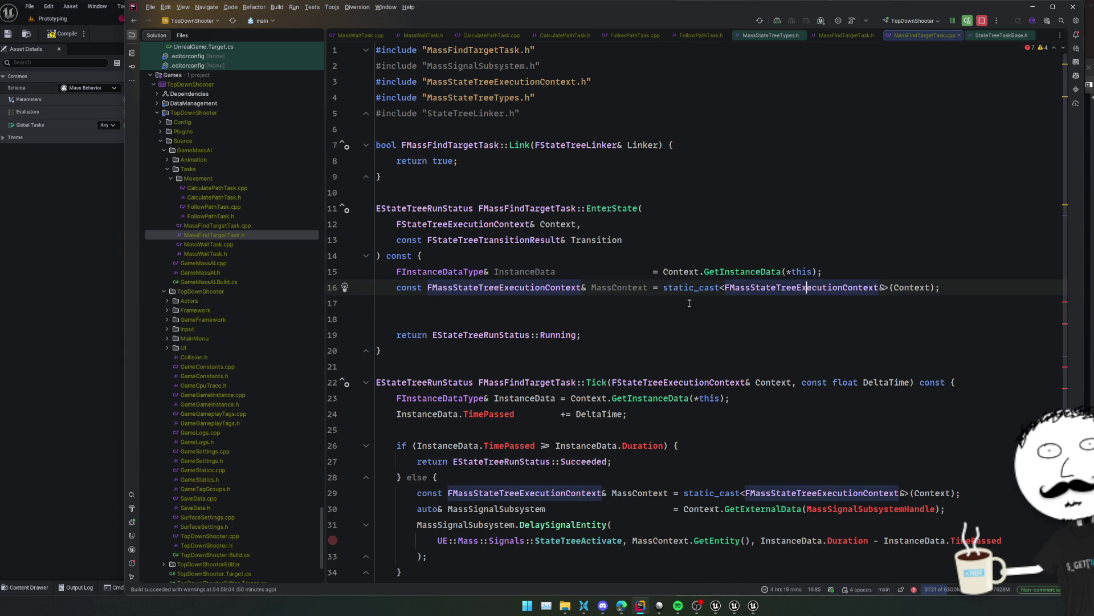
Check the FMassStateTreeExecutionContext declaration, then delete the Tick function from MassFindTargetTask.cpp
ctrl+click(776, 288)
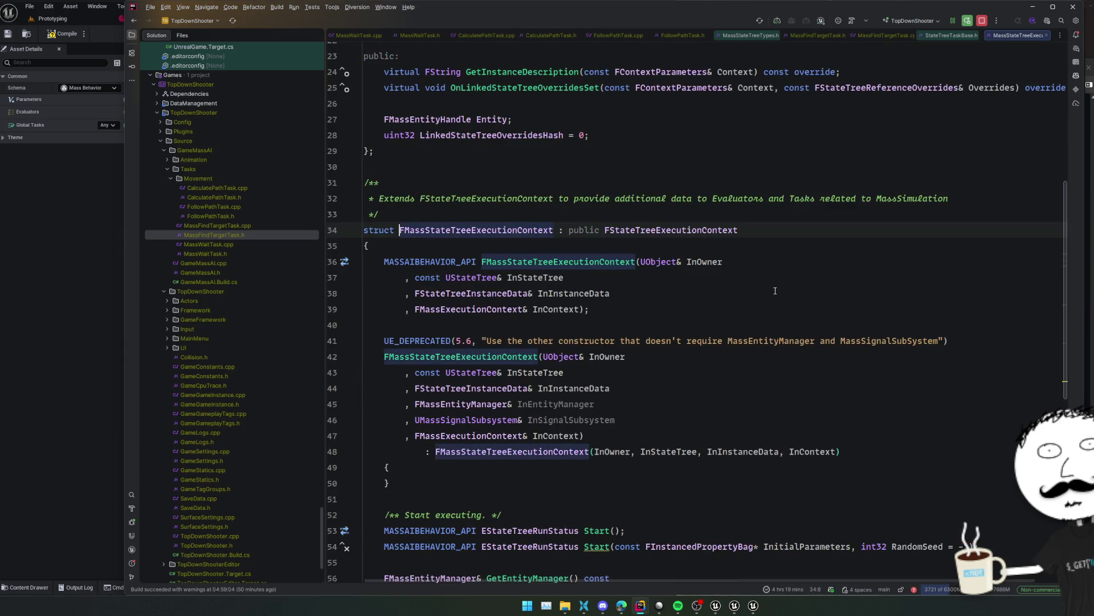
scroll(864, 290, down, 2)
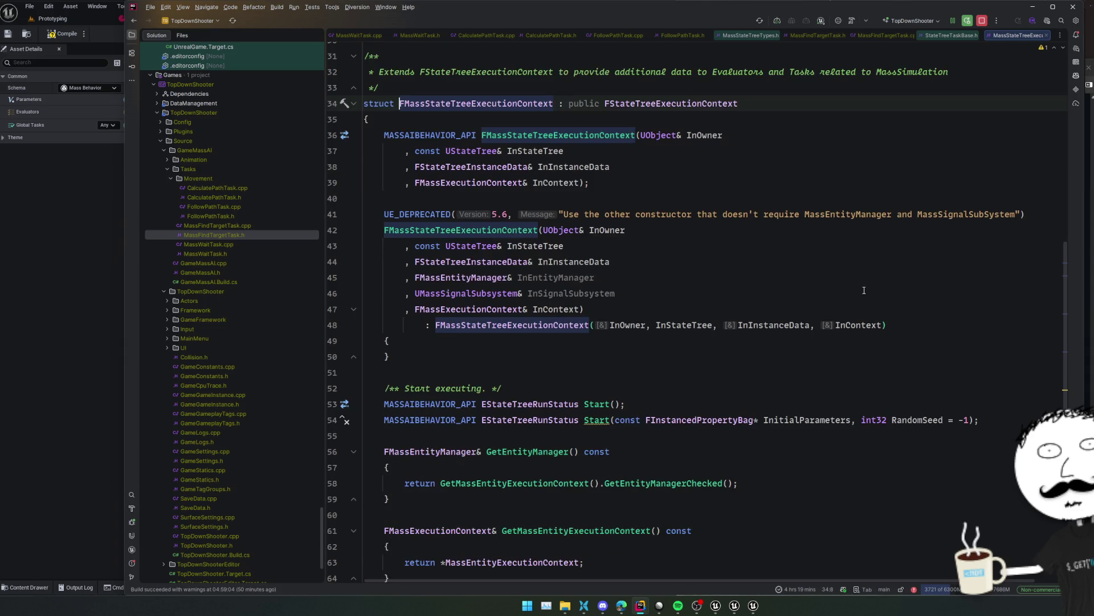
scroll(864, 290, down, 4)
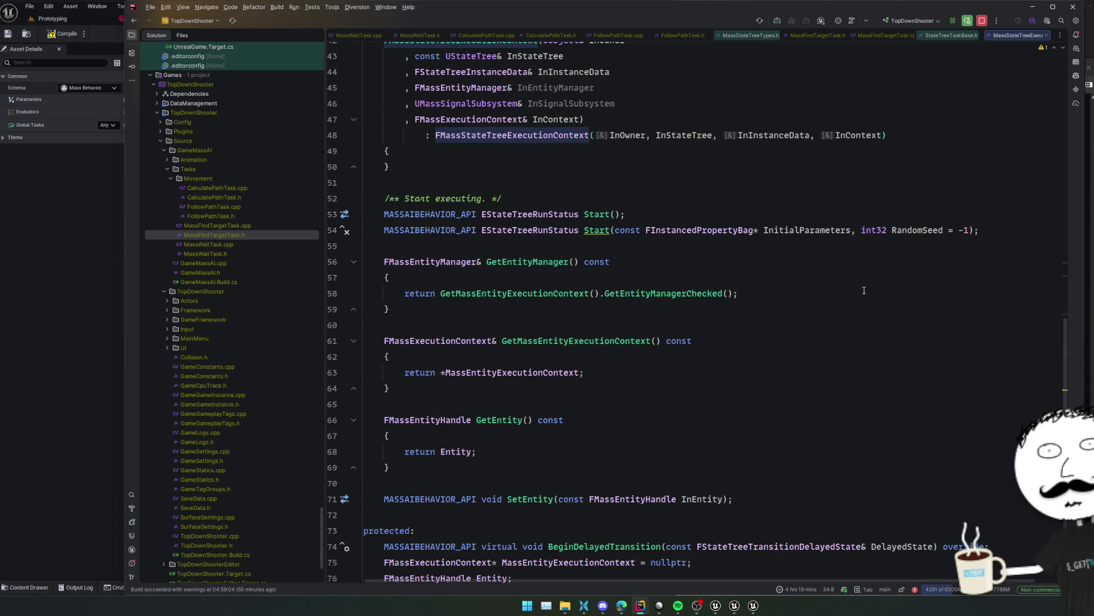
scroll(864, 290, down, 3)
key(ctrl+alt+Left)
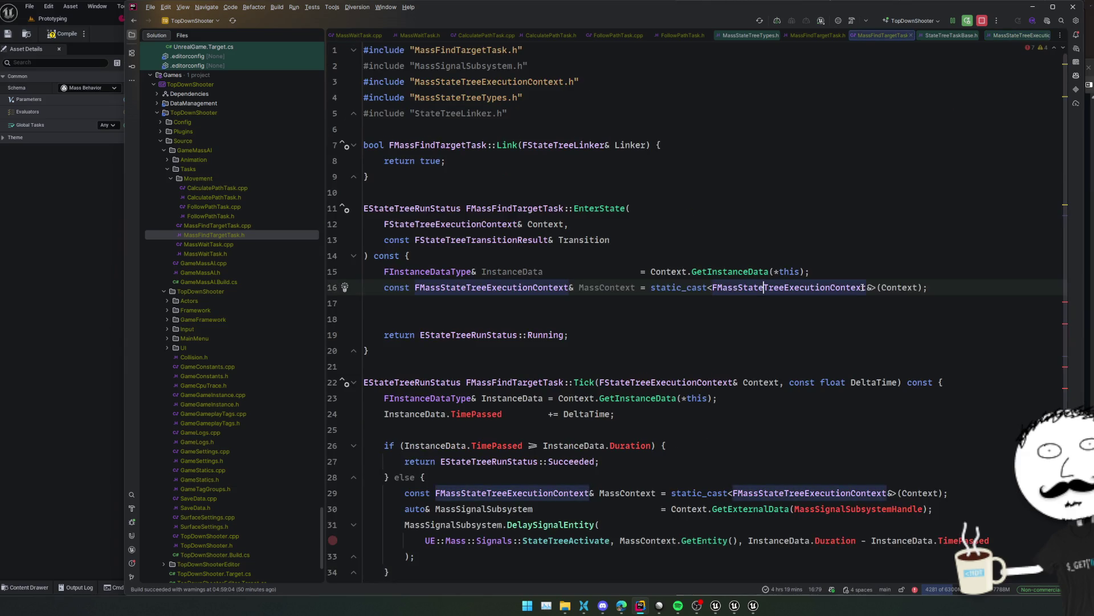
scroll(696, 330, down, 3)
mouse_move(378, 240)
mouse_down()
mouse_move(562, 364)
mouse_move(560, 500)
mouse_up()
key(Delete)
key(Delete)
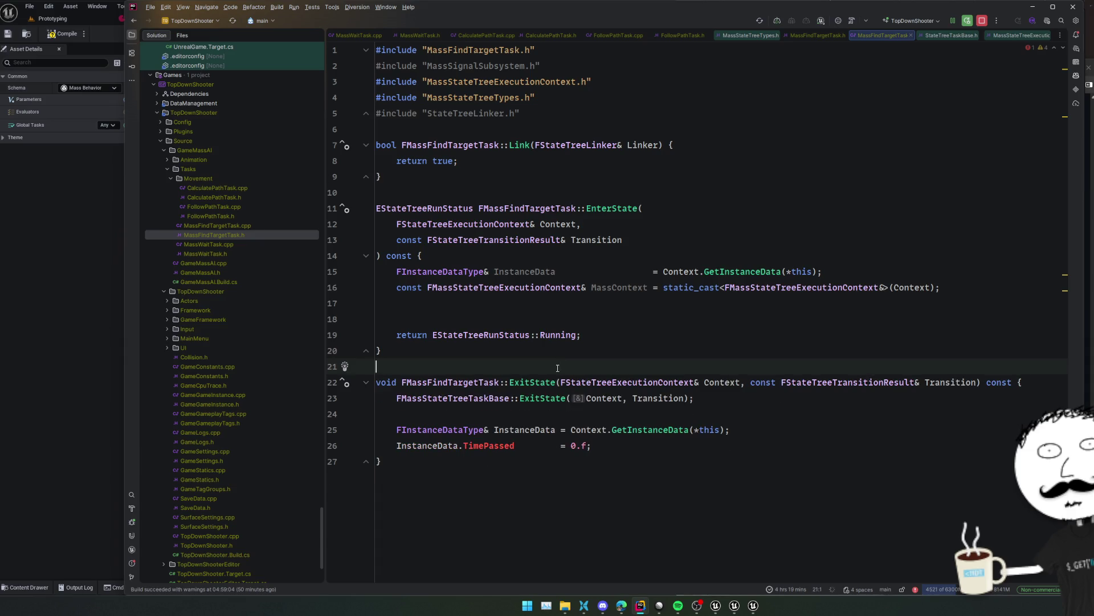
click(677, 440)
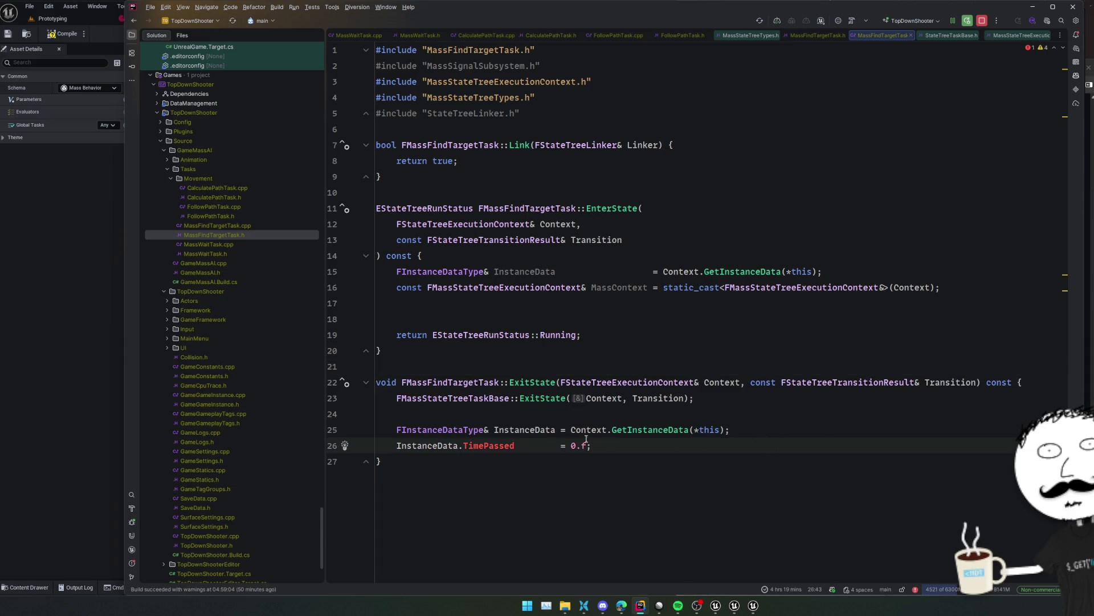
double_click(489, 445)
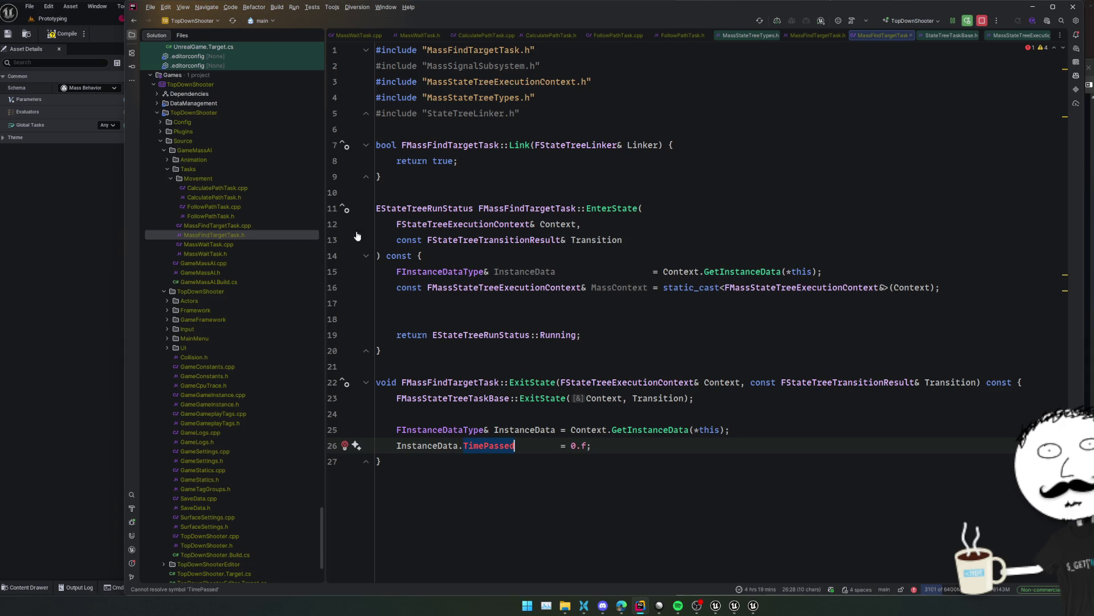
Review FollowPathTask.h's MoveTargetHandle and TransformHandle declarations, then bring up the Unreal state tree
double_click(236, 217)
triple_click(694, 483)
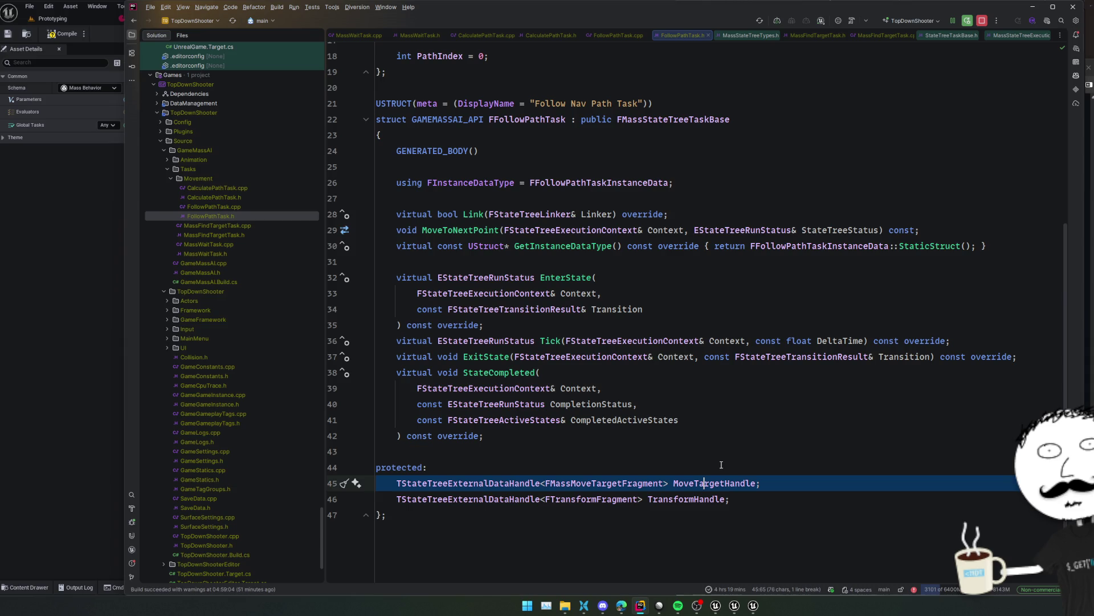
click(705, 484)
click(690, 499)
double_click(690, 499)
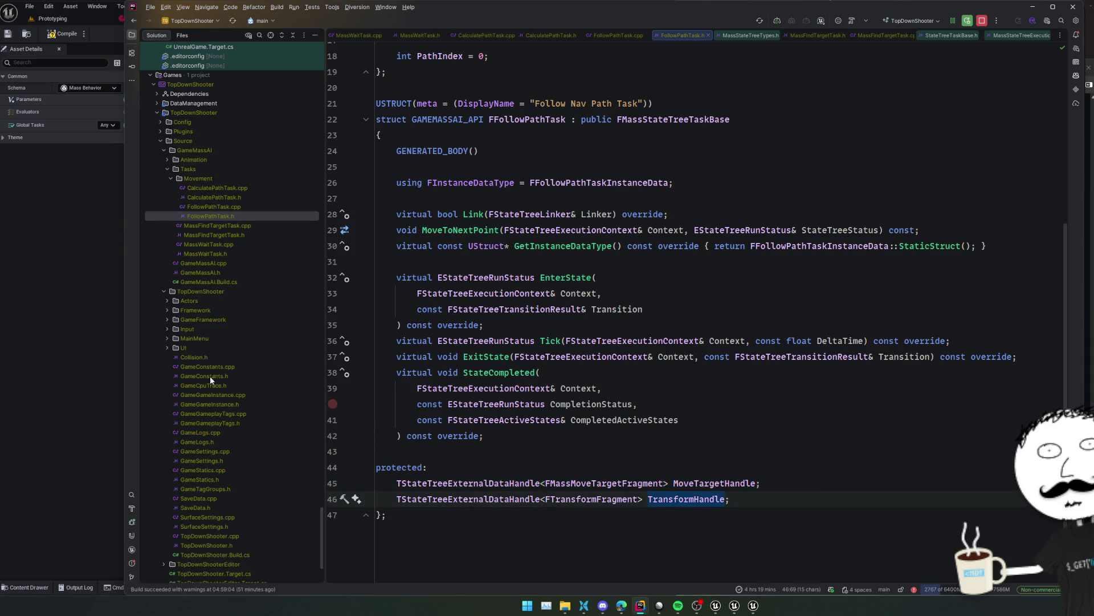
click(88, 322)
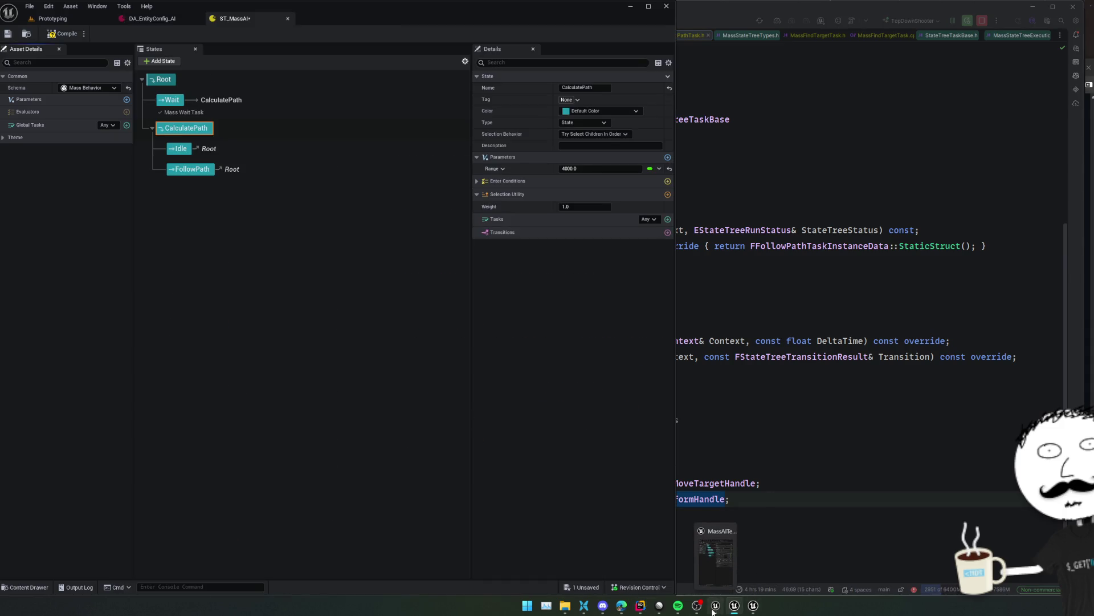
In the second project's state tree, paste MW Find Random Location's OutLocation into Desired Location, then move that window left
click(714, 609)
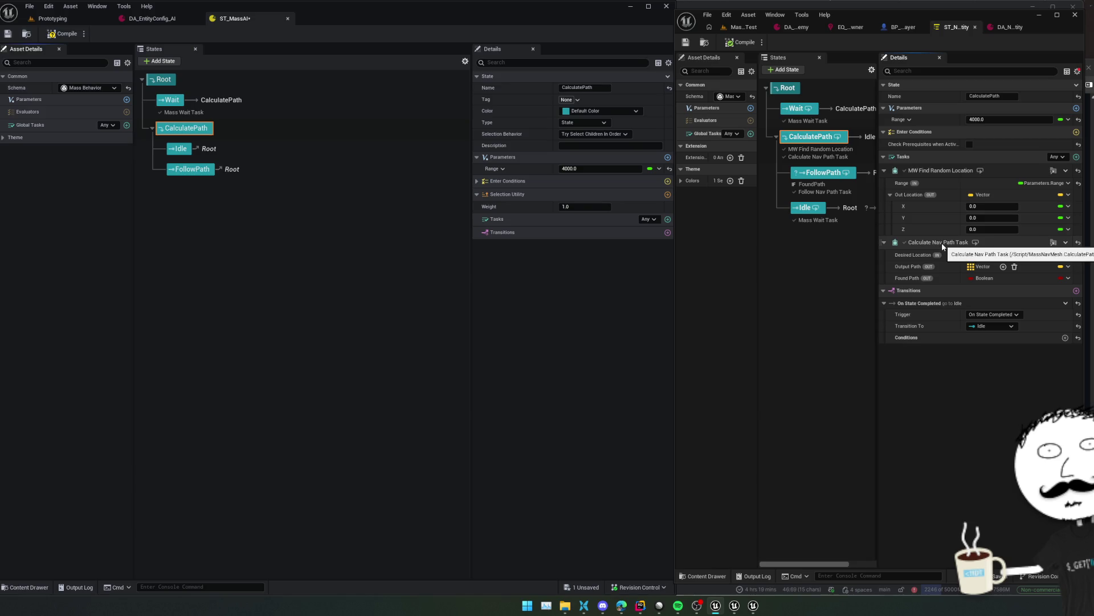
key(ctrl+v)
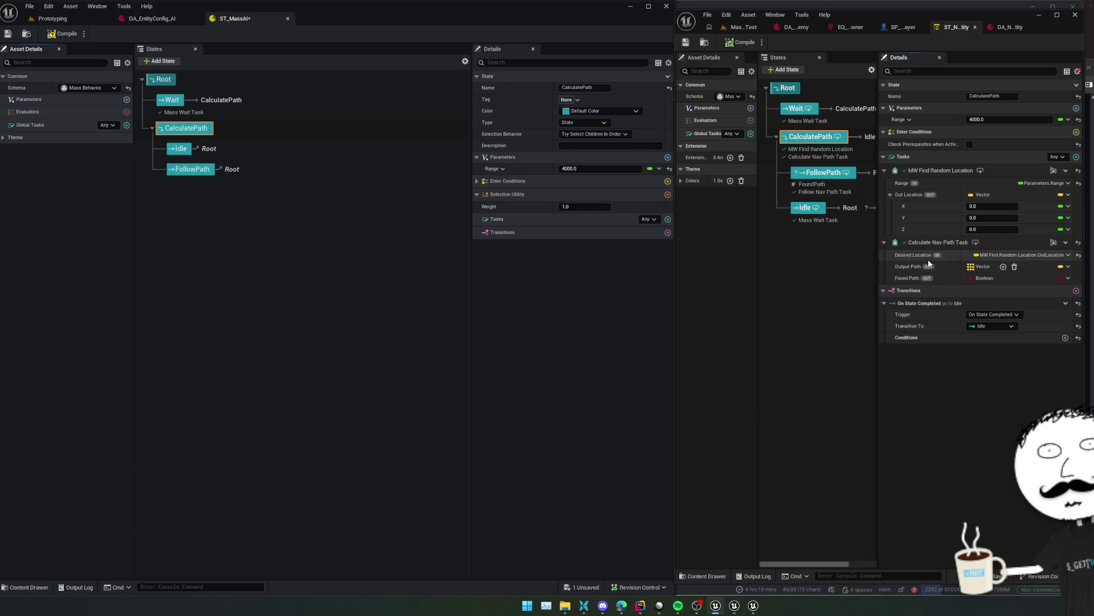
drag(879, 22, 124, 72)
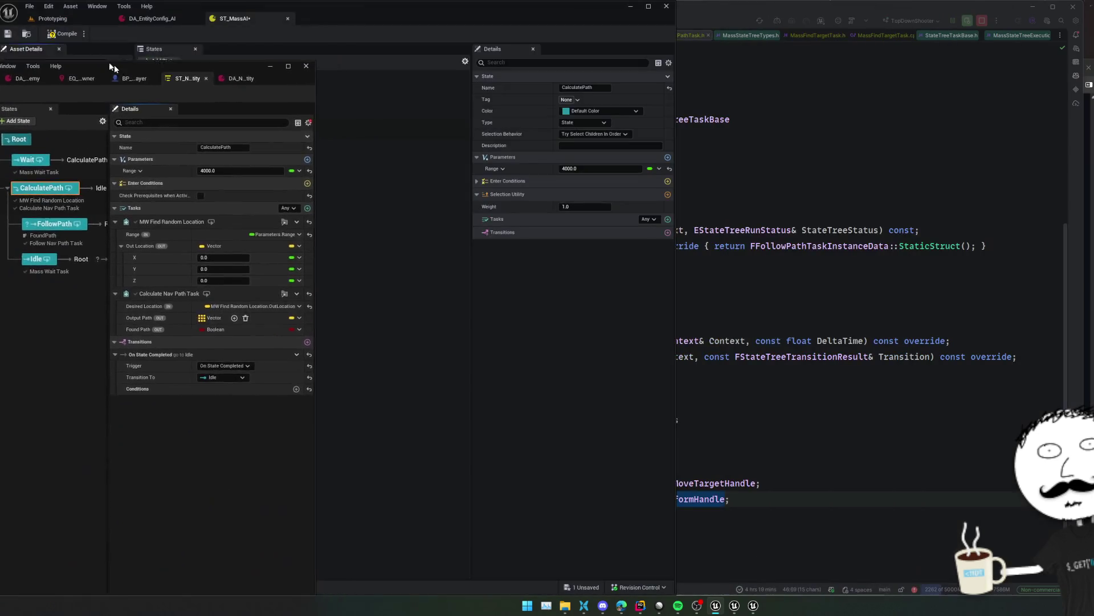
Review the DesiredLocation input property in CalculatePathTask.h
key(alt+Tab)
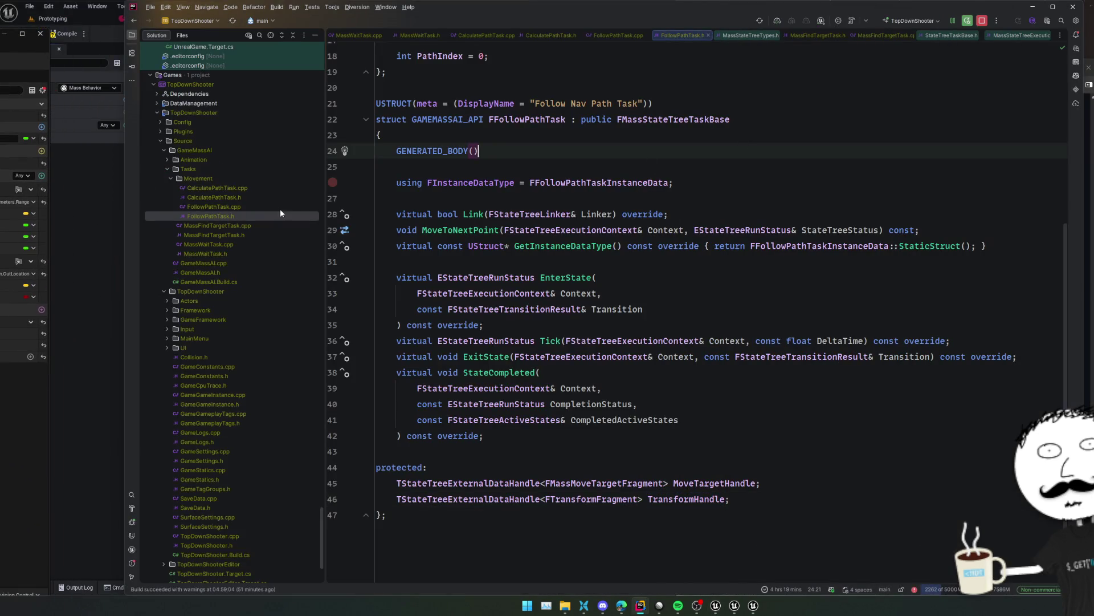
double_click(222, 197)
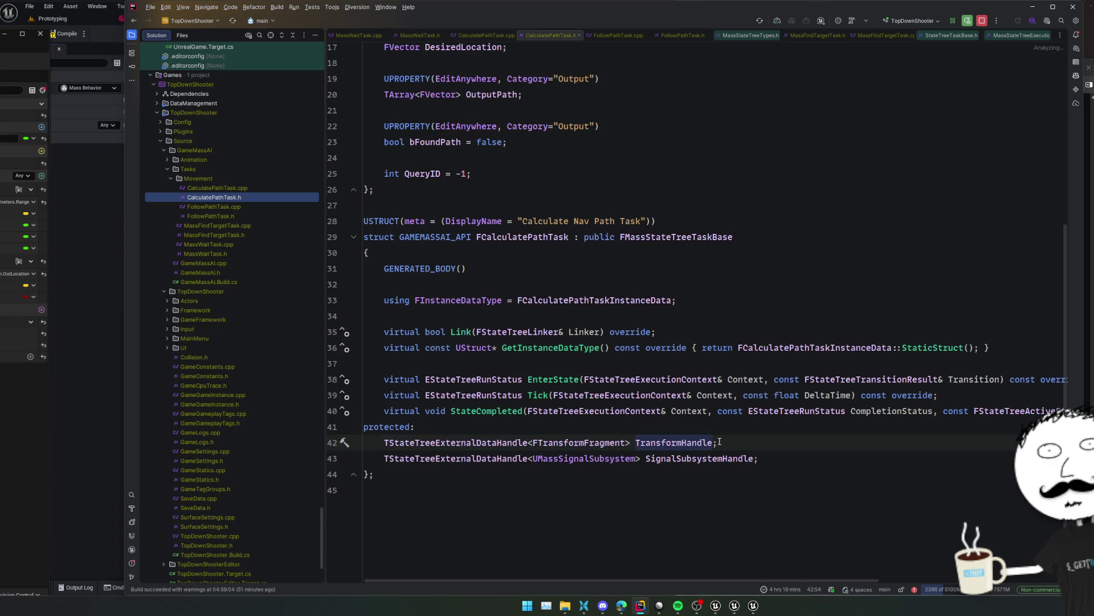
scroll(715, 448, up, 4)
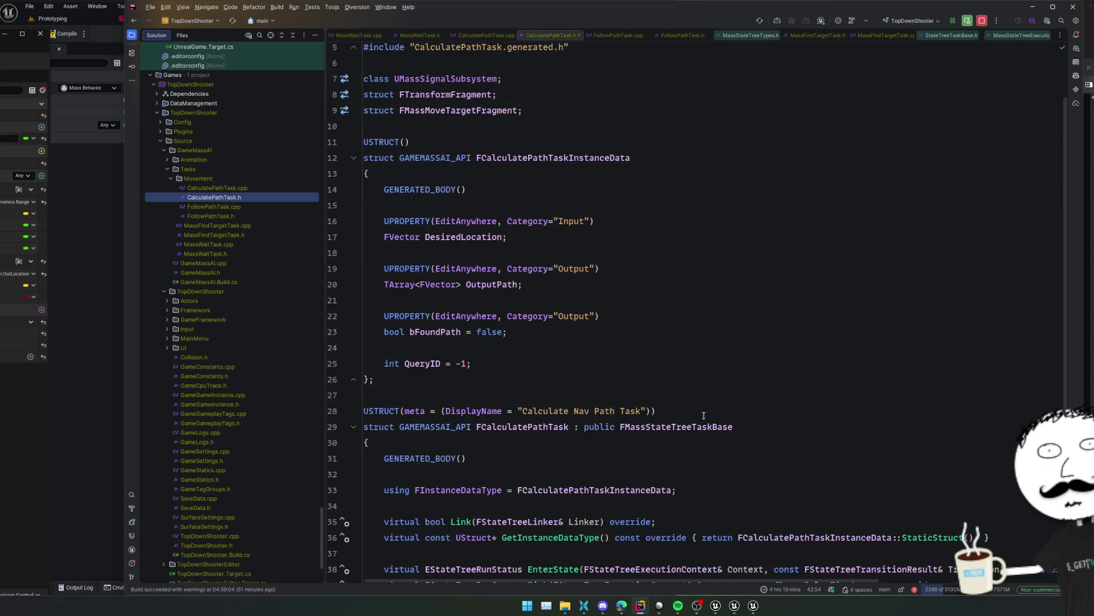
click(482, 237)
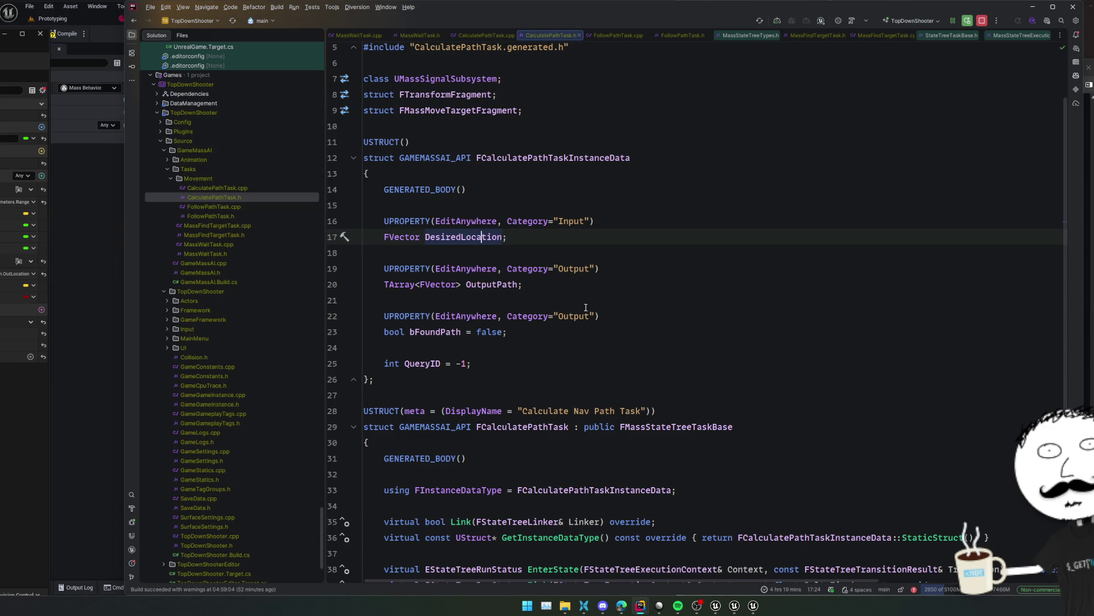
Open MassFindTargetTask.h and select TargetActor's Parameter category
double_click(231, 234)
scroll(489, 286, up, 3)
double_click(599, 271)
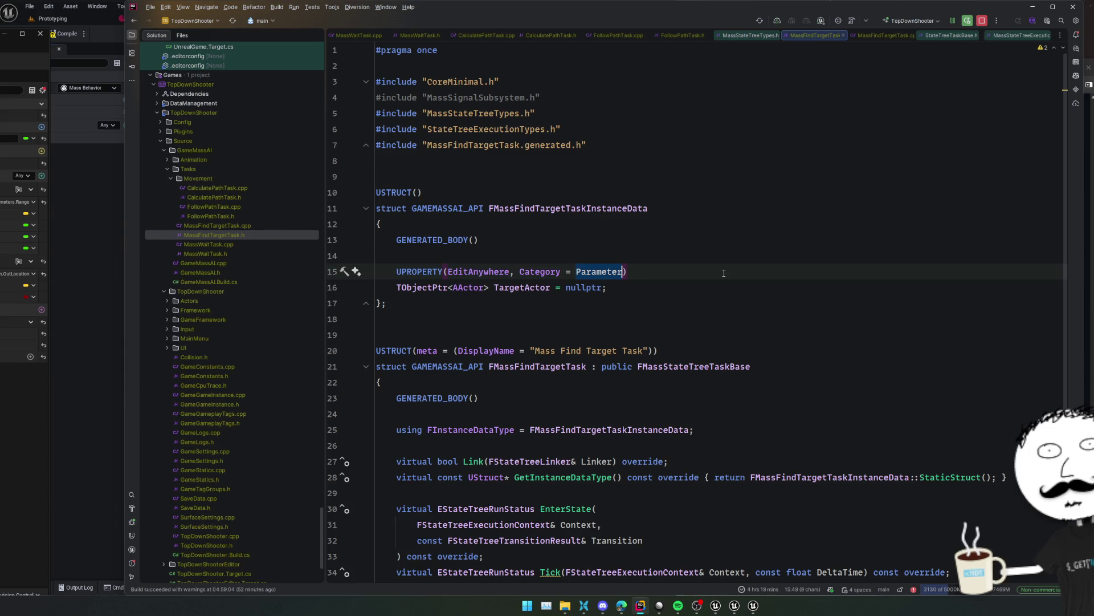
Change TargetActor's UPROPERTY category from Parameter to "Output"
text("Output")
key(Home)
key(ctrl+space)
click(781, 275)
Jump to the EnterState implementation in MassFindTargetTask.cpp
scroll(706, 372, down, 3)
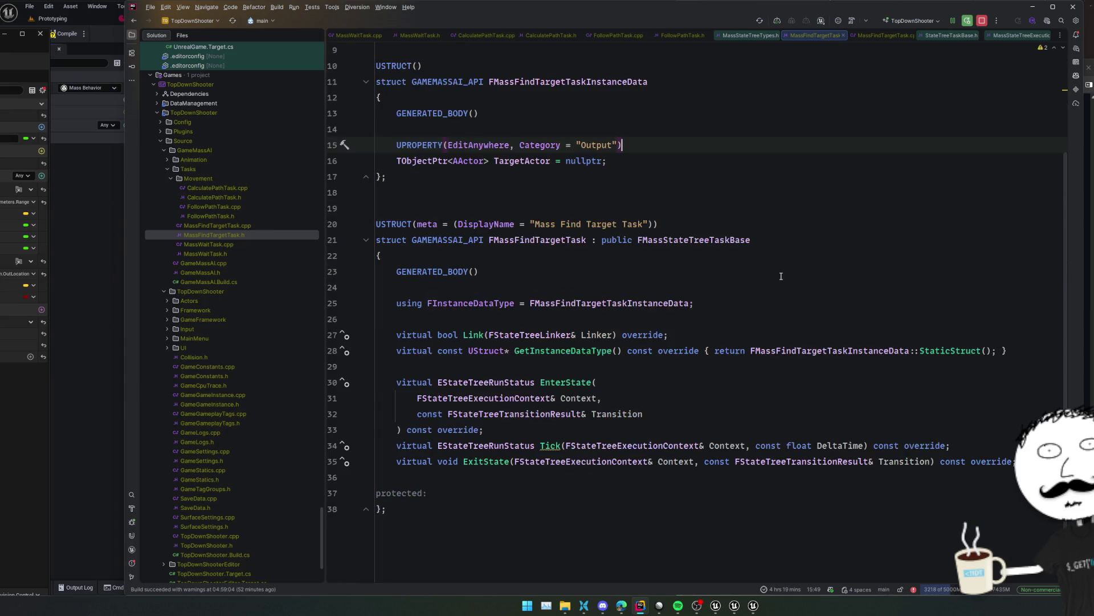
click(597, 449)
key(Down)
key(ctrl+b)
key(alt+Up)
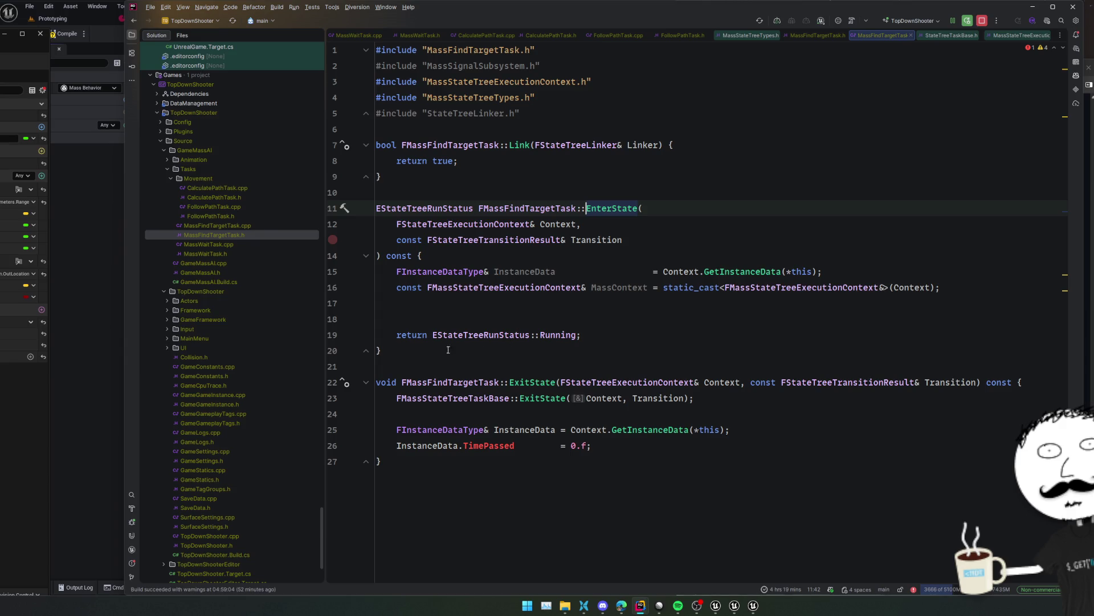
double_click(241, 188)
scroll(490, 288, up, 3)
click(725, 178)
key(Up)
click(729, 189)
click(735, 177)
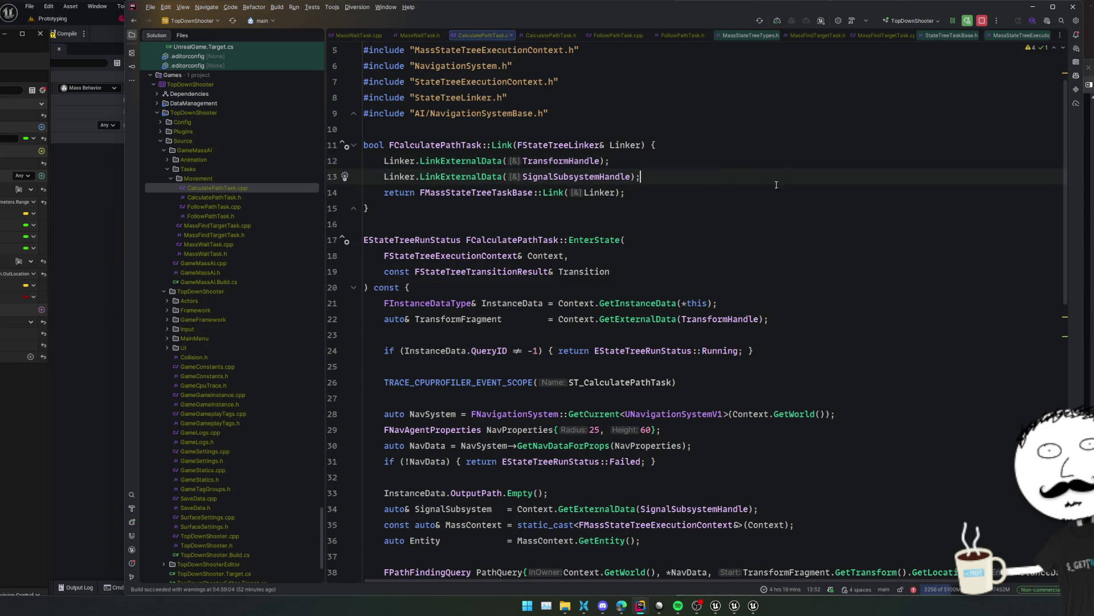
scroll(784, 236, down, 3)
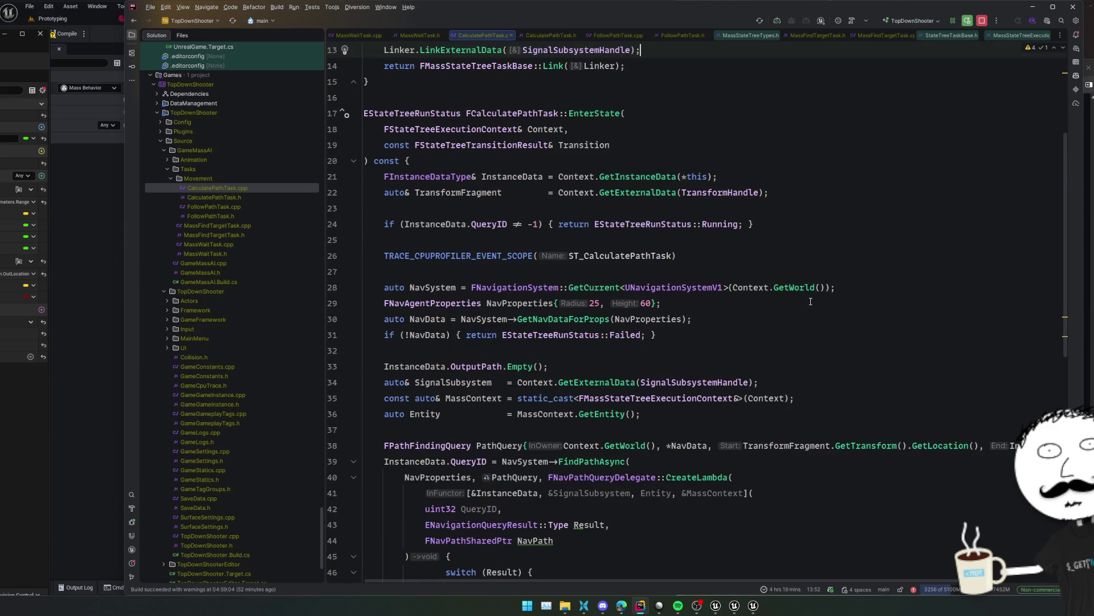
scroll(814, 303, down, 3)
scroll(812, 302, down, 3)
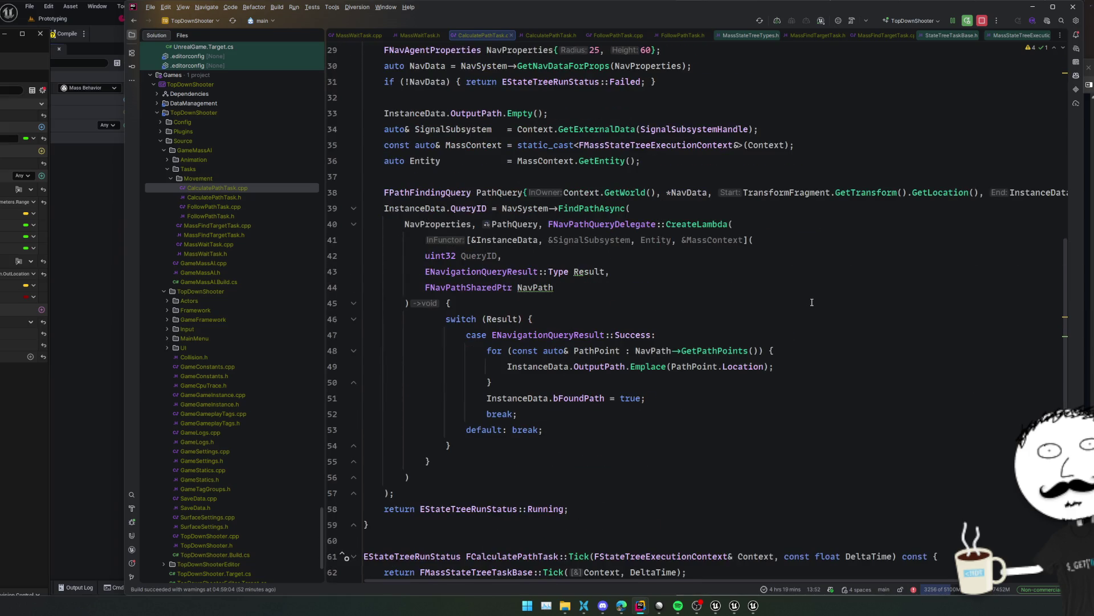
scroll(811, 303, down, 6)
click(756, 359)
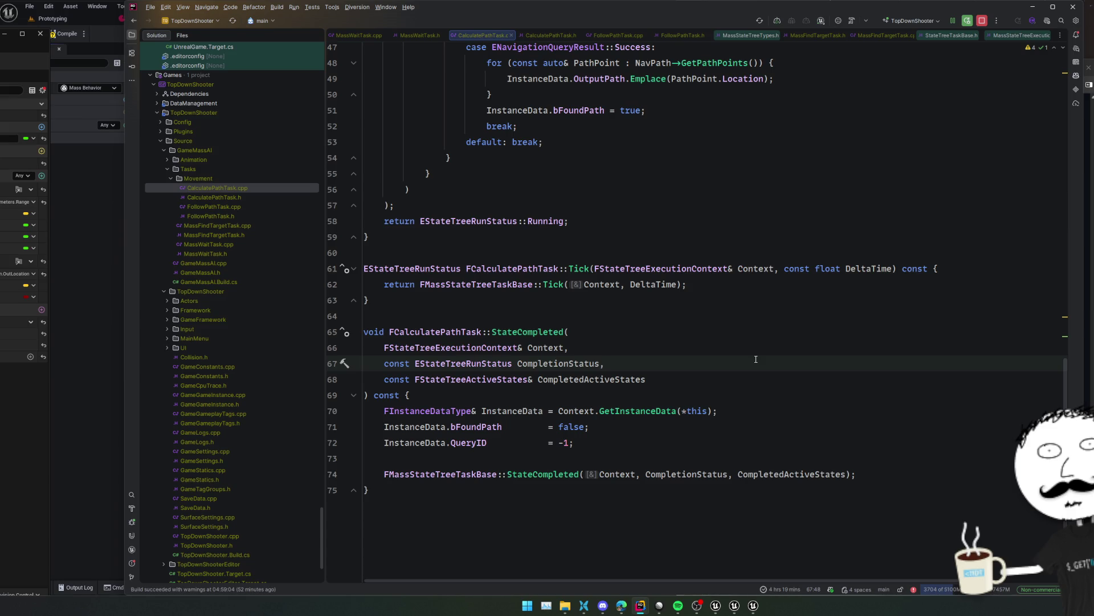
ctrl+click(497, 425)
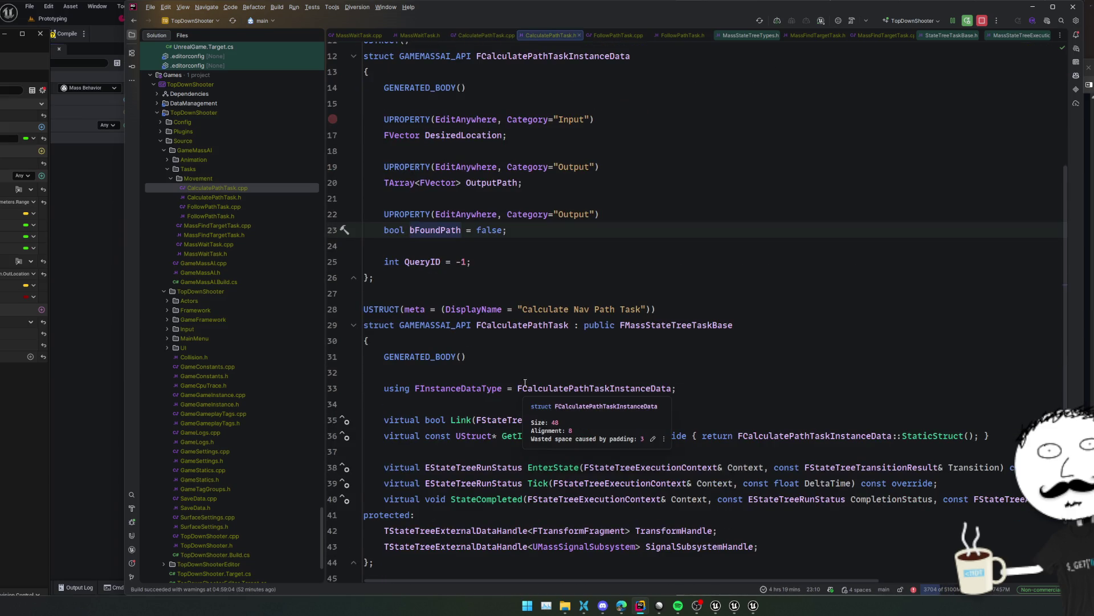
key(ctrl+alt+Left)
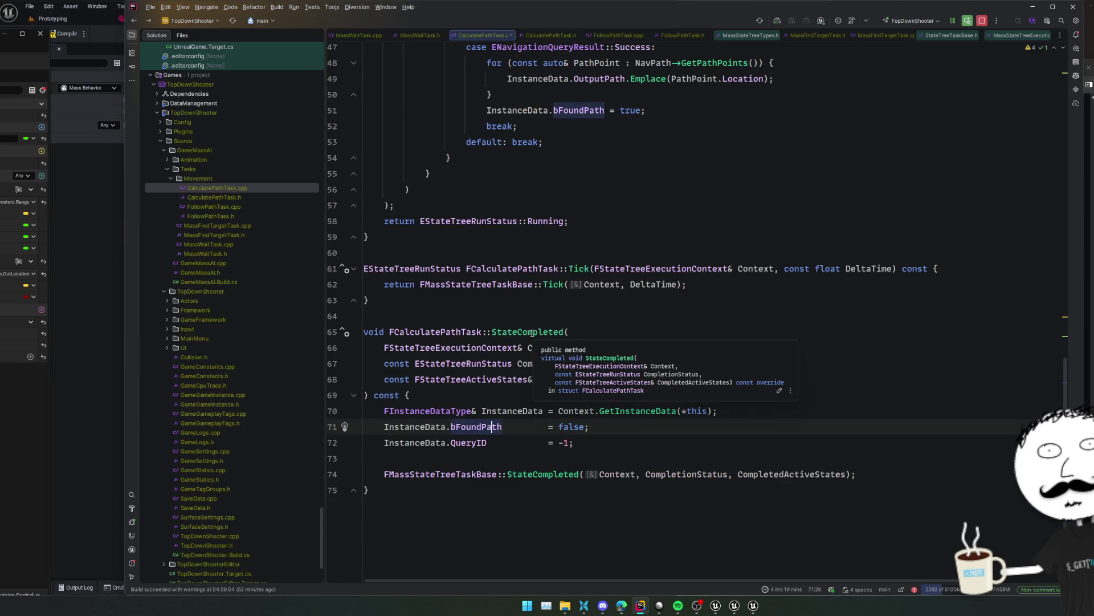
key(ctrl+alt+Left)
key(ctrl+alt+Left)
key(ctrl+alt+Left)
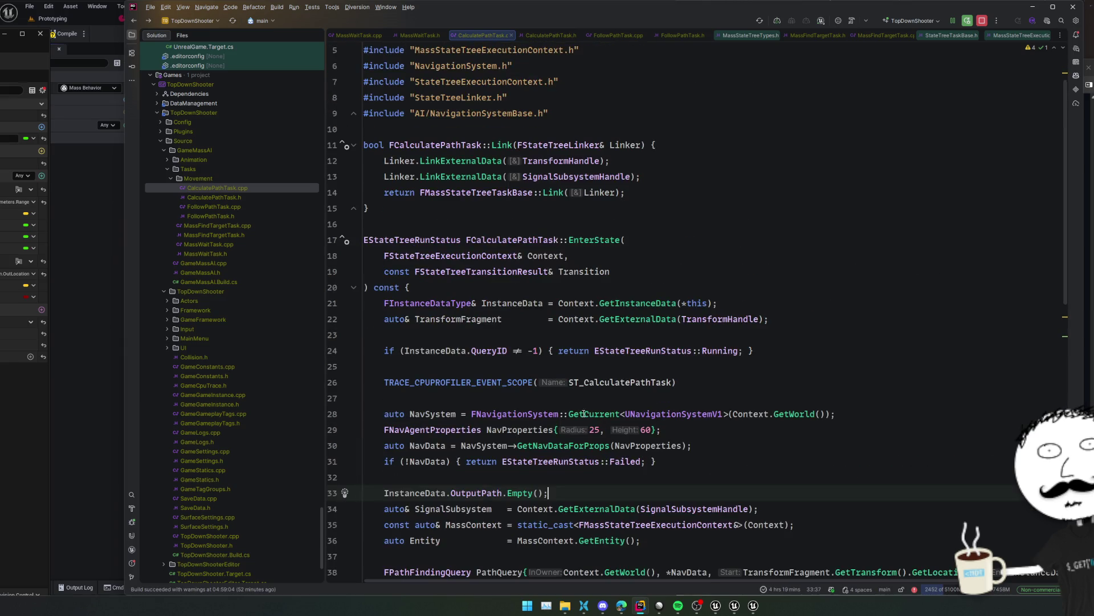
click(678, 314)
click(686, 303)
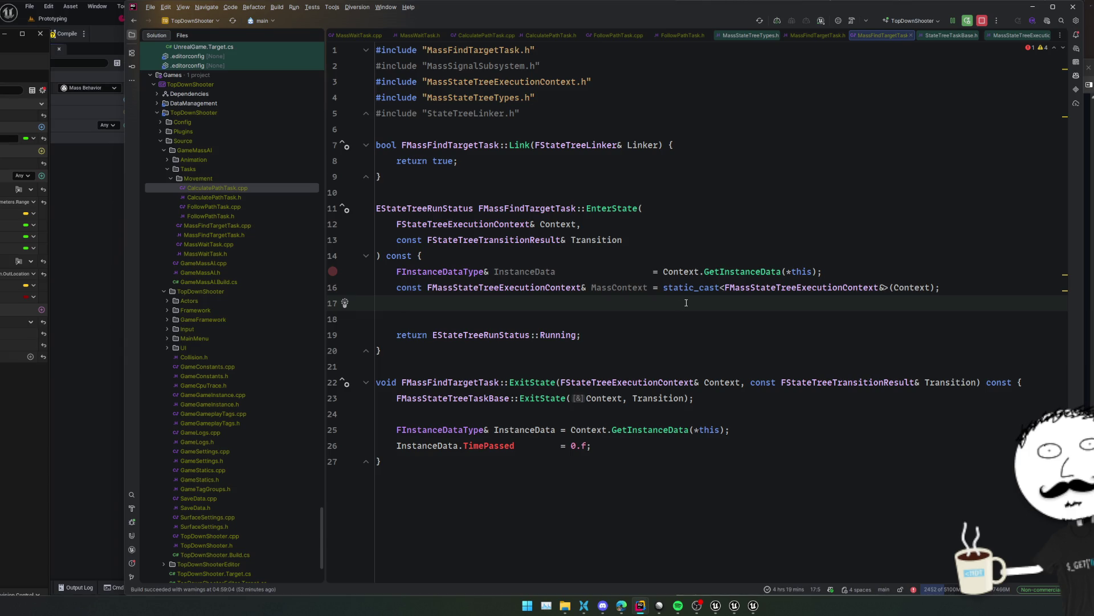
Start a TActorIterator<AActor> line in EnterState using code completion
key(Return)
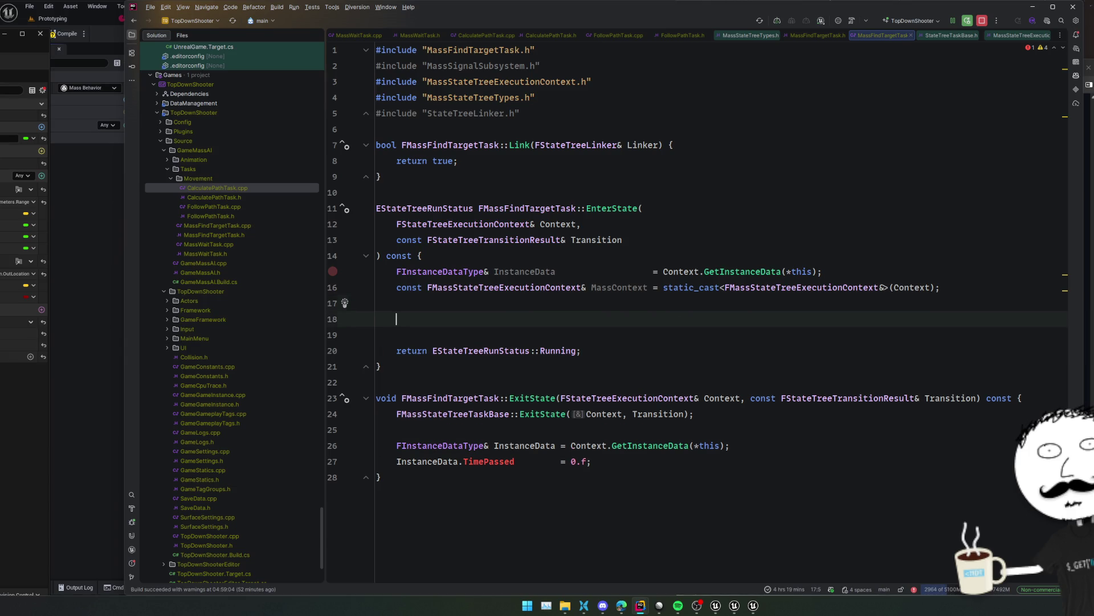
text(TACtorIt)
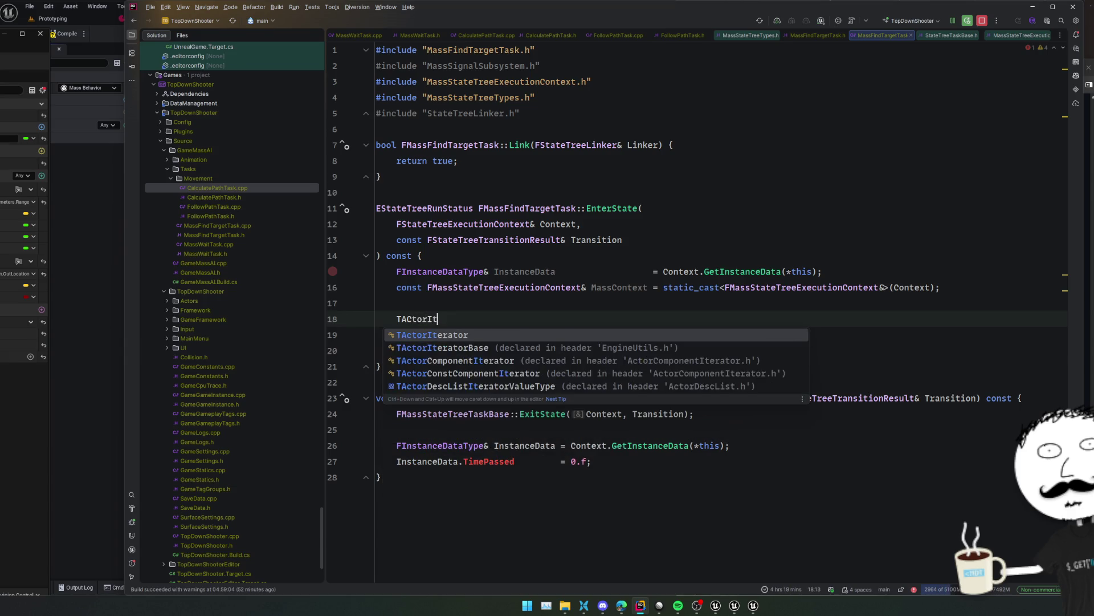
key(Return)
text(AAct)
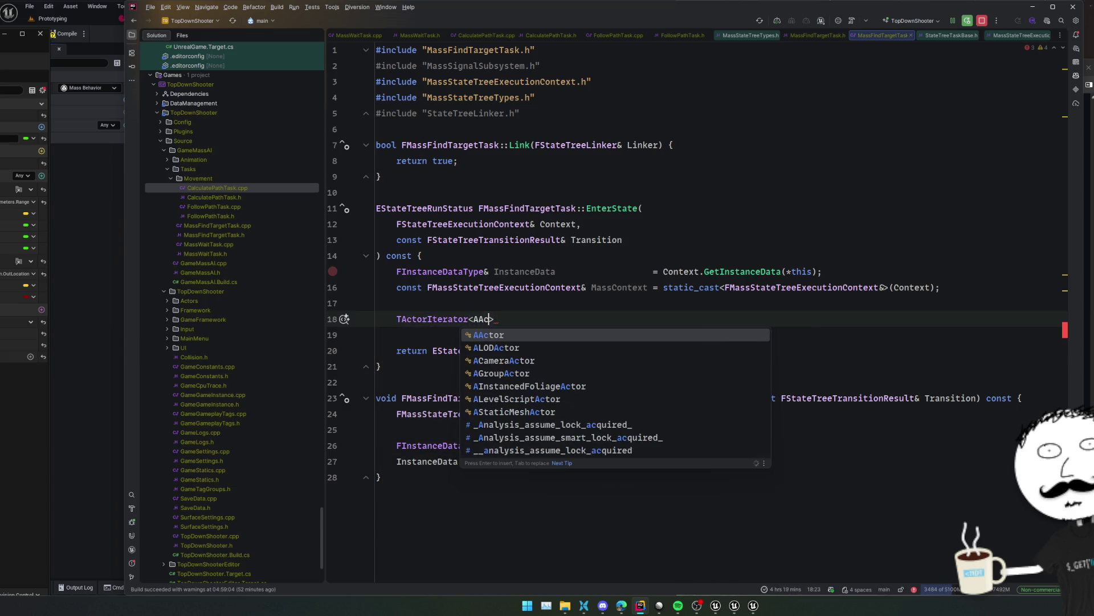
key(Return)
click(397, 319)
key(End)
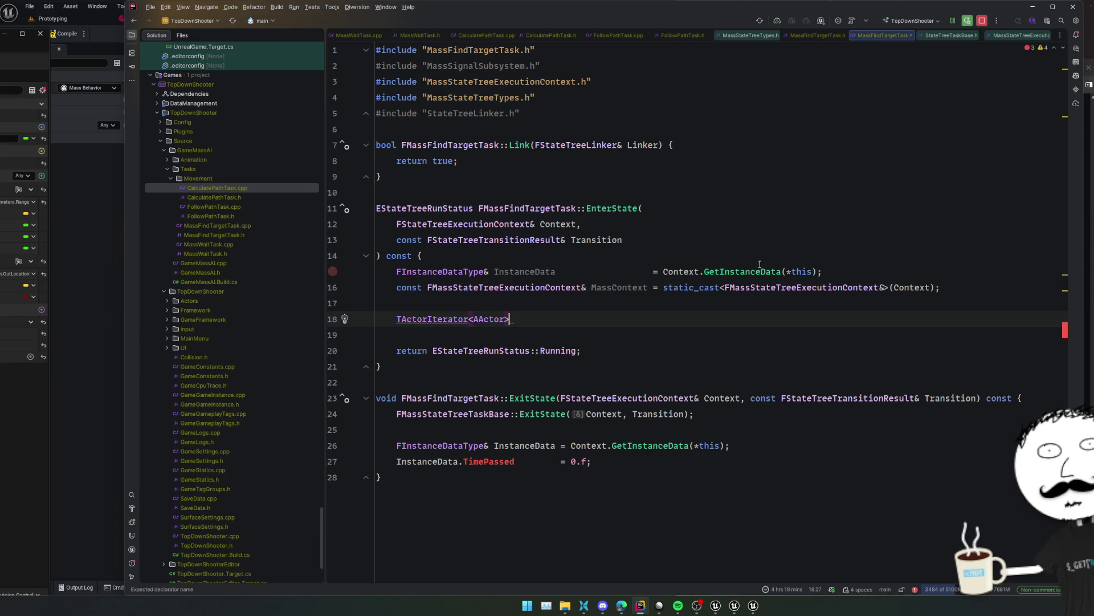
In the header, duplicate the TargetActor property and change the copy's type to TSubclassOf<AActor>
key(ctrl+alt+Home)
drag(655, 166, 656, 127)
key(ctrl+d)
drag(608, 163, 397, 163)
text(TSu)
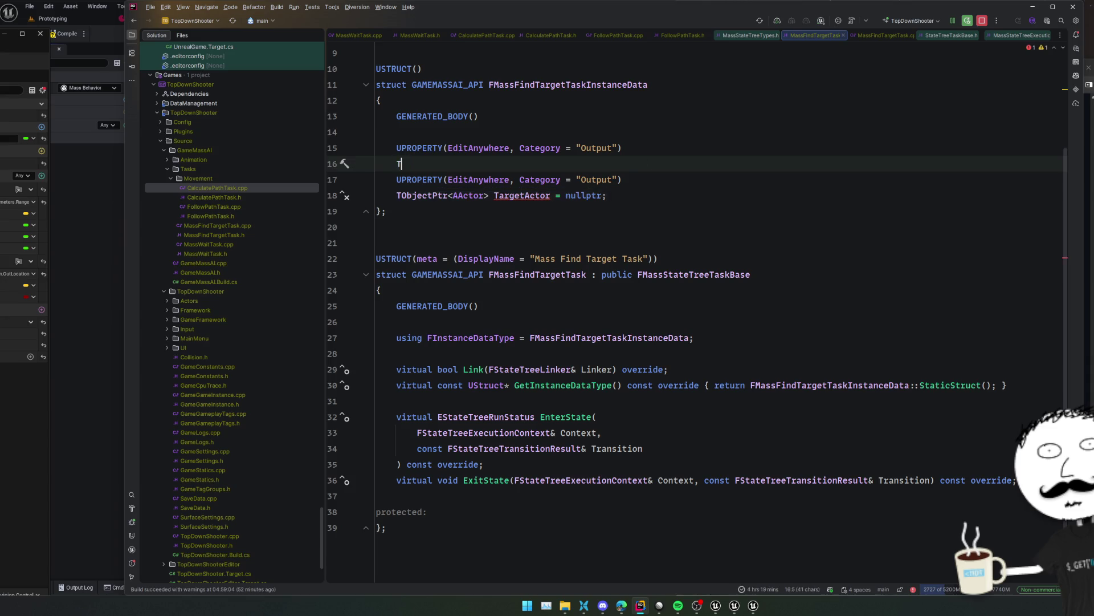
key(Return)
text(AActo>)
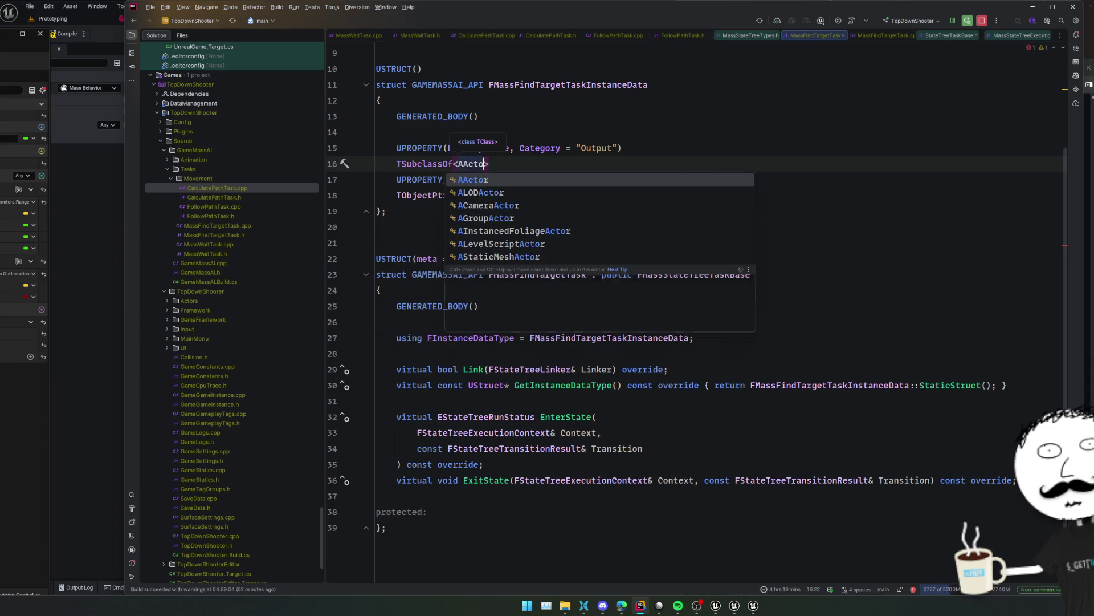
key(Return)
Name the new property TargetActorClass and set its category to "Input"
key(Tab)
key(Home)
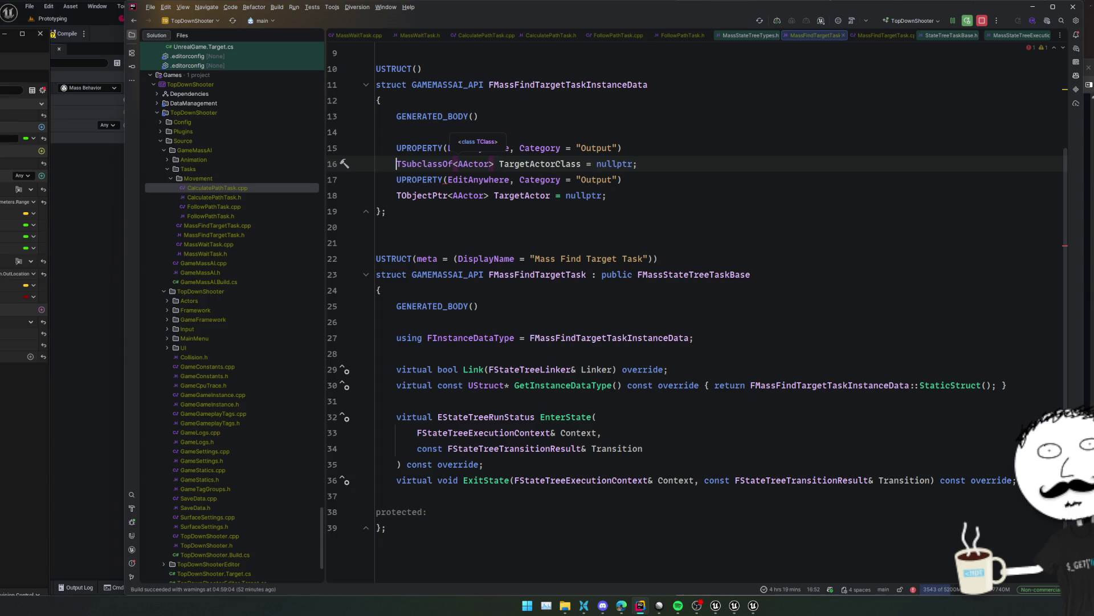
key(Up)
key(ctrl+w)
text(Input)
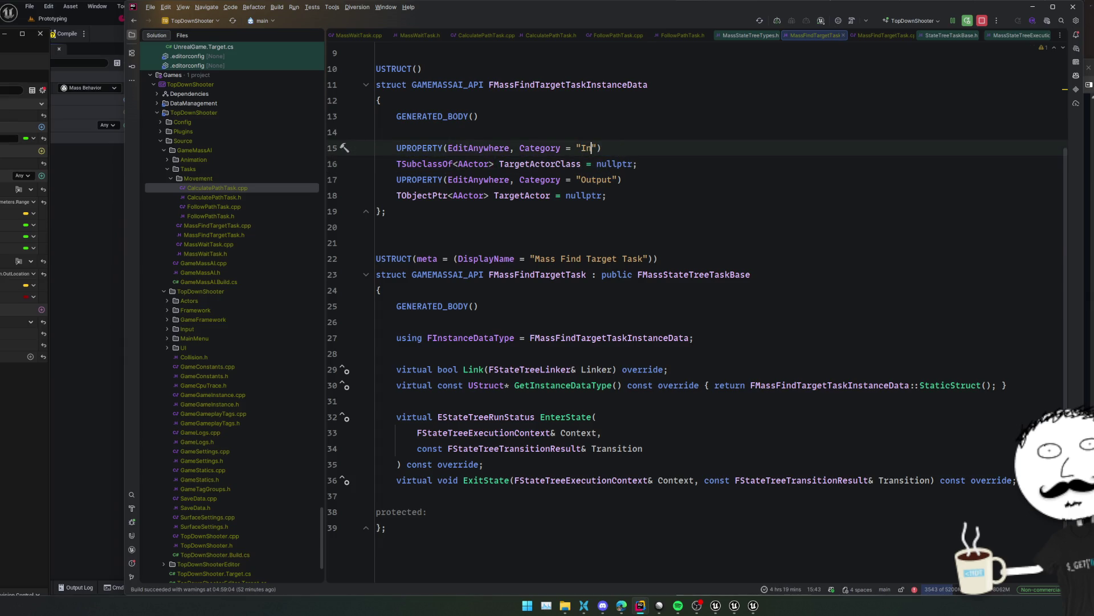
click(516, 369)
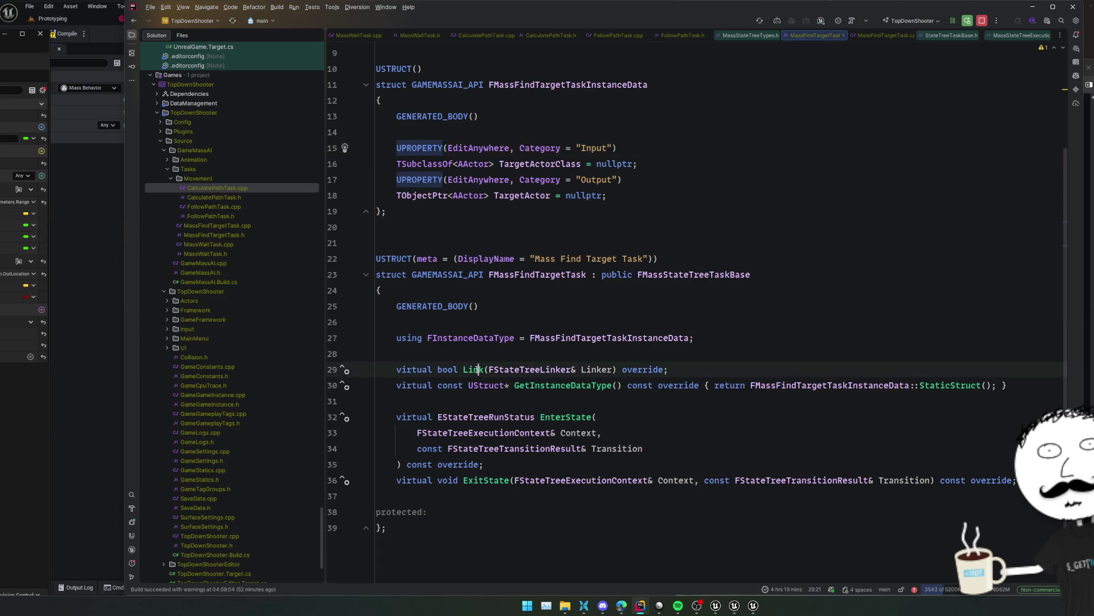
key(ctrl+alt+Home)
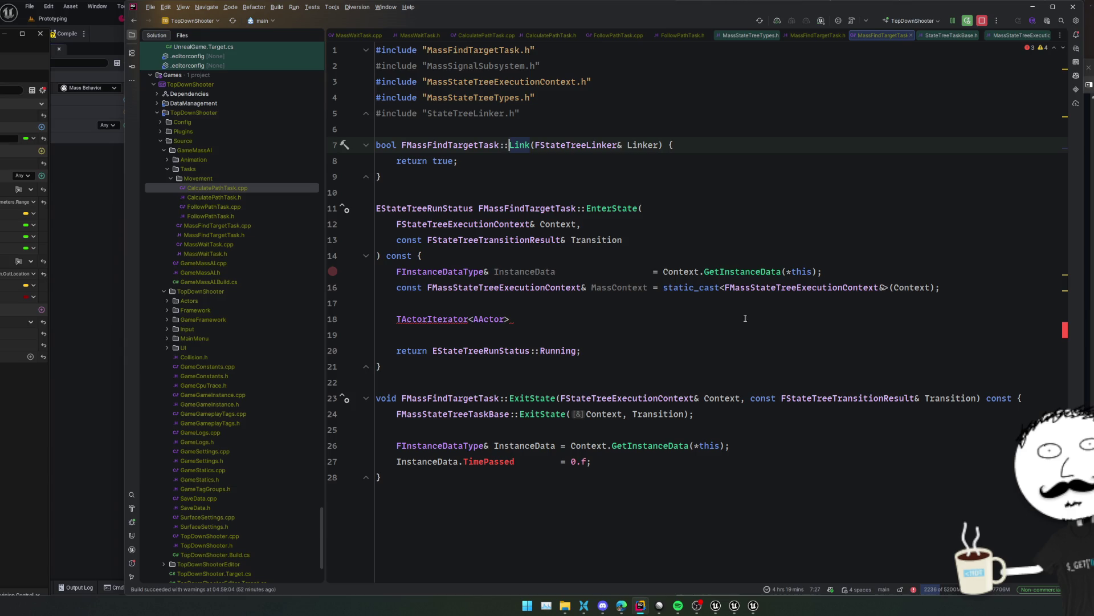
Replace the unfinished iterator line with a UGameplayStatics::GetAllActorsOfClass call
click(806, 312)
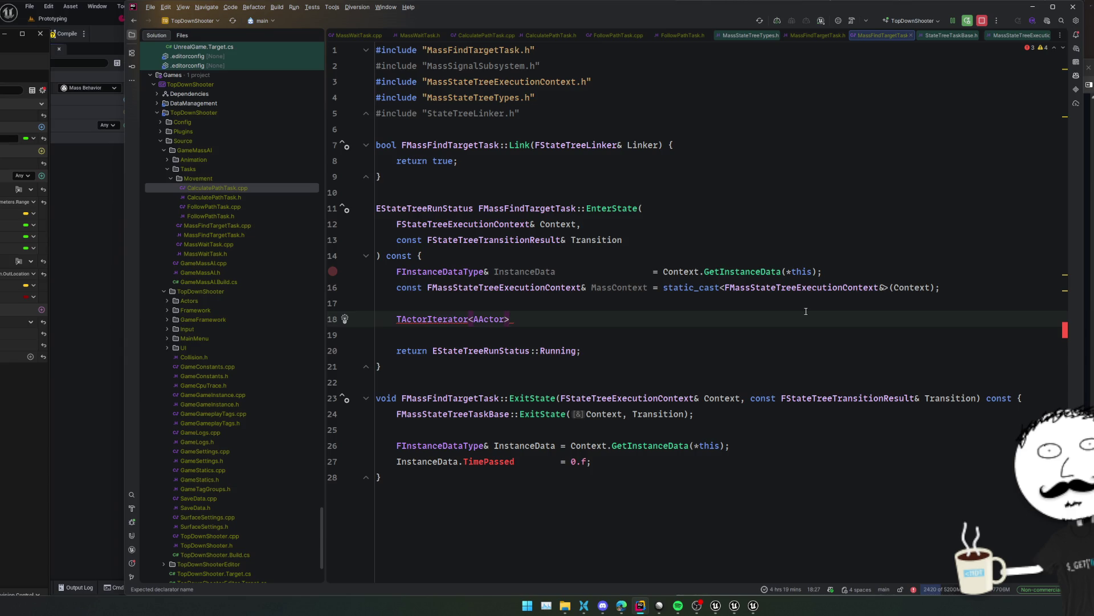
key(ctrl+z)
key(ctrl+z)
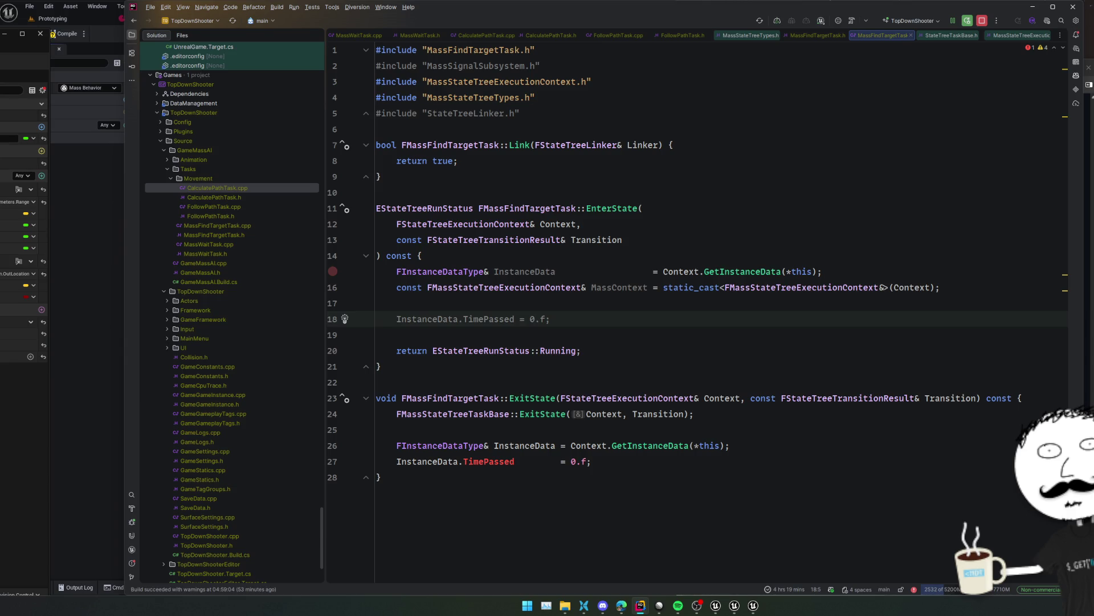
key(BackSpace)
text(U)
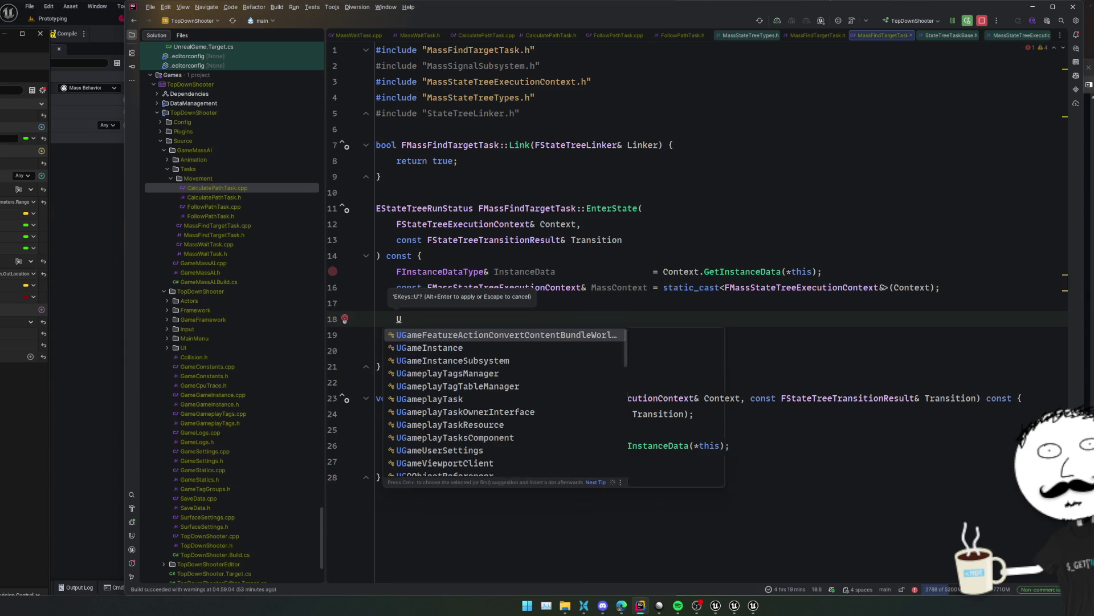
text(GameSt)
key(Return)
text(::GetA)
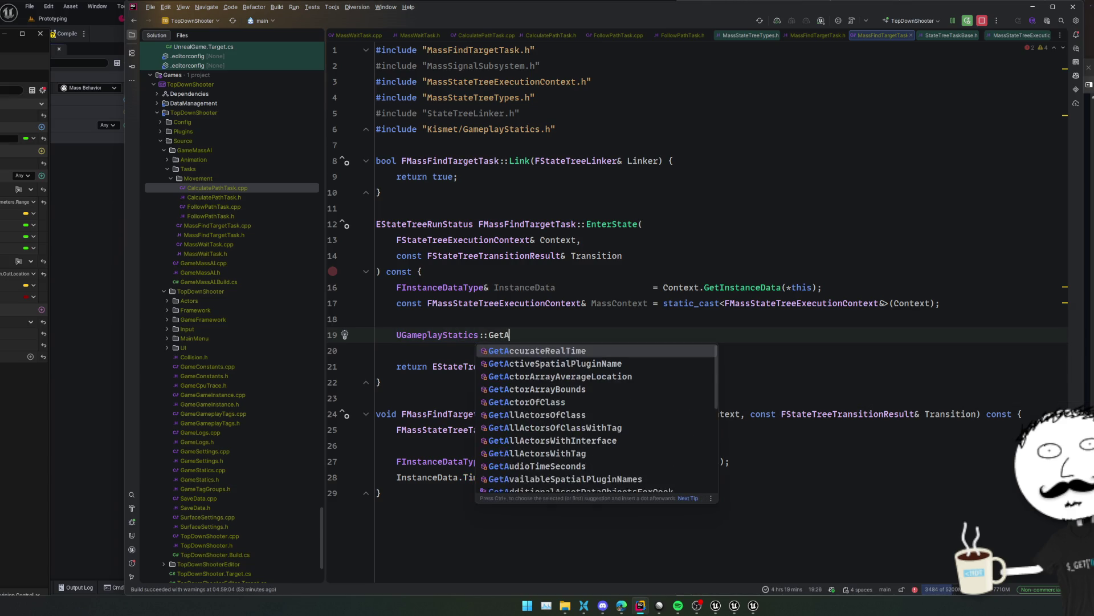
text(llAc)
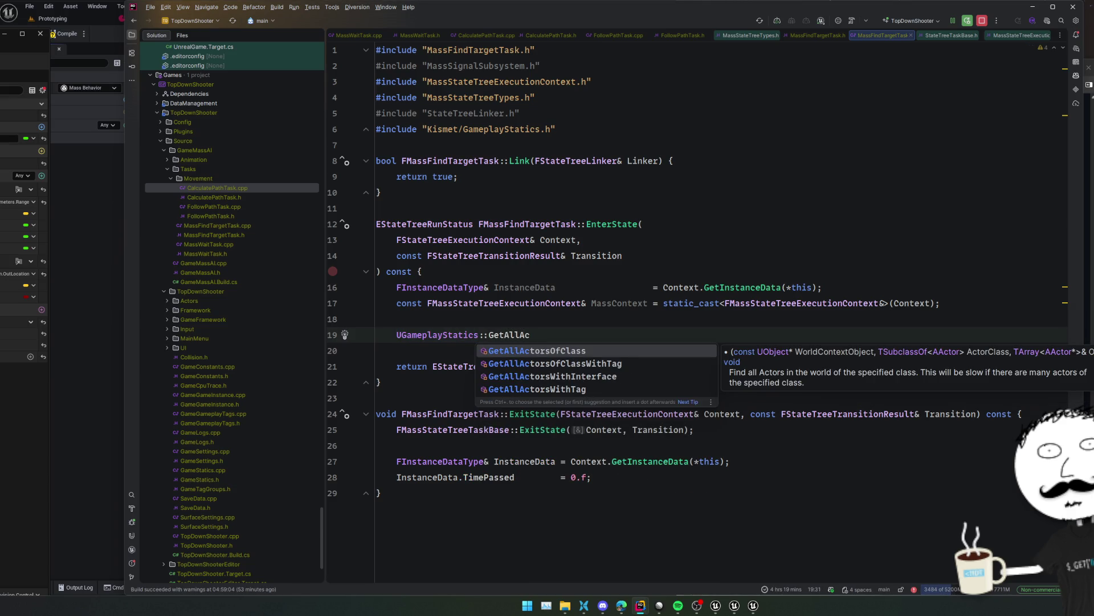
key(Return)
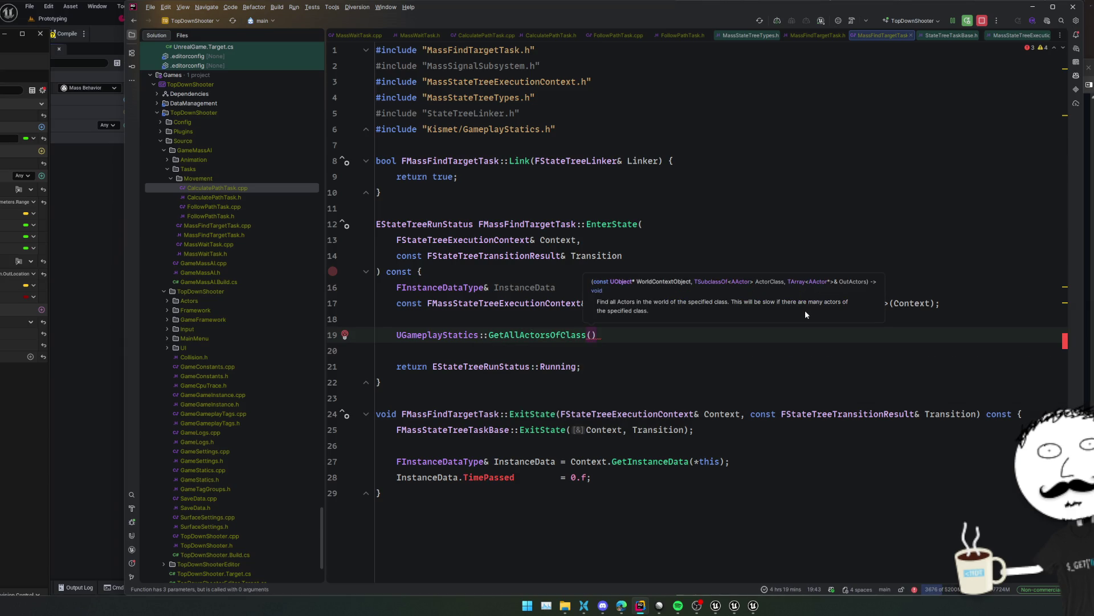
key(Escape)
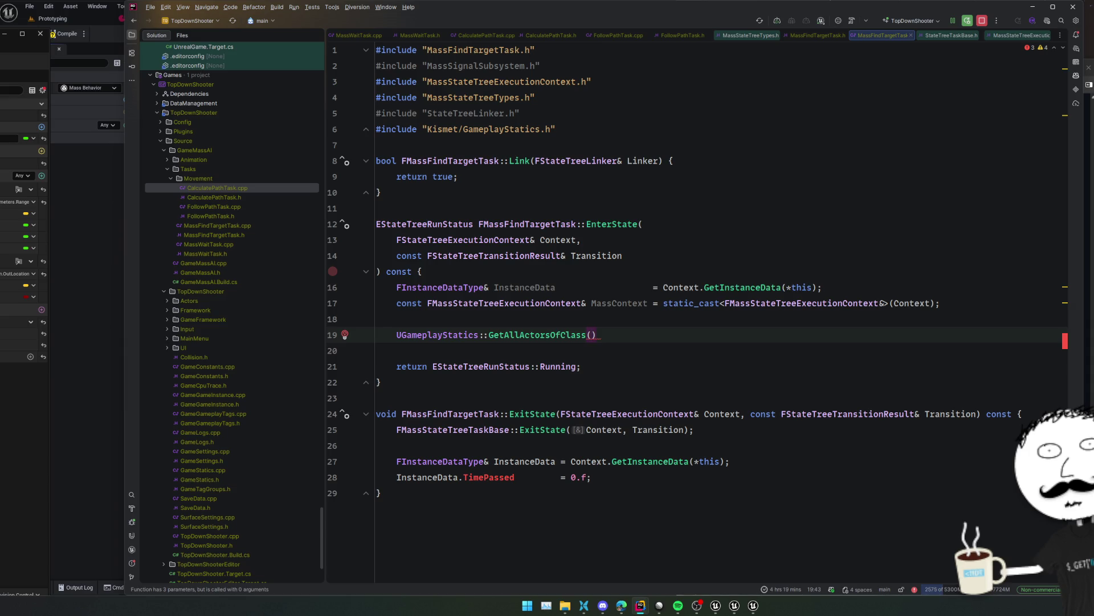
Pass Context.GetWorld() as the call's world context argument
text(Context.)
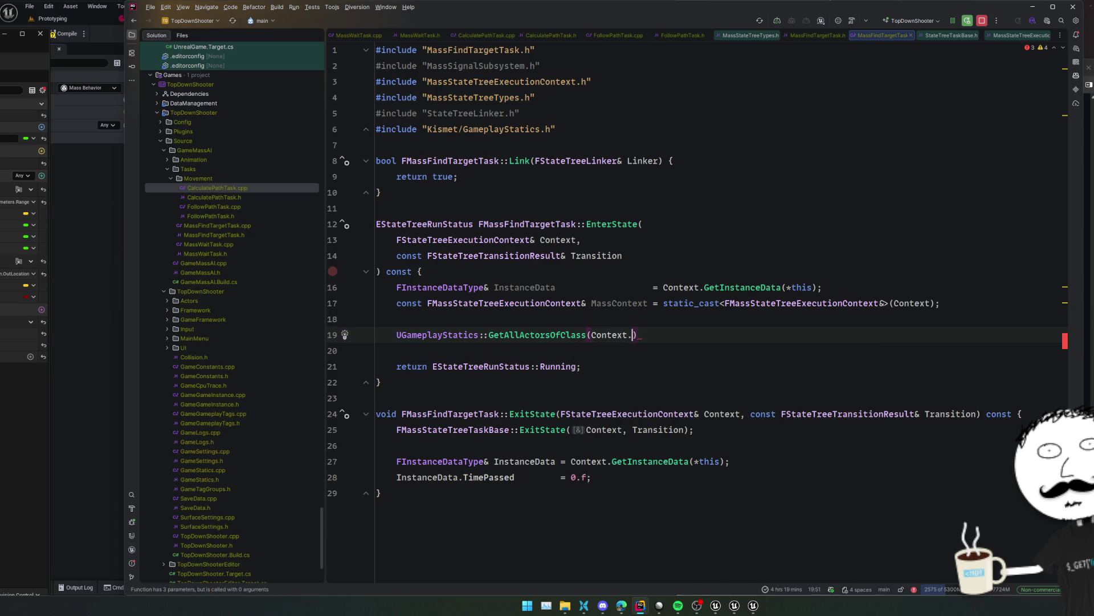
key(Down)
key(Down)
key(Down)
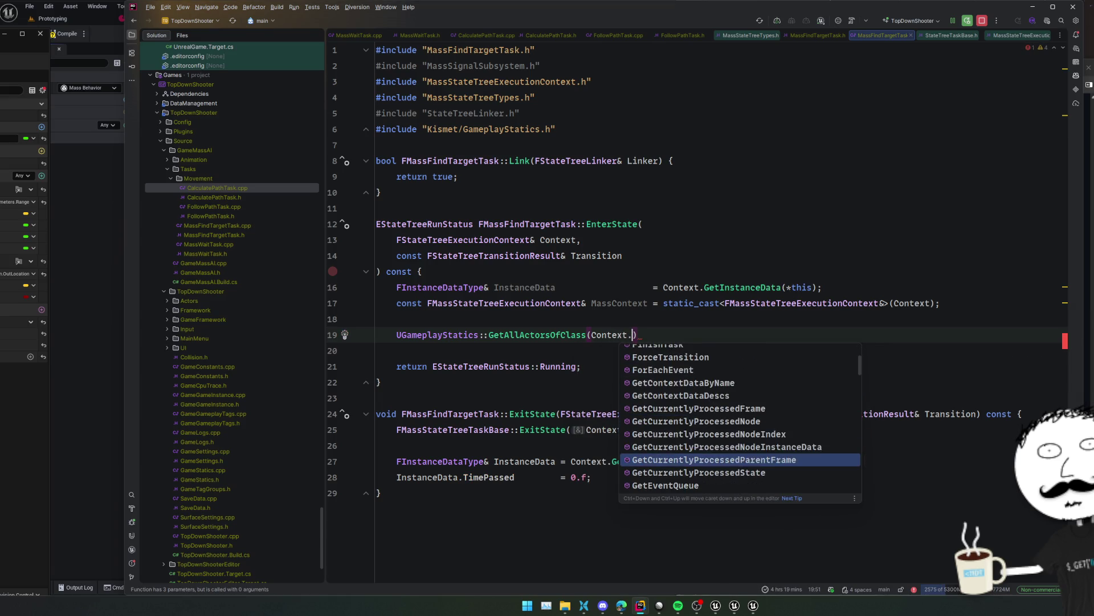
key(Down)
key(Down)
key(Down)
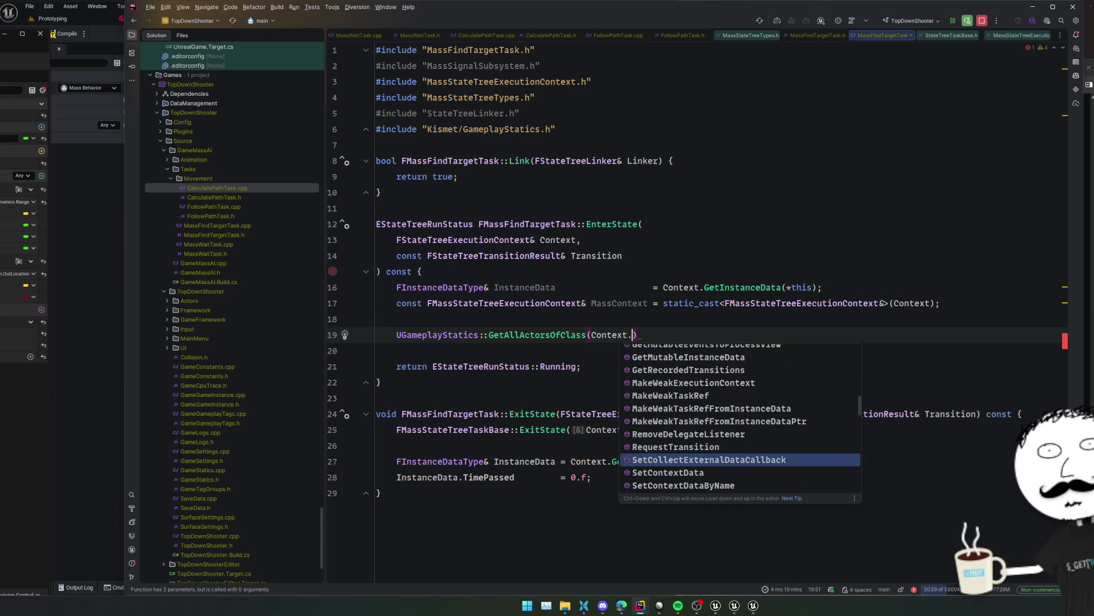
key(Down)
key(Down)
key(Down)
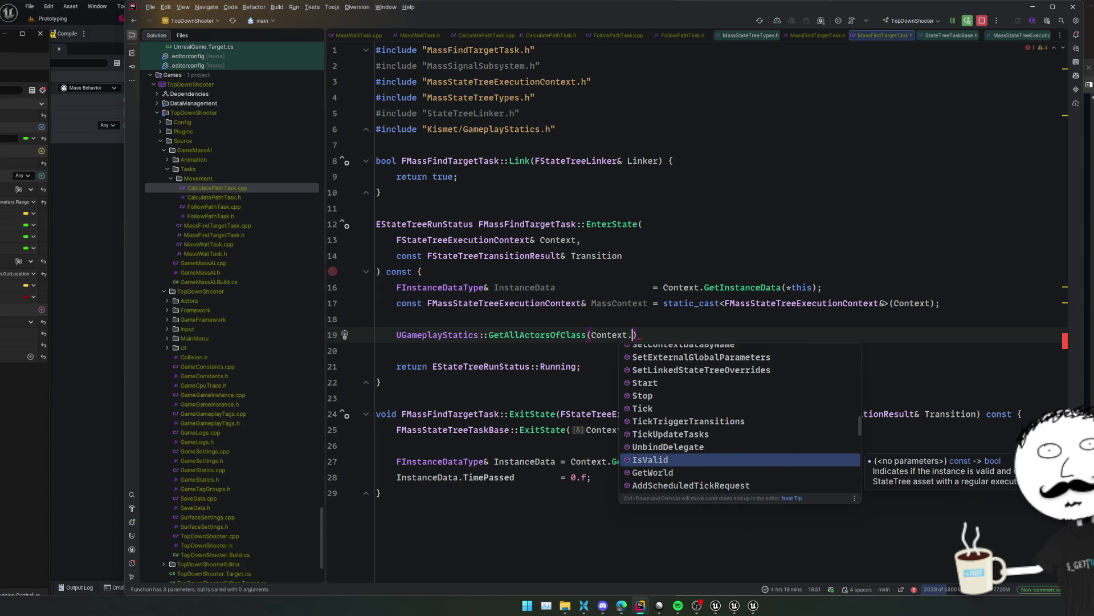
key(Down)
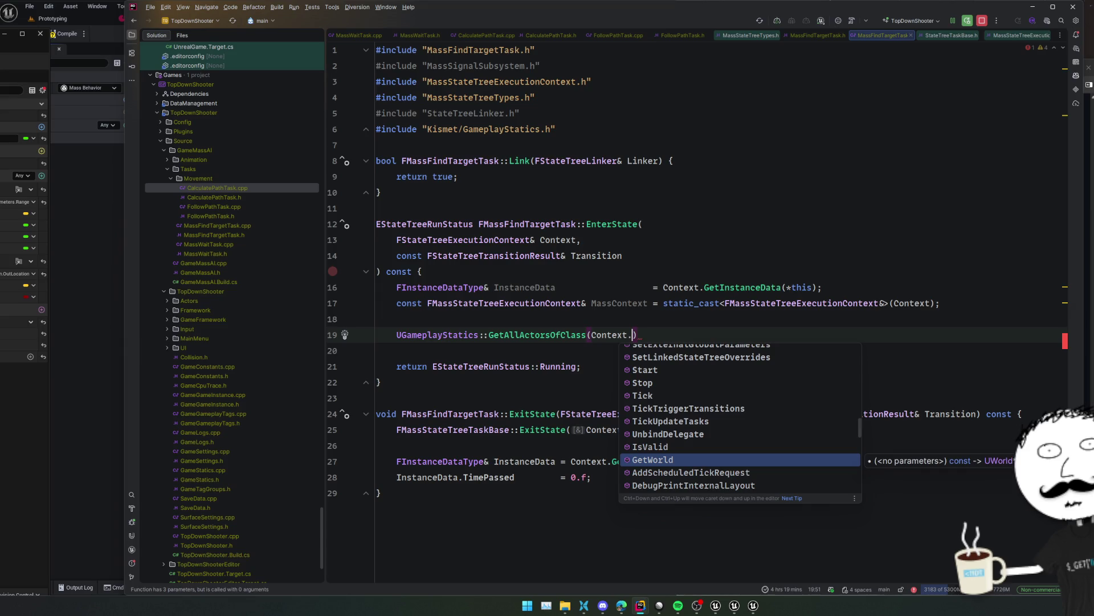
key(Return)
key(F12)
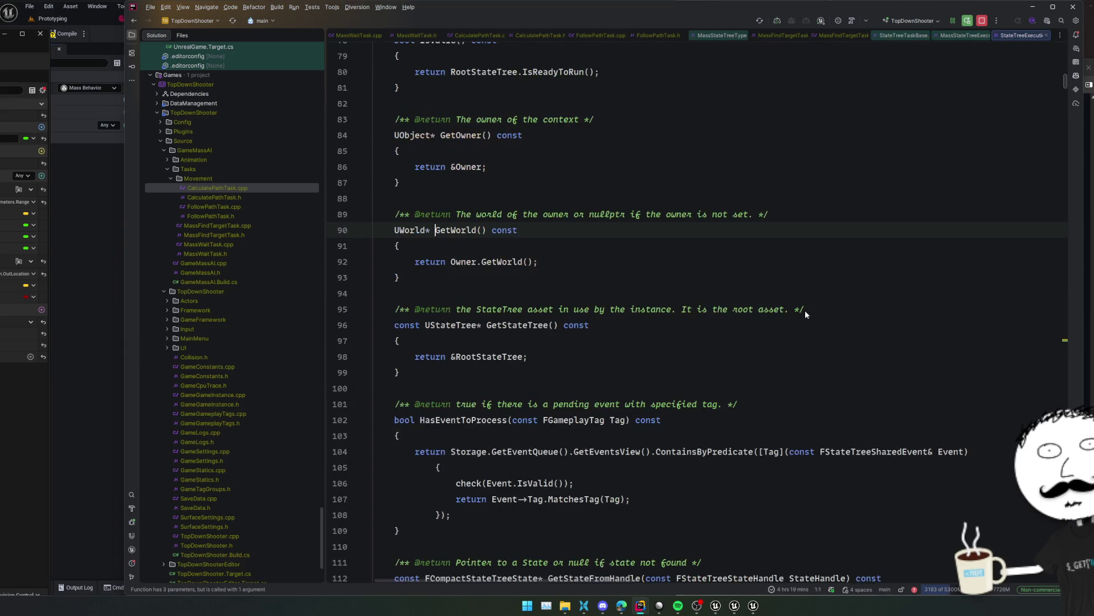
key(ctrl+minus)
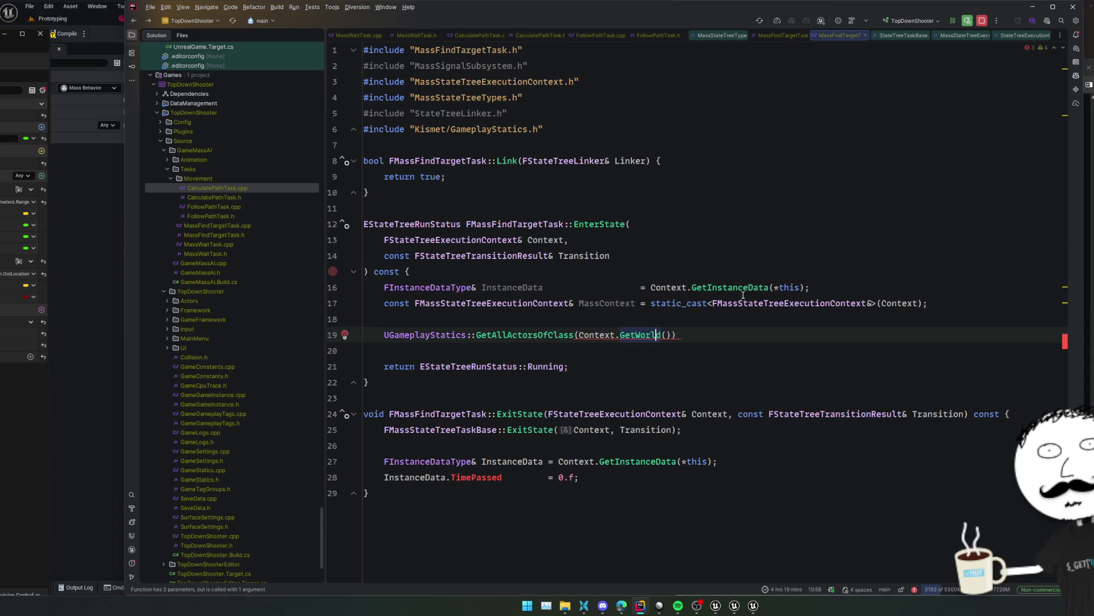
Fill in the suggested remaining arguments, dropping InstanceData.FoundActors from the call
click(675, 335)
text(,)
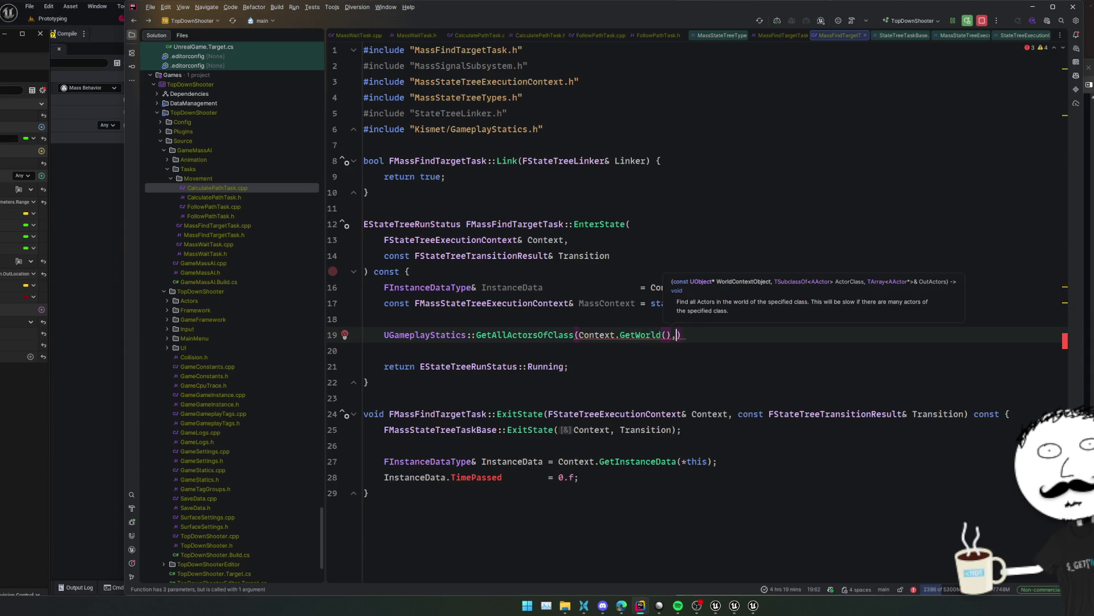
key(Tab)
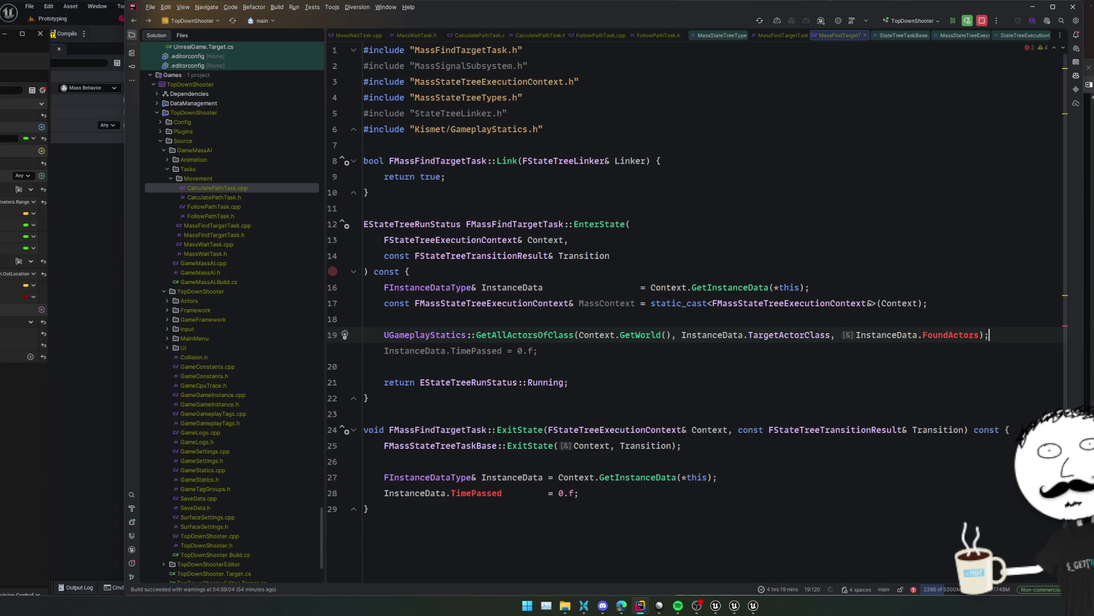
key(ctrl+shift+Left)
key(ctrl+shift+Left)
key(ctrl+shift+Left)
key(BackSpace)
key(ctrl+z)
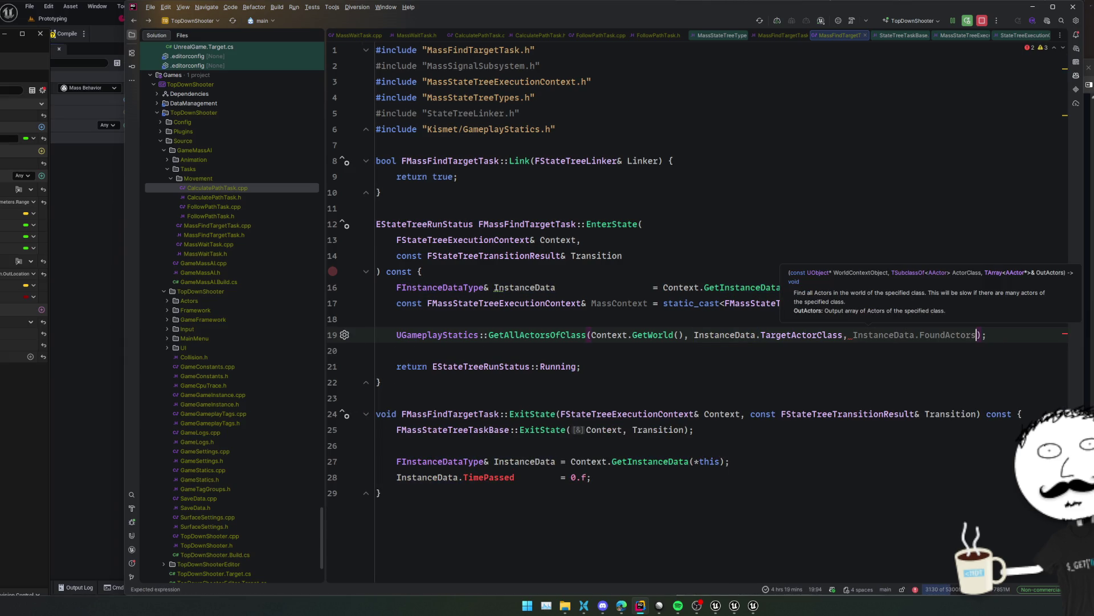
key(ctrl+shift+z)
Declare TArray<AActor*> FoundActors above the call and pass it as the output array
key(ctrl+alt+Return)
text(TArr)
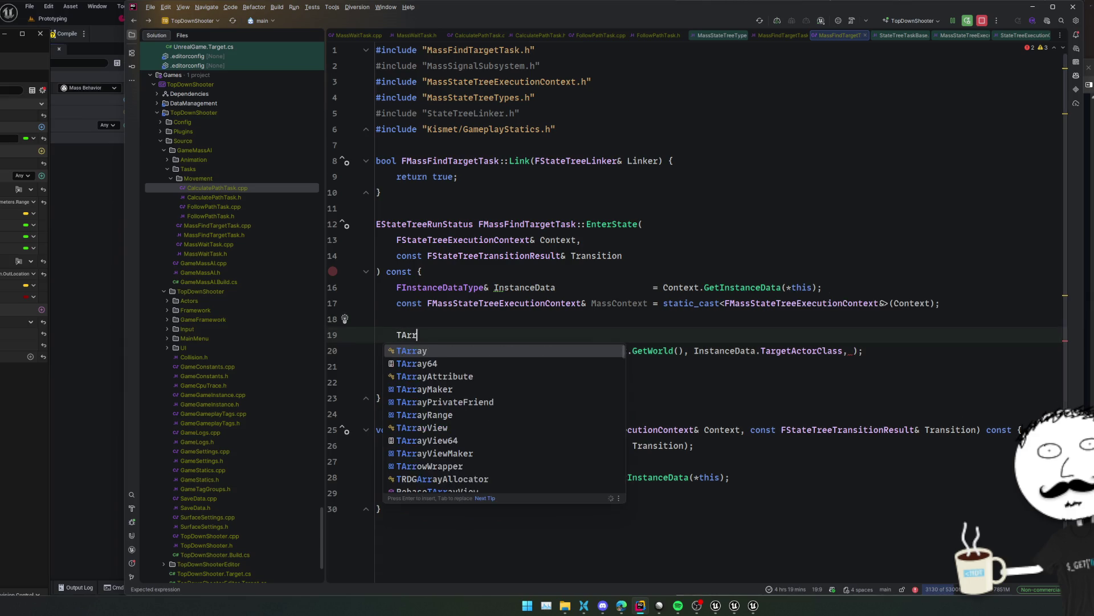
text(ay<AActor*> FoundActors;)
click(851, 351)
text(Found)
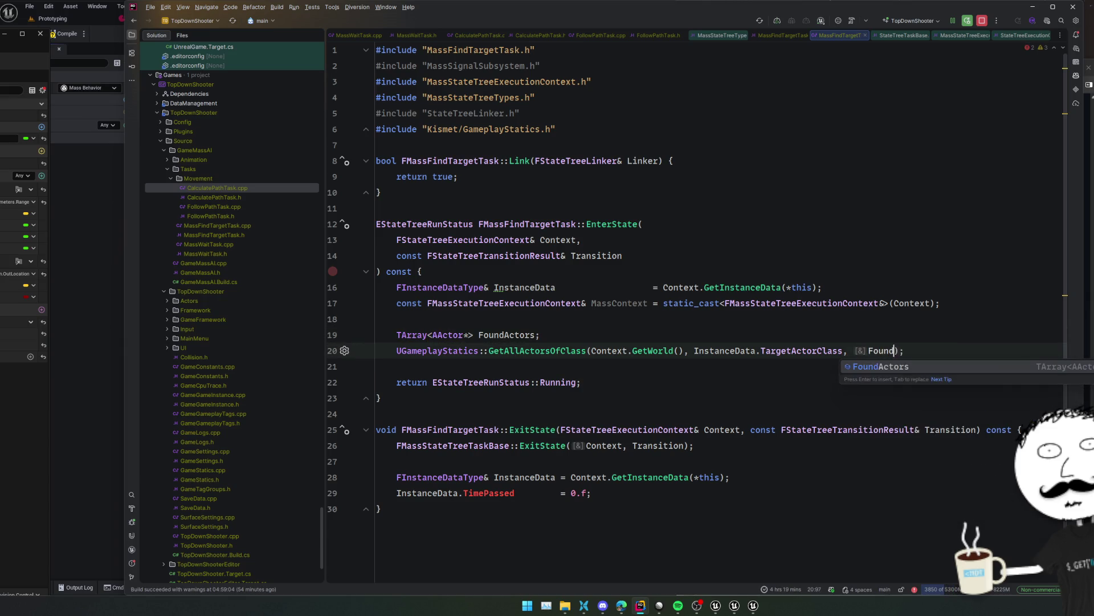
key(Return)
key(End)
Add the if/else setting TargetActor to the first found actor, otherwise nullptr
key(Return)
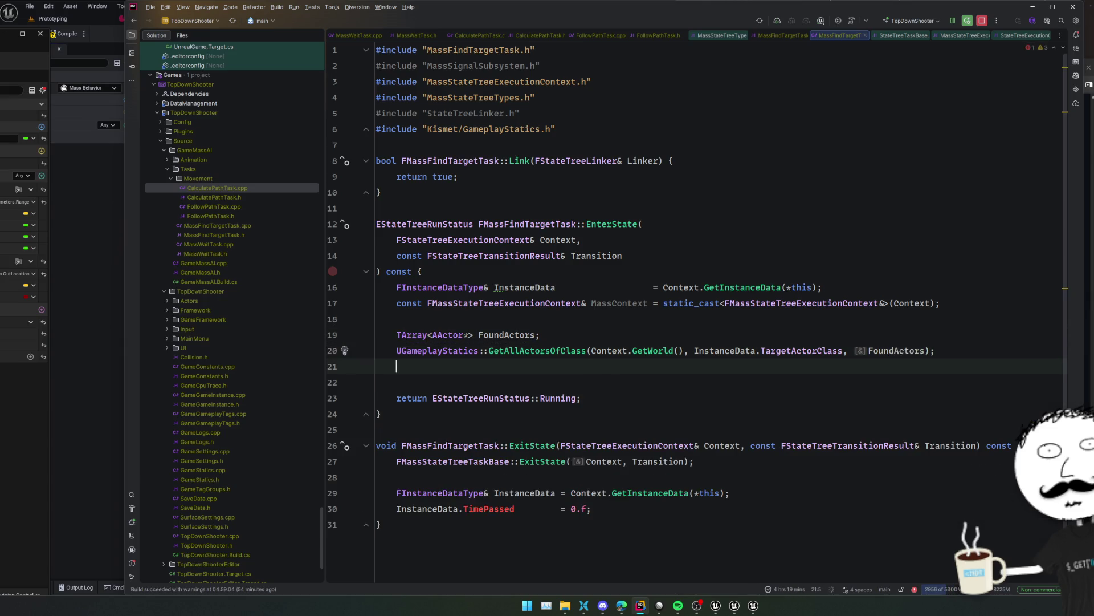
key(Tab)
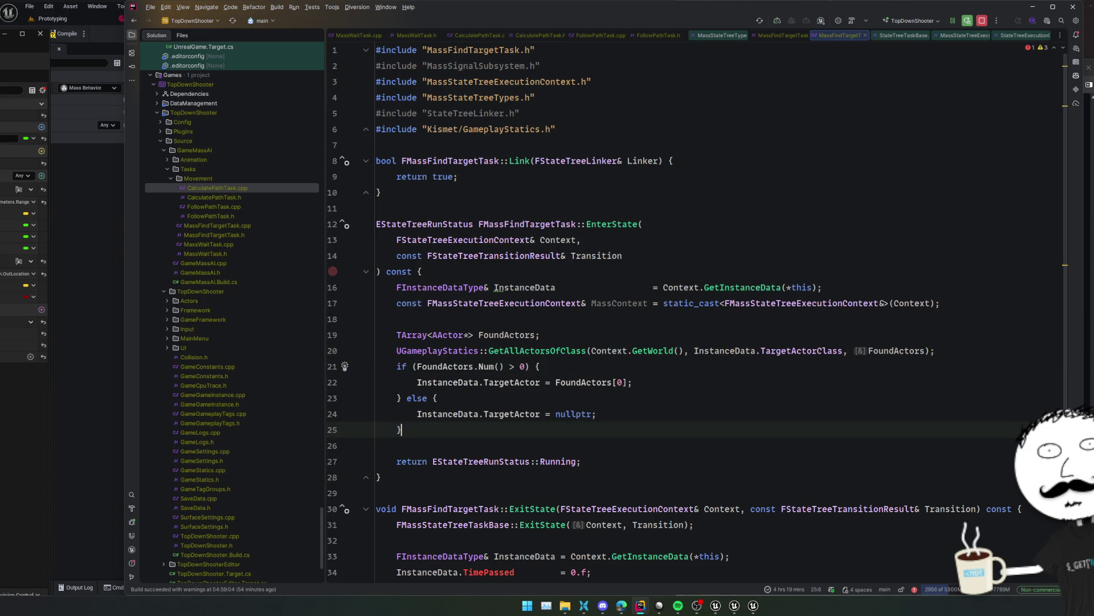
click(696, 415)
scroll(678, 399, down, 2)
click(662, 384)
double_click(562, 398)
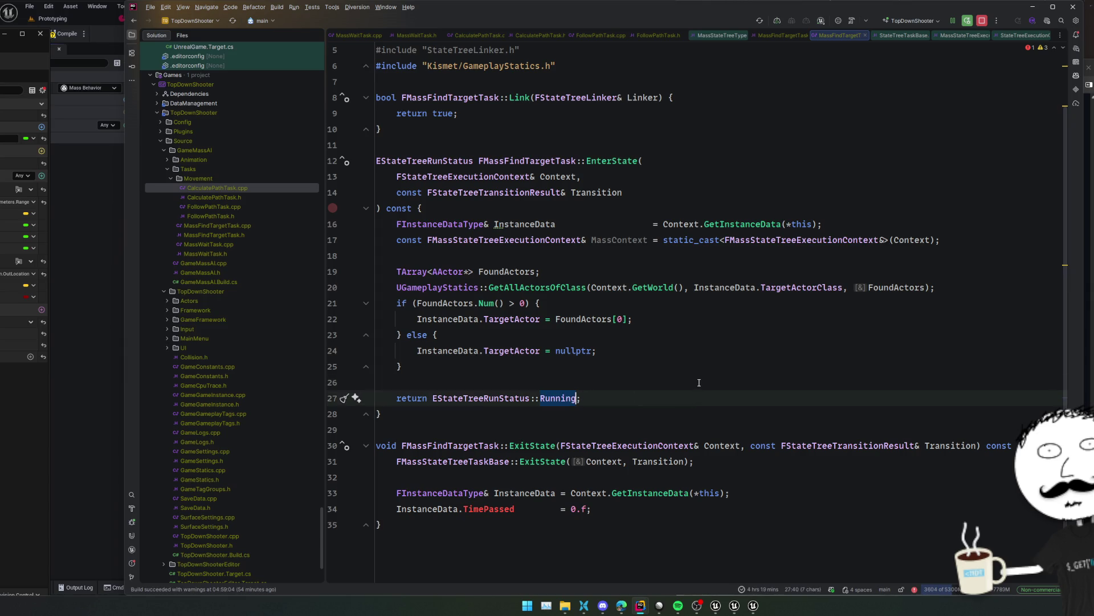
Change the return status from Running to Succeeded and move it into the if block
key(ctrl+space)
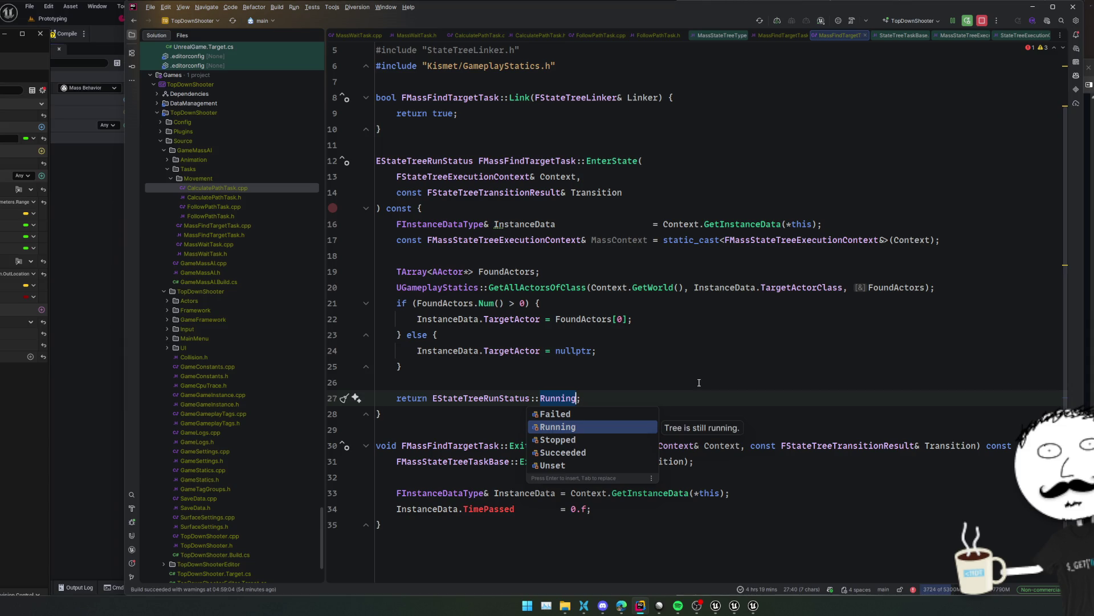
key(Down)
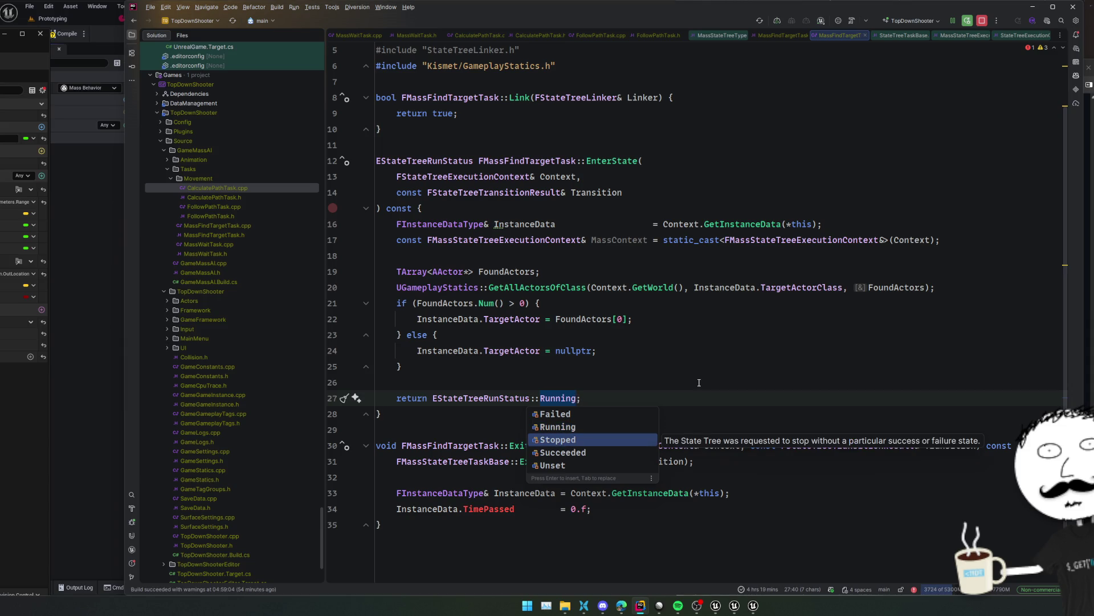
key(Down)
key(Return)
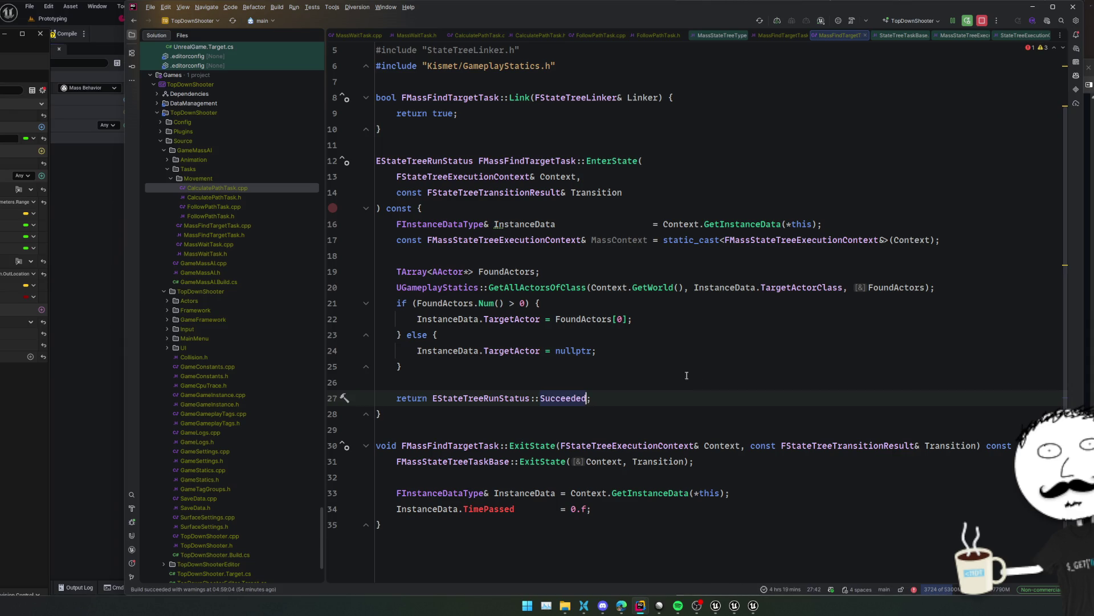
mouse_move(569, 397)
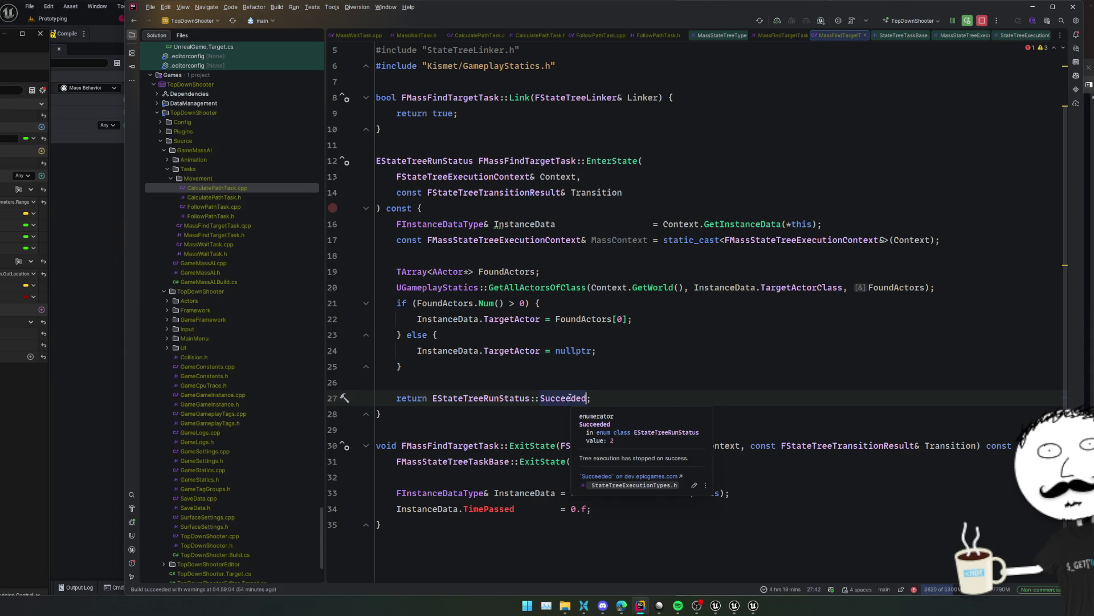
key(shift+Up)
key(ctrl+x)
click(659, 317)
key(ctrl+v)
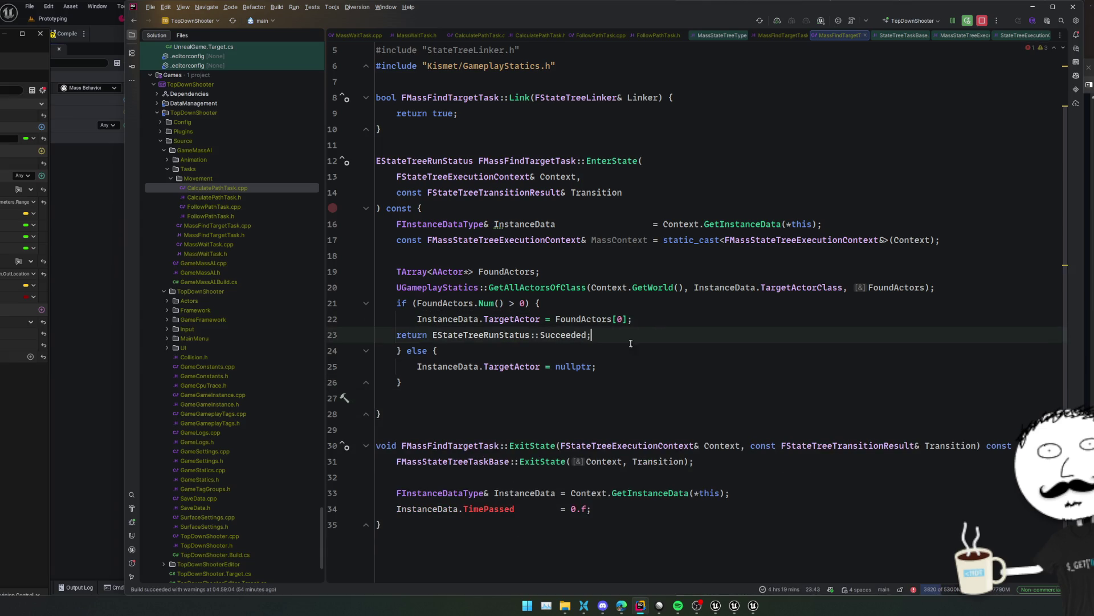
Unwrap the else block and return Failed after the nullptr assignment
click(424, 356)
key(alt+Return)
key(Return)
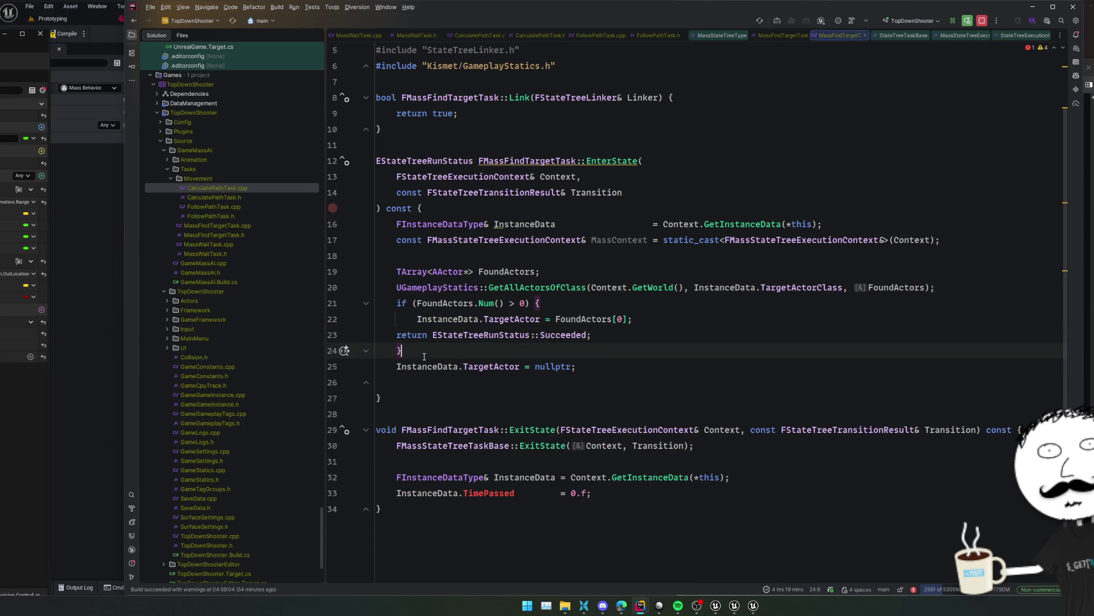
key(Down)
key(Return)
key(End)
key(Return)
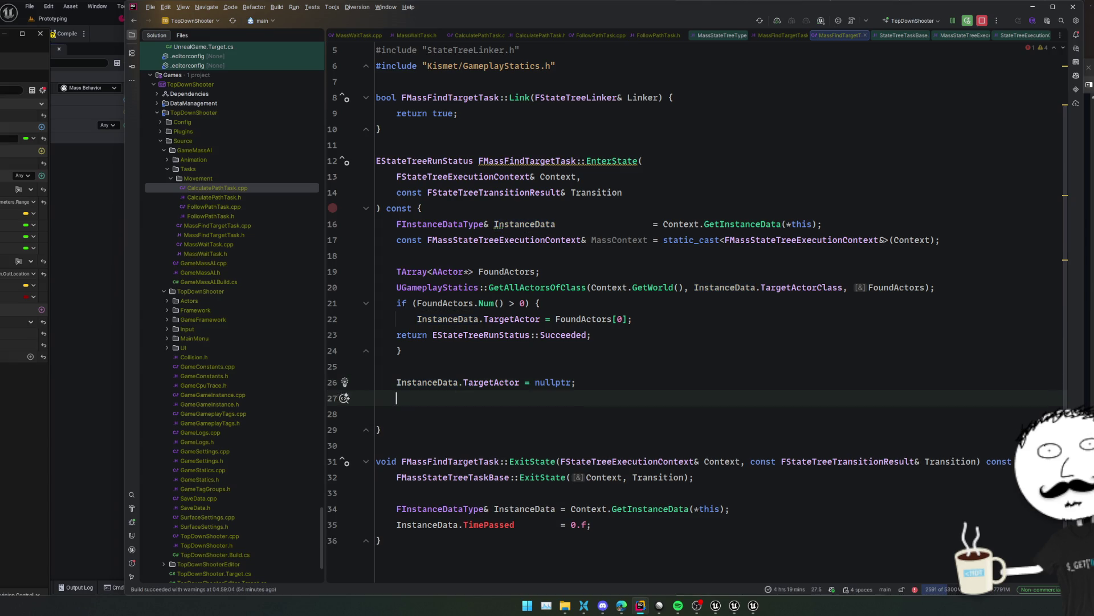
key(Tab)
key(Delete)
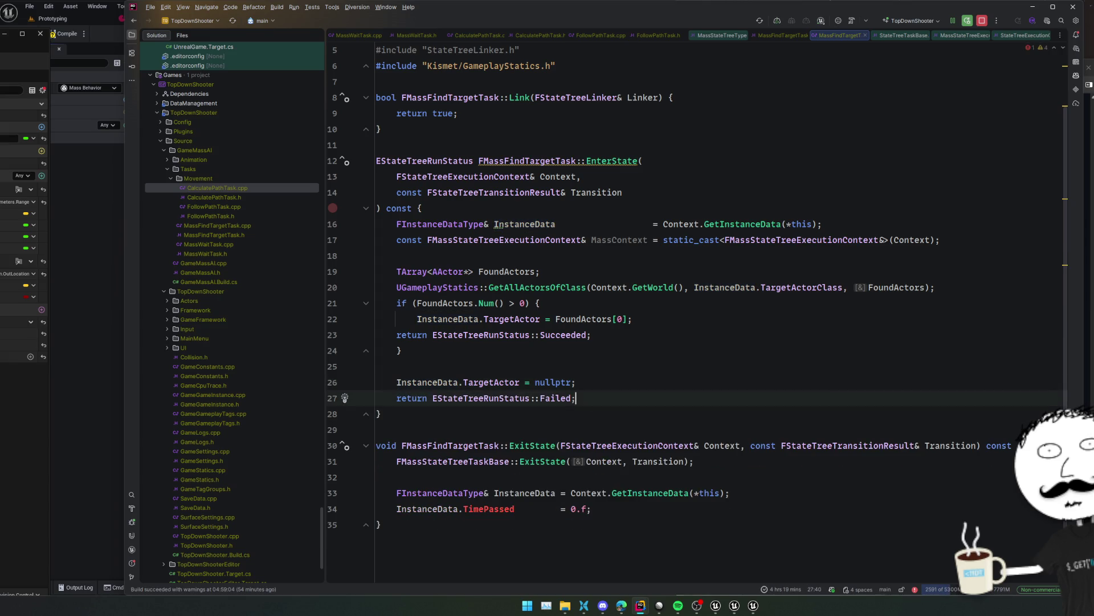
key(ctrl+alt+Return)
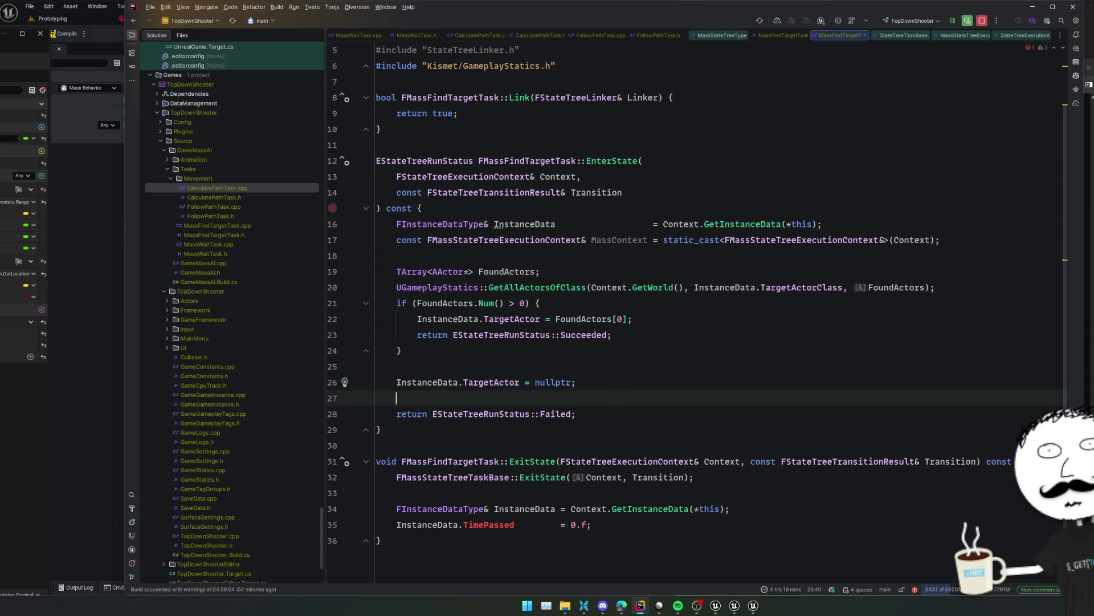
Replace ExitState's TimePassed reset with InstanceData.TargetActor = nullptr;
scroll(623, 387, down, 1)
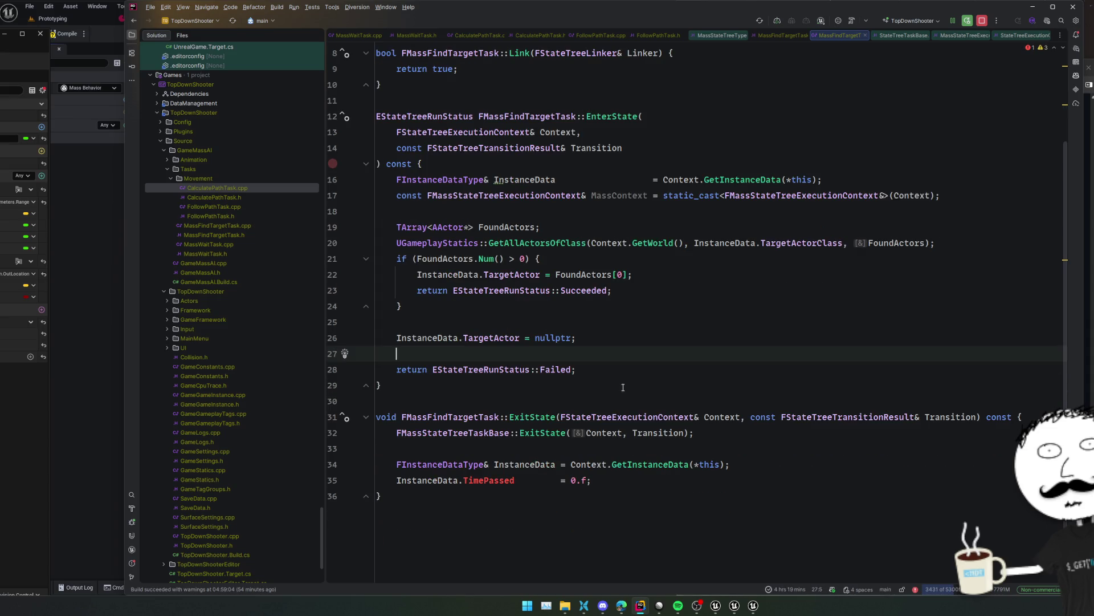
triple_click(647, 478)
key(Delete)
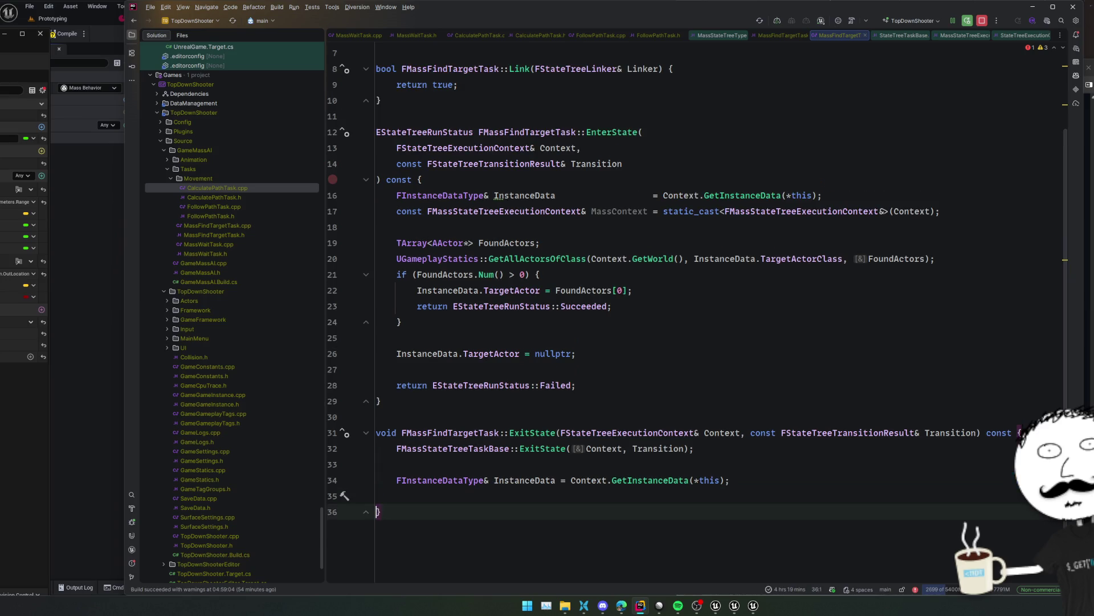
click(622, 493)
text(Inst)
key(Return)
text(.)
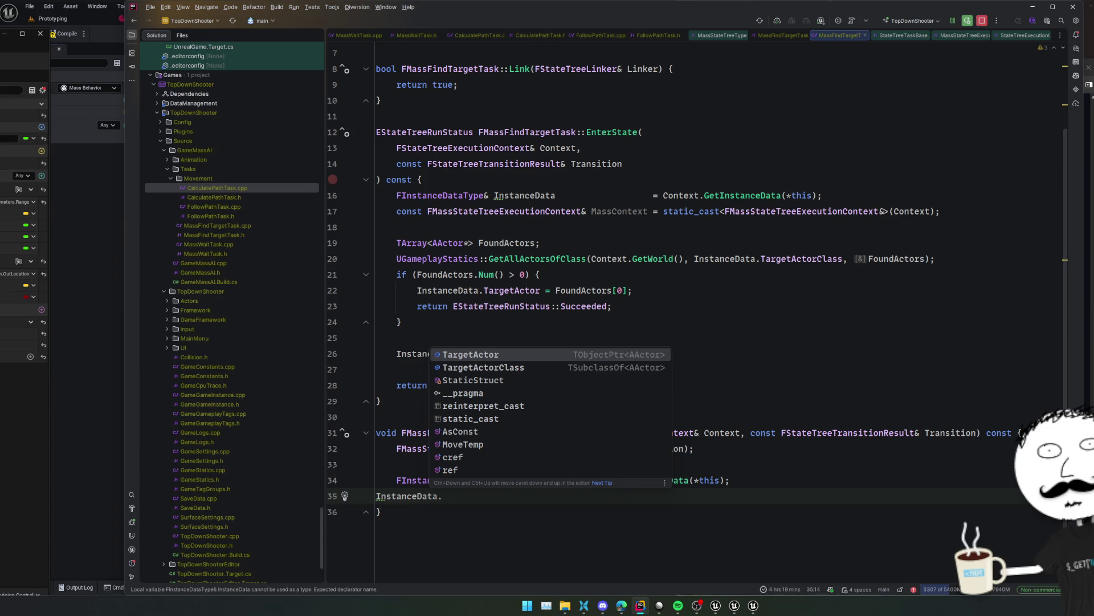
key(Return)
text(= nullptr;)
click(622, 494)
scroll(703, 356, up, 2)
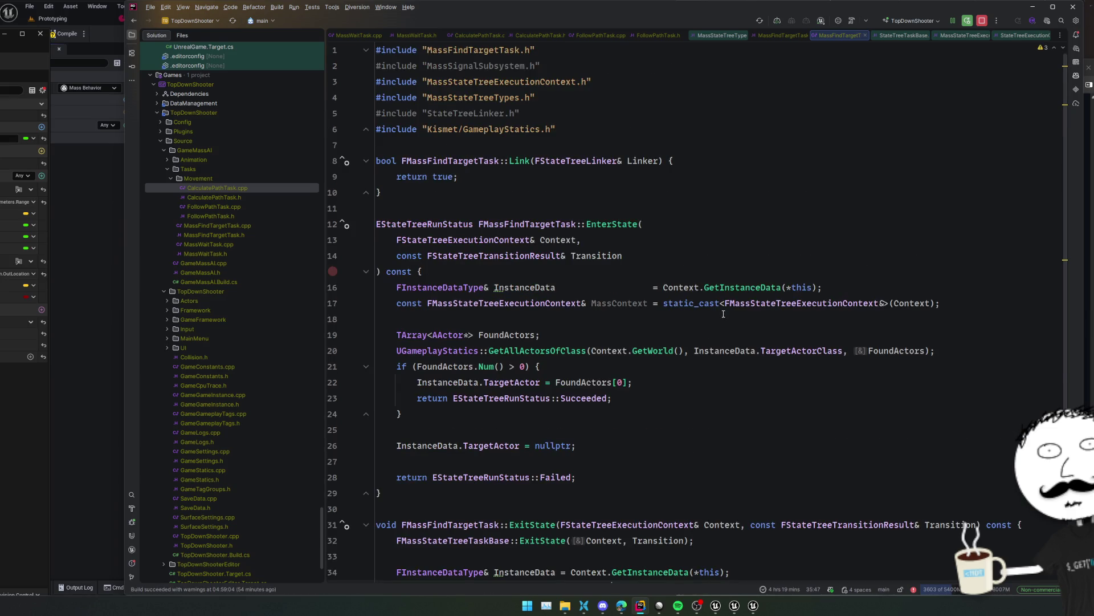
ctrl+click(523, 165)
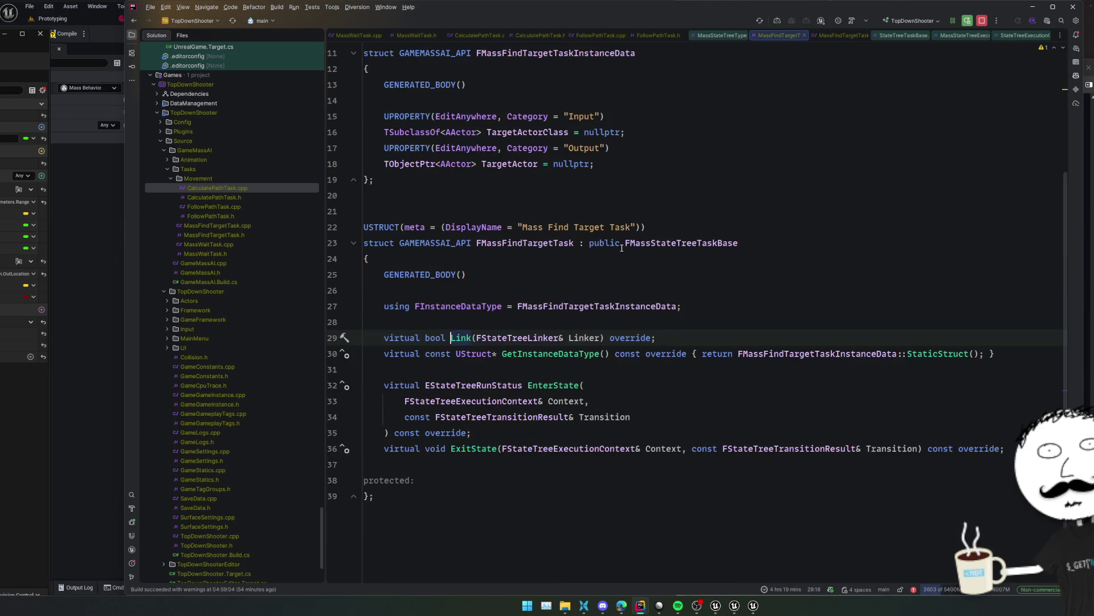
Delete the Link override from MassFindTargetTask.h and .cpp, then Live Code the GameMassAI module
ctrl+click(511, 339)
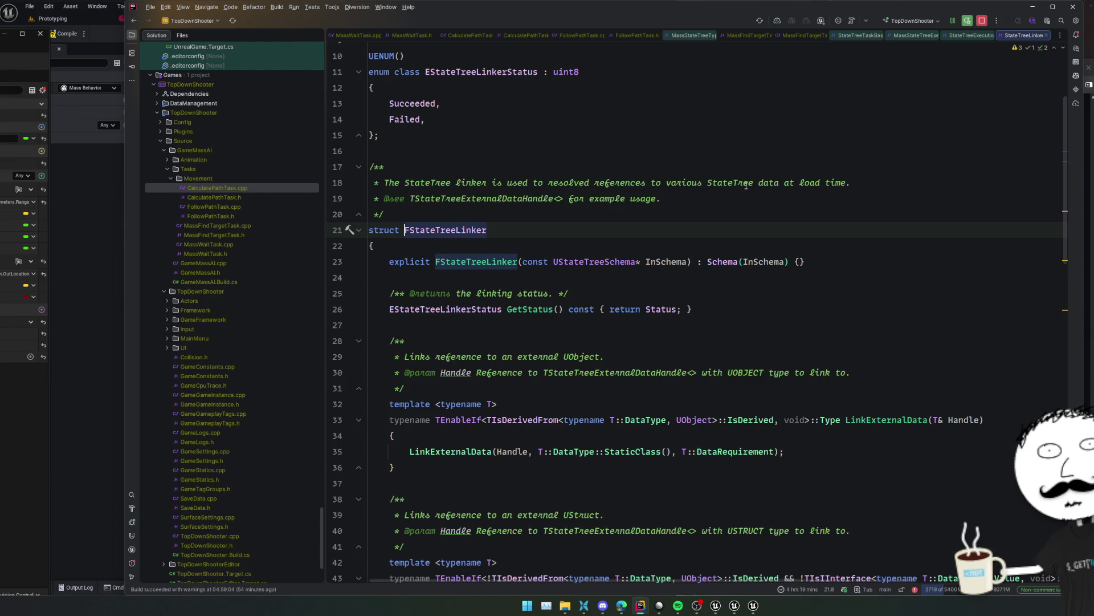
key(ctrl+minus)
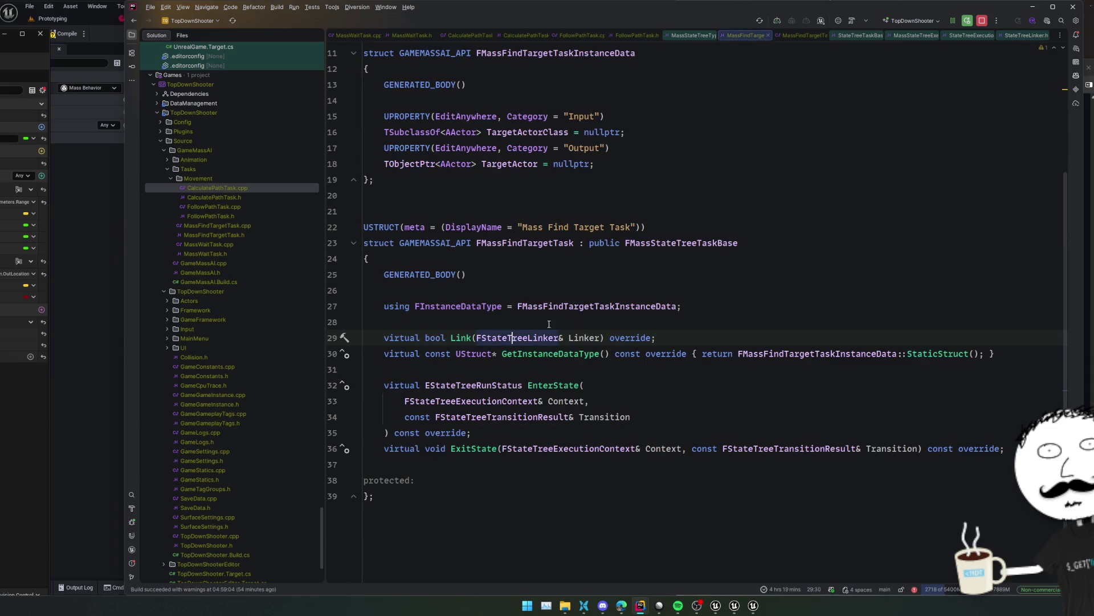
key(ctrl+x)
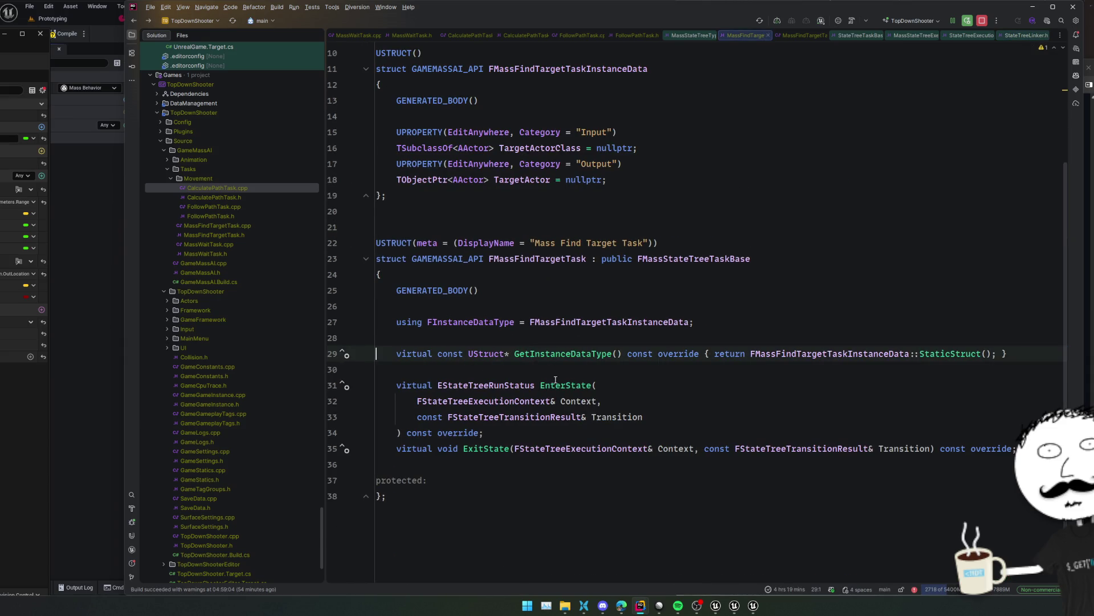
key(ctrl+alt+Home)
key(ctrl+x)
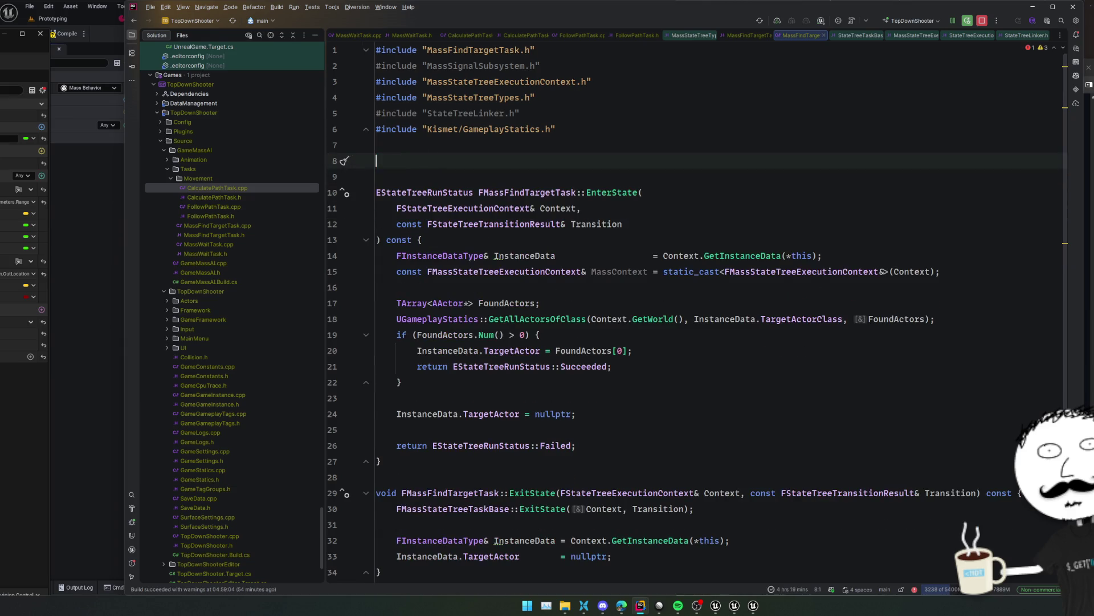
key(BackSpace)
key(ctrl+alt+F11)
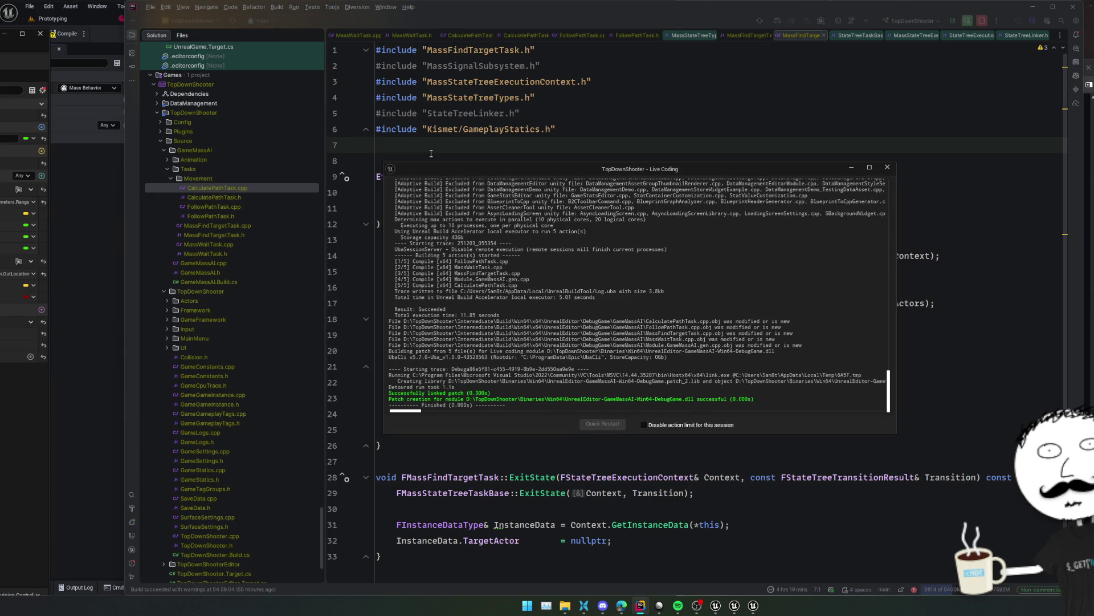
In ST_MassAI, inspect the CalculatePath and Wait states, showing Mass Wait Task's 2.0 Duration
key(alt+Tab)
click(308, 261)
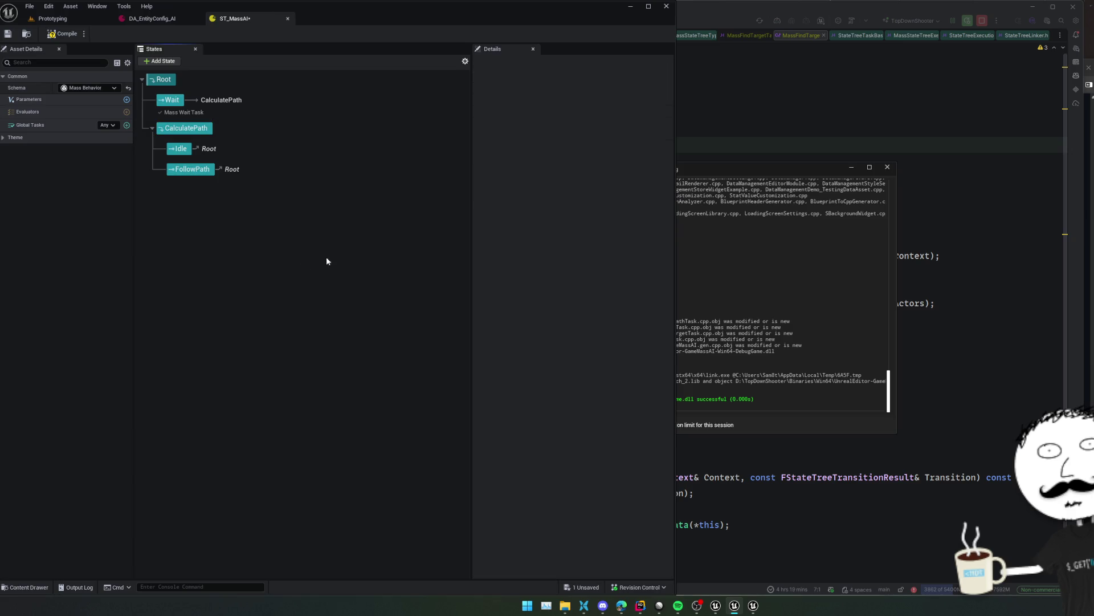
click(186, 129)
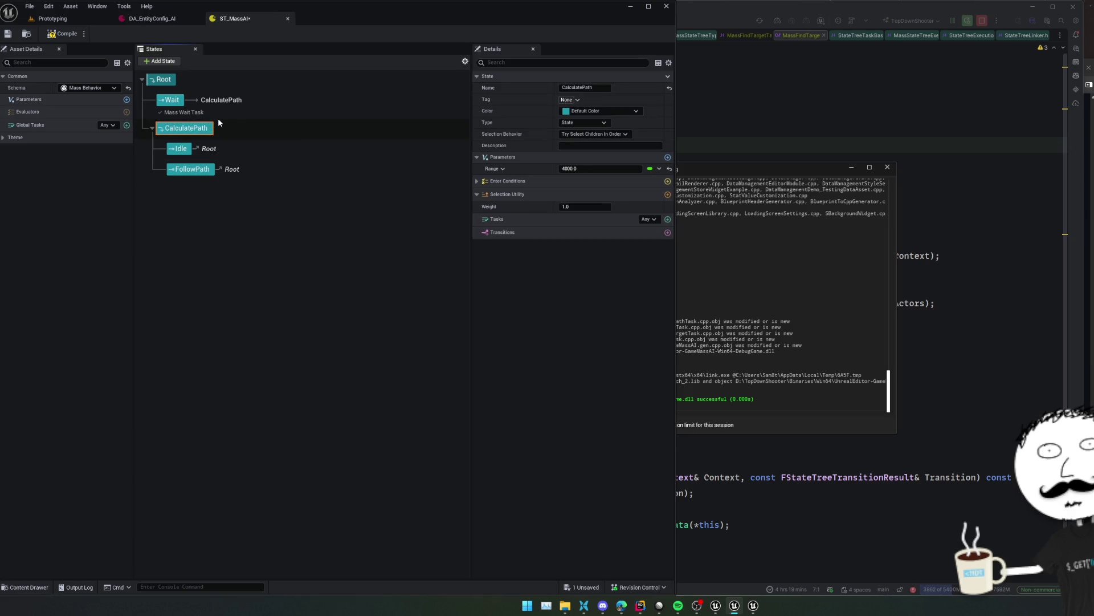
click(168, 104)
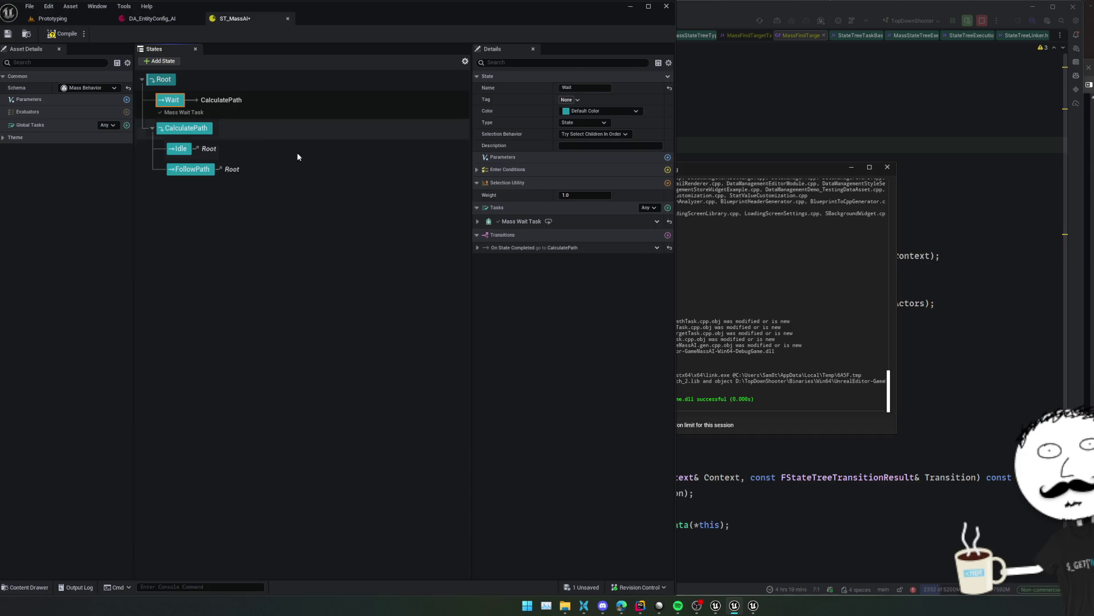
click(477, 221)
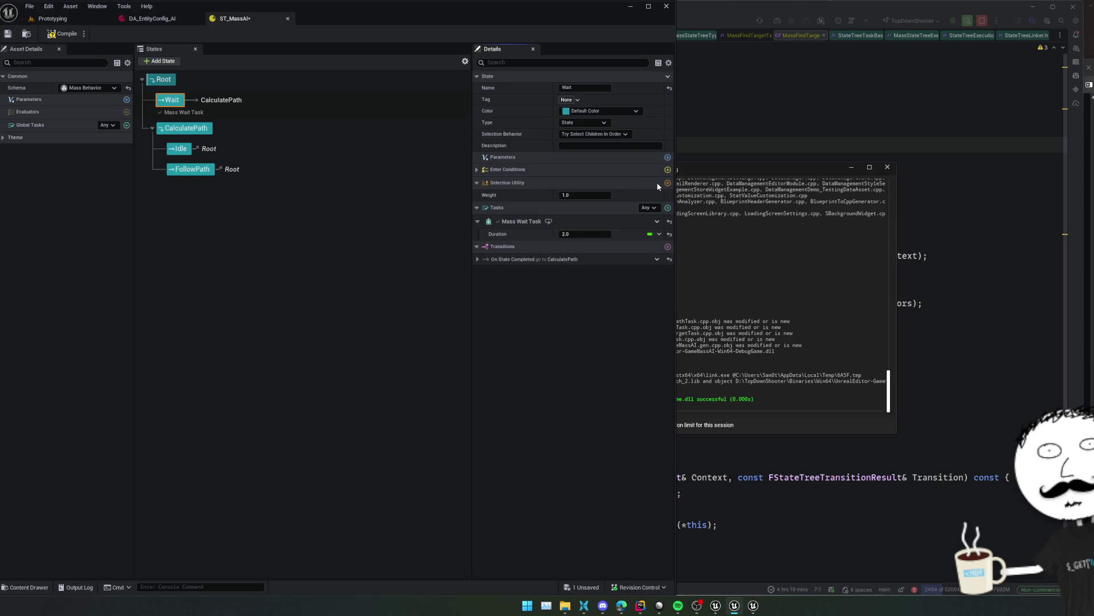
click(497, 169)
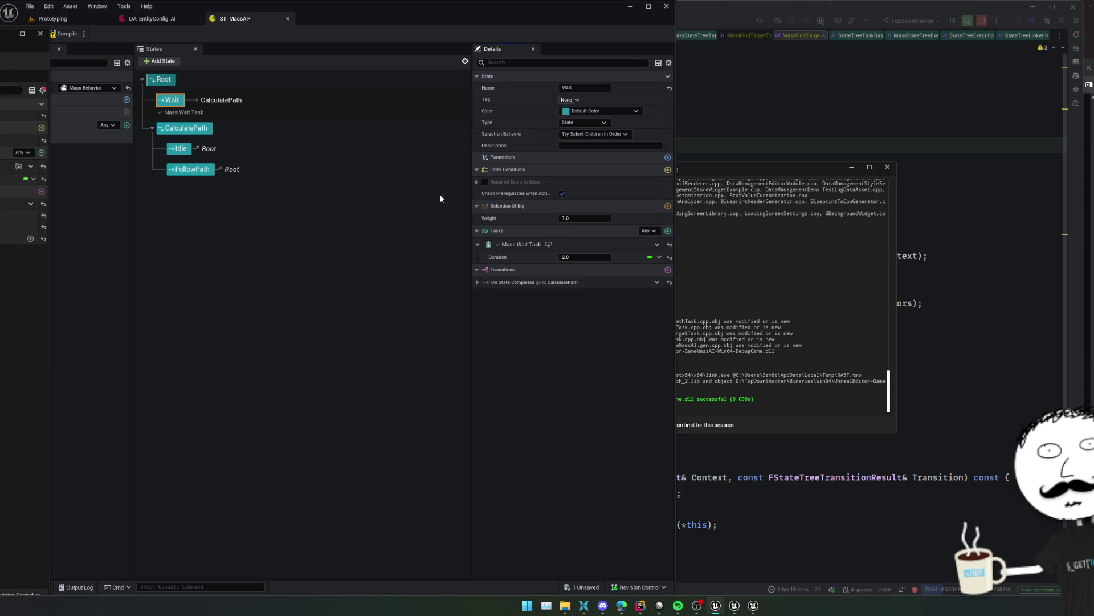
click(512, 168)
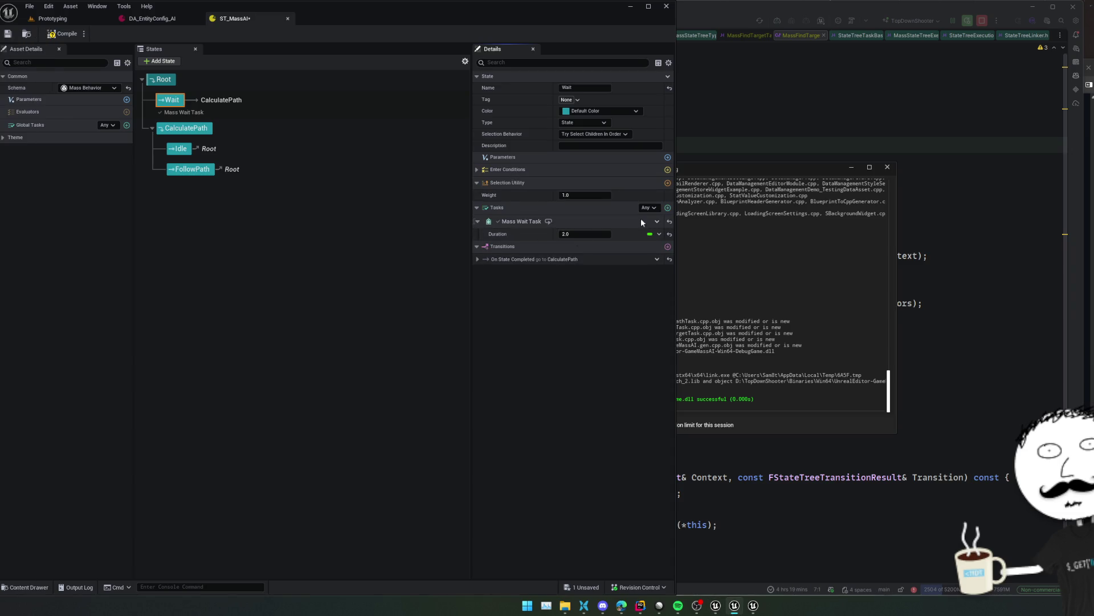
click(671, 210)
Search 'mass' and add Mass Find Target Task to the Wait state
scroll(748, 247, down, 3)
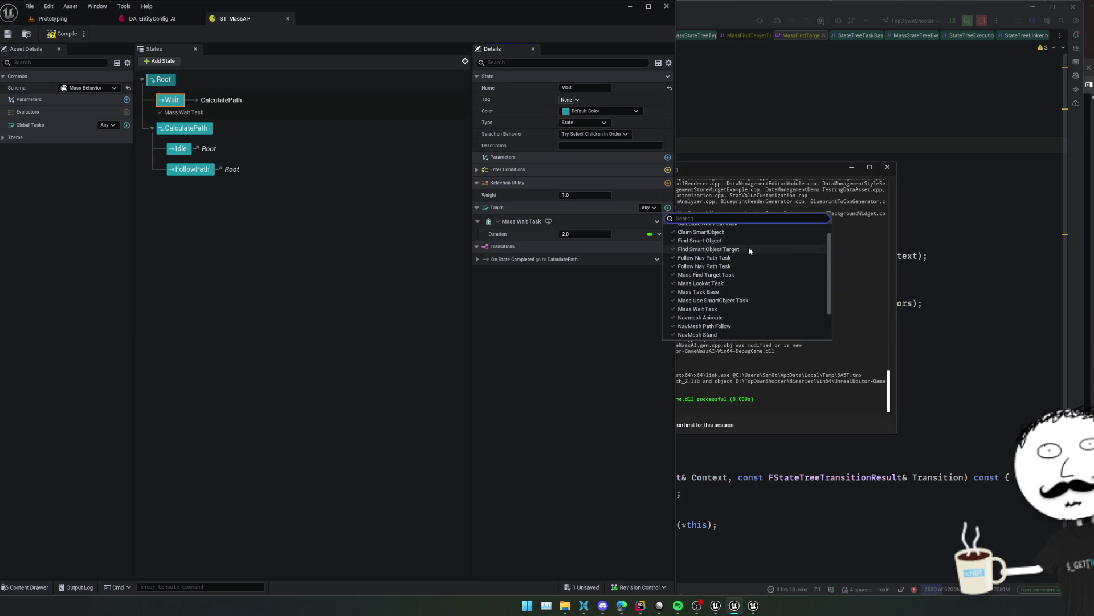
text(mass)
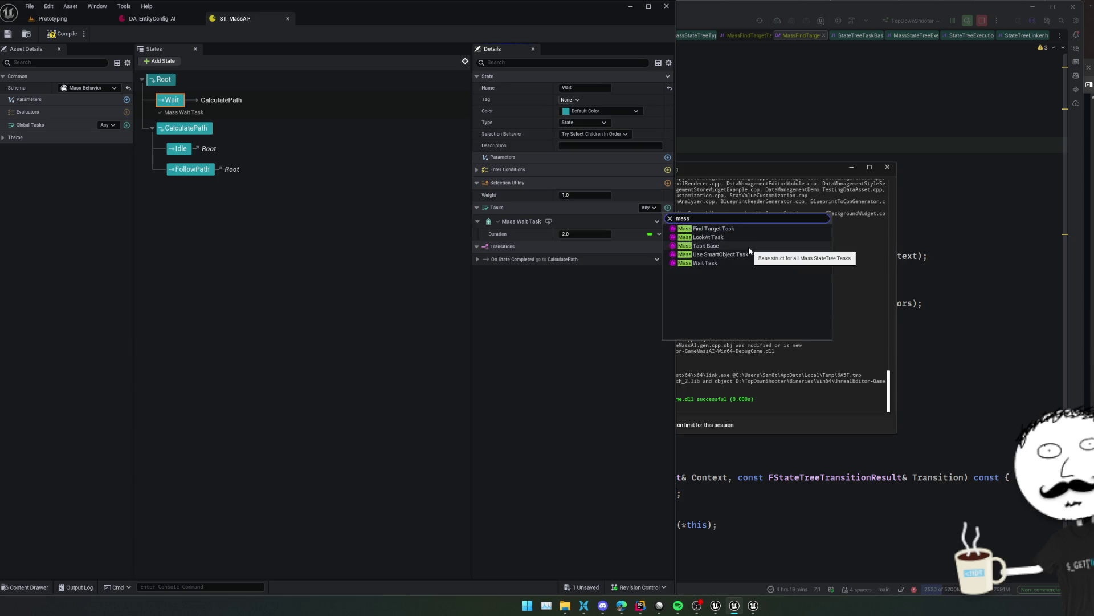
click(710, 229)
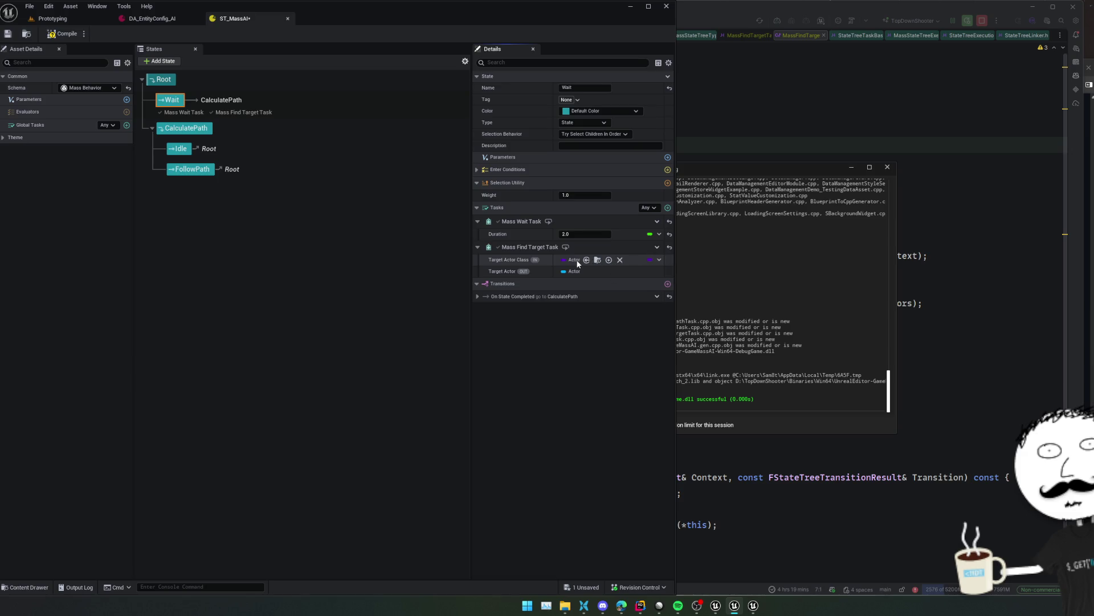
Inspect the Target Actor Class property and binding options, then widen the task Details area
right_click(502, 261)
click(524, 333)
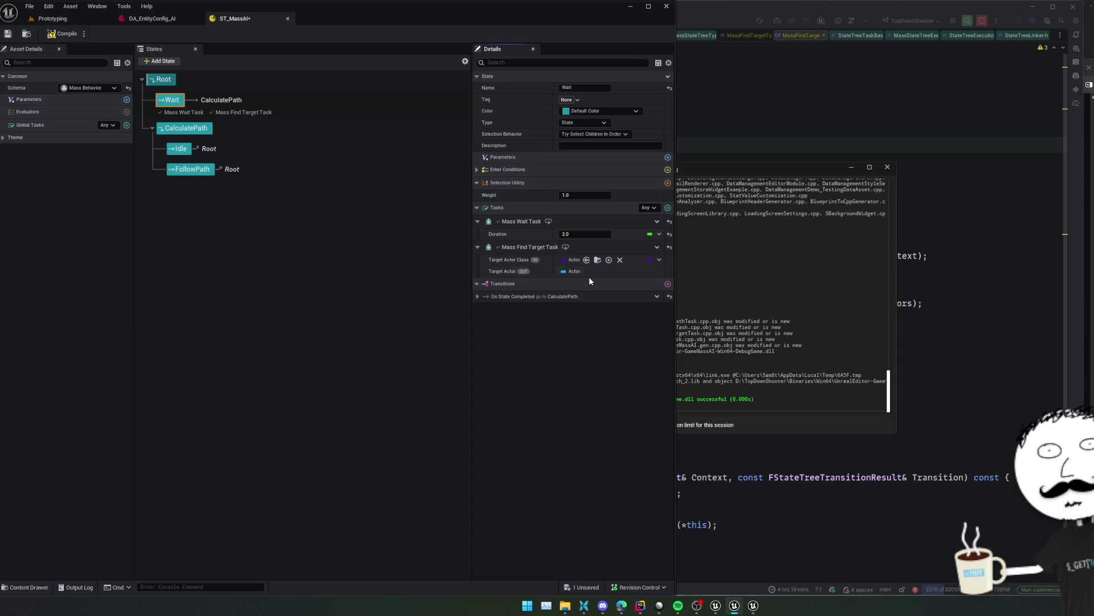
click(659, 260)
click(658, 259)
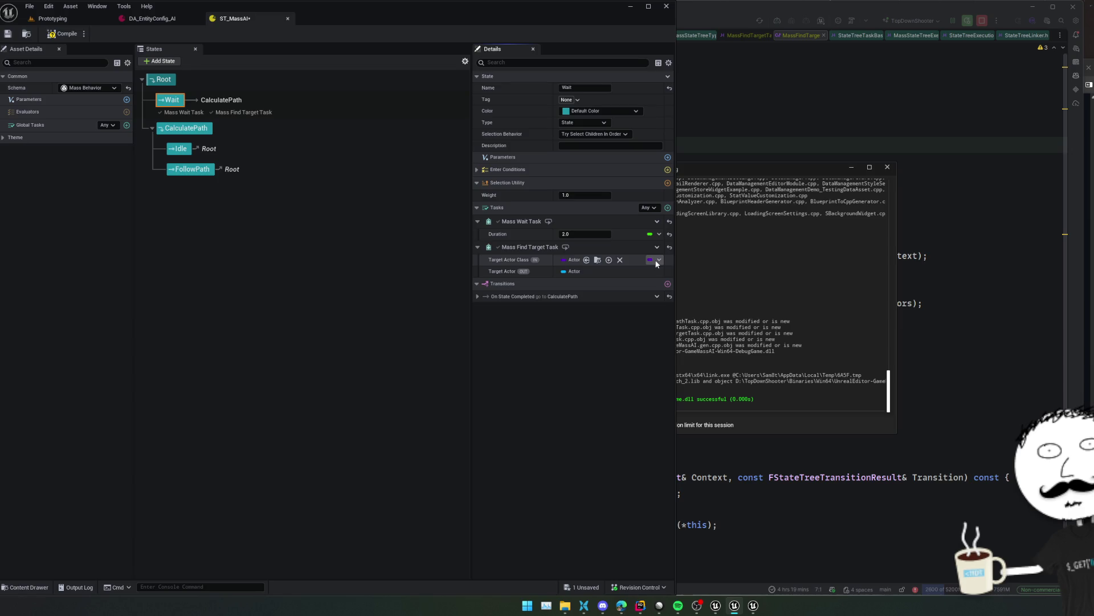
right_click(538, 262)
click(505, 326)
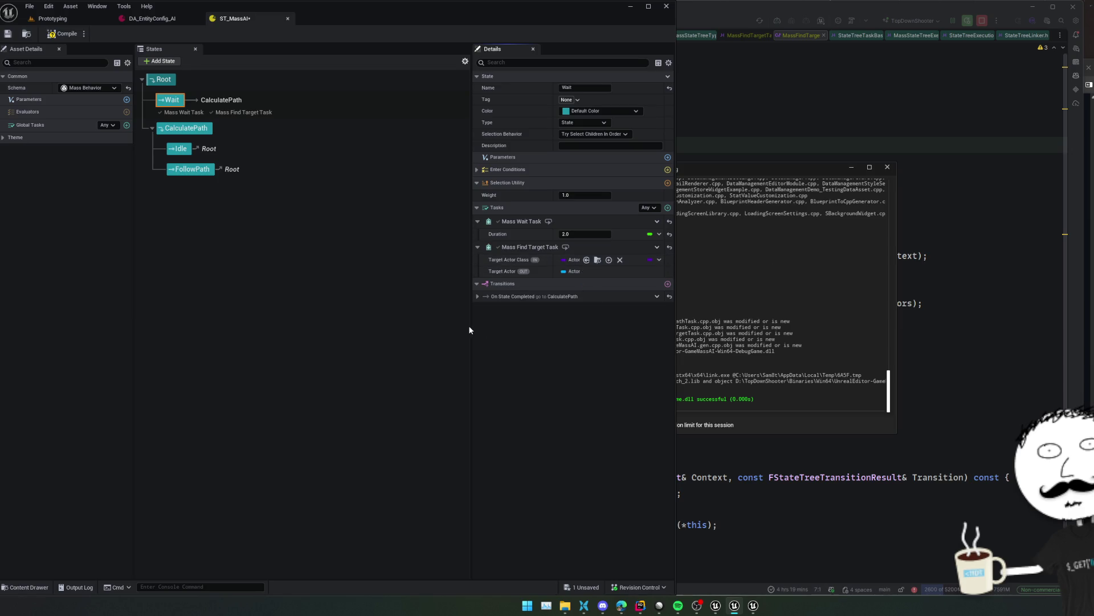
mouse_move(472, 330)
mouse_down()
mouse_move(401, 331)
mouse_move(437, 331)
mouse_up()
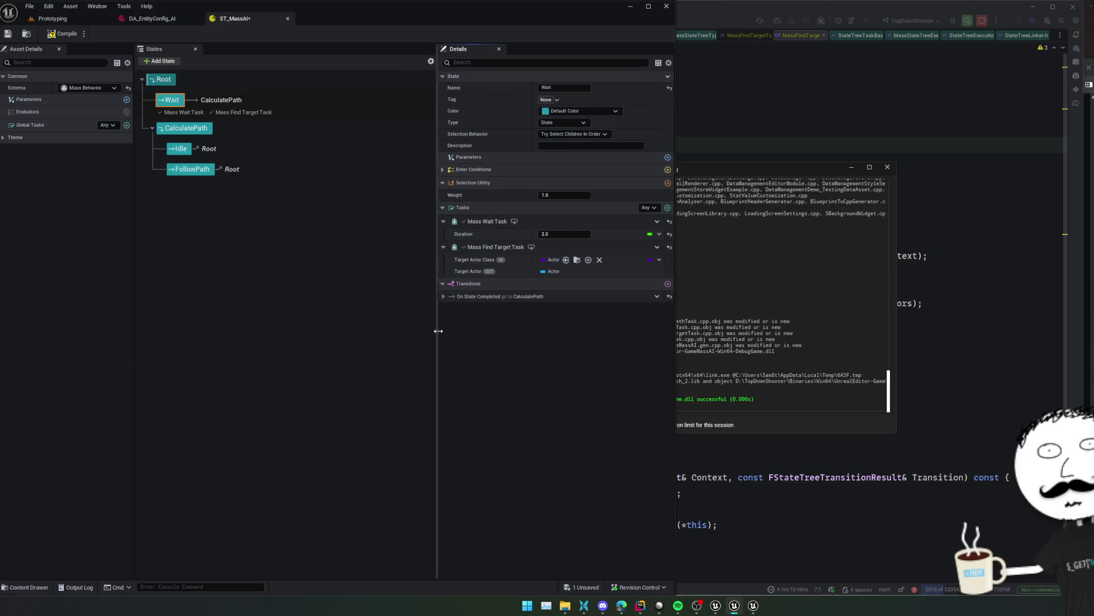
Recheck Target Actor Class options, bind the Range parameter, and return to Rider
right_click(546, 261)
key(Escape)
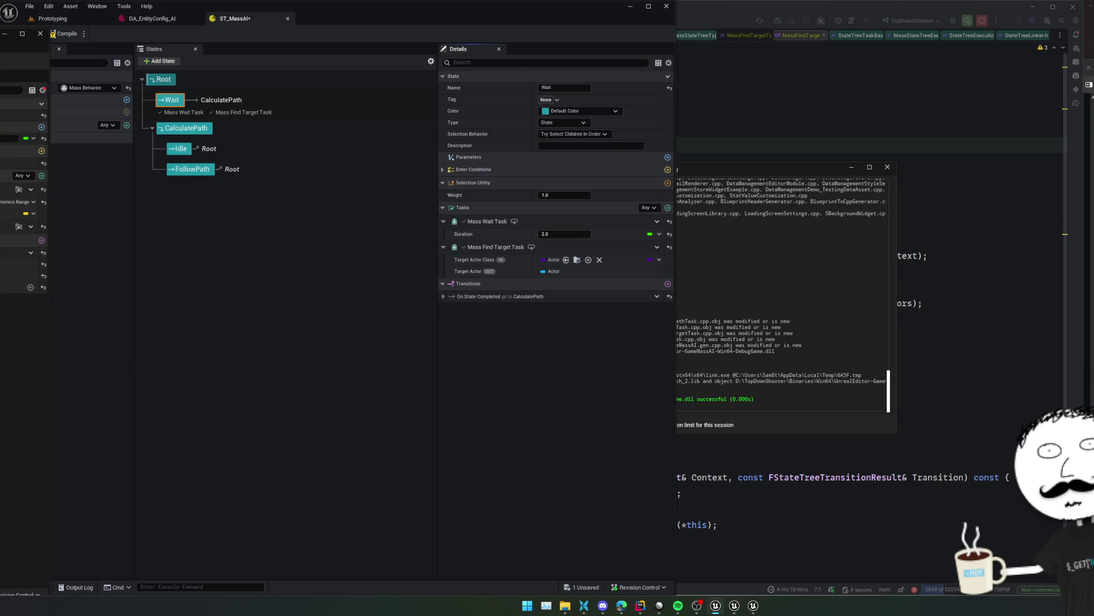
click(33, 202)
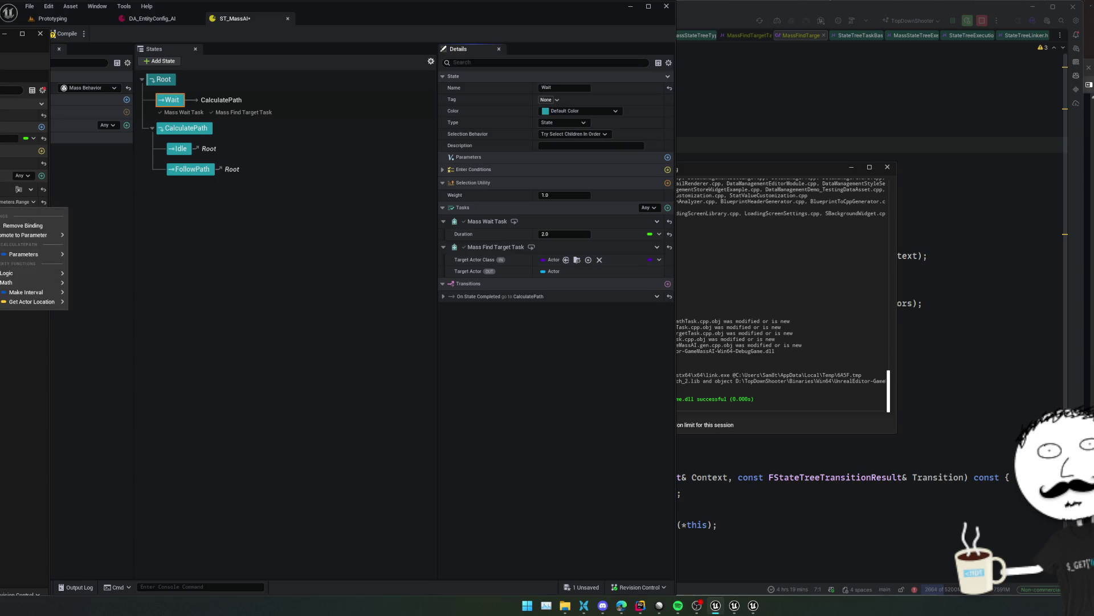
click(31, 302)
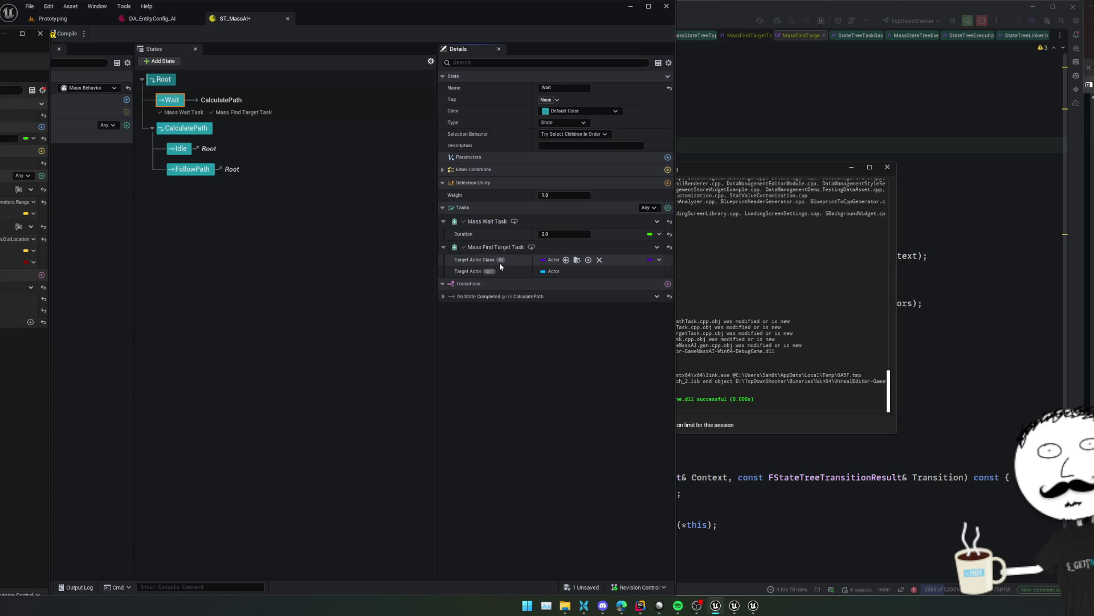
click(683, 289)
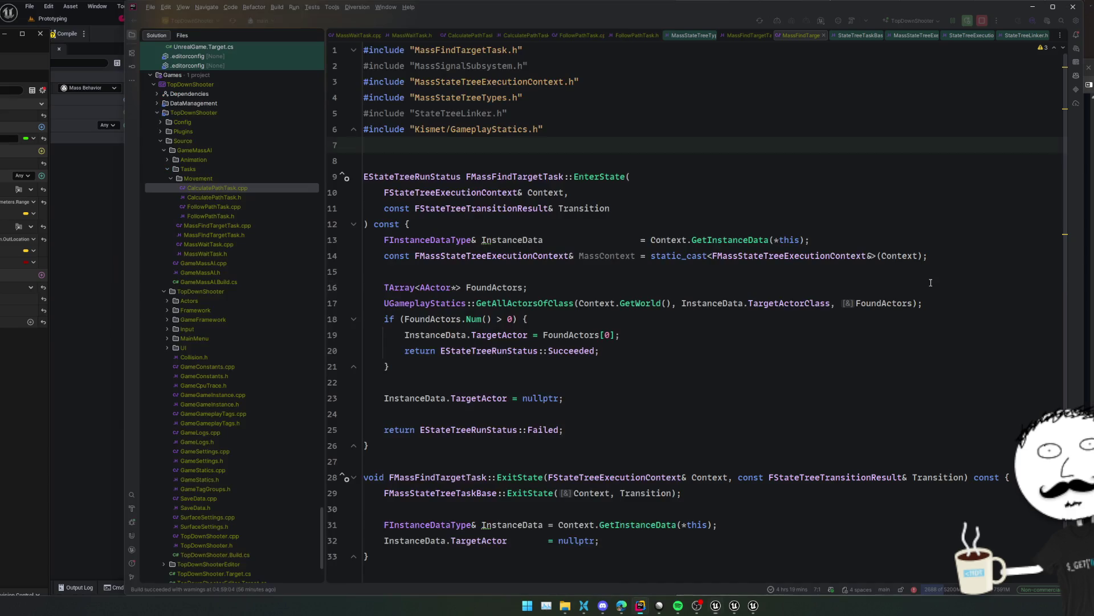
In MassFindTargetTask.h, change TargetActorClass's category from Input to Parameter
key(alt+o)
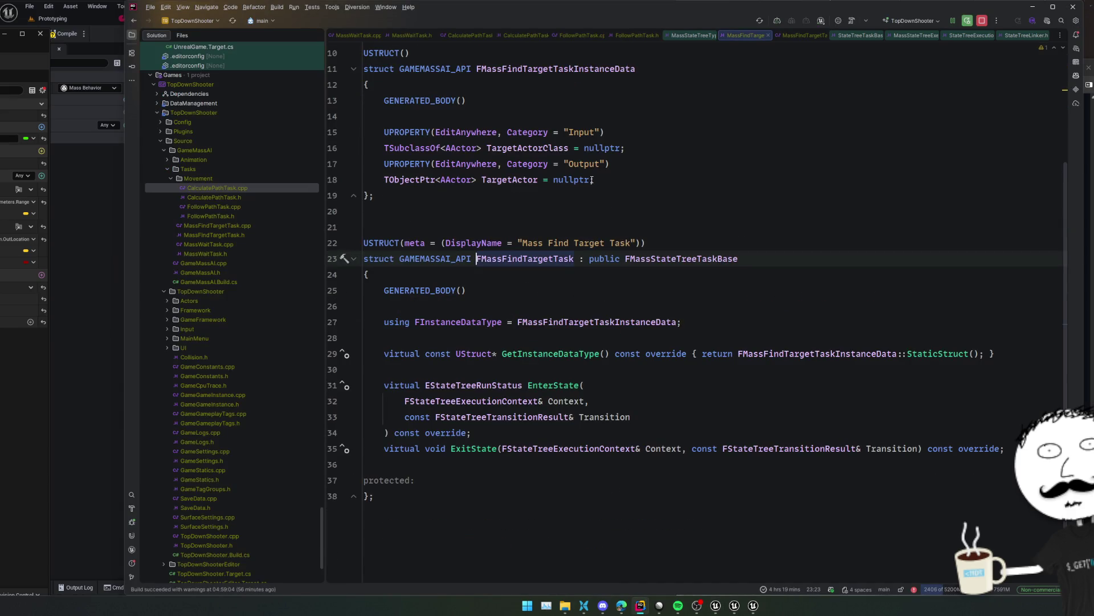
scroll(570, 285, up, 2)
double_click(584, 197)
text(Paramete)
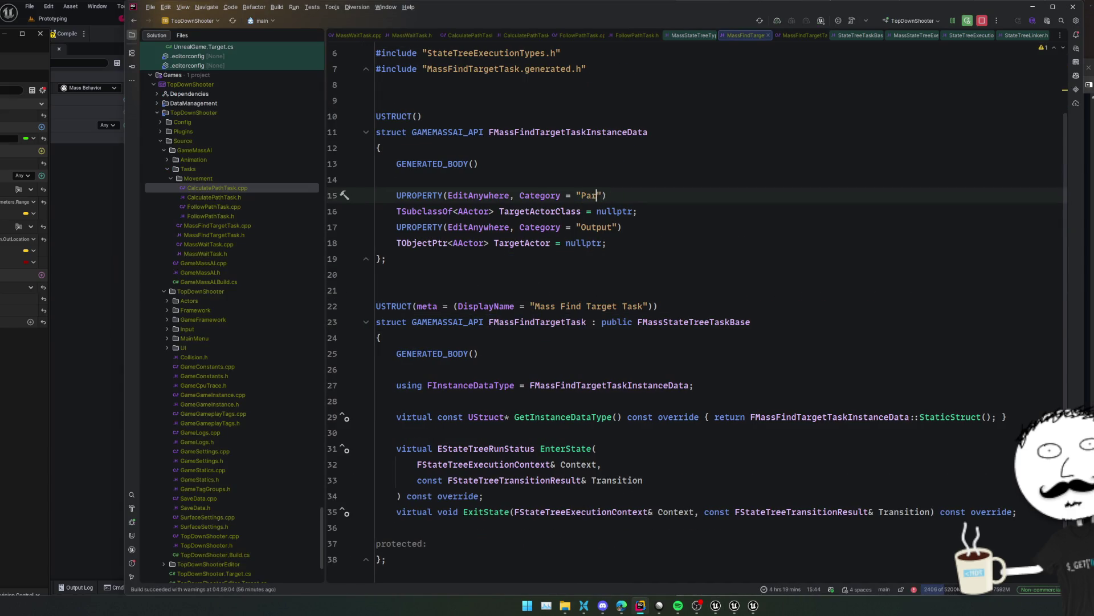
text(r)
click(570, 174)
Recompile with Live Coding, set a breakpoint on line 19, and return to ST_MassAI
key(ctrl+alt+F11)
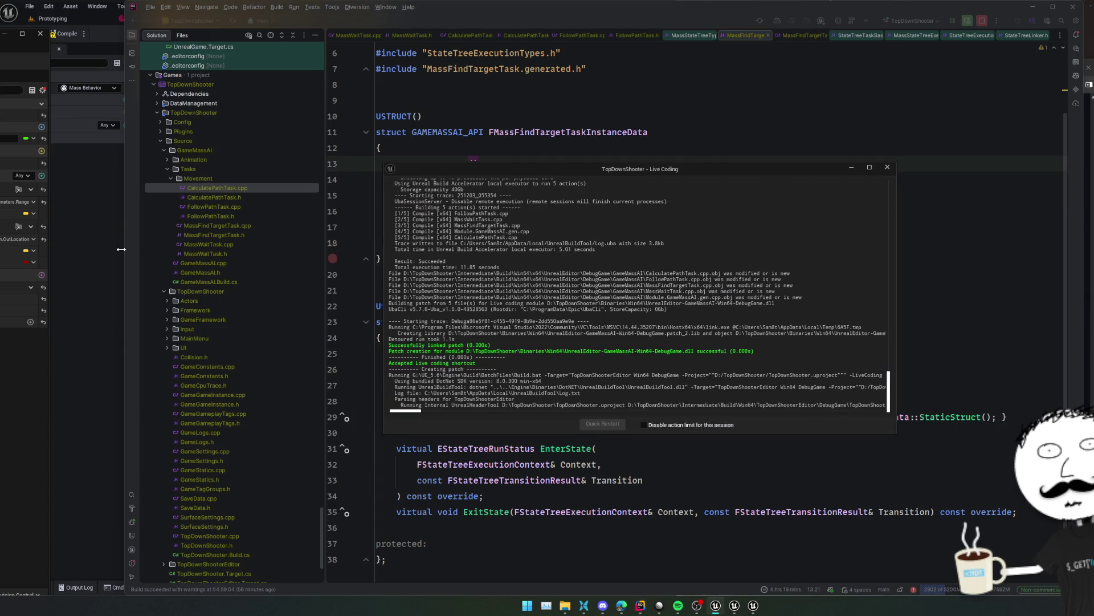
click(332, 258)
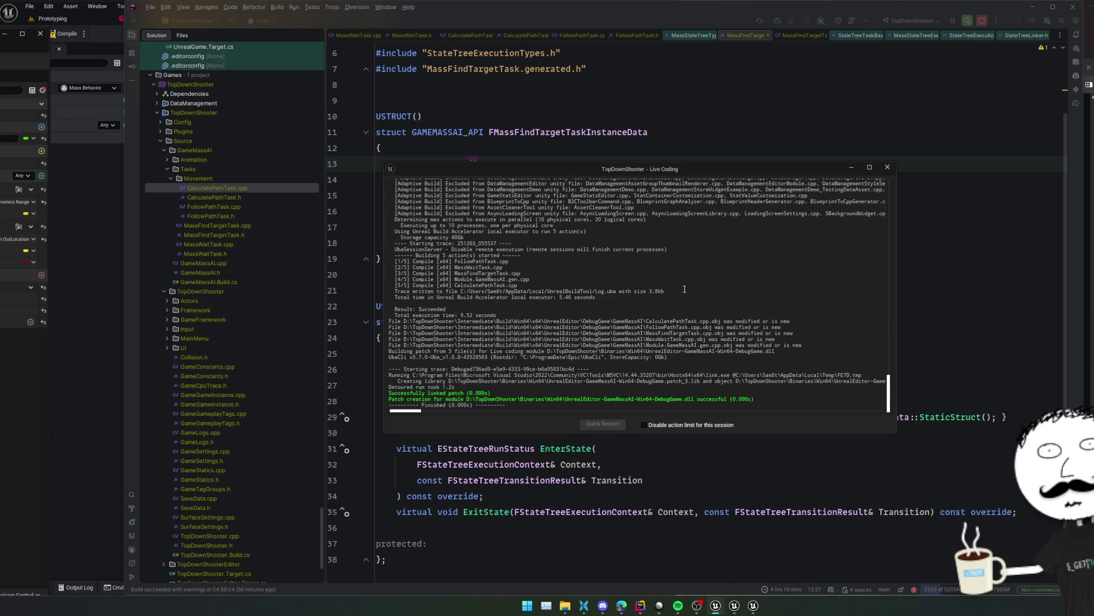
click(111, 317)
Reselect the Wait state, expand Mass Find Target Task to check Target Actor Class, then go back to Rider
click(365, 255)
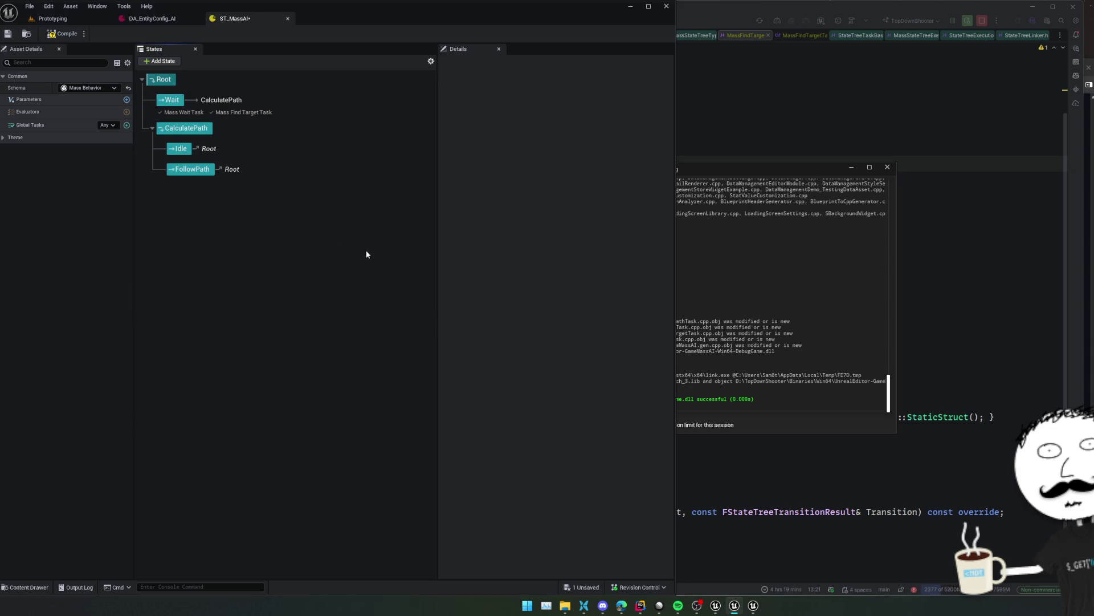
click(172, 101)
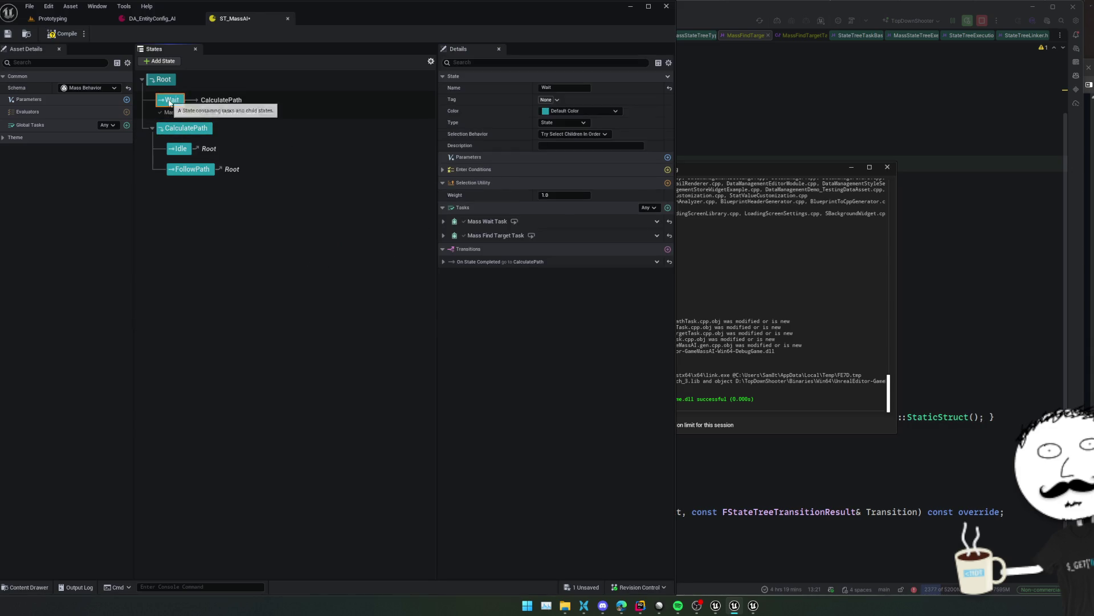
click(514, 236)
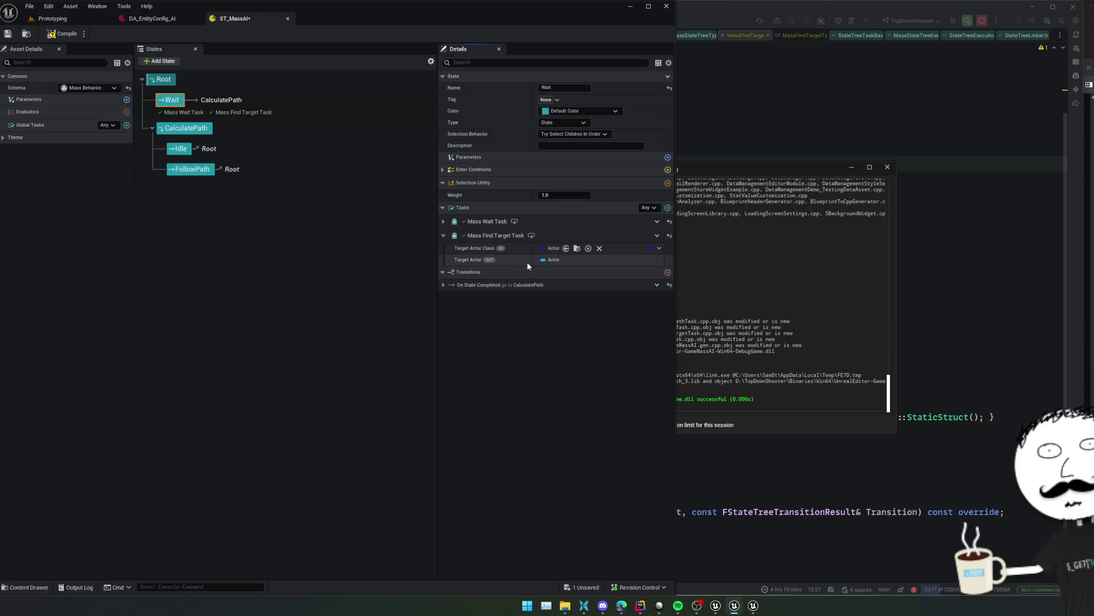
right_click(546, 247)
click(488, 246)
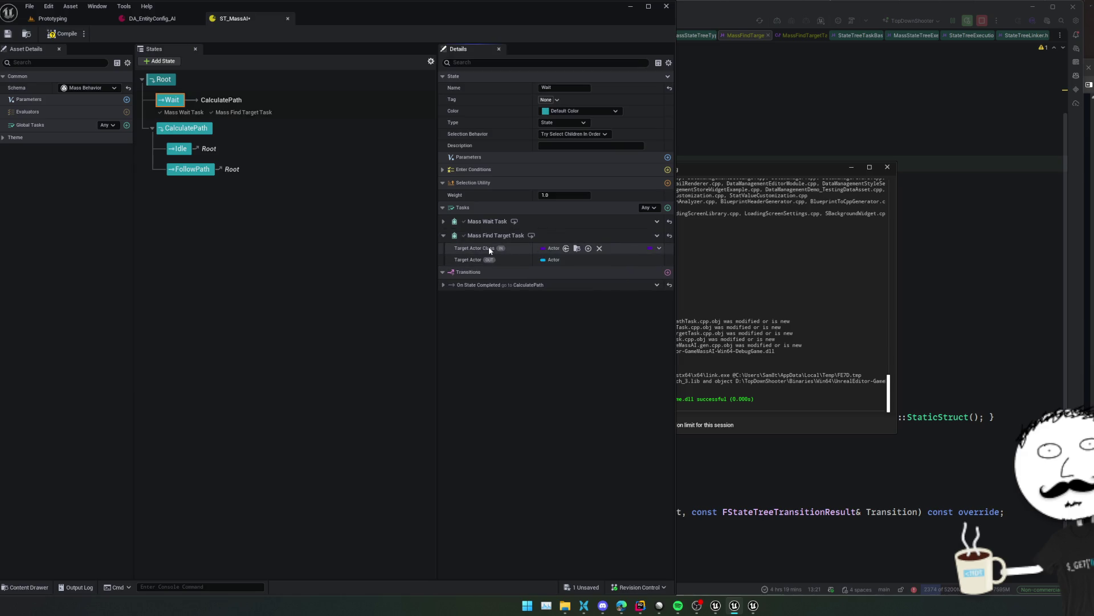
mouse_move(500, 249)
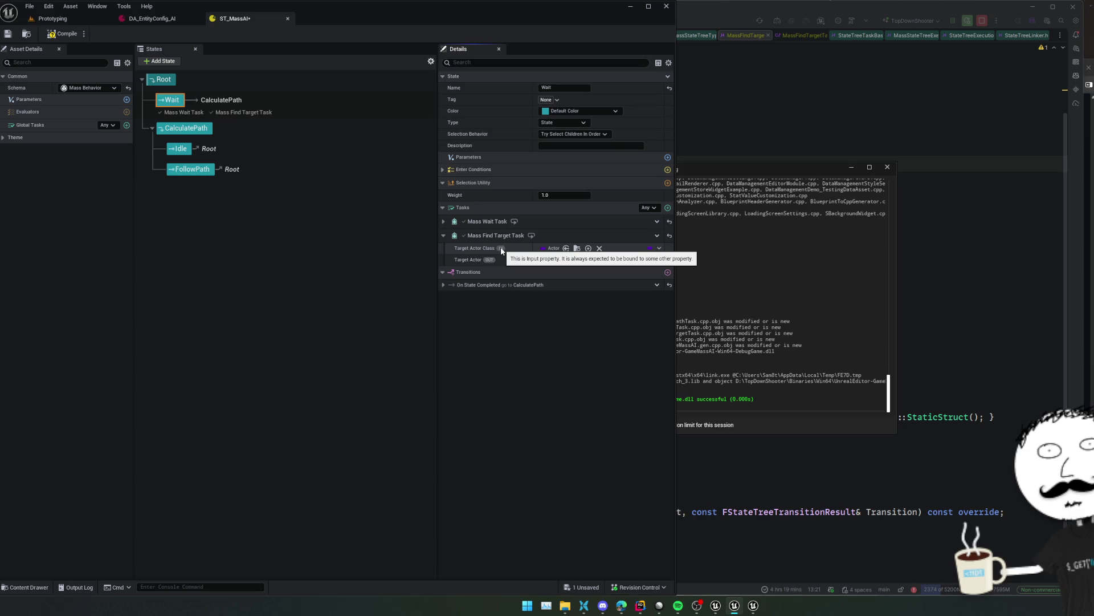
key(alt+Tab)
click(237, 215)
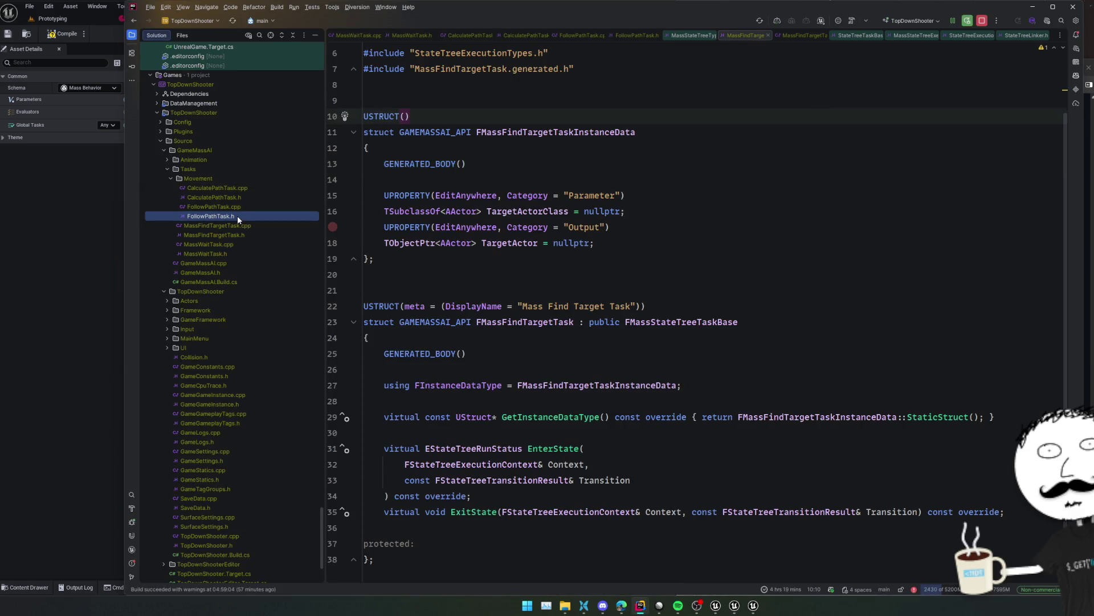
Open and read through FollowPathTask.h and CalculatePathTask.h, including the bFoundPath line
double_click(237, 216)
scroll(395, 279, up, 5)
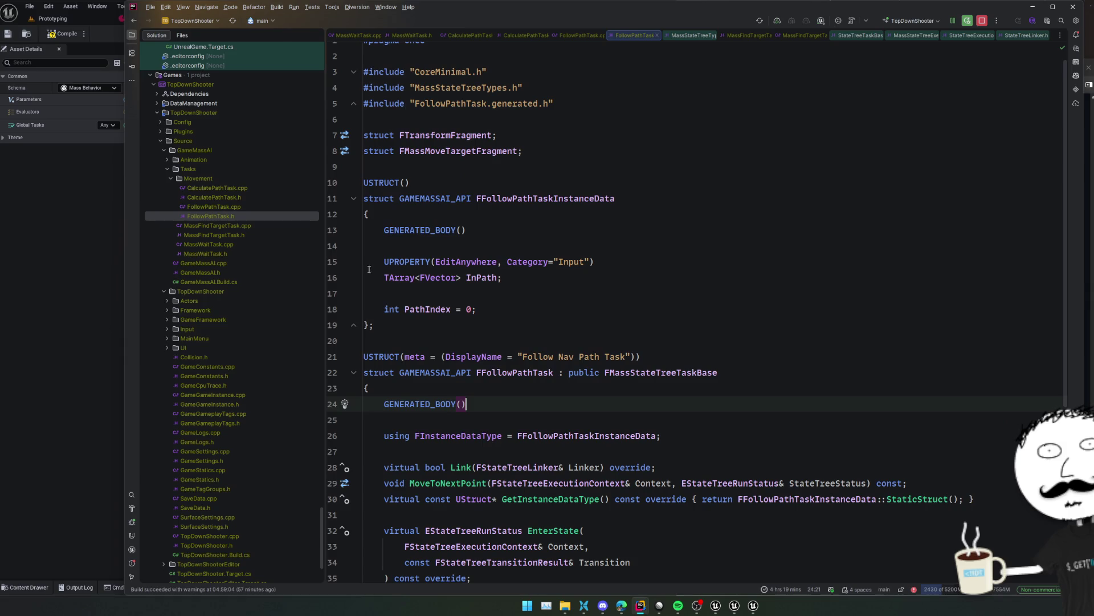
double_click(250, 197)
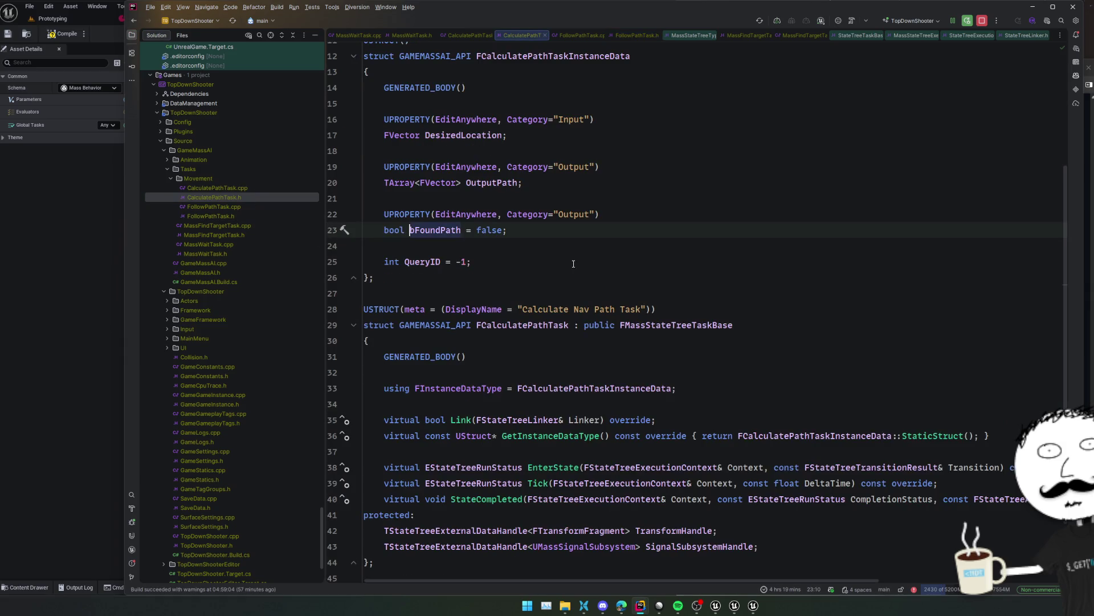
scroll(570, 262, up, 3)
click(569, 350)
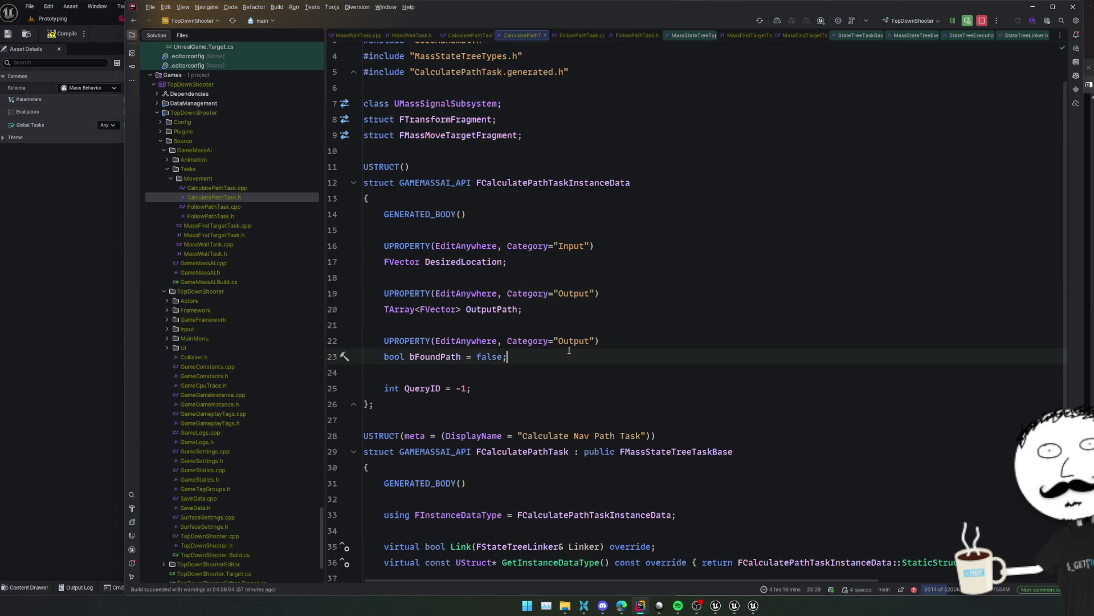
scroll(569, 350, down, 4)
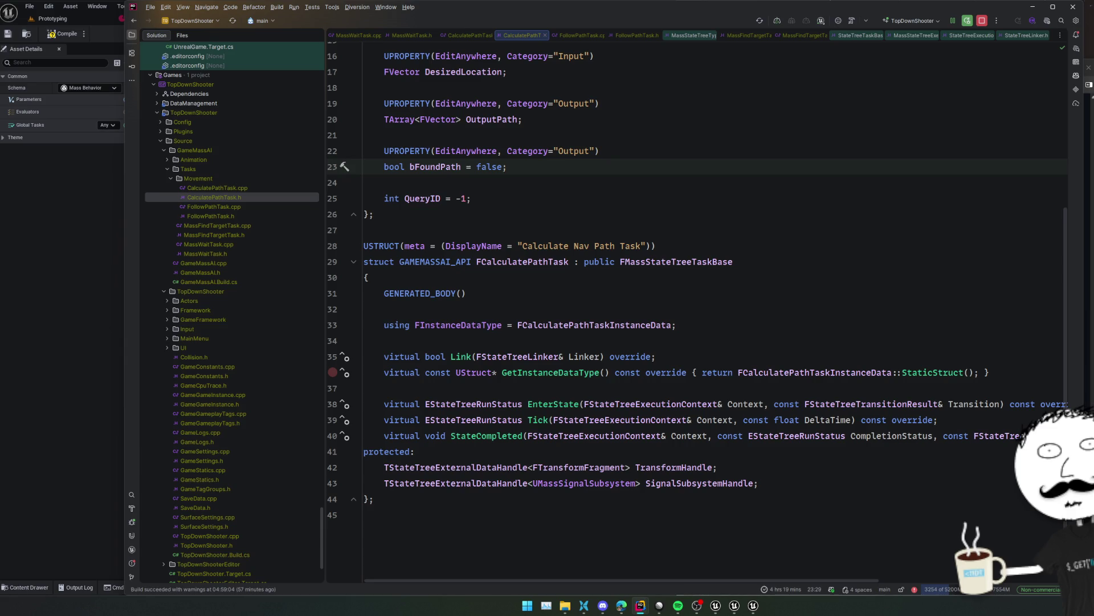
scroll(451, 339, up, 2)
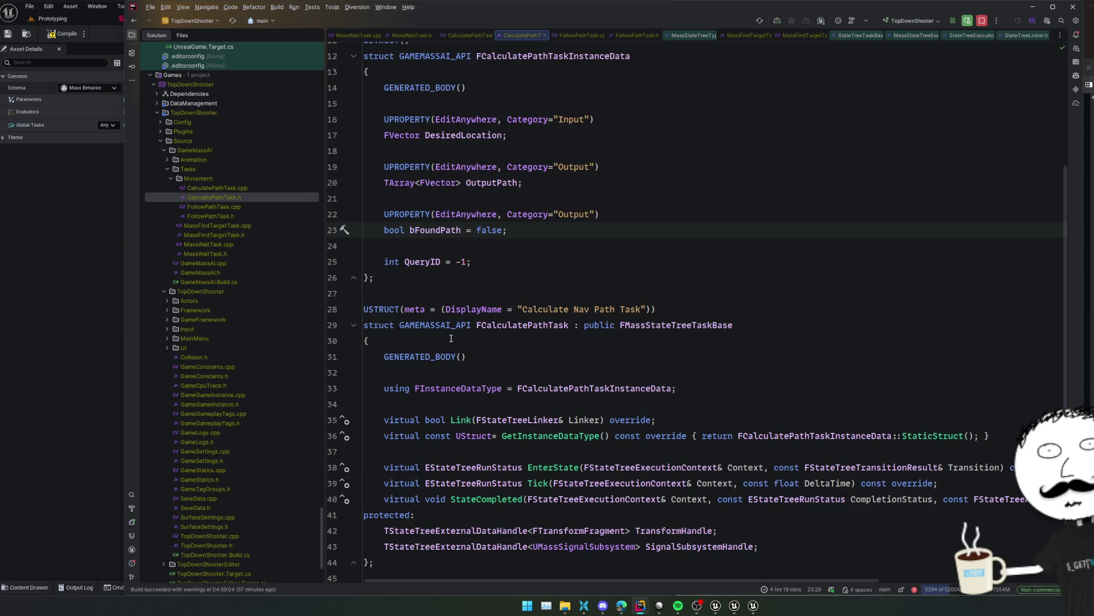
mouse_move(451, 330)
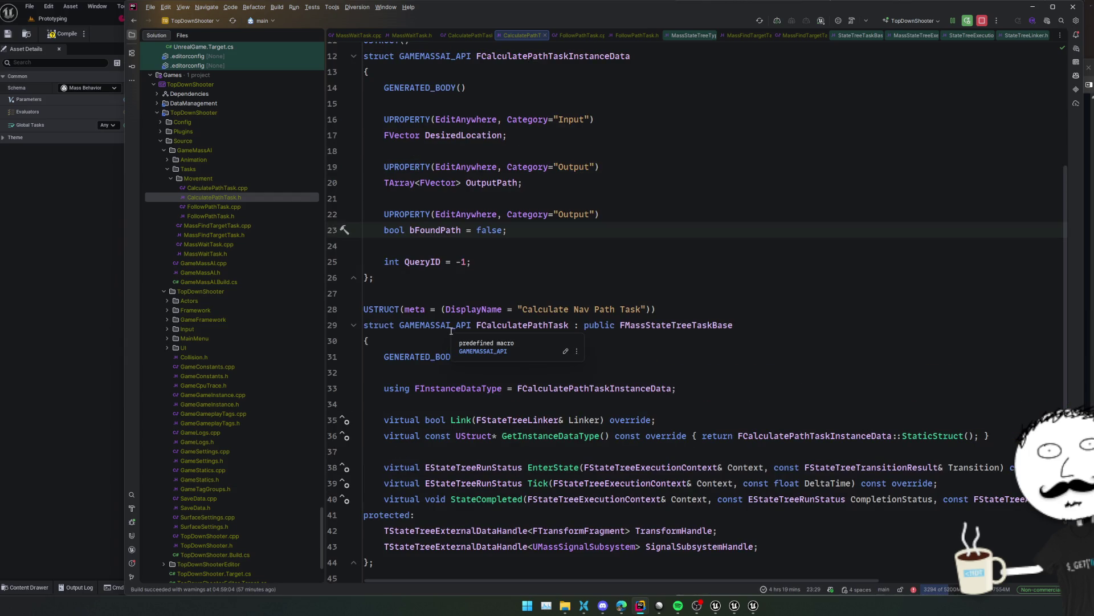
scroll(451, 331, down, 2)
Review CalculatePathTask.cpp, step back through the header, then return to the ST_MassAI state tree
ctrl+click(460, 356)
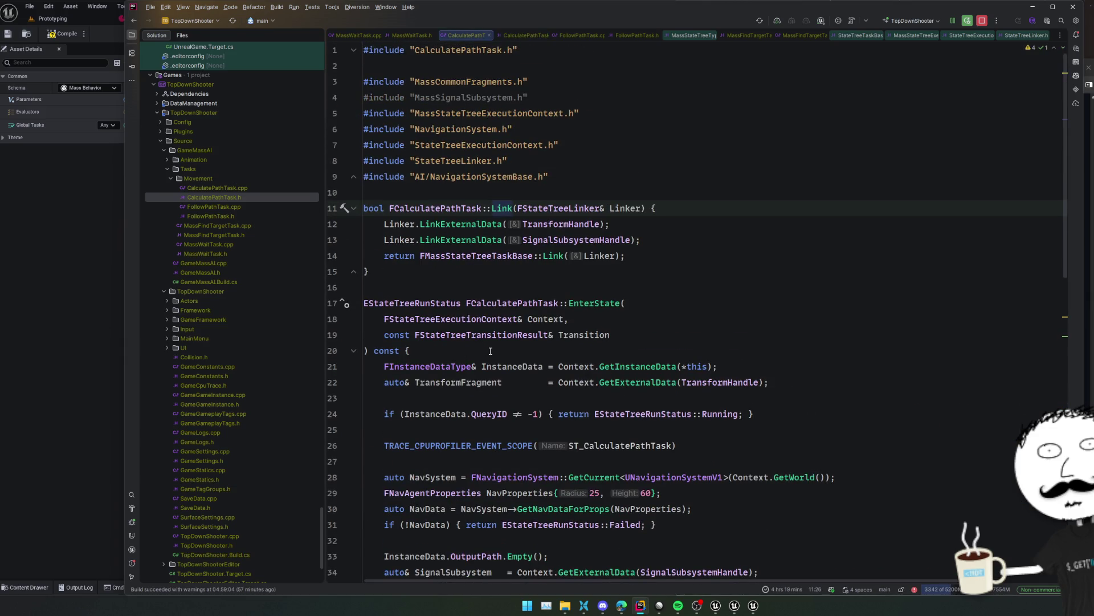
scroll(490, 351, down, 13)
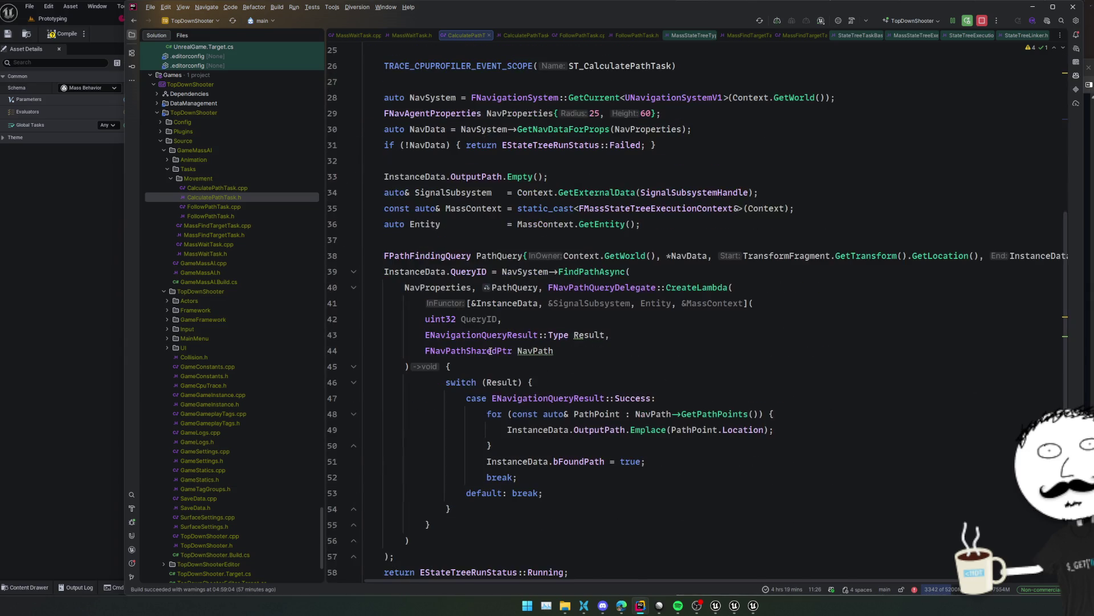
scroll(490, 351, down, 2)
key(ctrl+alt+Home)
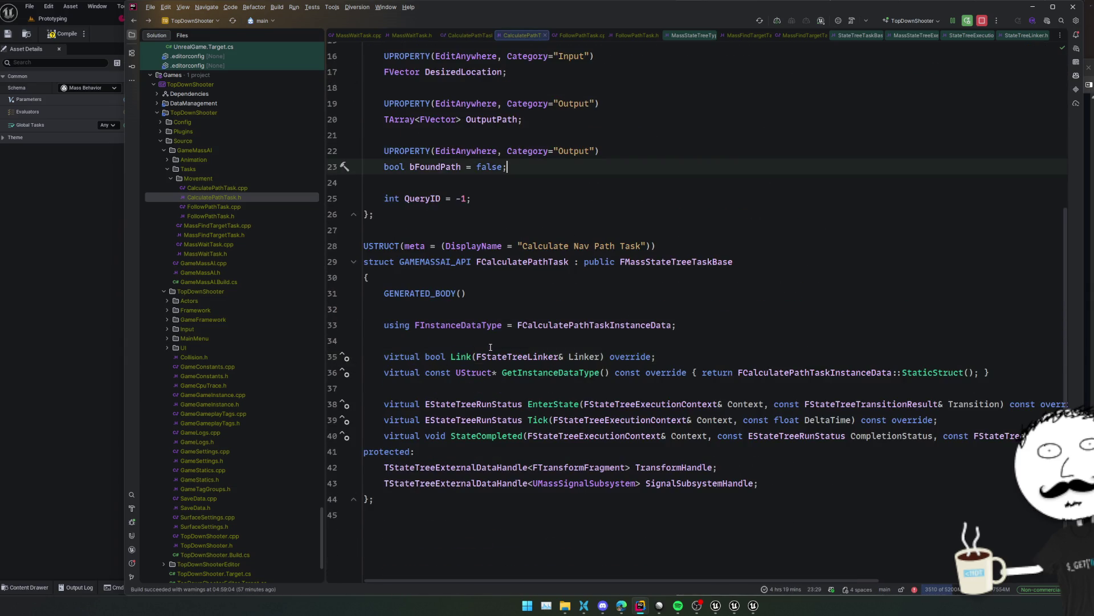
key(ctrl+shift+BackSpace)
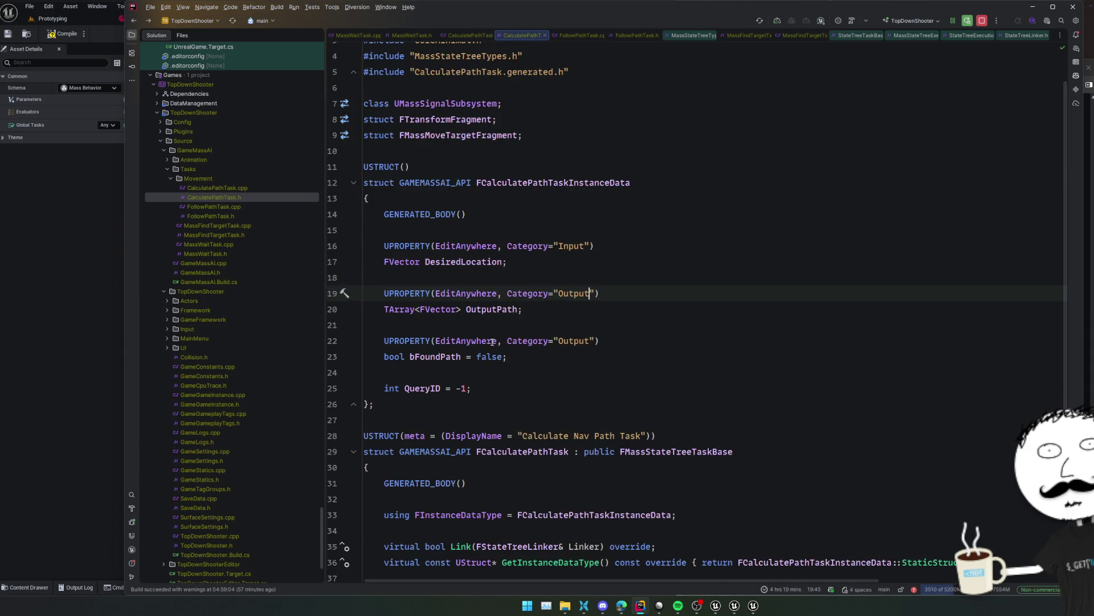
key(ctrl+shift+BackSpace)
key(ctrl+shift+BackSpace)
key(ctrl+shift+BackSpace)
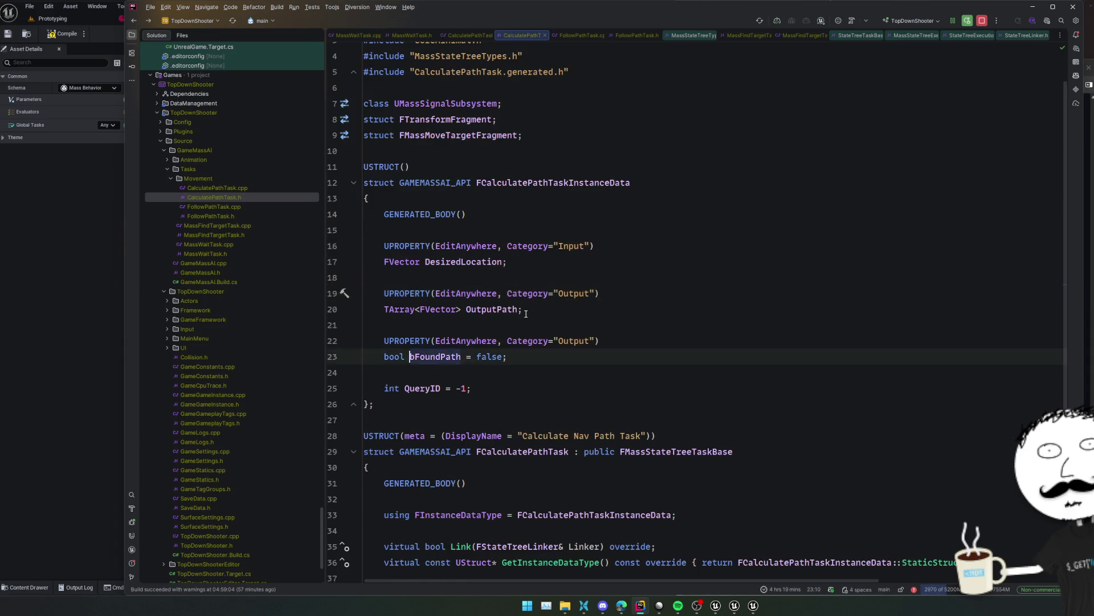
click(85, 317)
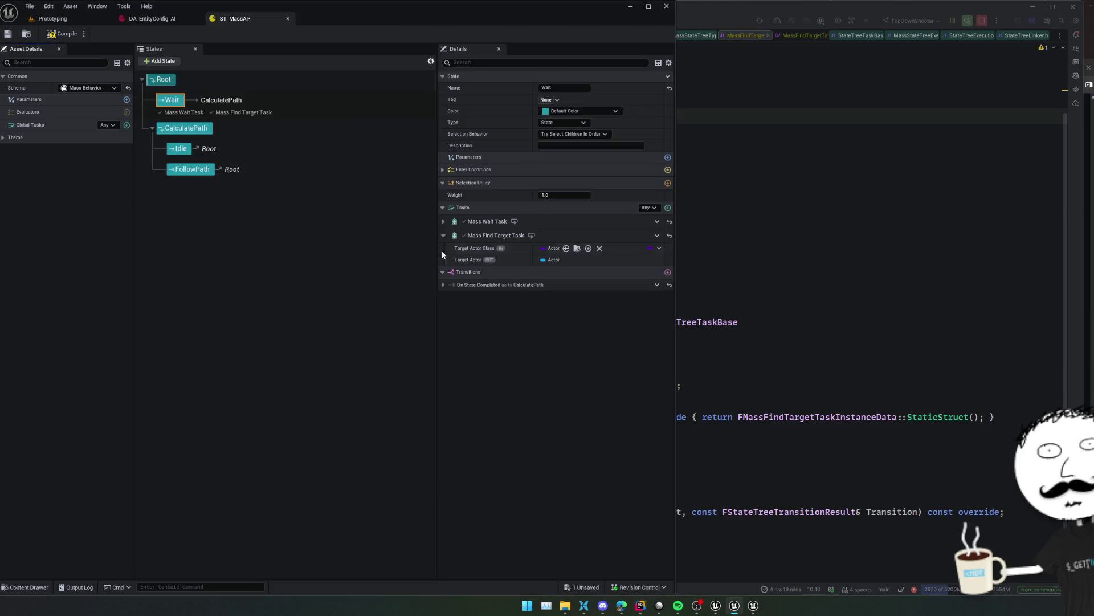
Check the Target Actor Class property's copy and paste options
right_click(551, 249)
key(Escape)
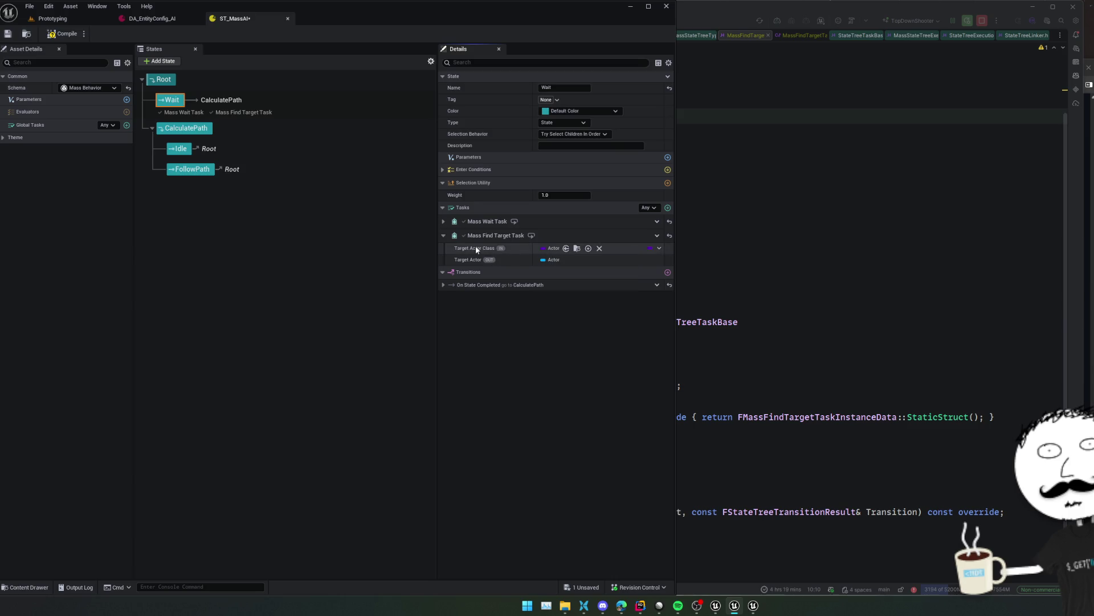
right_click(649, 251)
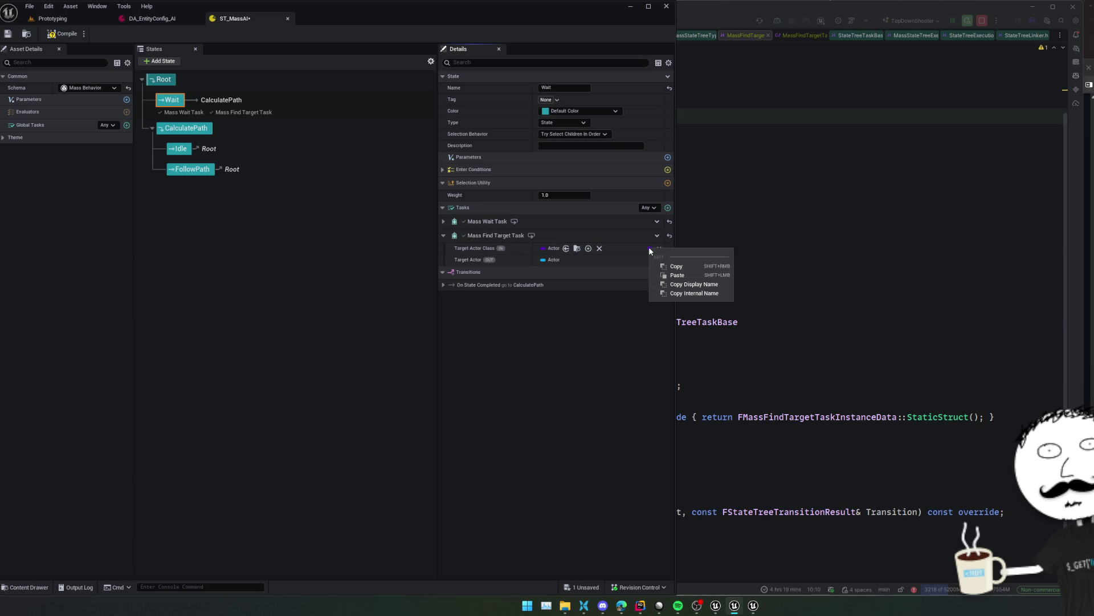
click(583, 308)
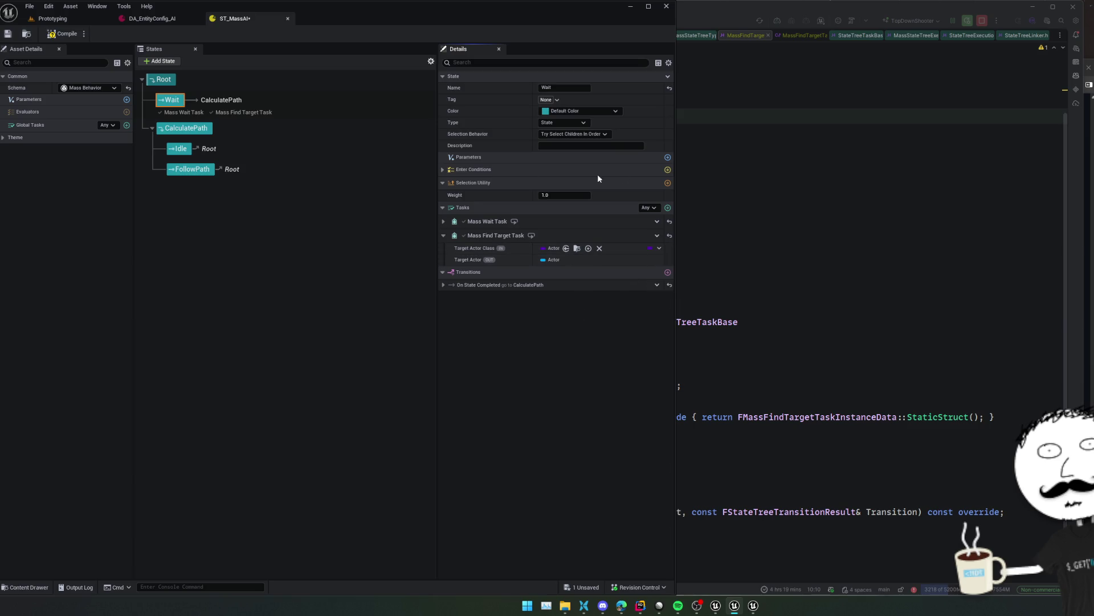
Add a NewProperty parameter to the Wait state typed as a BP Game Character class reference
click(668, 158)
click(483, 168)
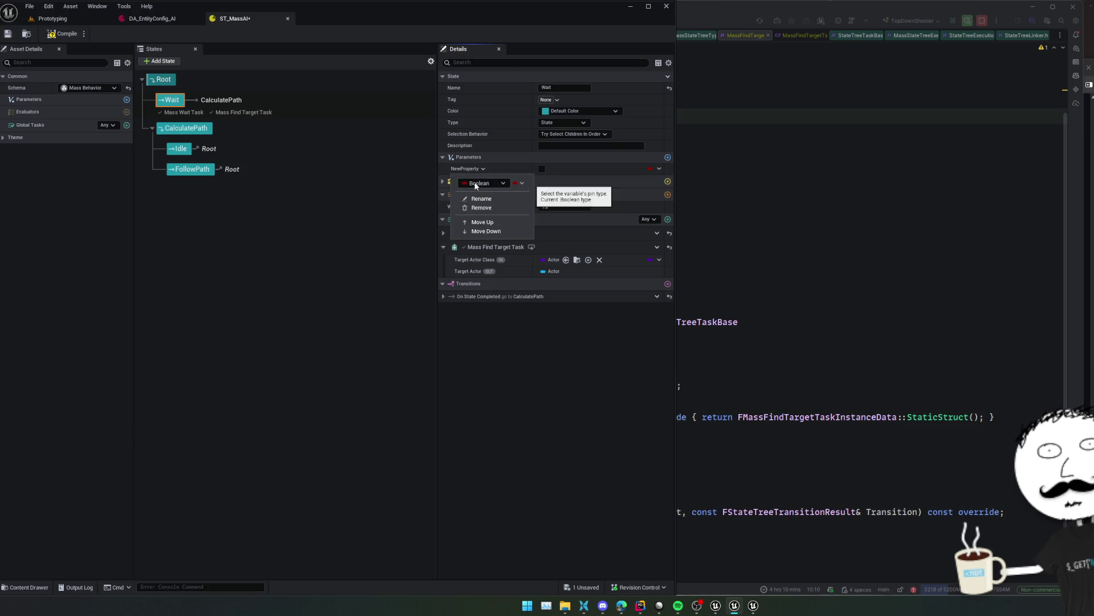
click(476, 184)
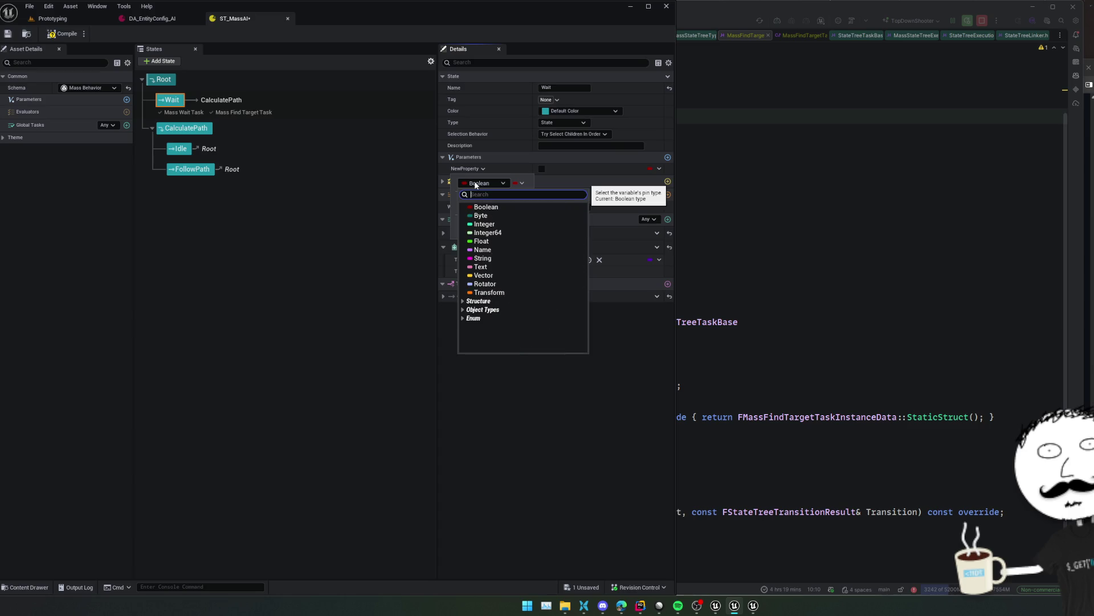
text(AGame)
text(Cha)
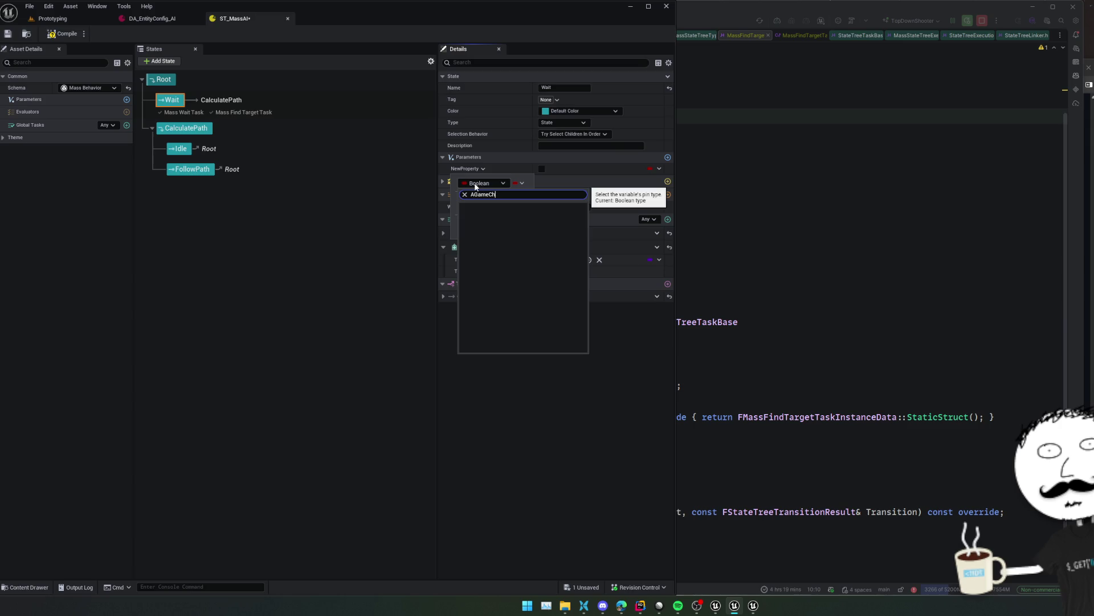
key(BackSpace)
key(BackSpace)
key(BackSpace)
text(gamech)
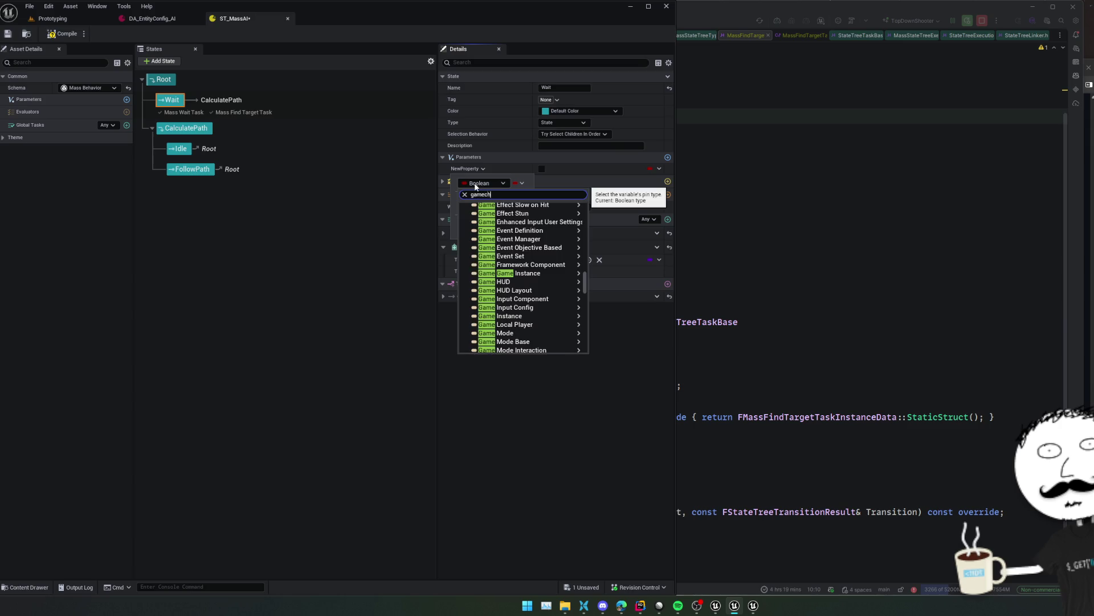
text(ar)
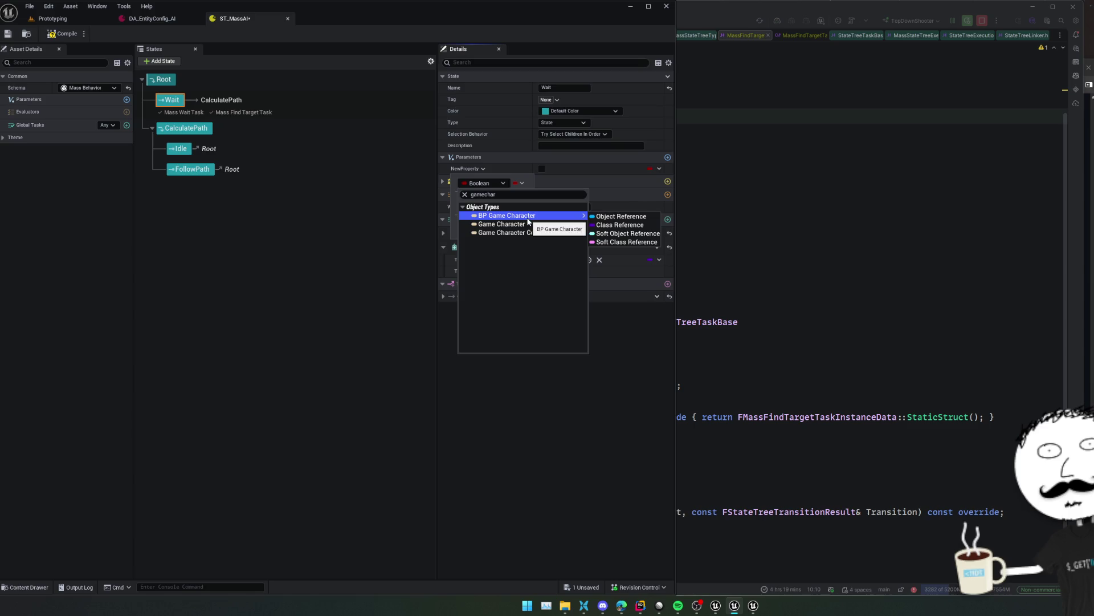
click(599, 225)
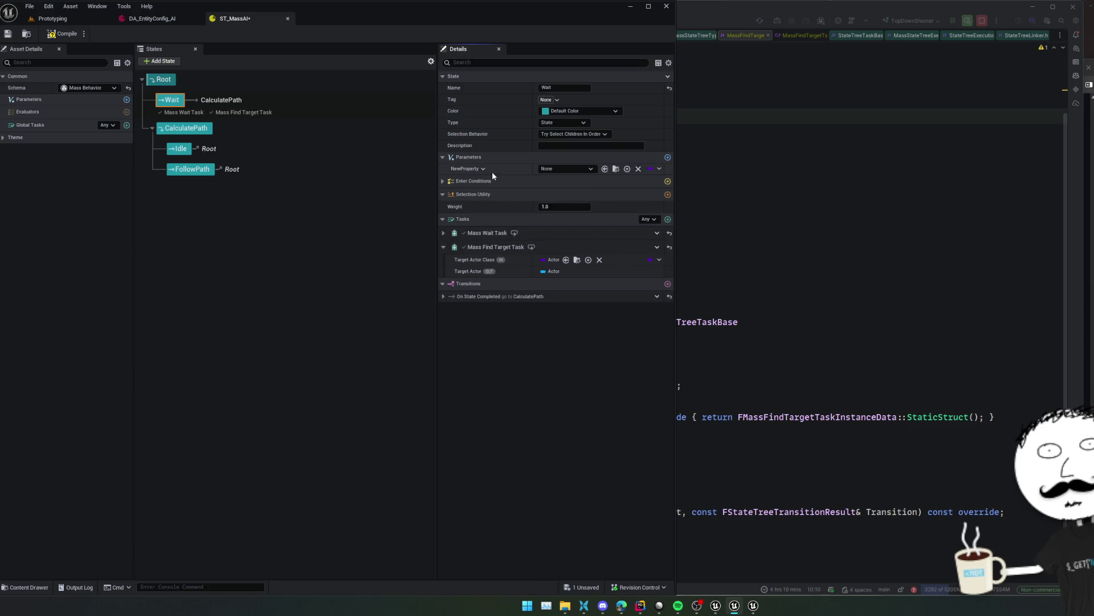
Set NewProperty to BP_GameCharacter and bind Target Actor Class to NewProperty
click(562, 167)
click(577, 198)
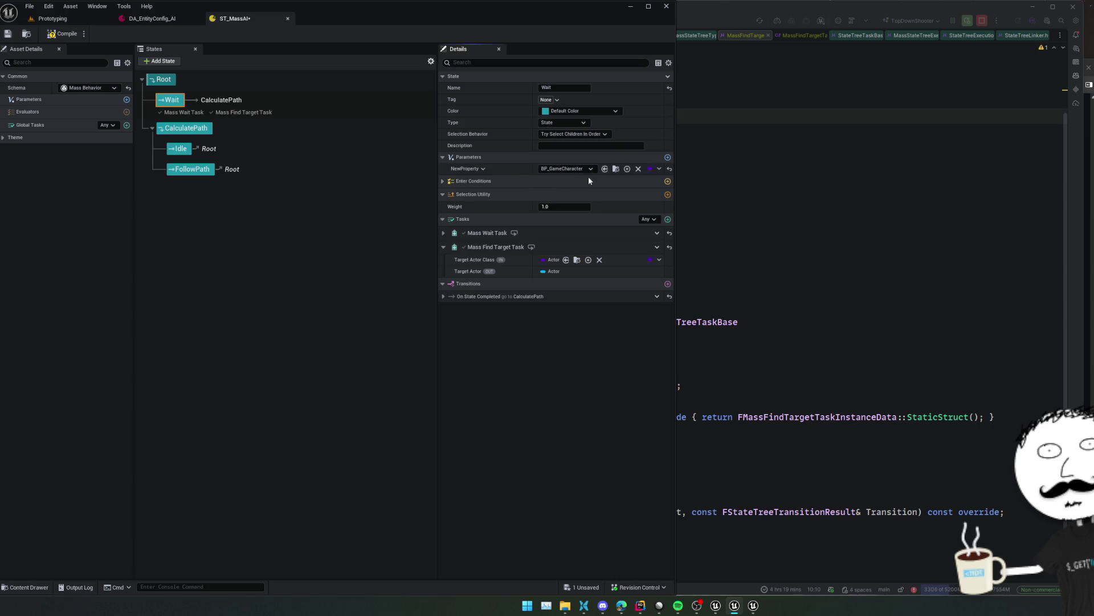
click(655, 260)
mouse_move(676, 283)
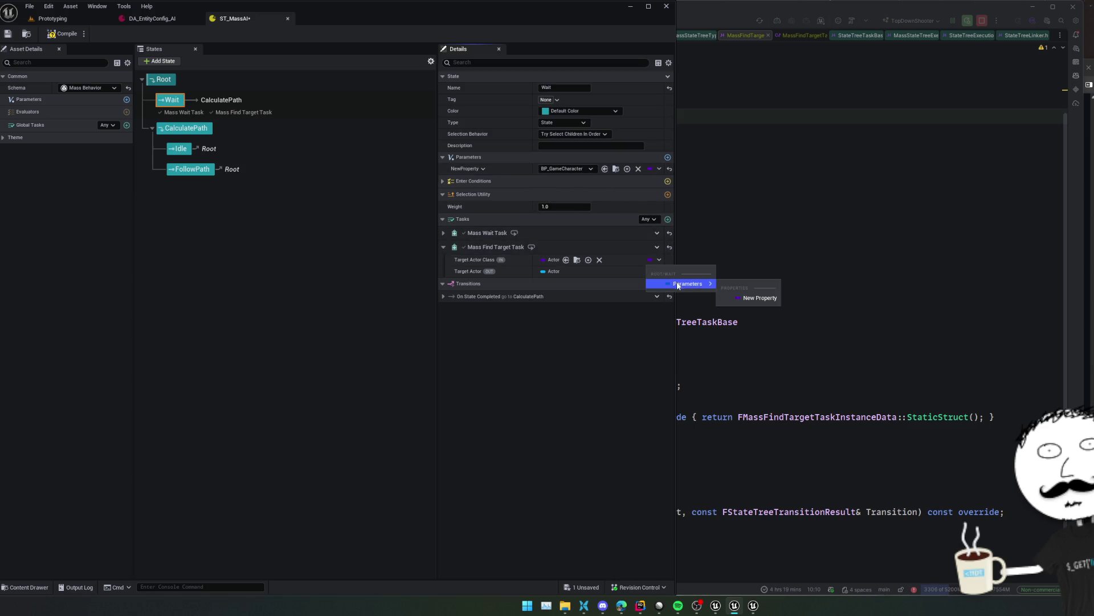
click(748, 300)
Rename the Wait state's parameter to TargetActor and save ST_MassAI
click(482, 169)
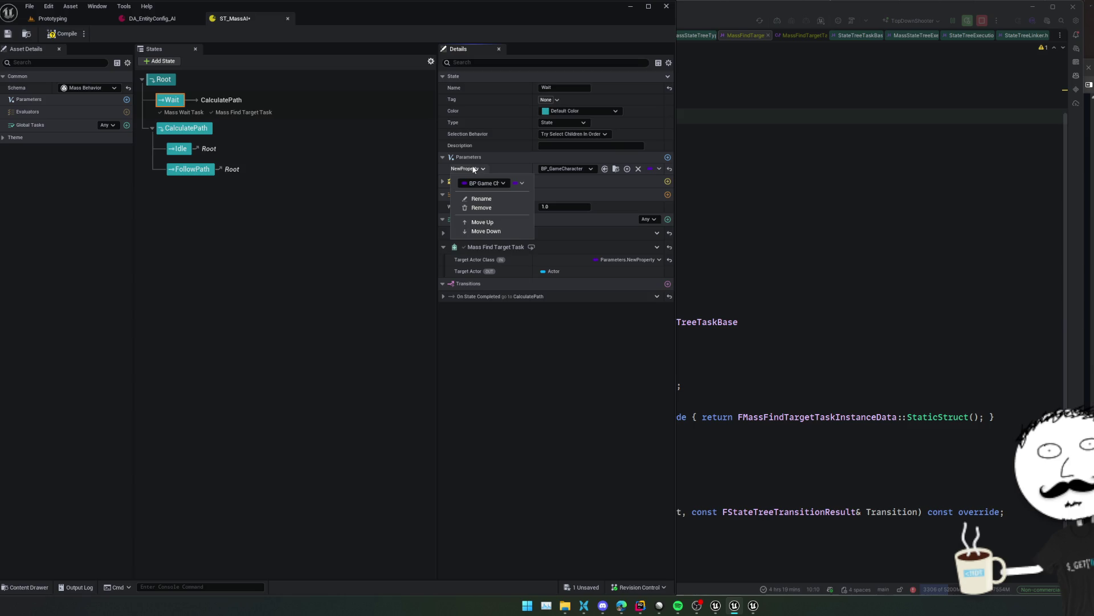
click(491, 201)
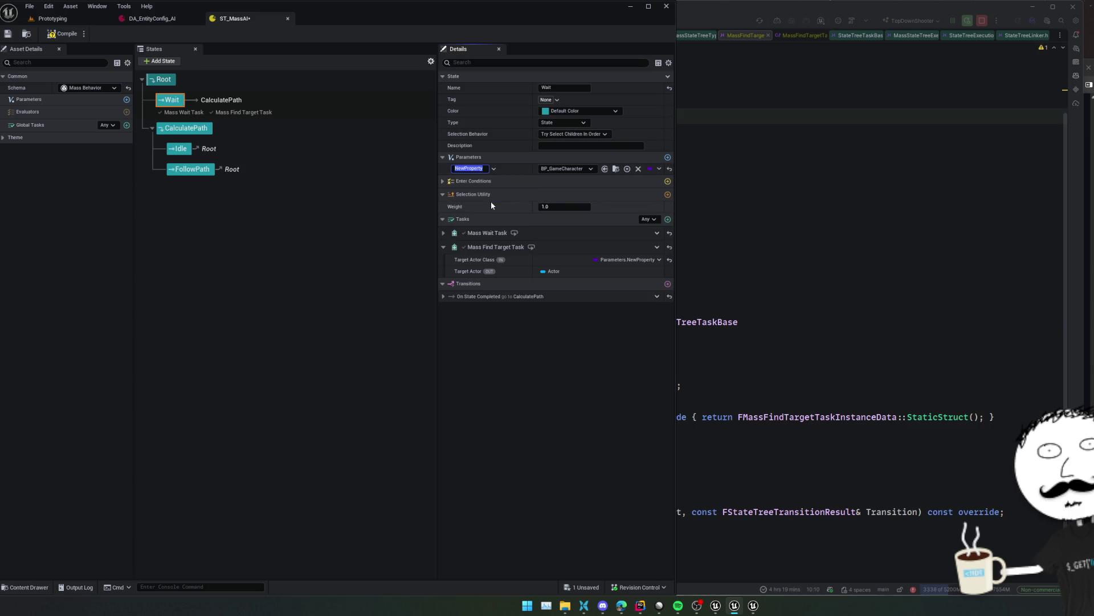
text(TargetAc)
text(tor)
key(Return)
key(ctrl+s)
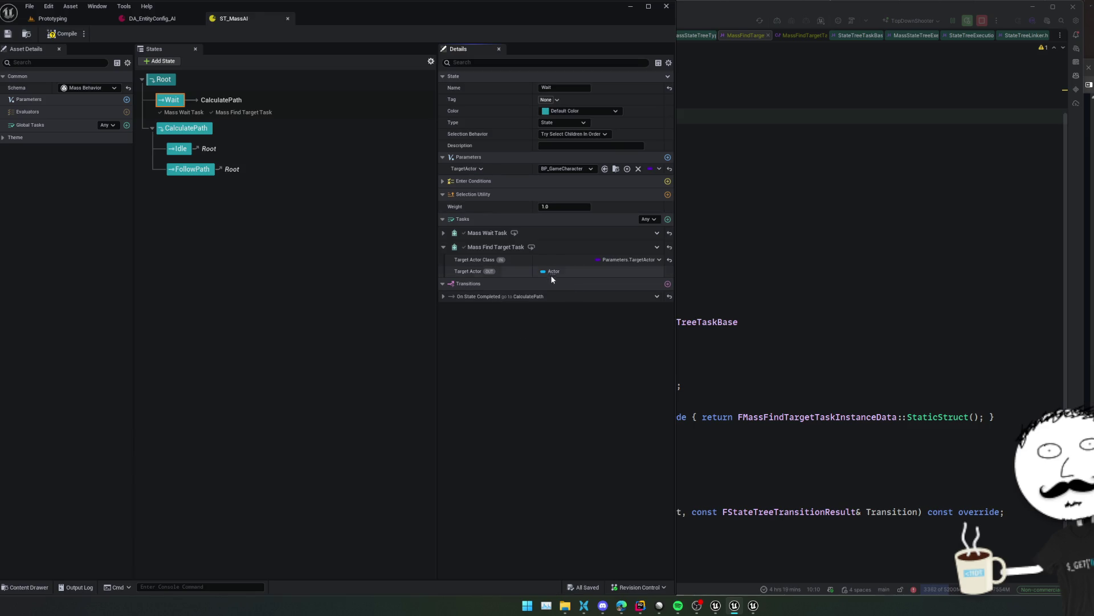
Check the Target Actor output's options and toggle the theme colour settings
right_click(546, 272)
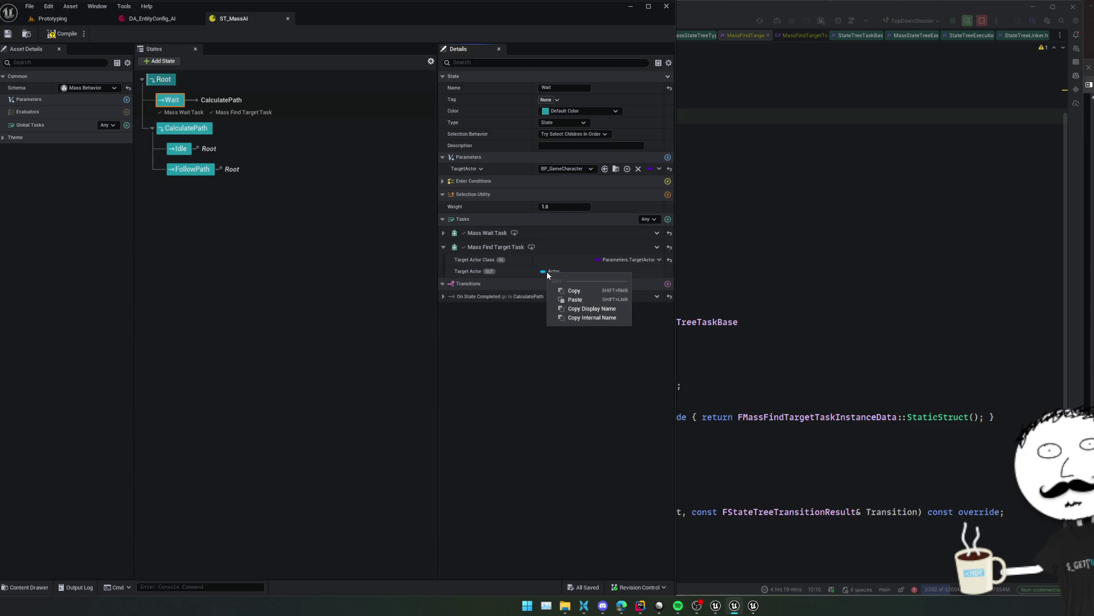
key(Escape)
right_click(460, 273)
key(Escape)
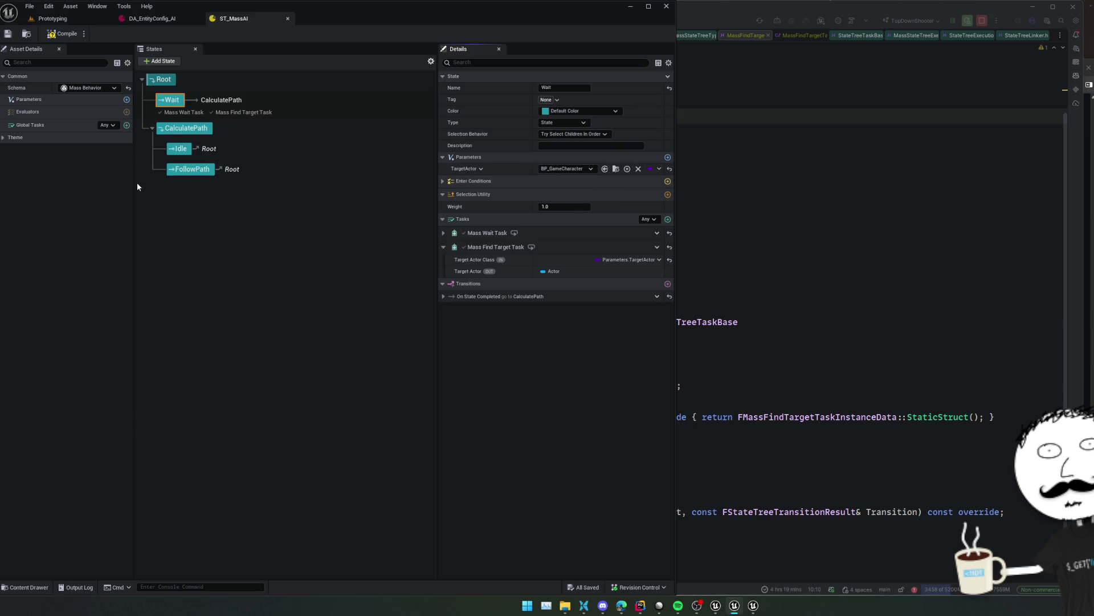
click(5, 138)
click(5, 138)
Add an asset-level TargetActor parameter typed as Actor object reference and save
click(127, 99)
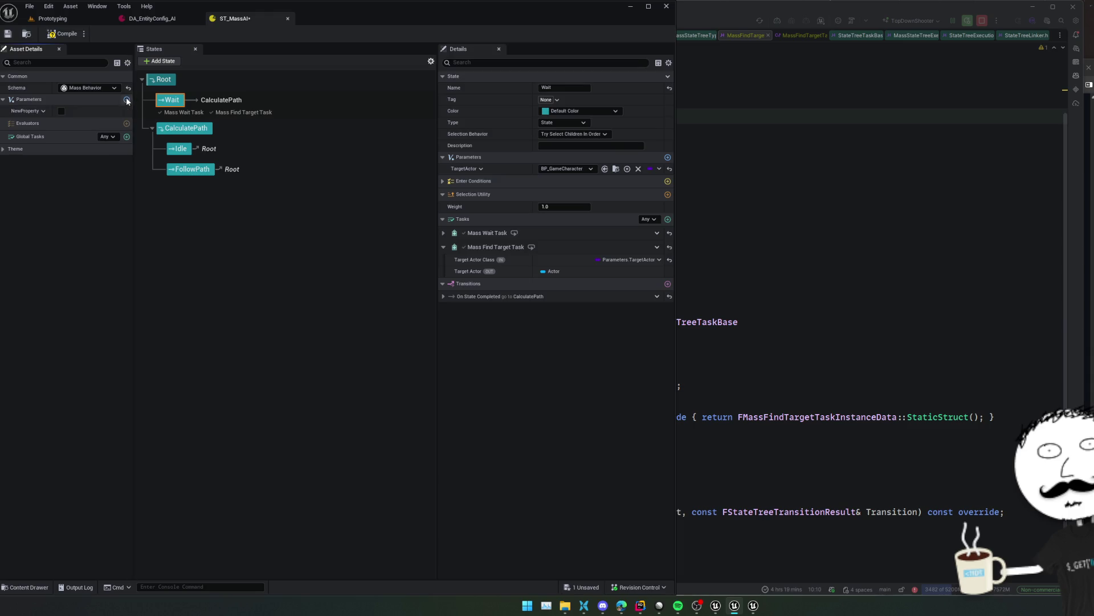
click(43, 112)
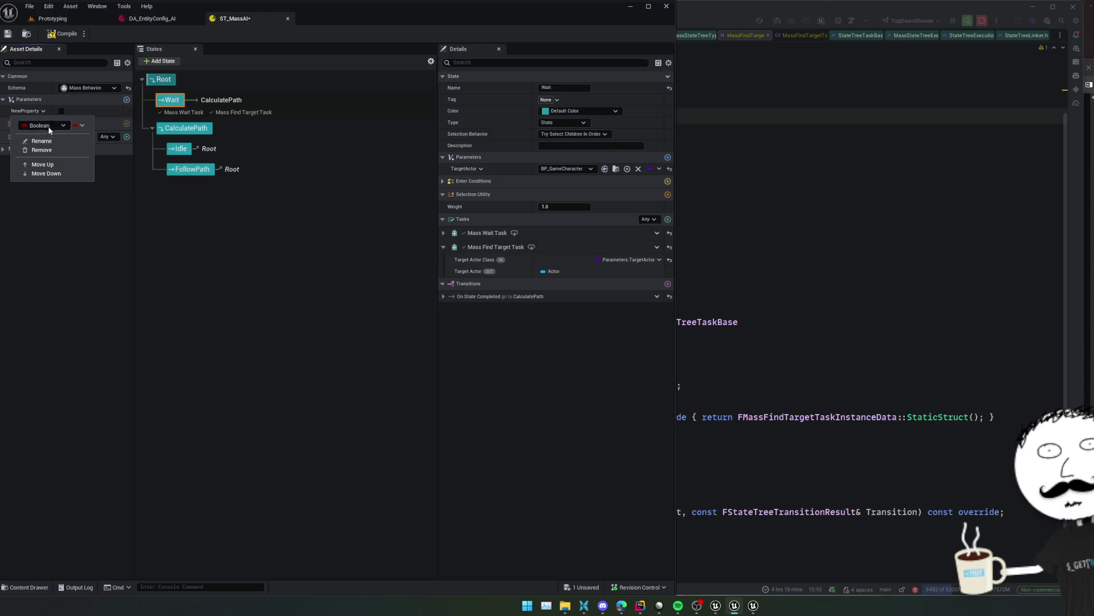
click(50, 126)
text(actor)
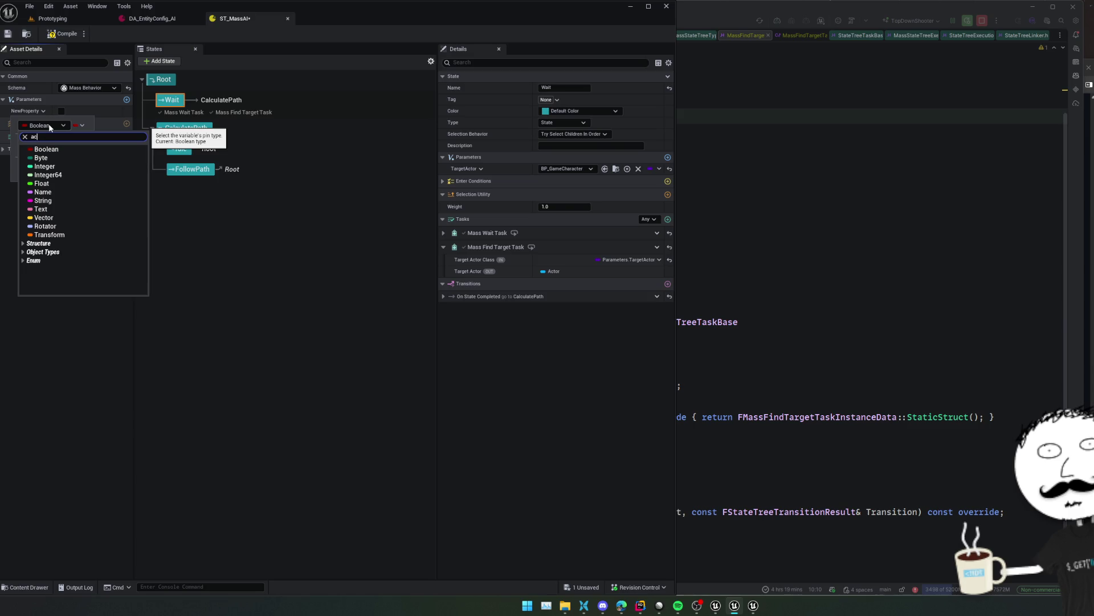
mouse_move(65, 219)
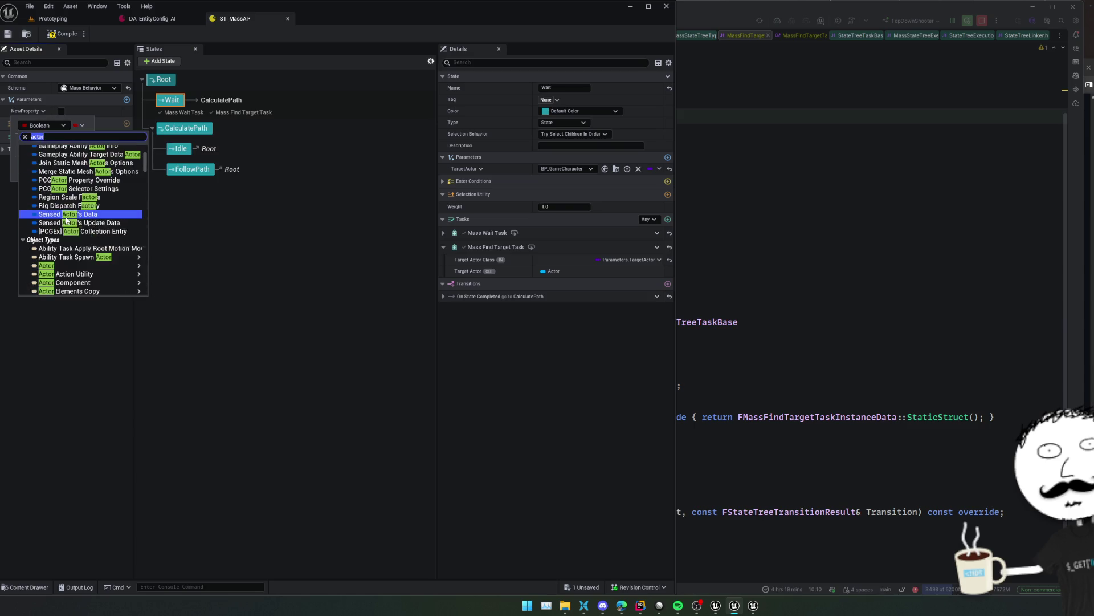
click(63, 230)
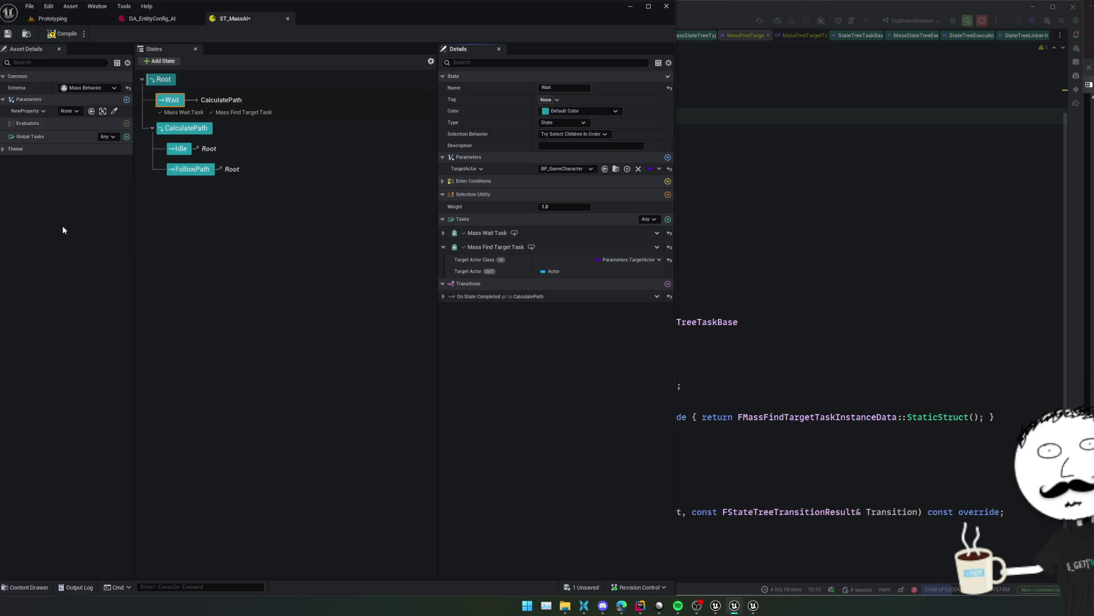
click(30, 113)
click(36, 139)
text(TargetActor)
key(ctrl+s)
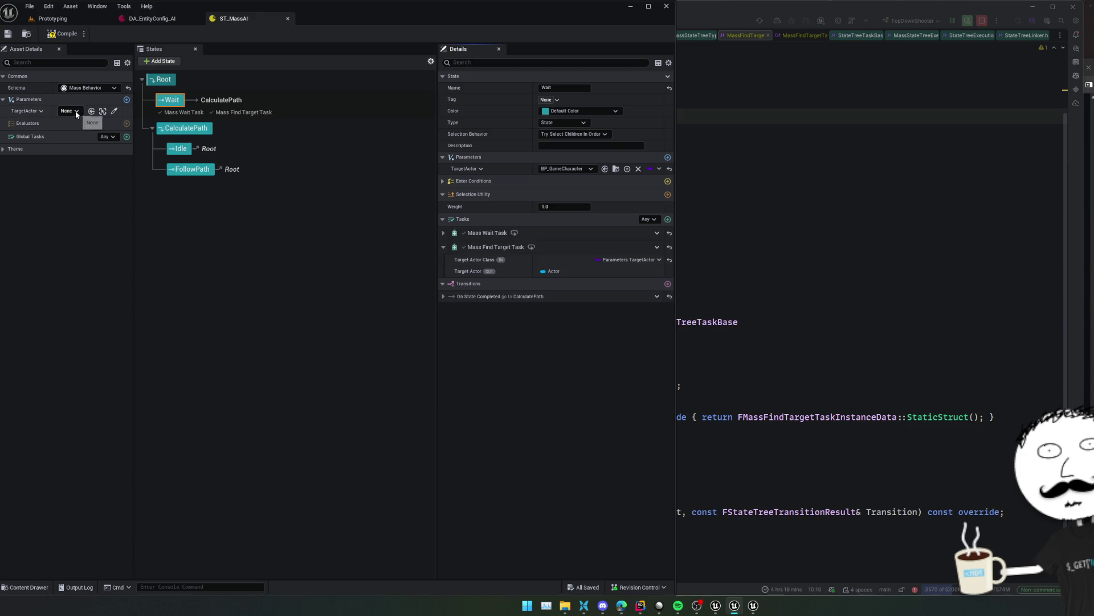
Inspect the Target Actor row options and the On State Completed transition, then switch editor windows
right_click(569, 272)
right_click(548, 271)
click(488, 297)
right_click(473, 271)
key(Escape)
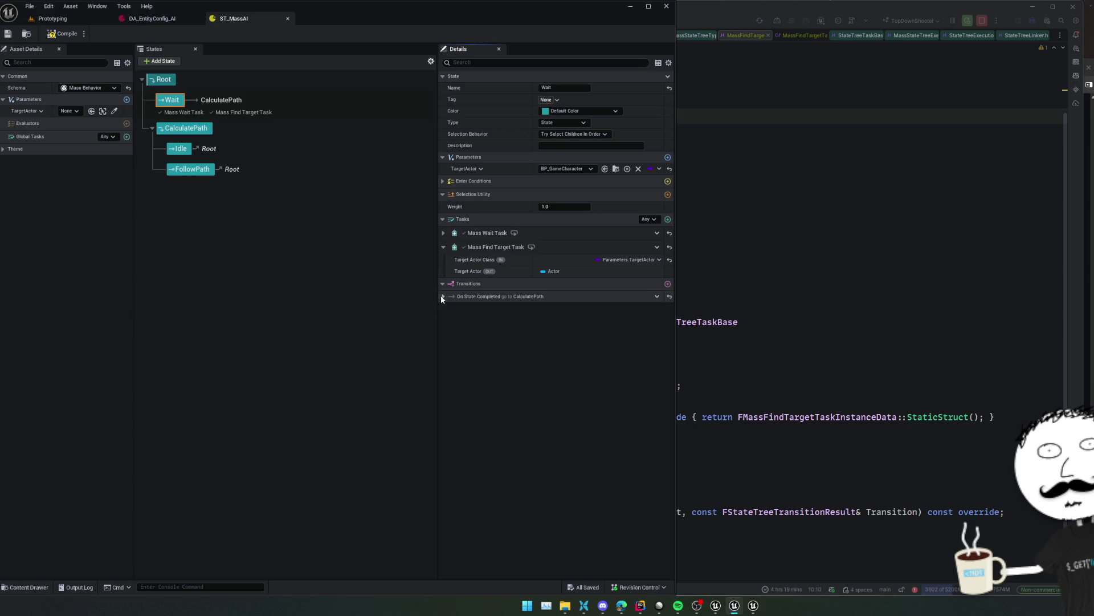
click(443, 296)
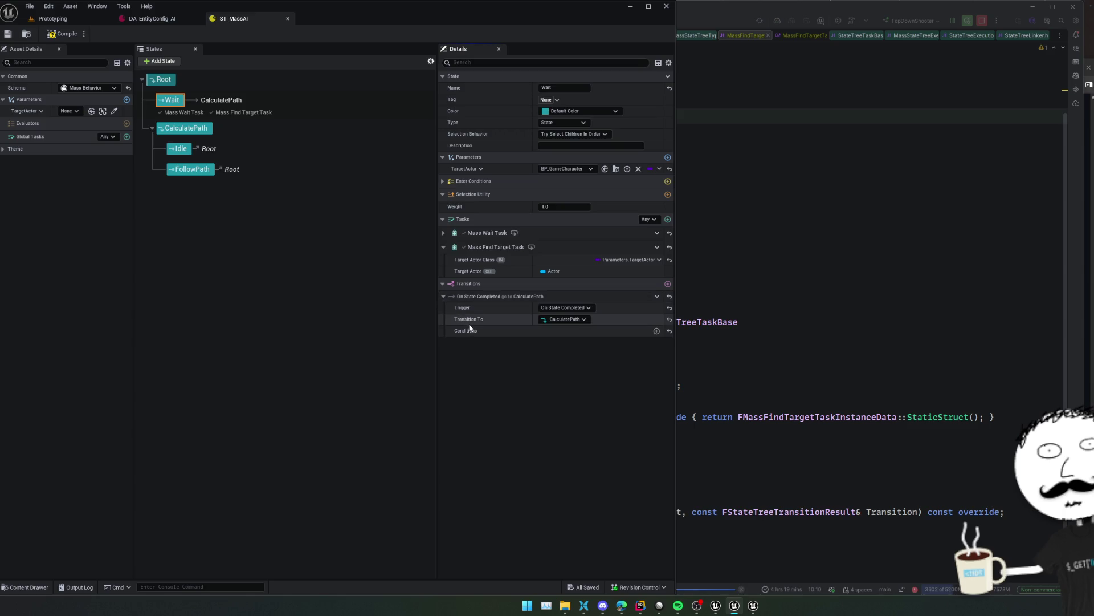
click(716, 605)
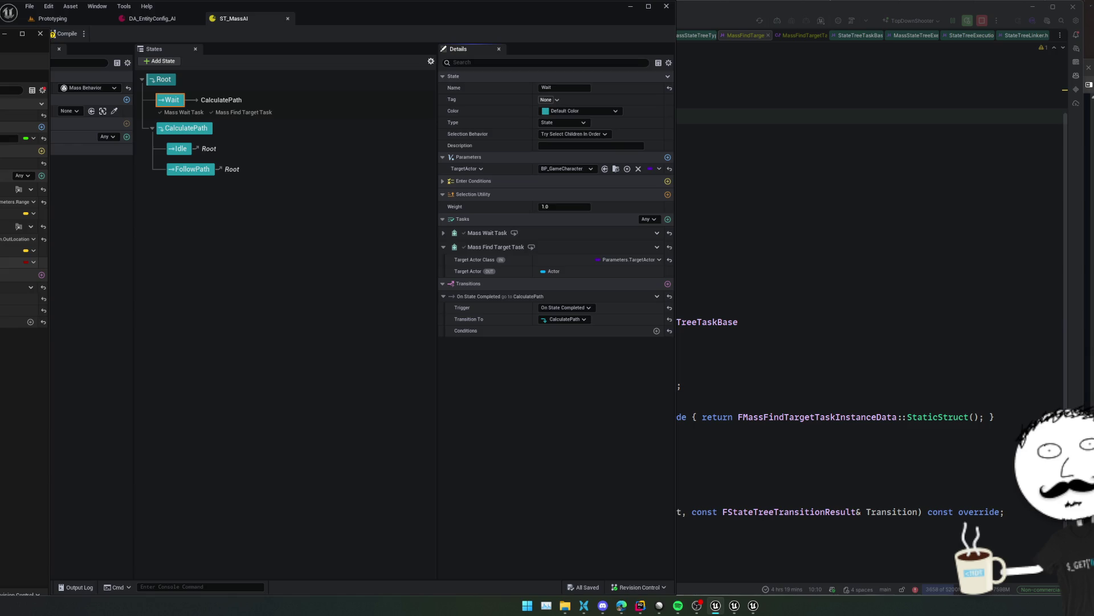
Expand all properties in the other state tree, check OutLocation's binding, then return to ST_MassAI
click(43, 91)
click(52, 103)
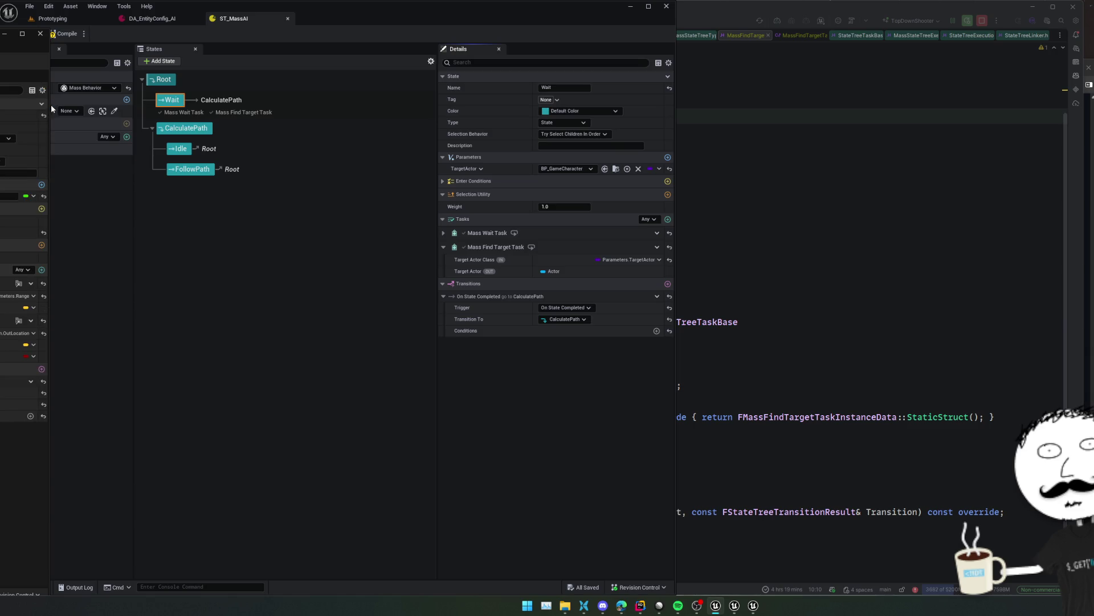
scroll(23, 257, down, 1)
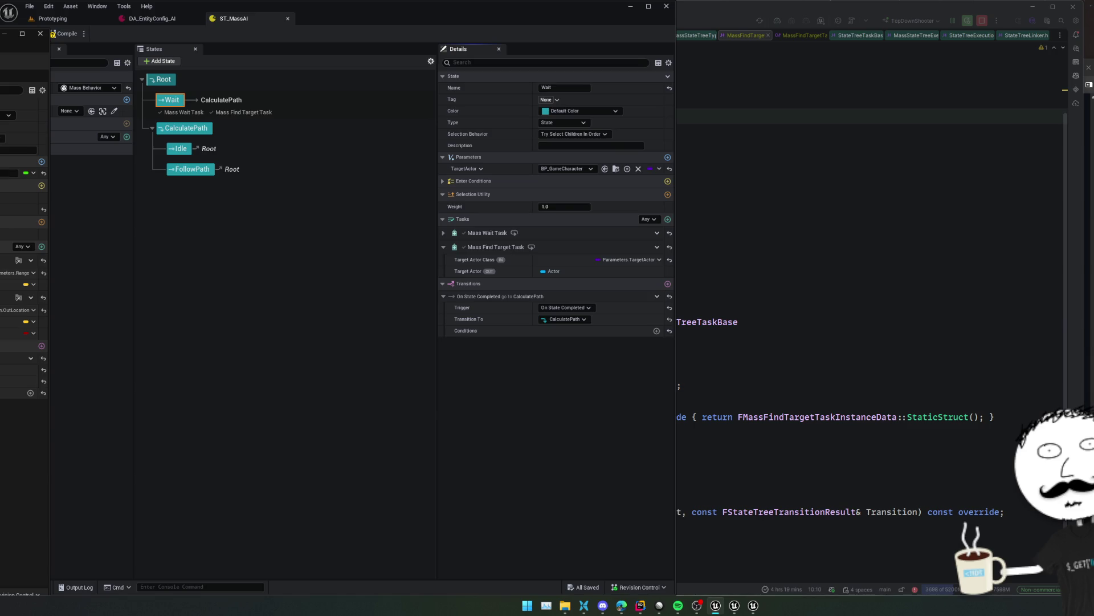
scroll(23, 256, up, 1)
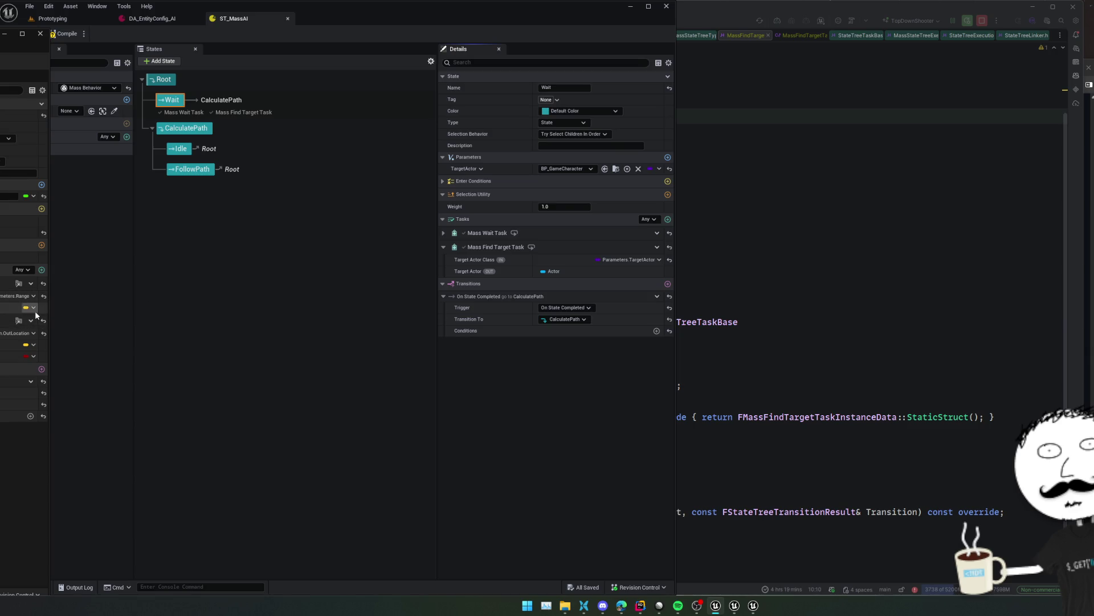
click(17, 335)
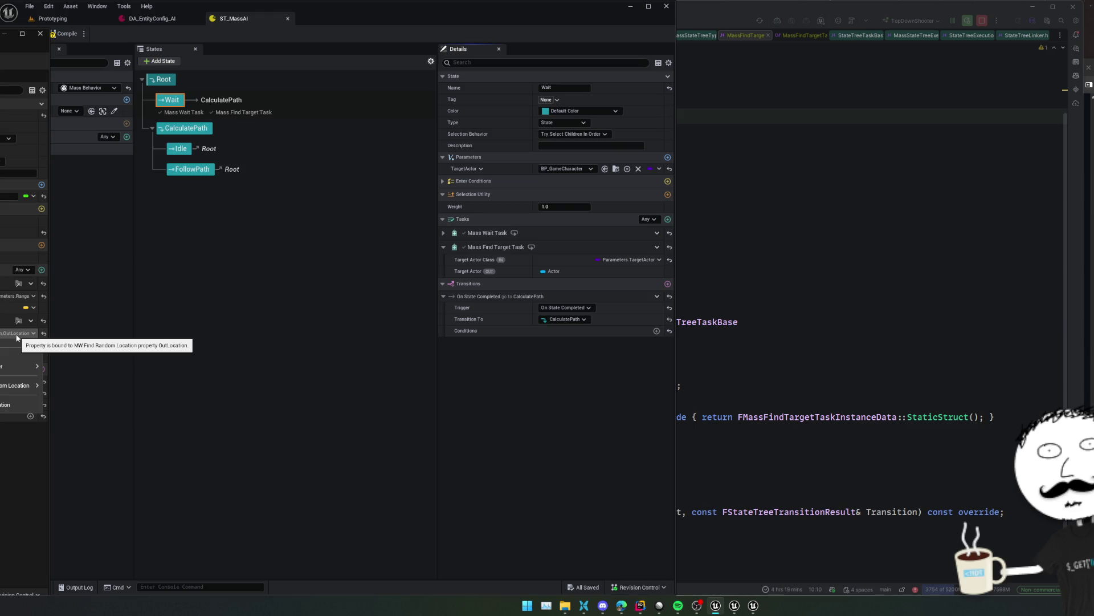
key(Escape)
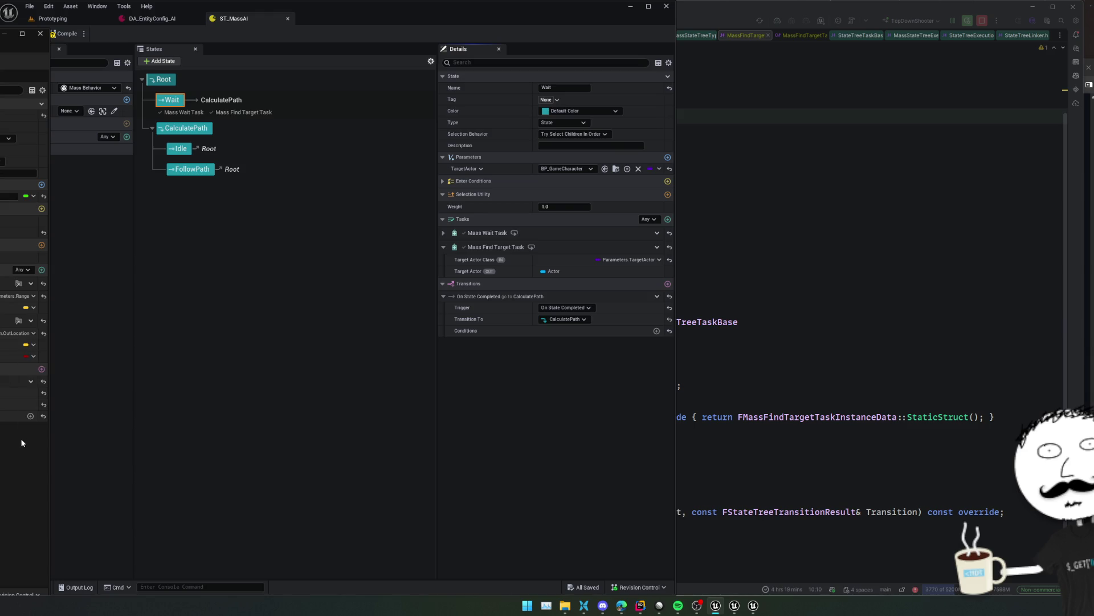
click(607, 292)
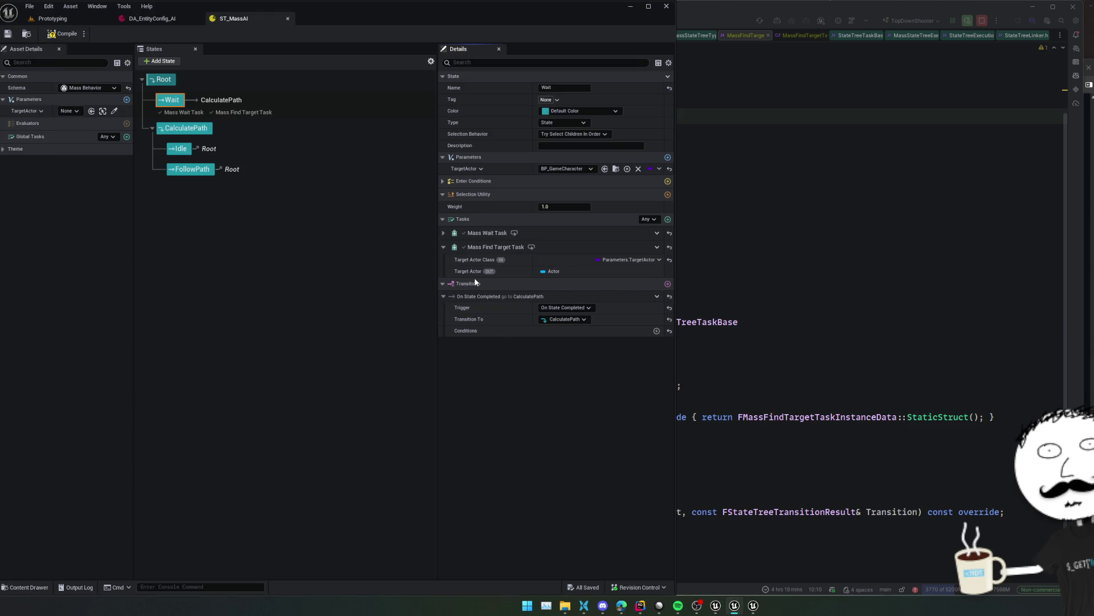
mouse_move(489, 273)
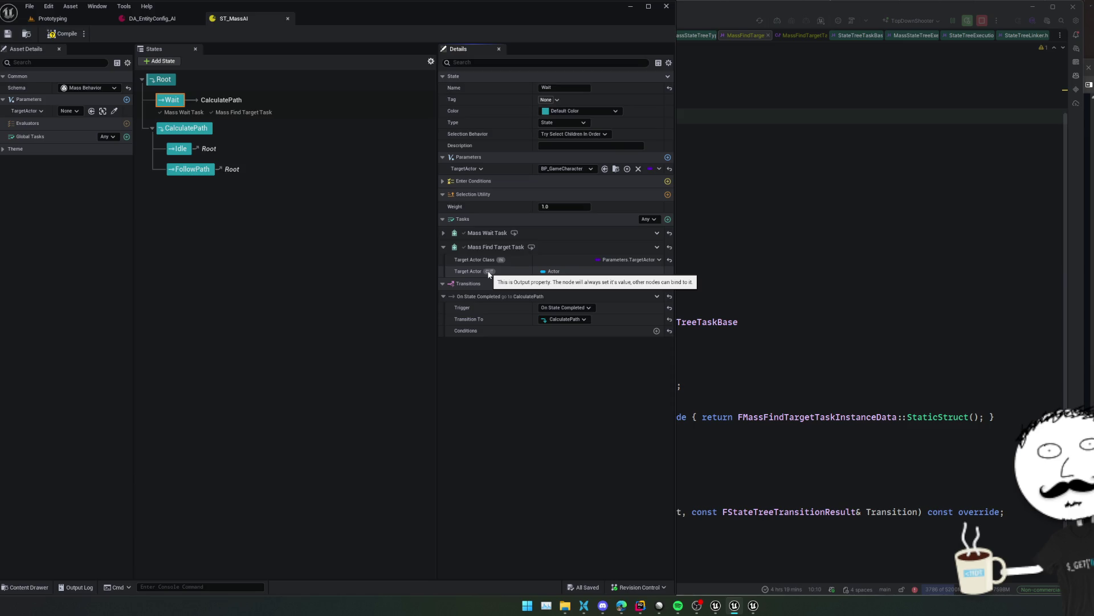
click(668, 219)
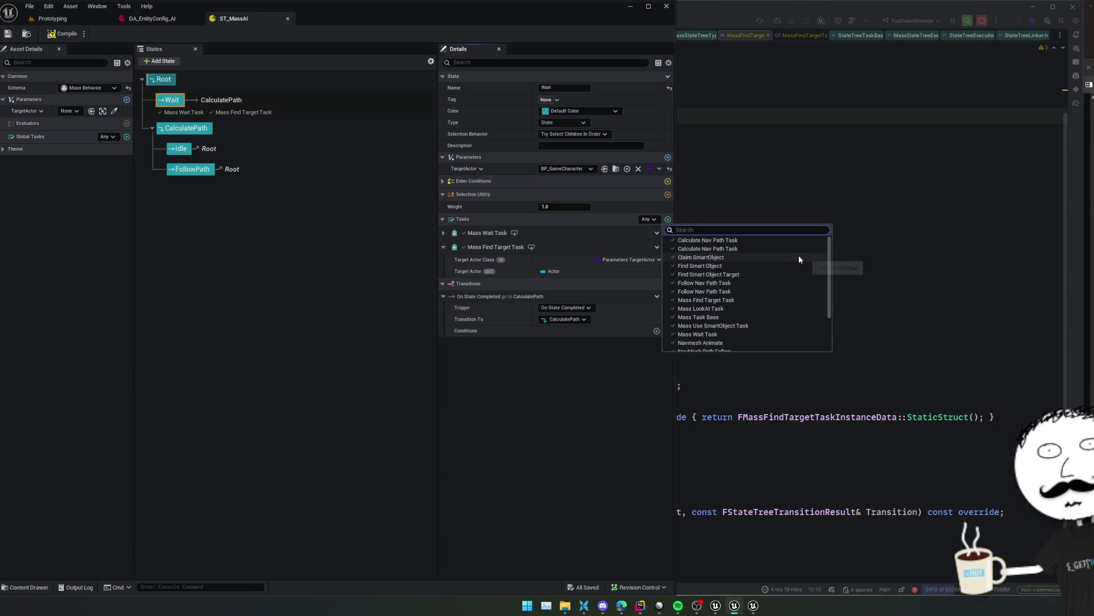
scroll(800, 262, down, 5)
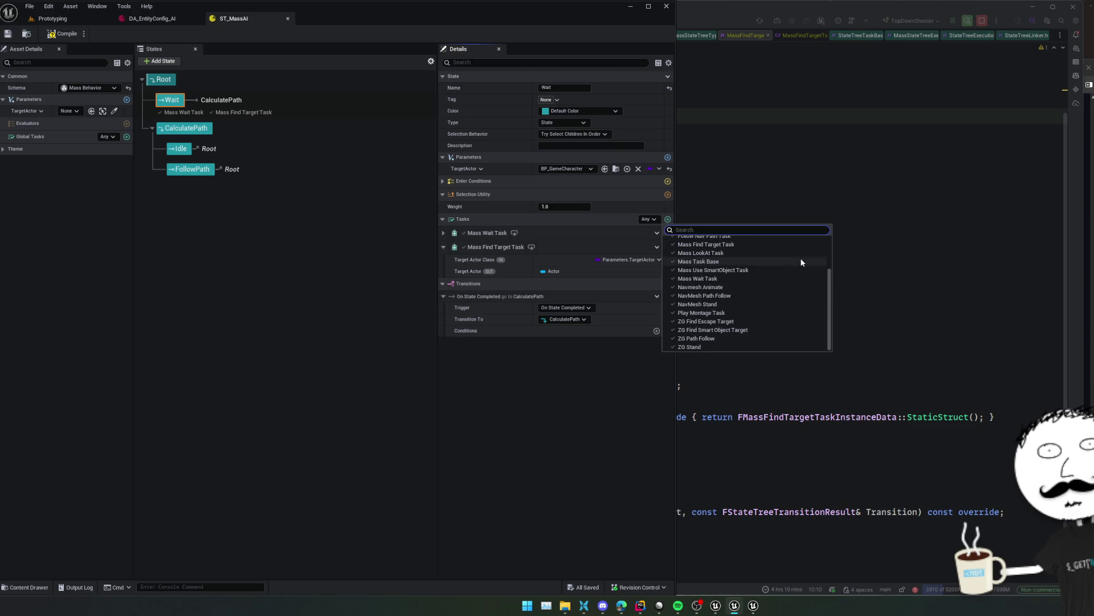
scroll(800, 261, up, 5)
click(577, 383)
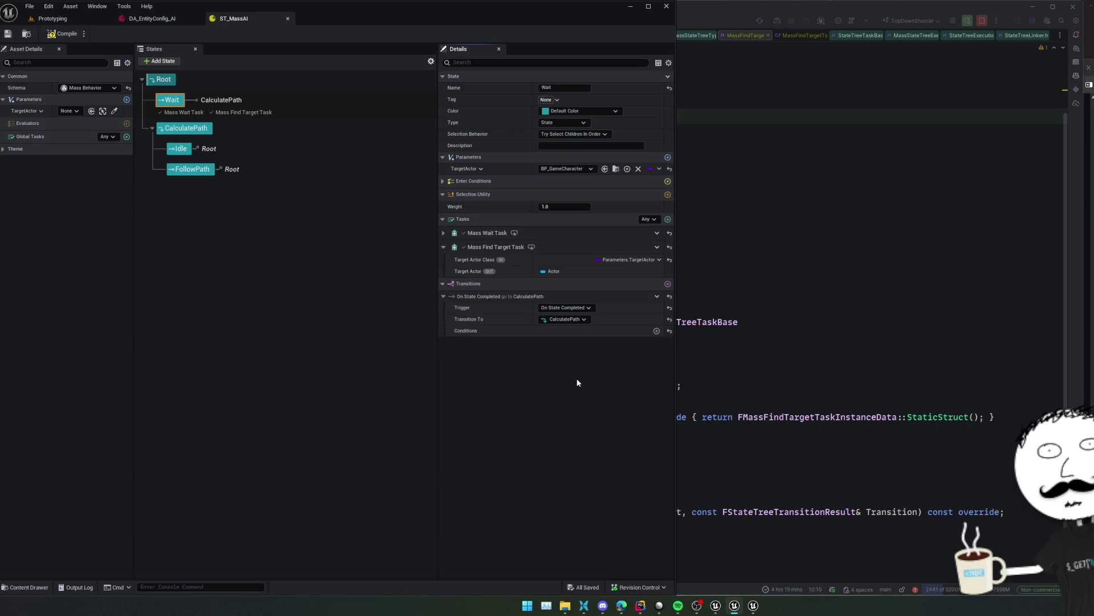
click(657, 248)
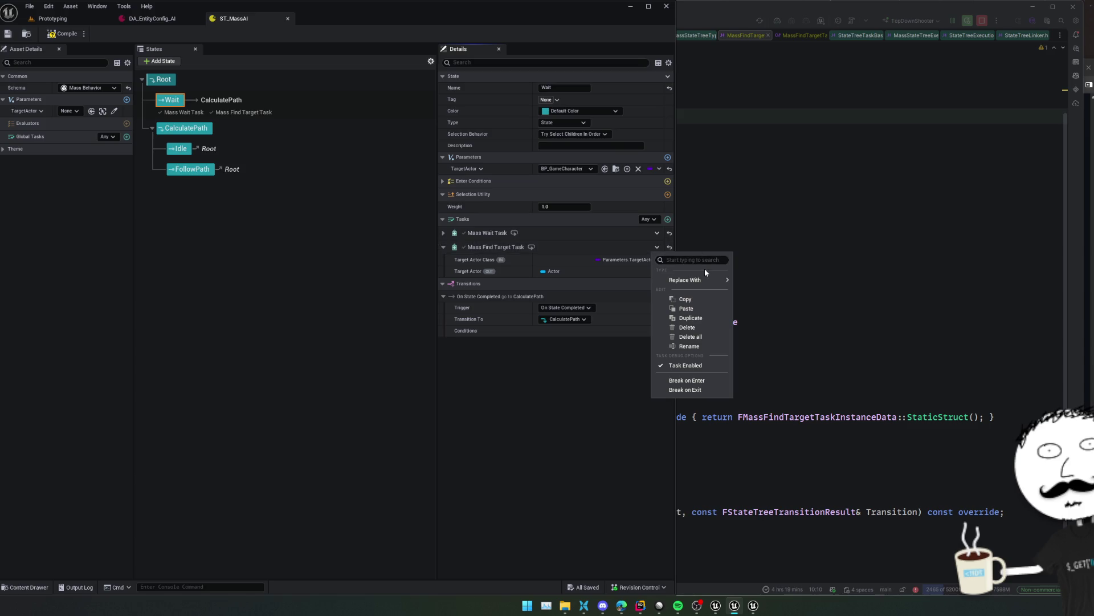
mouse_move(703, 280)
click(544, 361)
right_click(638, 268)
click(567, 273)
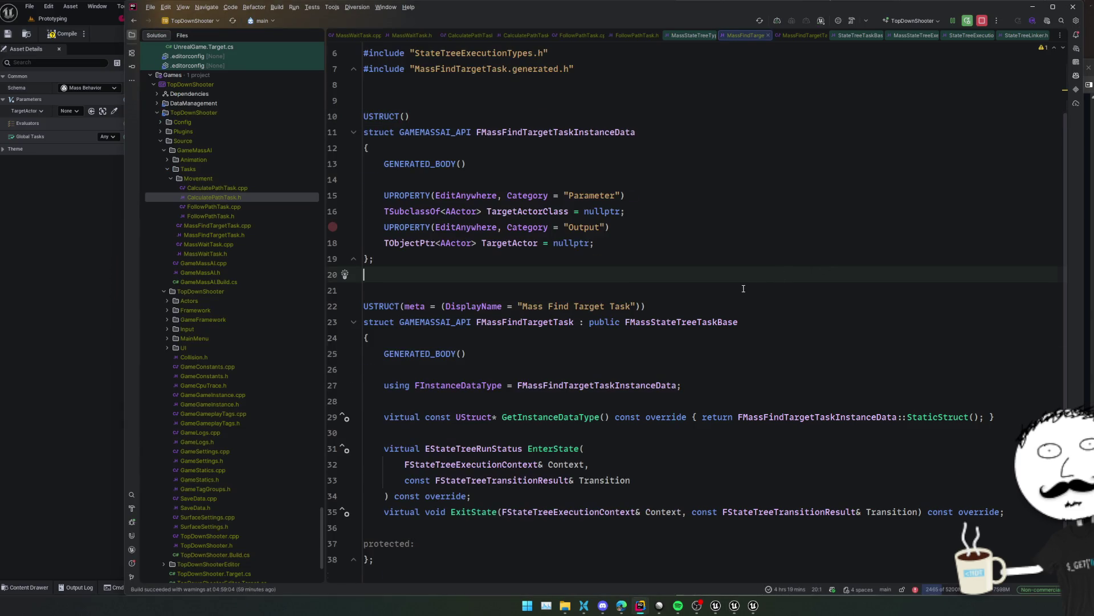
View the MassFindTargetTask header, hot-reload the rebuilt code, and return to the state tree editor
scroll(742, 289, up, 2)
click(742, 289)
key(alt+Tab)
click(68, 110)
Select the CalculatePath state, show its Enter Conditions, and narrow the editor window
click(81, 112)
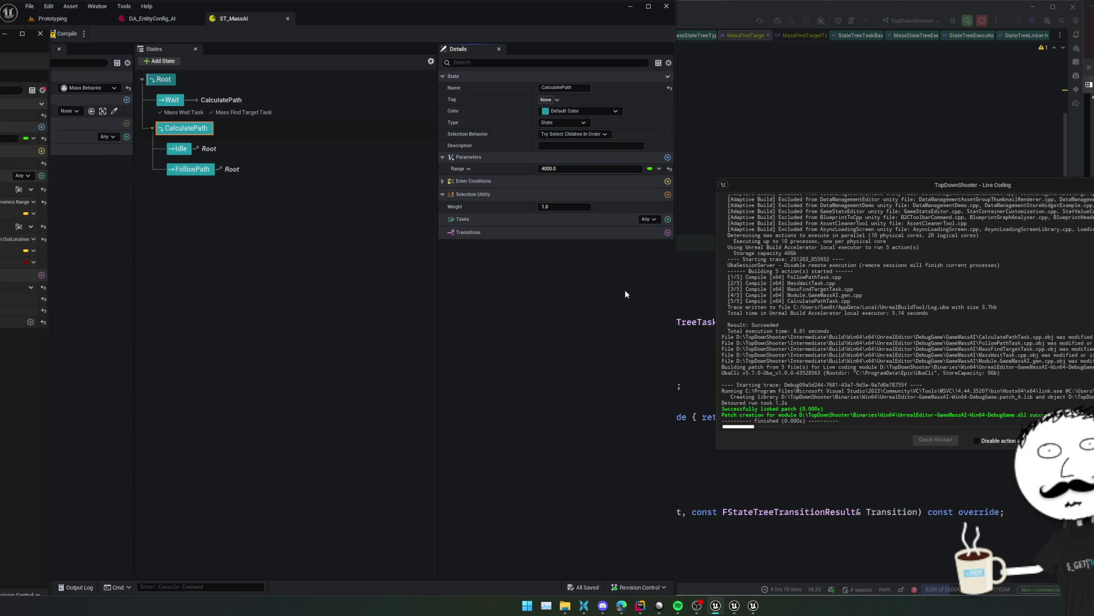
click(456, 182)
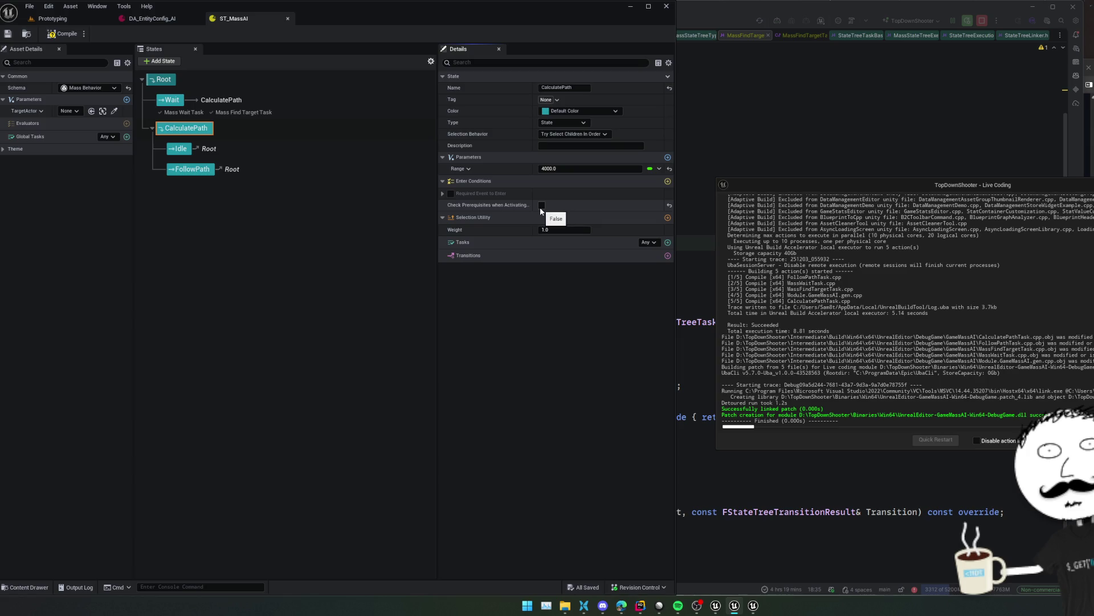
mouse_move(2, 90)
mouse_down()
mouse_move(57, 161)
mouse_move(23, 140)
mouse_up()
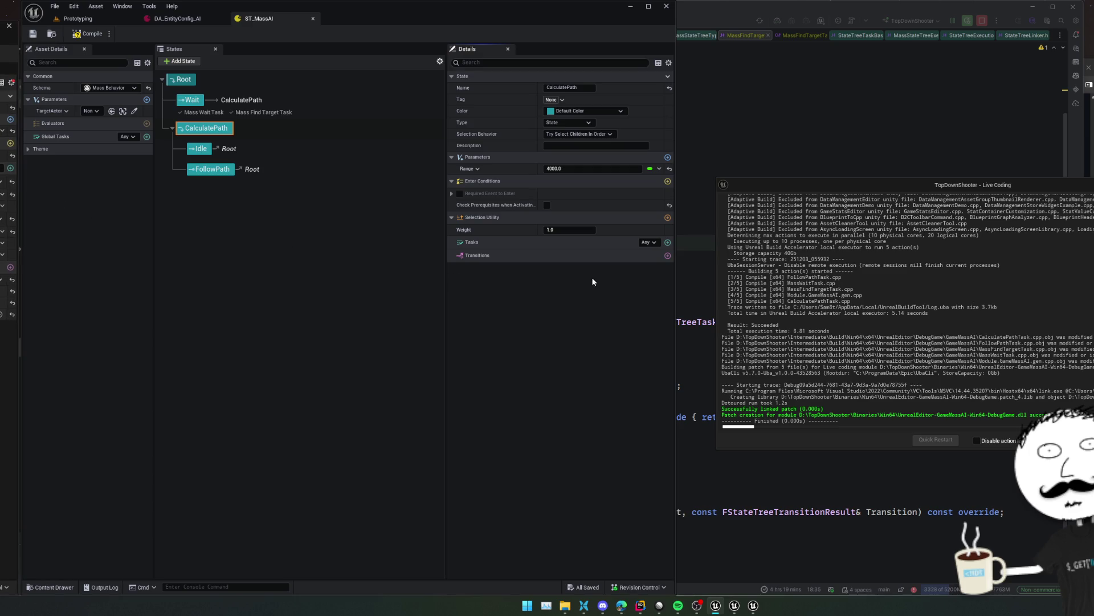
click(668, 243)
Search 'calcu' and add Calculate Nav Path Task to CalculatePath, keeping it unreplaced
text(calcu)
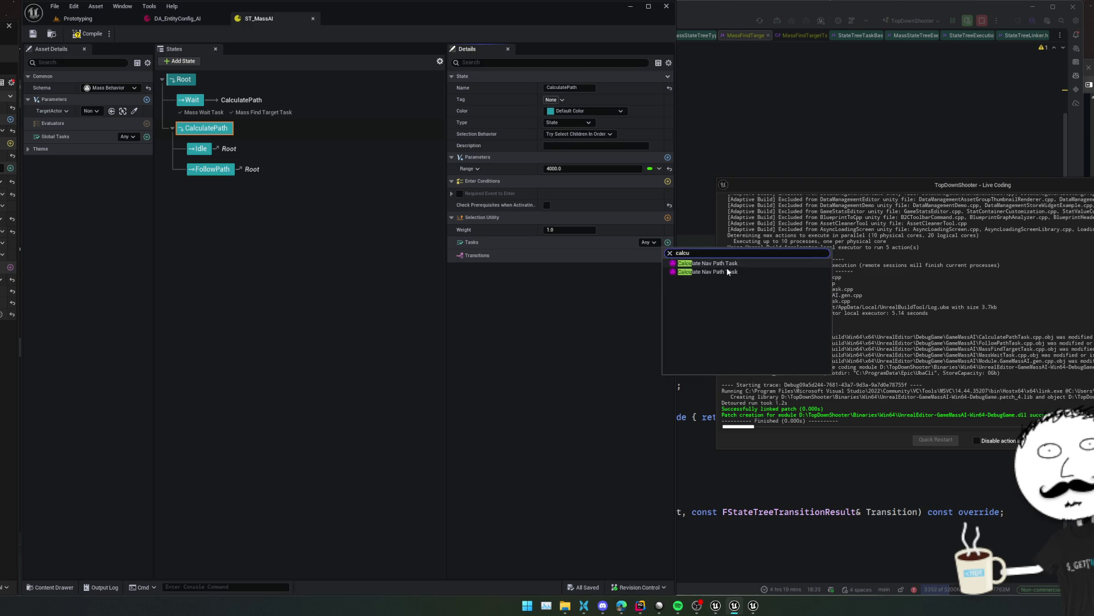
click(724, 263)
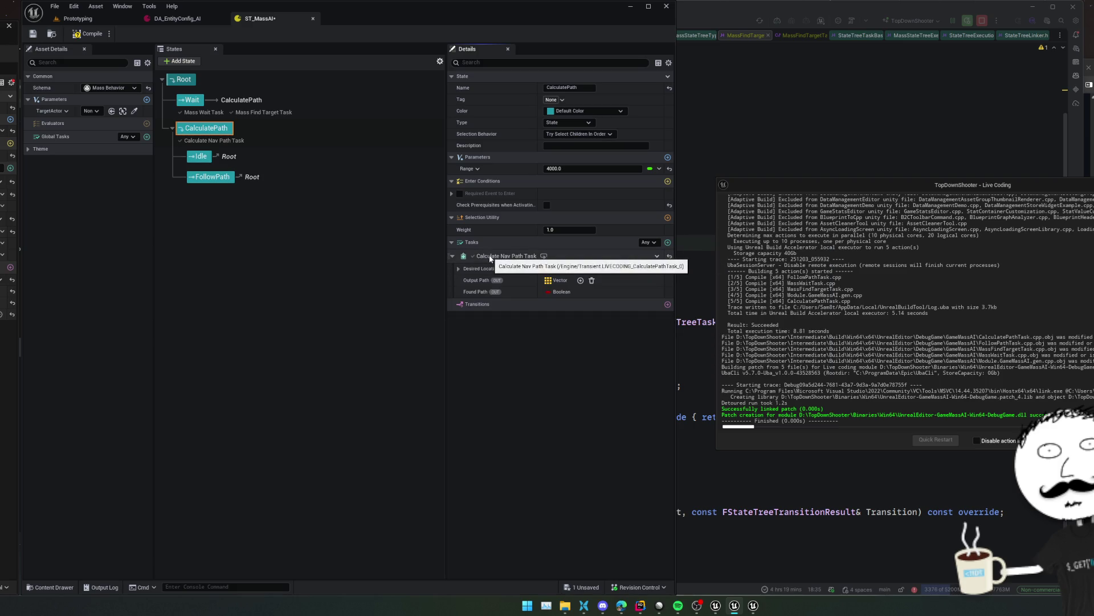
click(657, 256)
mouse_move(706, 293)
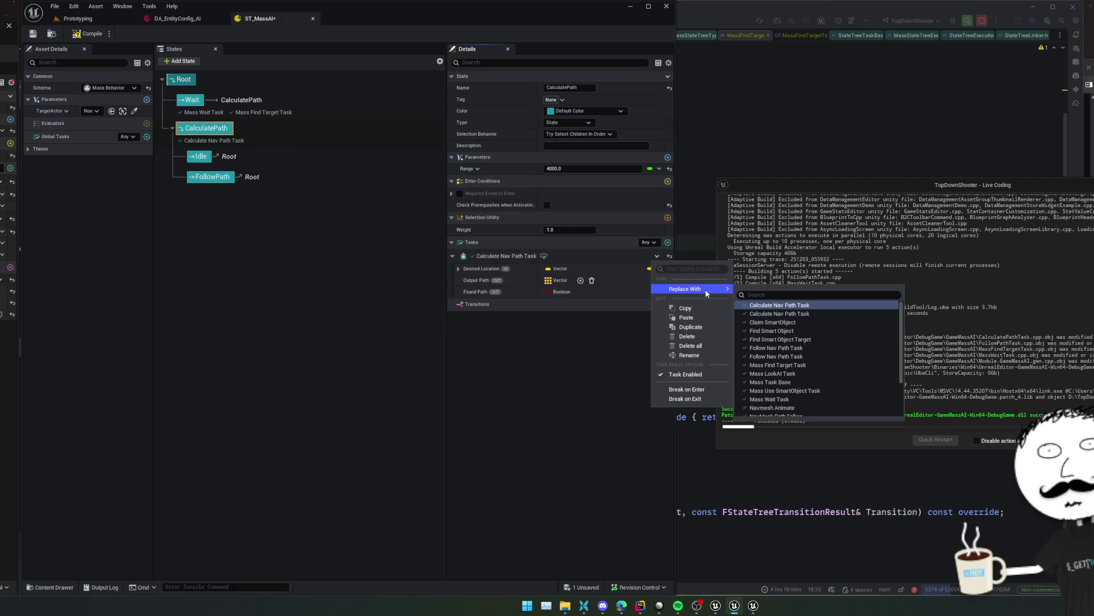
click(779, 313)
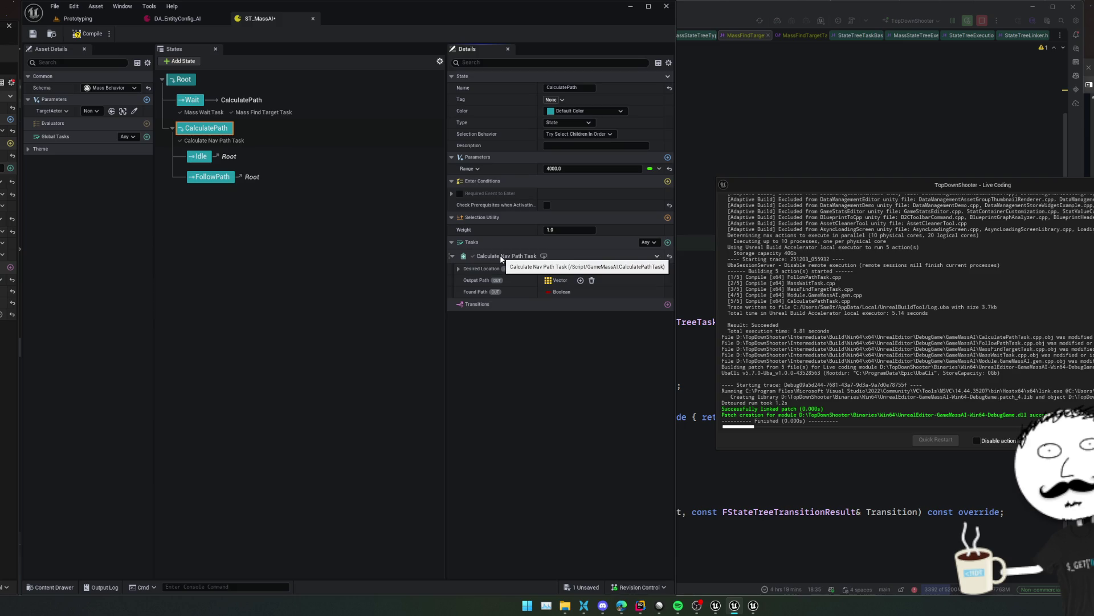
Inspect Desired Location's X, Y, Z fields and its binding choices
click(459, 269)
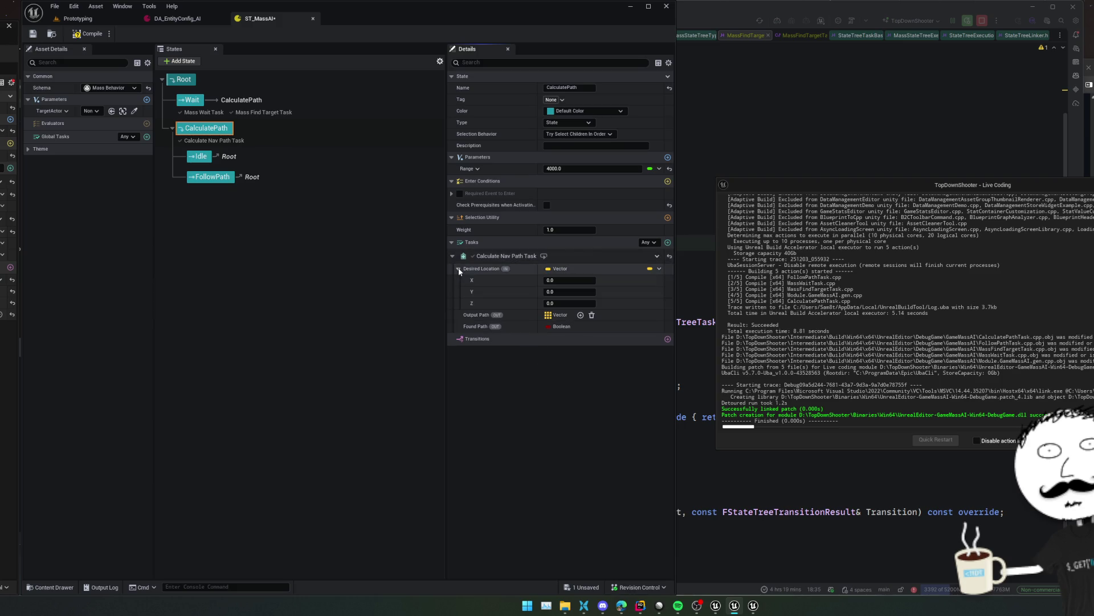
click(459, 269)
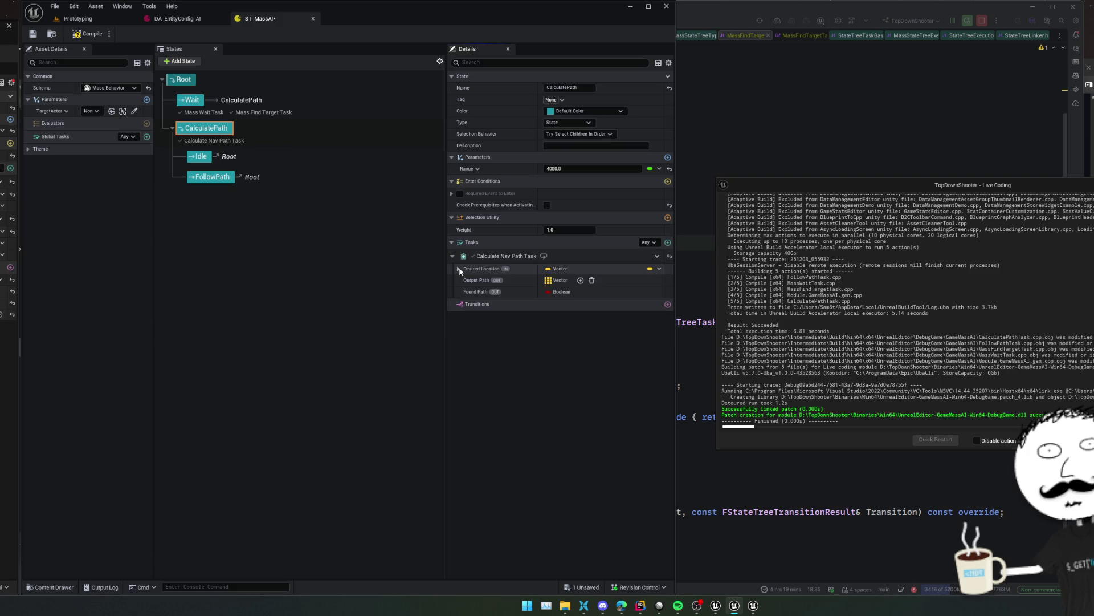
click(660, 269)
mouse_move(679, 283)
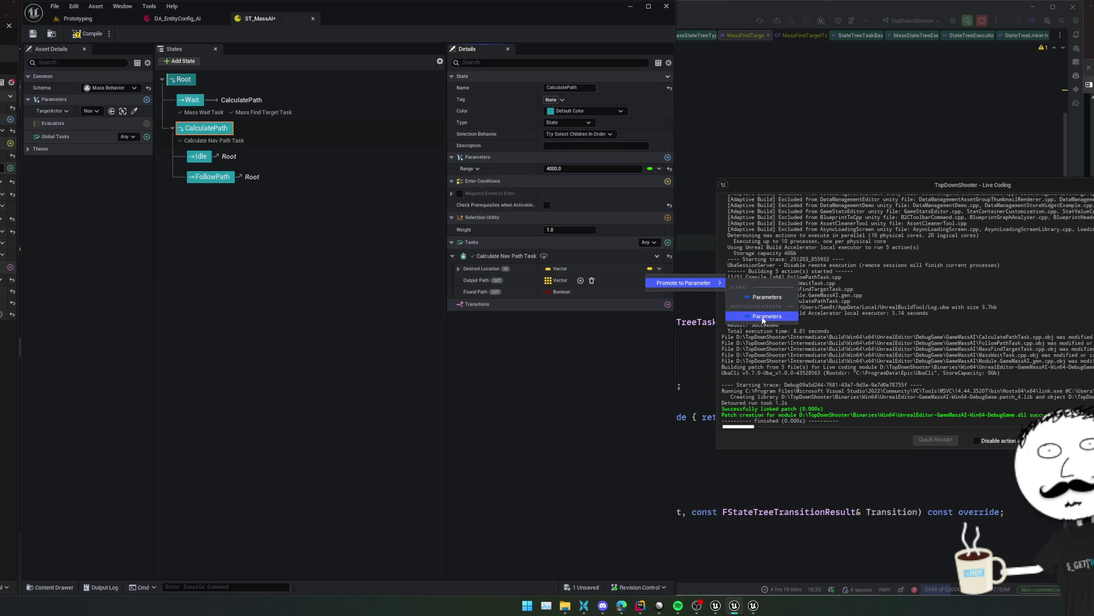
Delete the Range parameter from the CalculatePath state
click(611, 351)
click(659, 168)
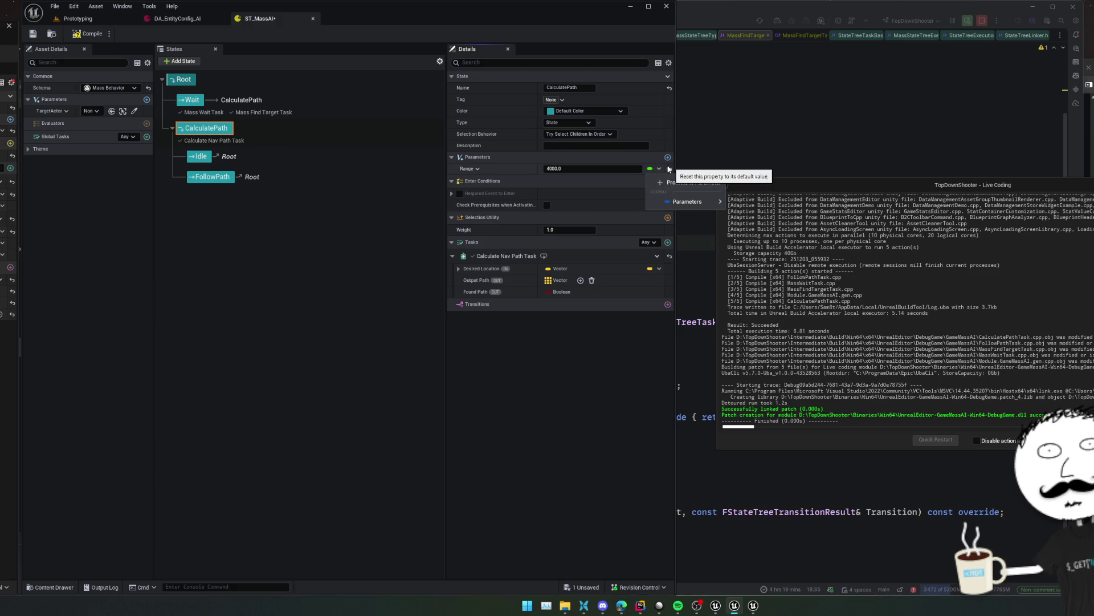
click(477, 169)
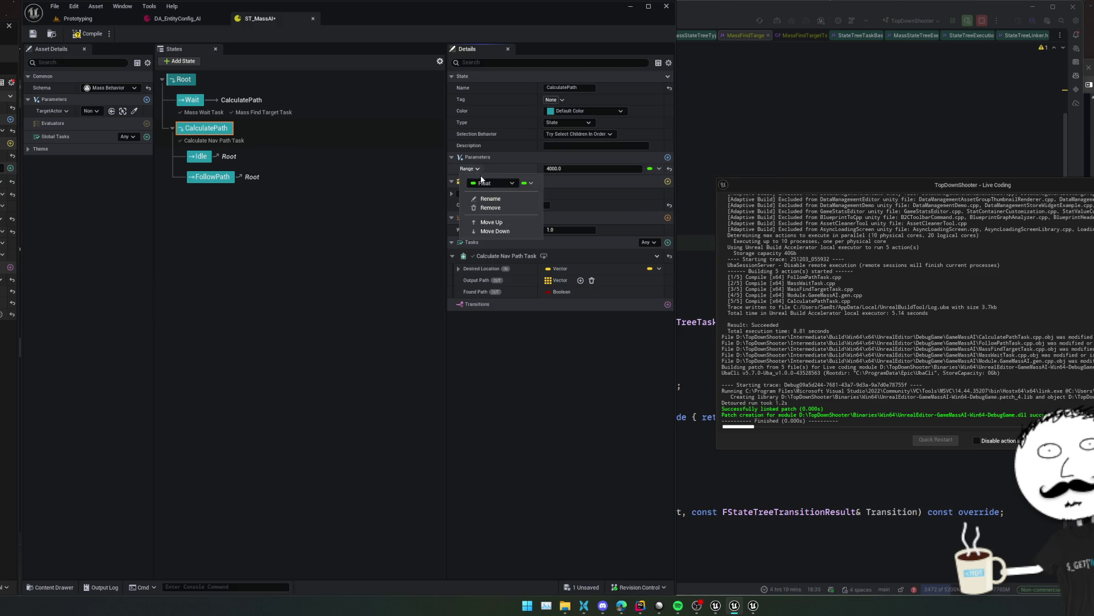
click(491, 207)
Promote Desired Location to a DesiredLocation parameter, then delete that parameter again
click(659, 257)
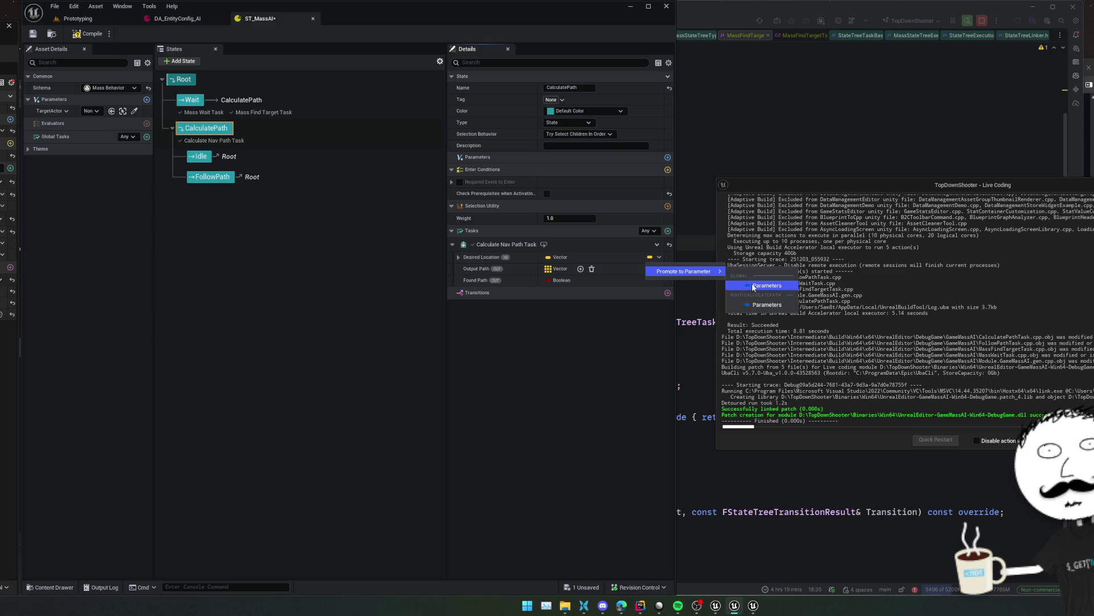
click(764, 285)
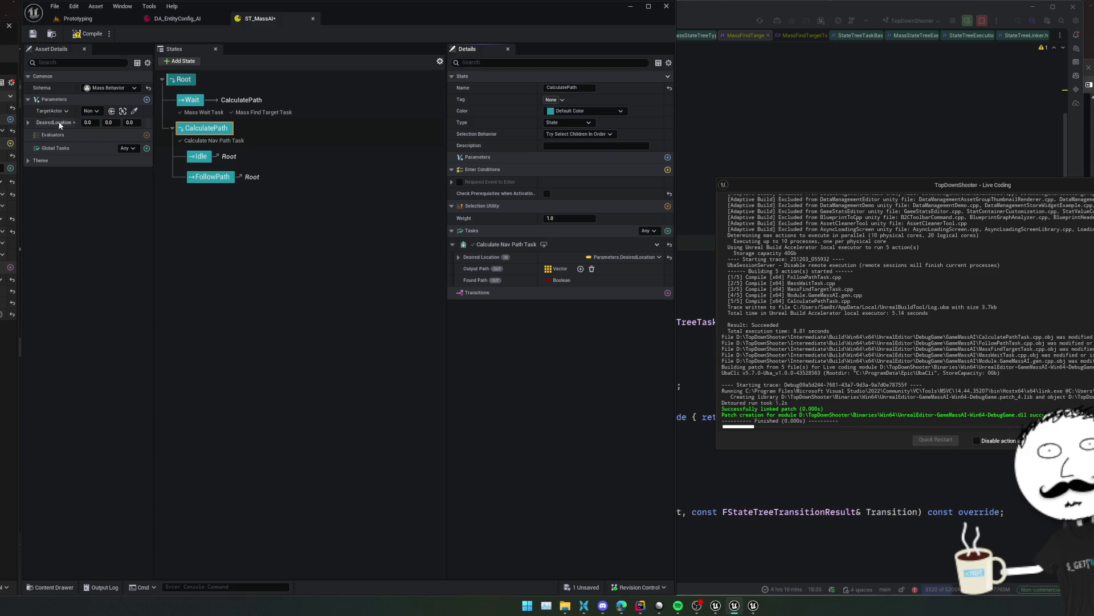
right_click(46, 123)
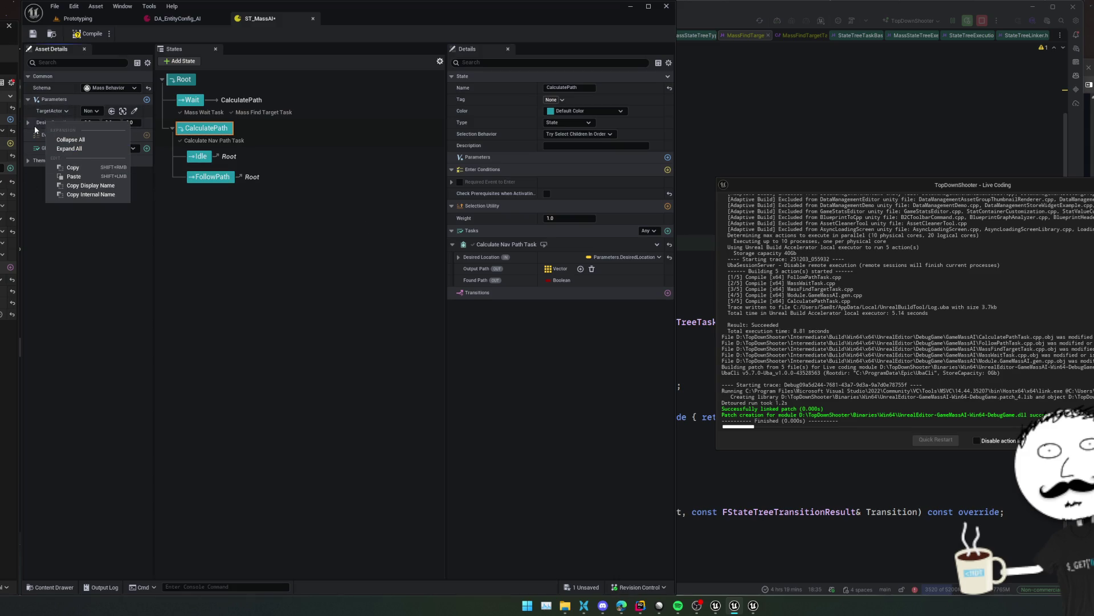
click(29, 124)
click(74, 122)
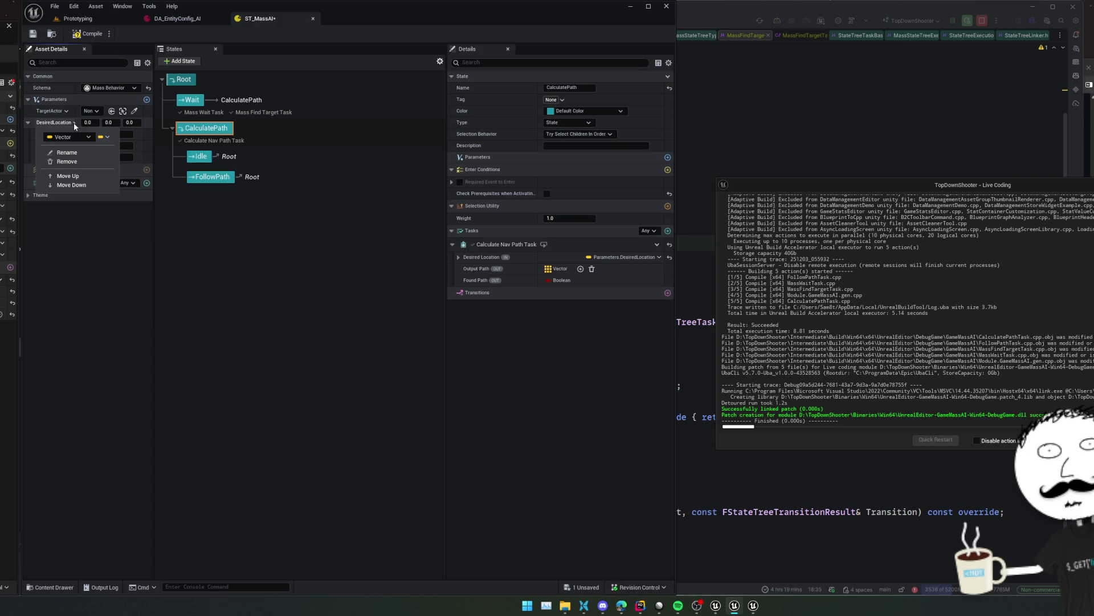
click(73, 155)
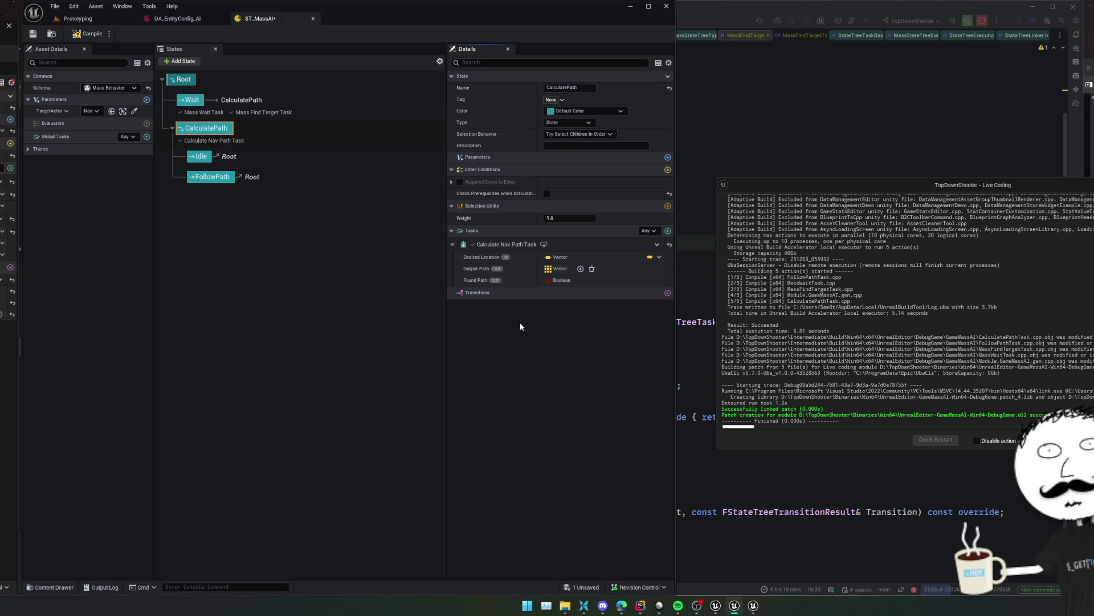
Confirm Desired Location stays unbound and leave the Calculate Nav Path Task options unchanged
click(660, 258)
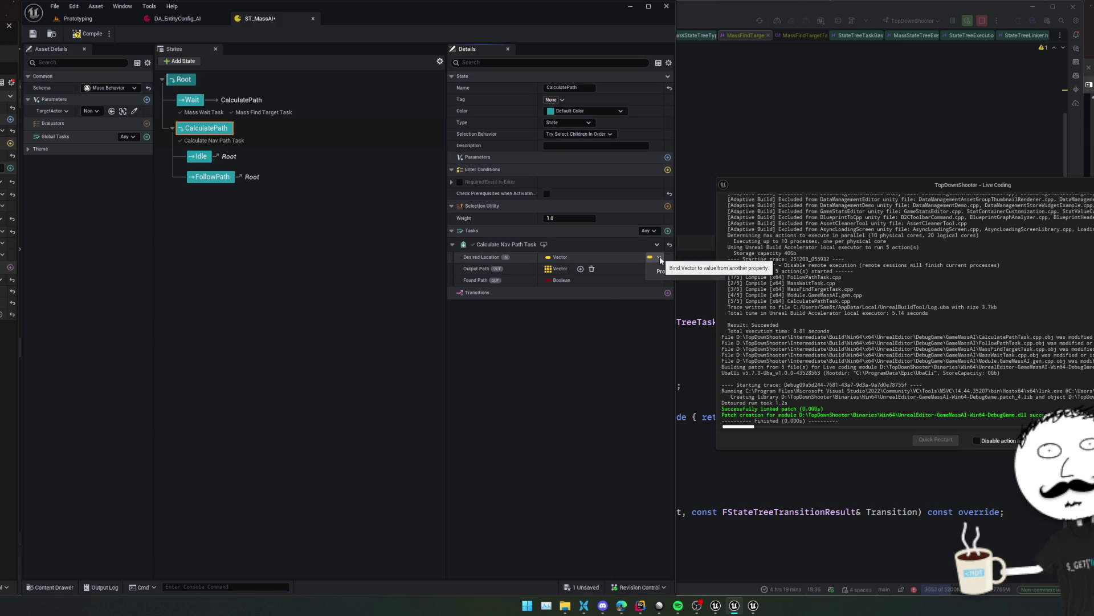
click(634, 258)
click(655, 246)
click(604, 323)
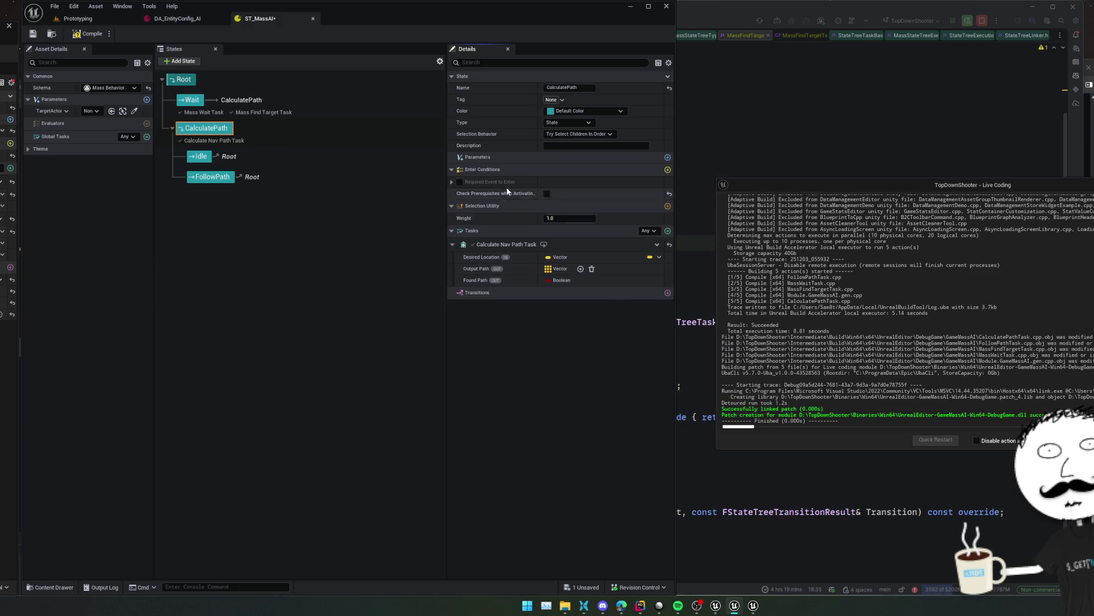
Add a test NewProperty Actor parameter bound to Target Actor, then delete it again
click(668, 157)
click(491, 168)
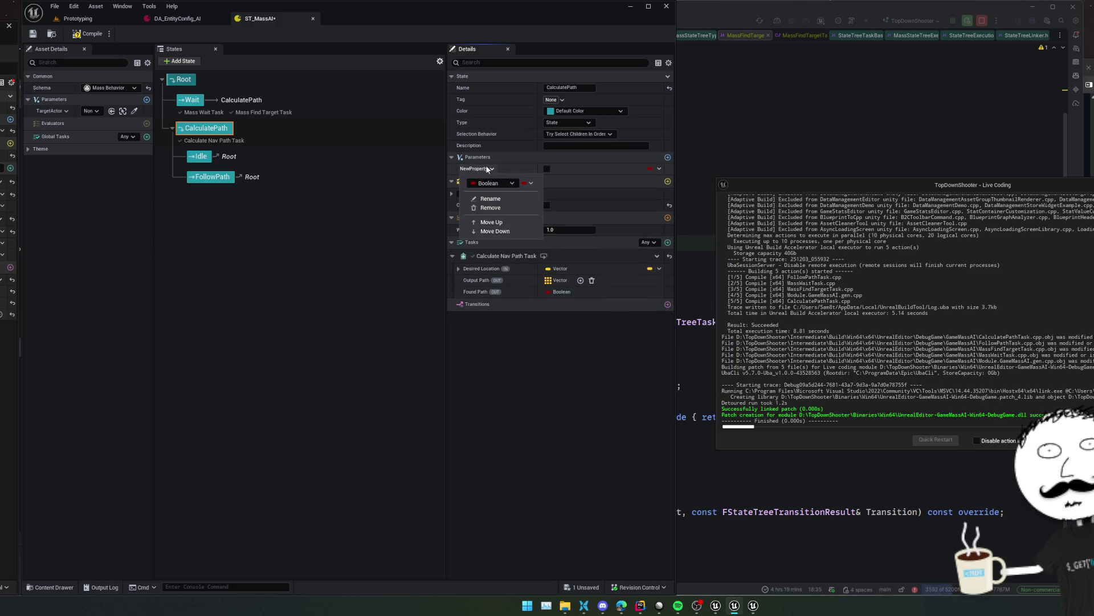
click(493, 183)
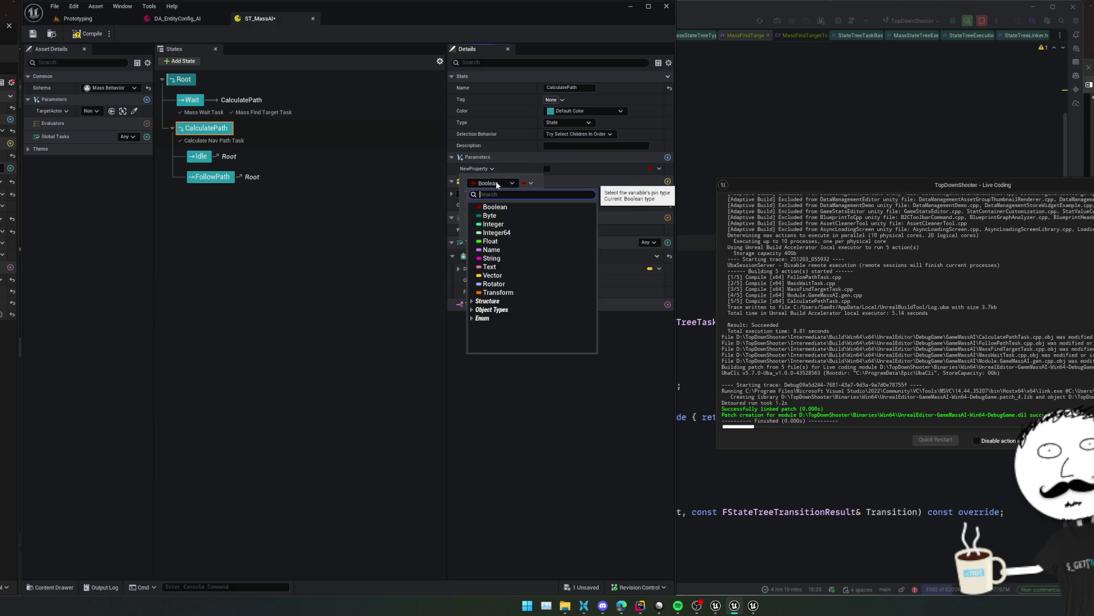
text(Actor)
mouse_move(517, 284)
click(624, 283)
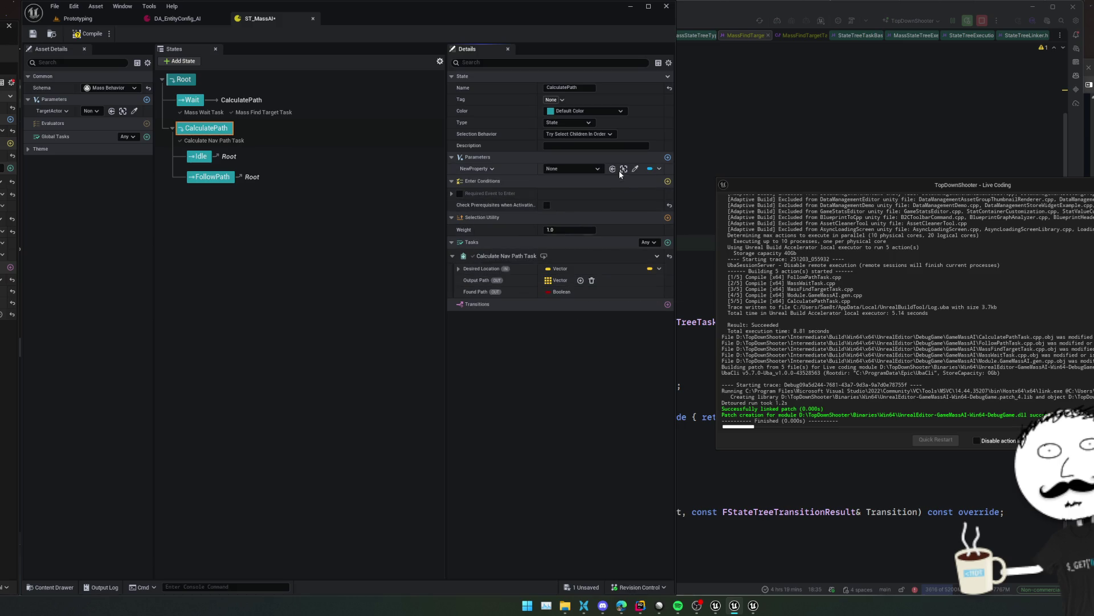
click(651, 169)
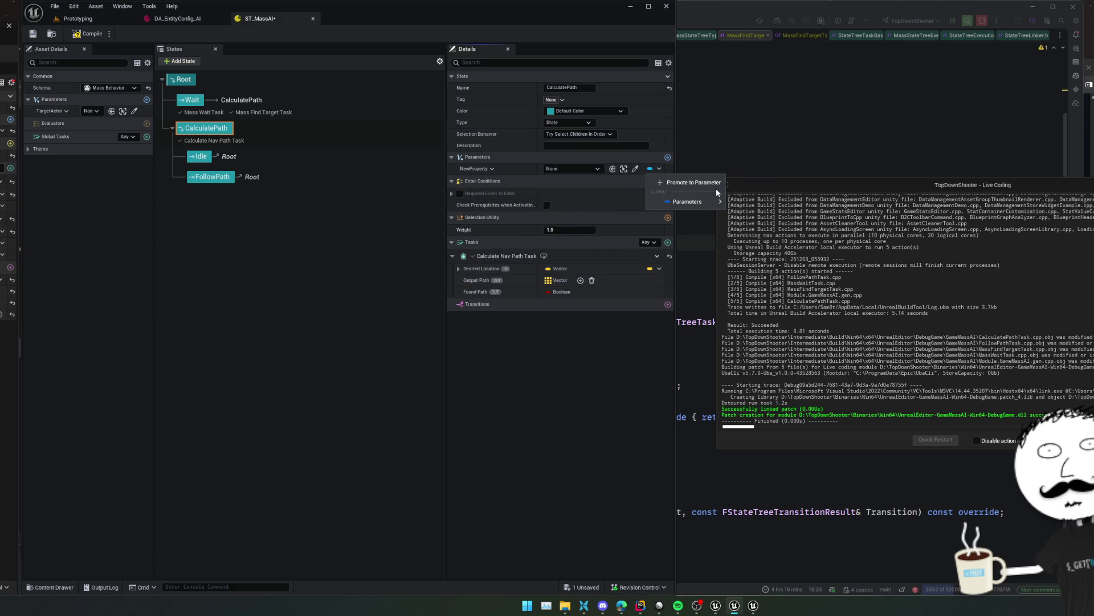
mouse_move(713, 204)
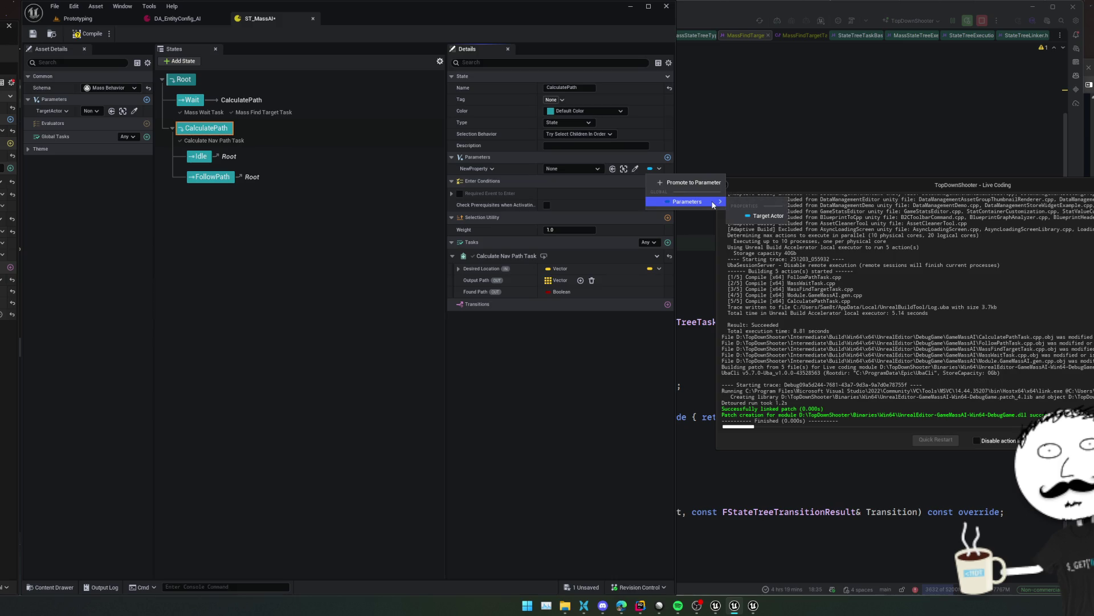
click(769, 216)
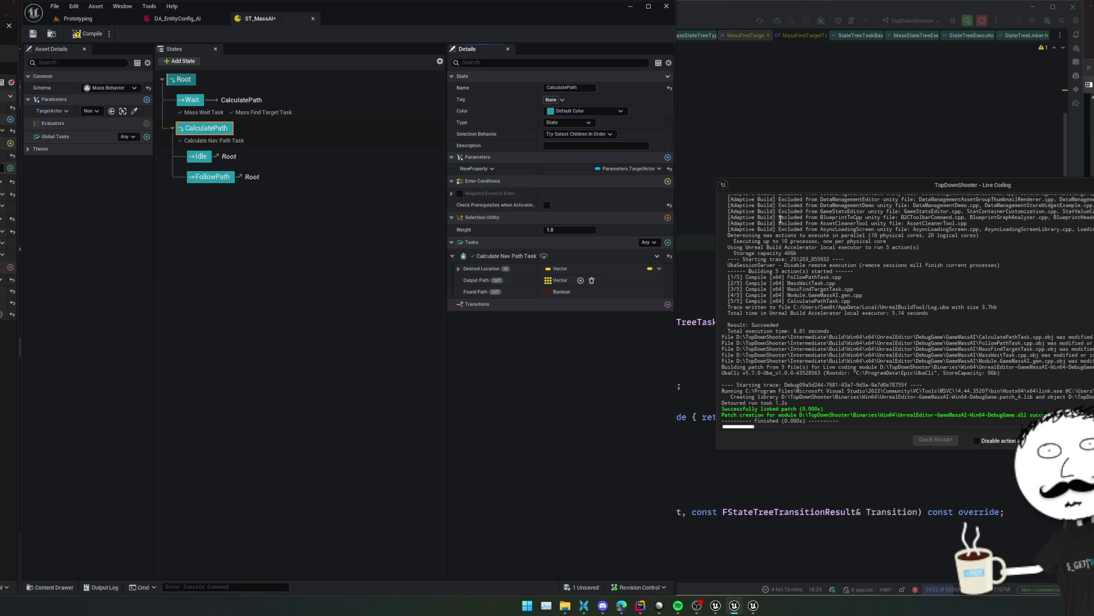
click(490, 168)
click(489, 207)
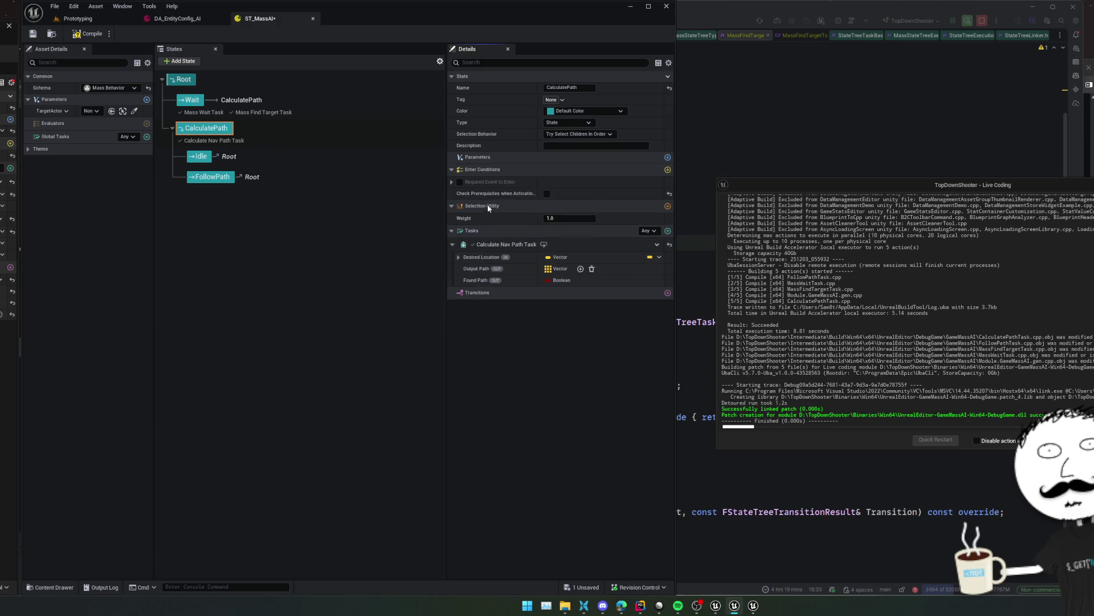
Check the Wait state's Mass Find Target Task inputs, then save and compile ST_MassAI
click(194, 102)
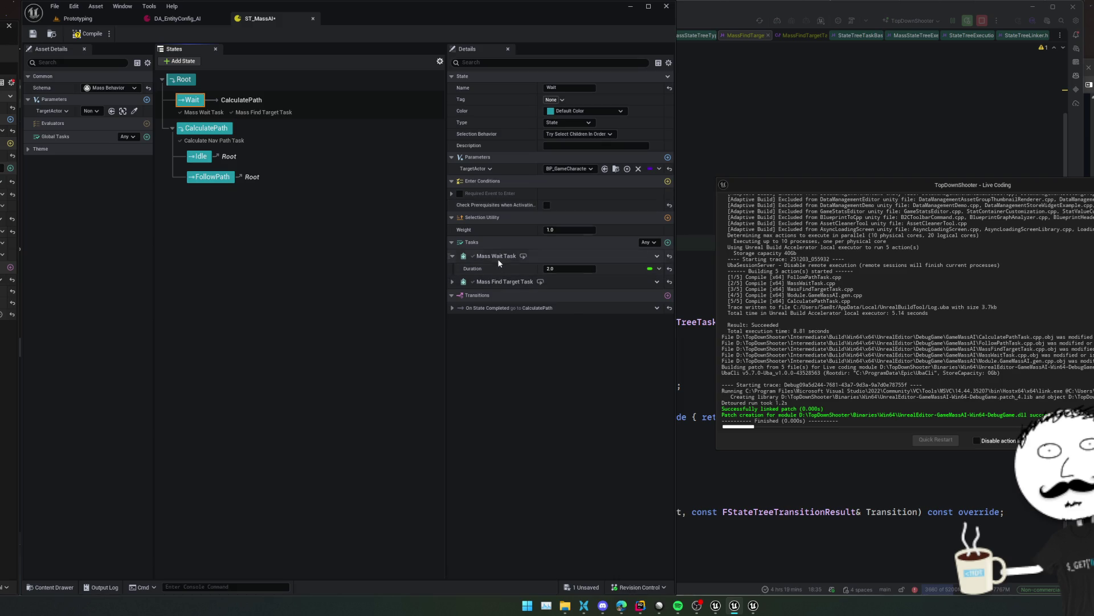
click(452, 282)
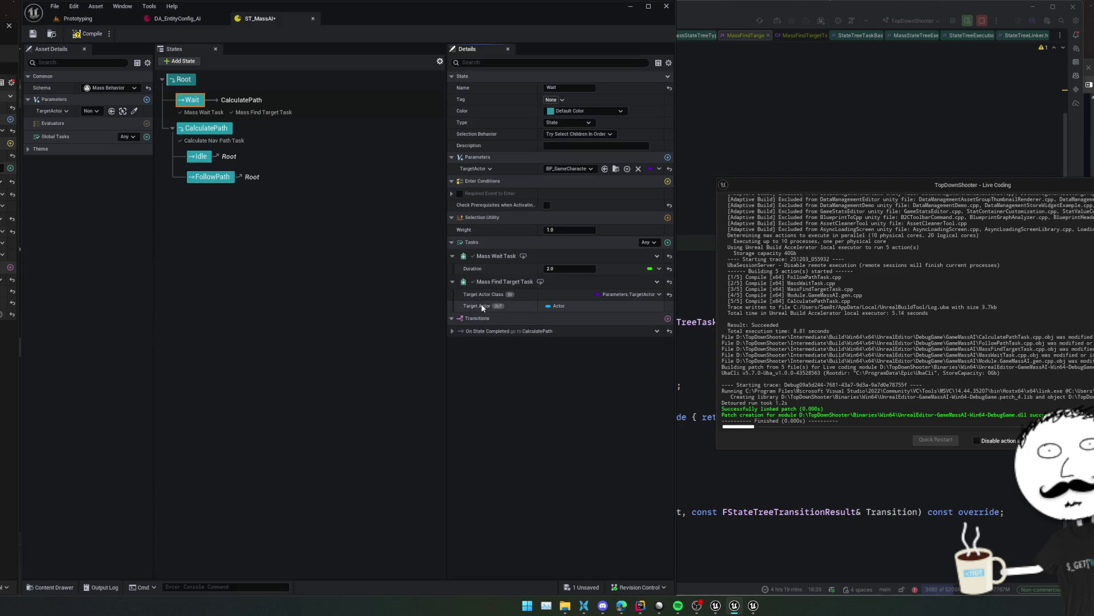
key(ctrl+s)
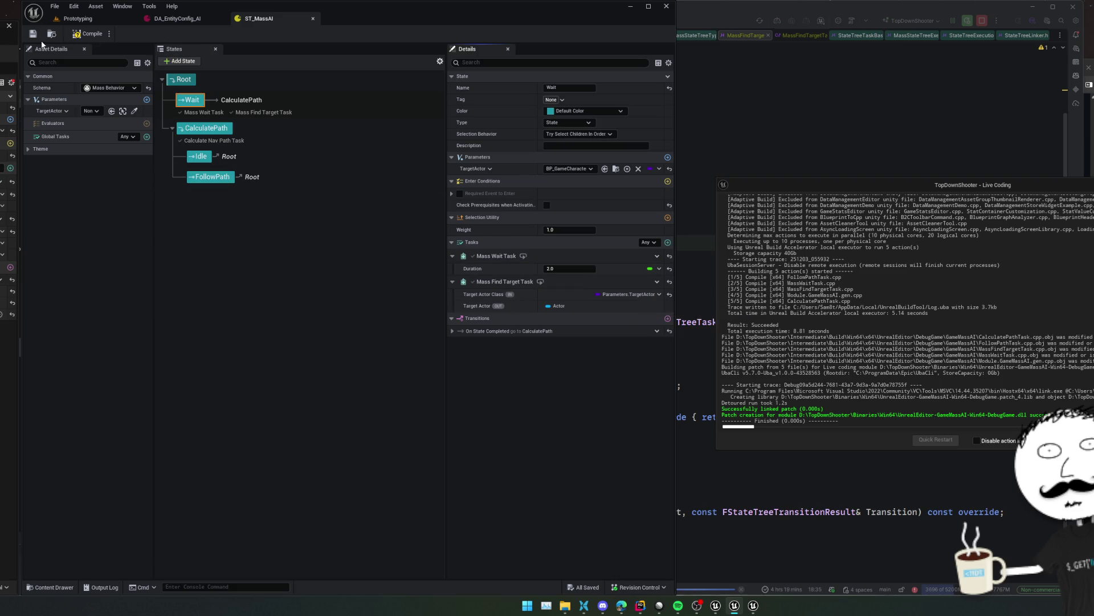
click(74, 35)
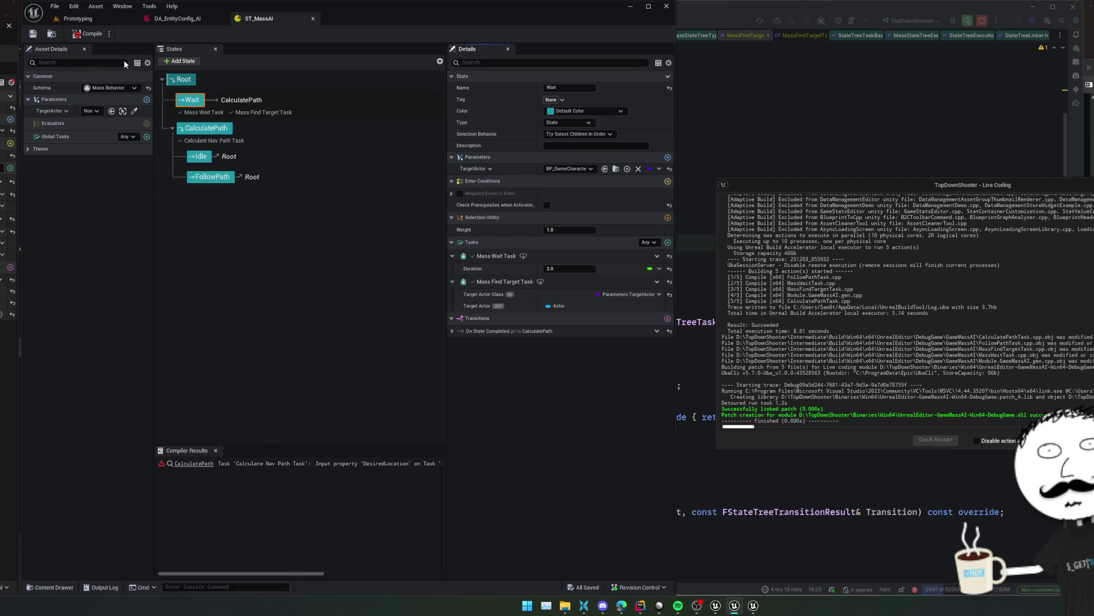
Reopen ST_MassAI from DA_EntityConfig_AI and expand the Wait state's Mass Find Target Task
click(74, 18)
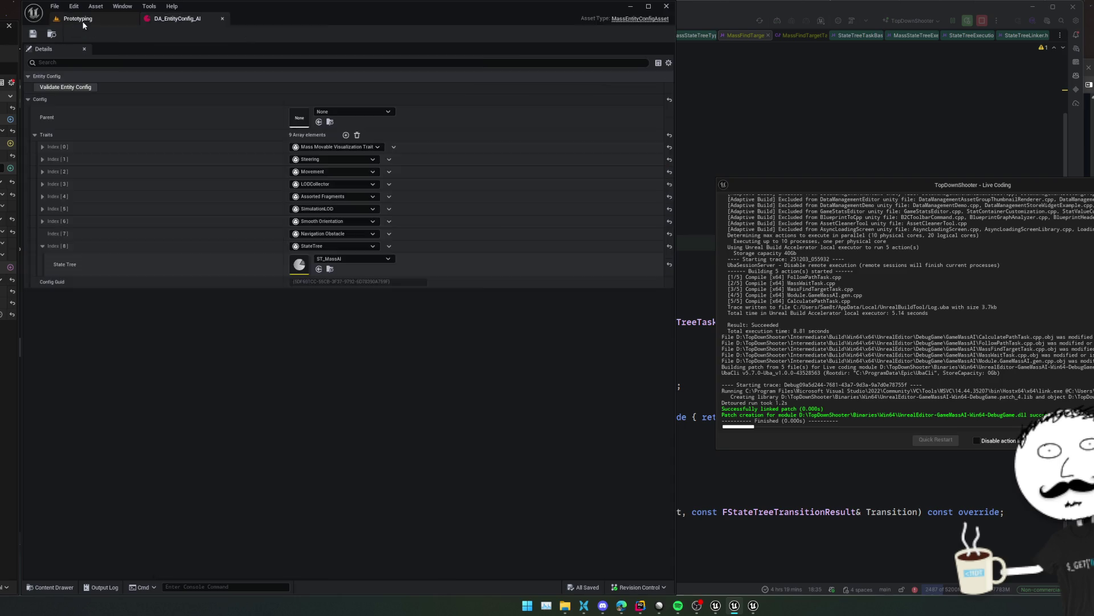
double_click(259, 477)
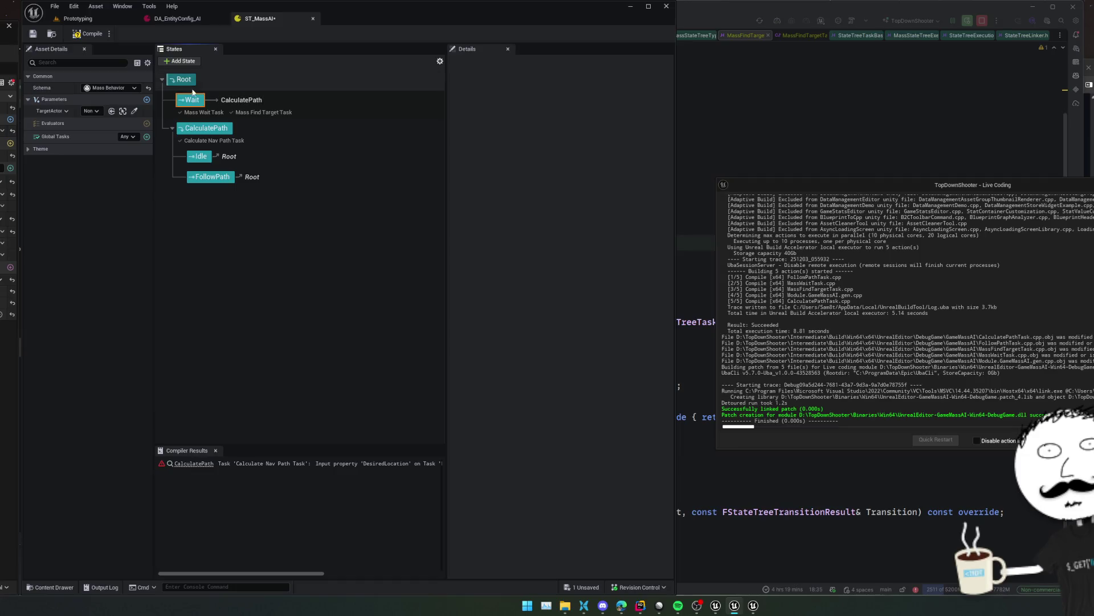
click(190, 102)
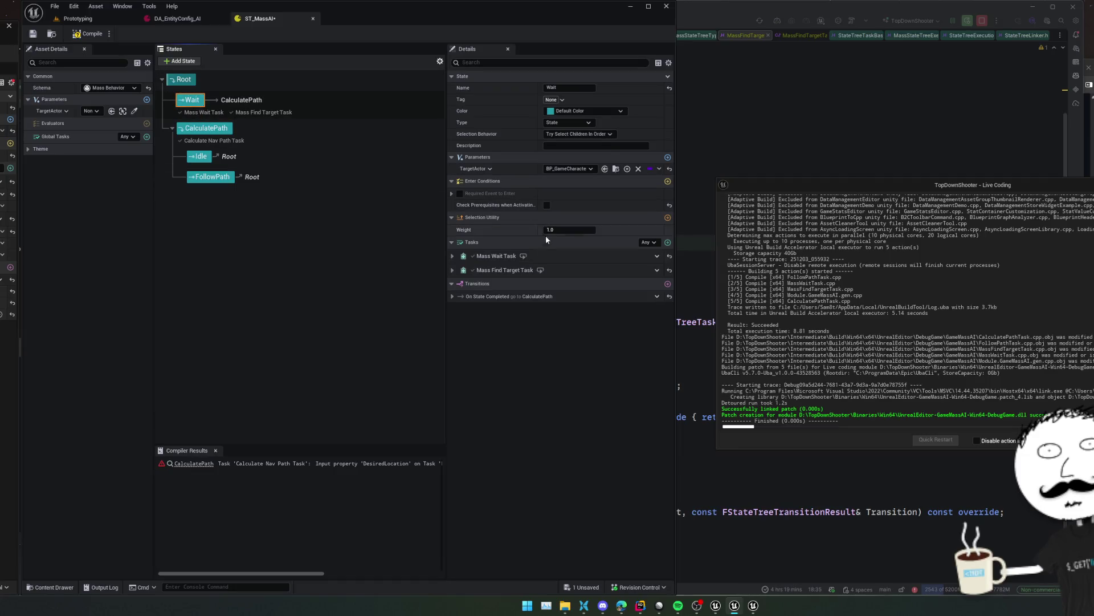
click(501, 271)
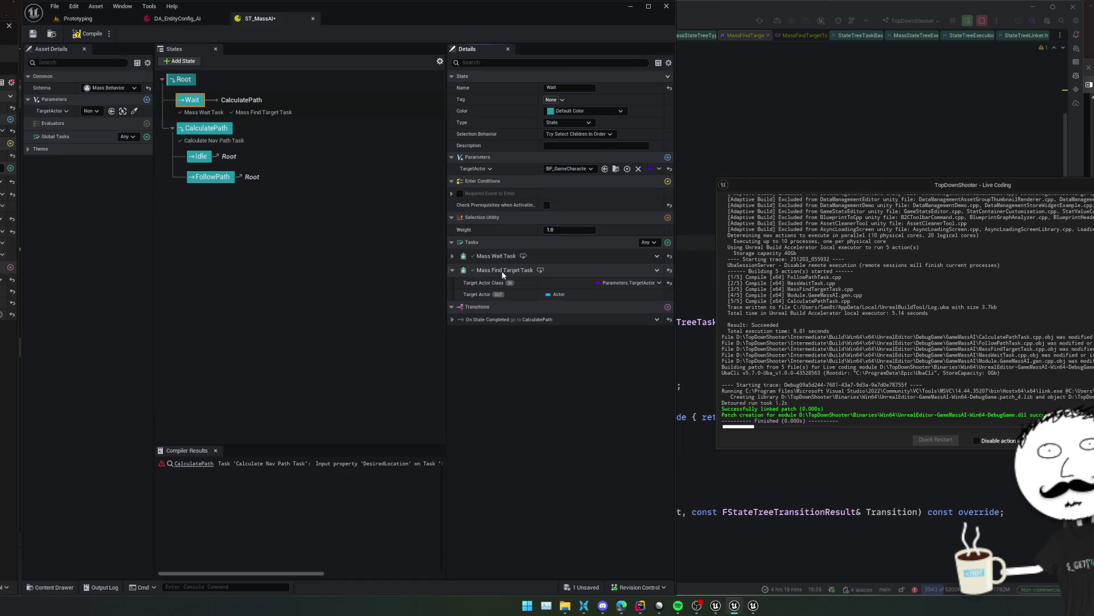
Inspect the Target Actor output's binding options, then return to MassFindTargetTask.h in Rider
right_click(547, 292)
click(495, 329)
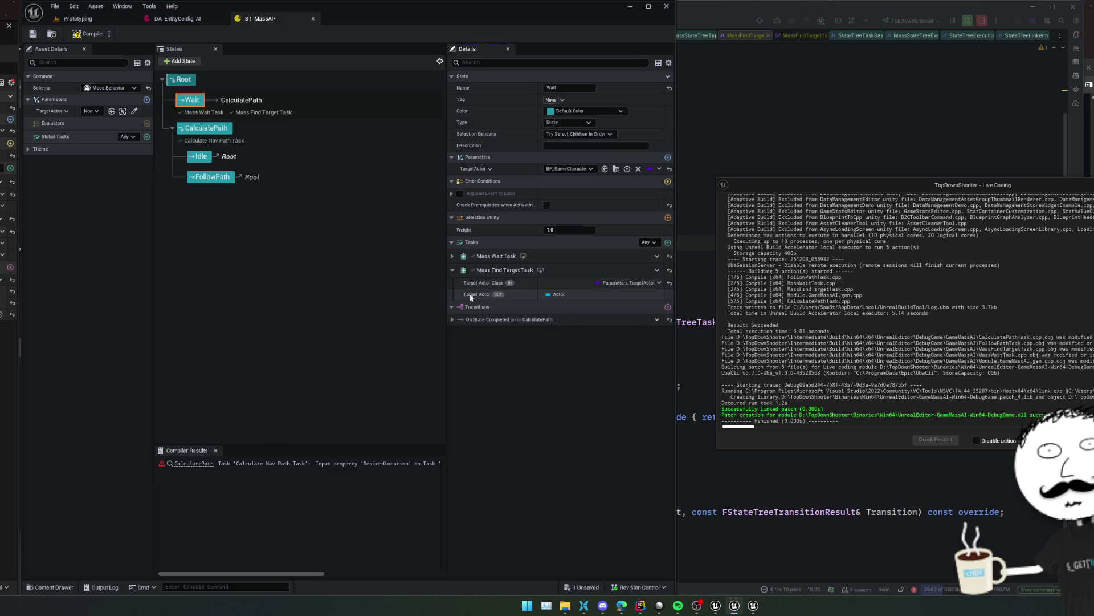
right_click(469, 293)
click(498, 287)
mouse_move(496, 294)
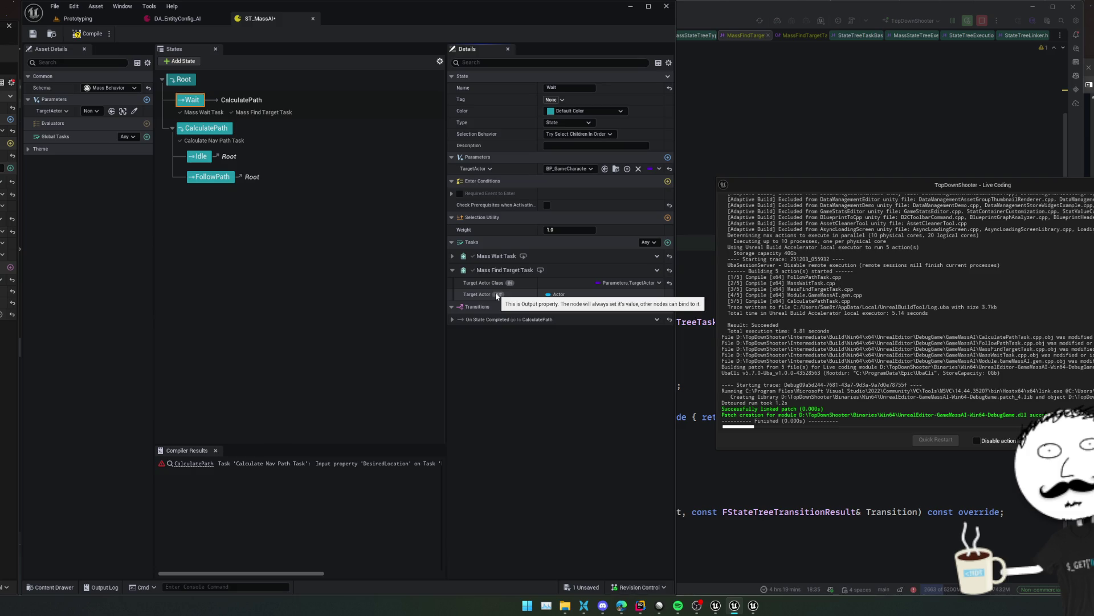
click(801, 146)
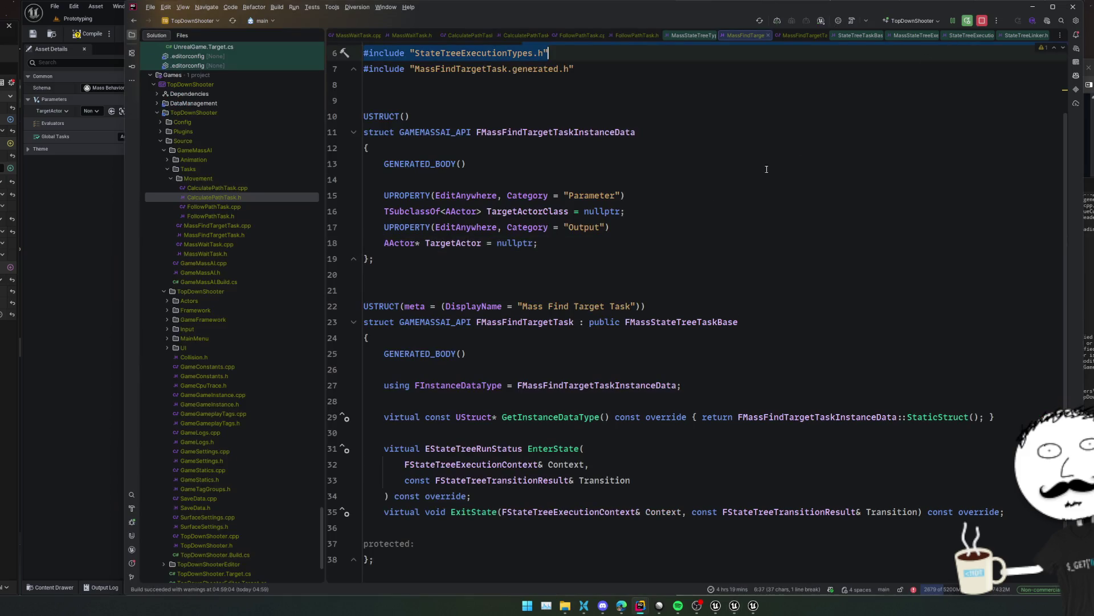
Make TargetActor a TObjectPtr<AActor> in the Parameter category and recompile with Live Coding
click(385, 242)
text(TObjectPtr<AActor>)
double_click(606, 195)
key(ctrl+c)
double_click(600, 227)
key(ctrl+v)
click(644, 246)
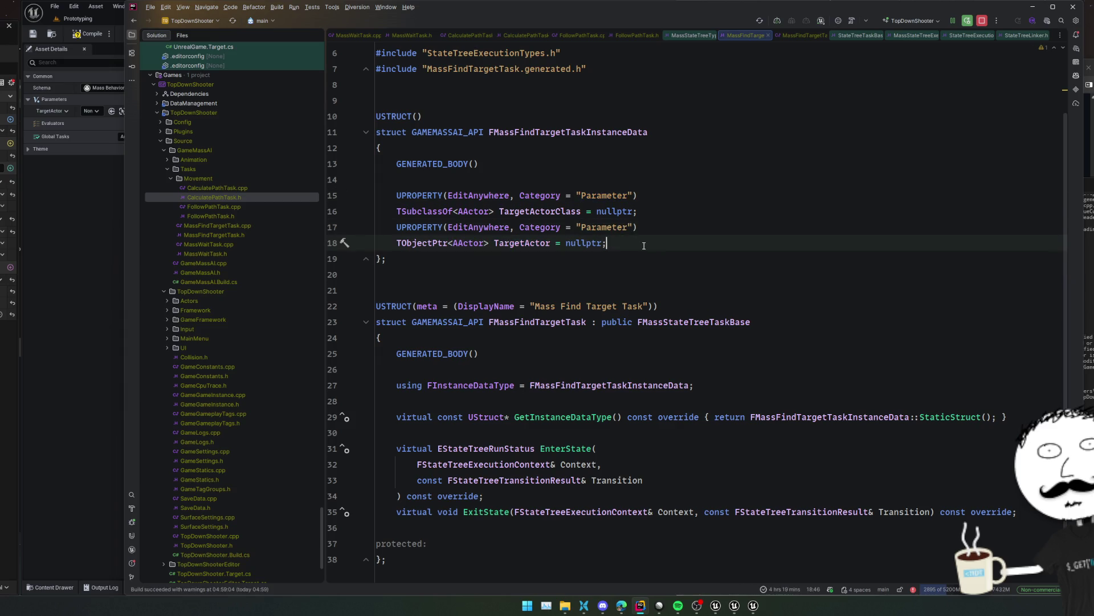
key(ctrl+alt+F11)
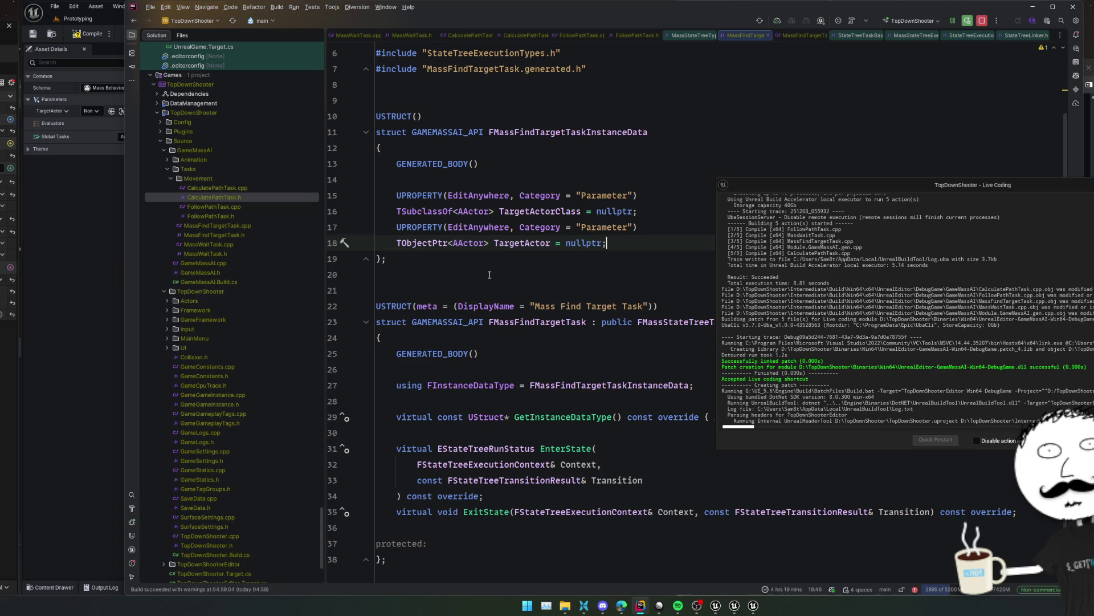
Trigger another Live Coding recompile from MassFindTargetTask.cpp
ctrl+click(502, 512)
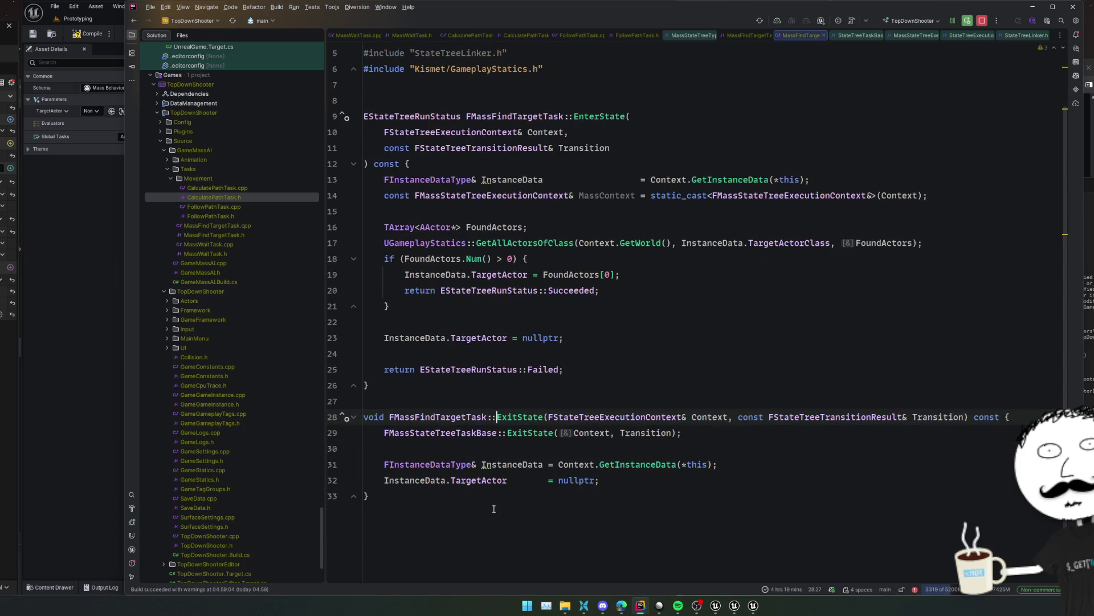
scroll(543, 446, up, 2)
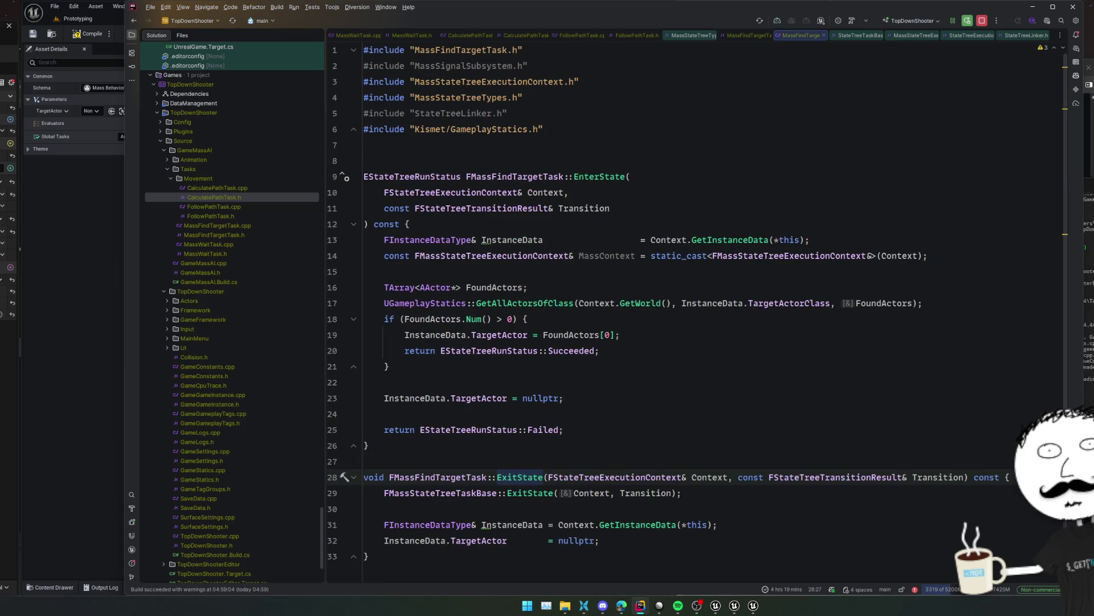
key(ctrl+alt+F11)
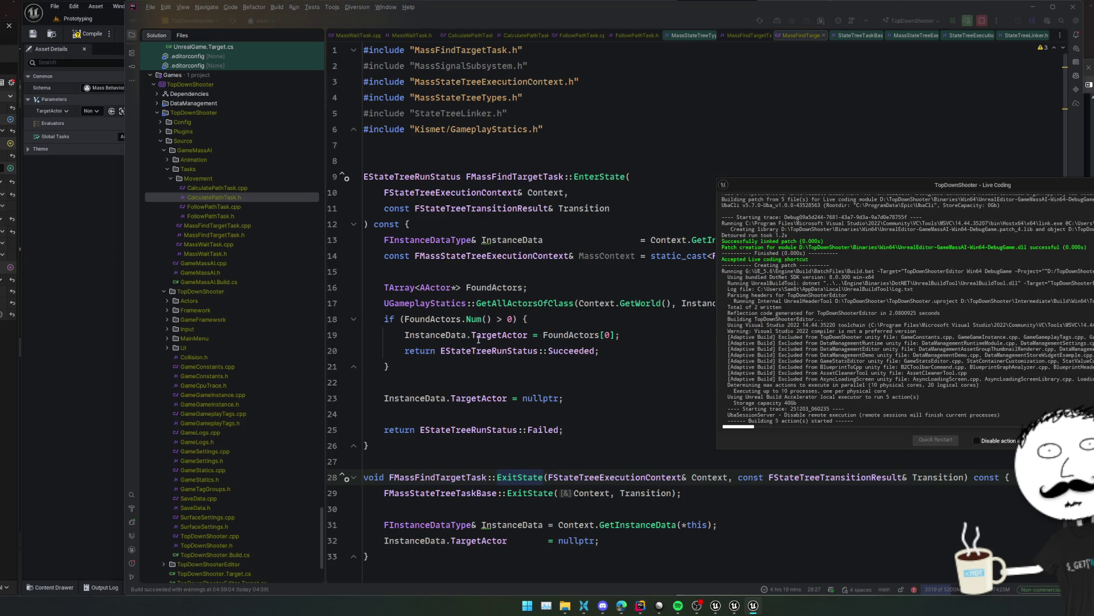
click(332, 256)
double_click(234, 196)
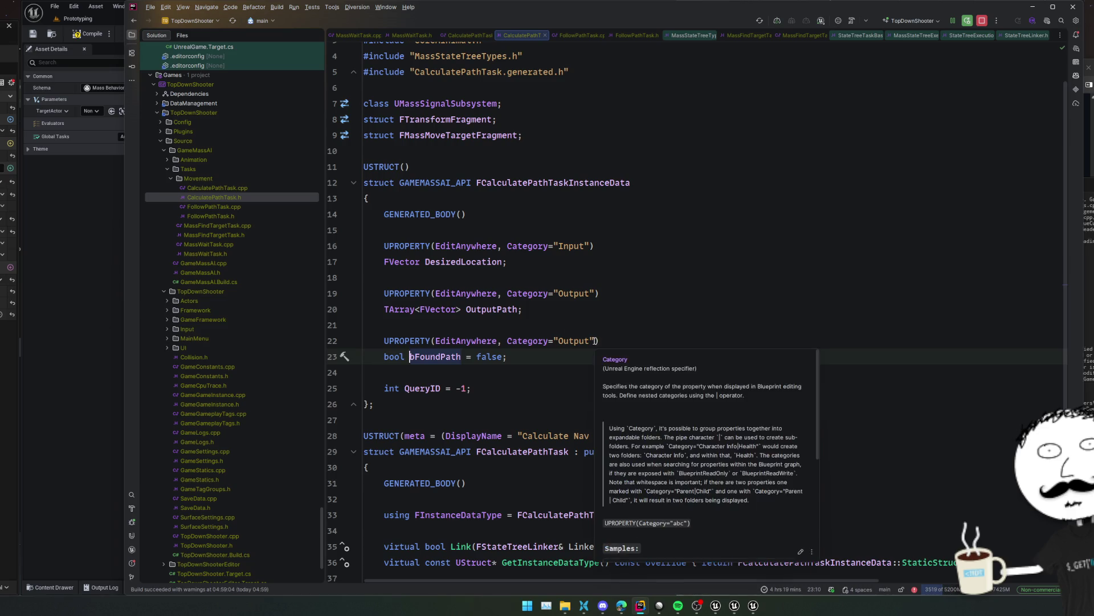
Find where OutputPath is filled in the .cpp, then trace TransformHandle to TStateTreeExternalDataHandle
click(518, 309)
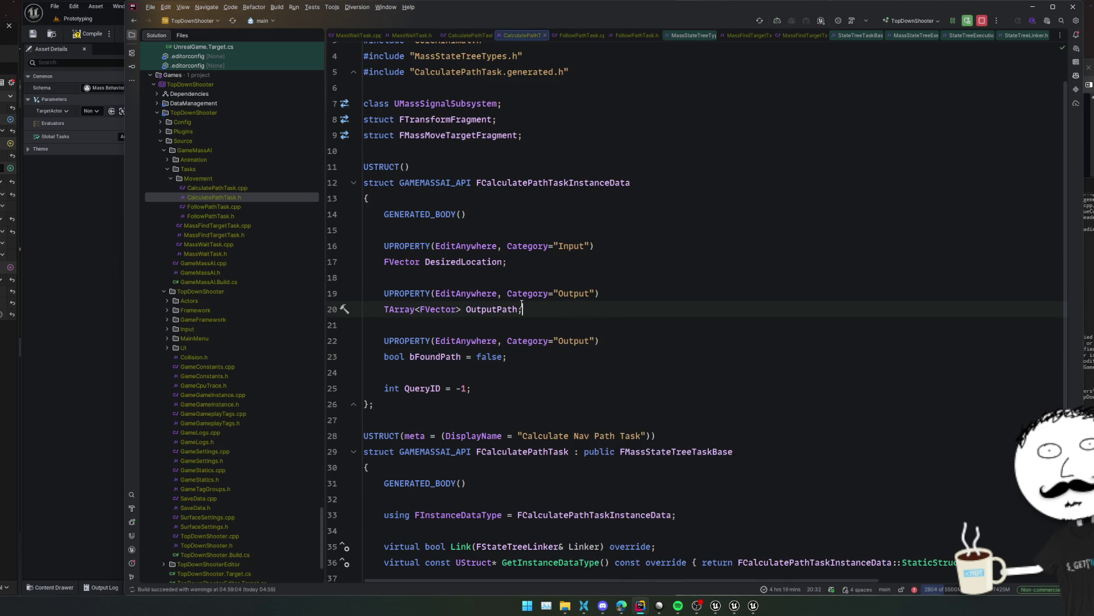
click(563, 293)
double_click(563, 293)
scroll(509, 254, down, 4)
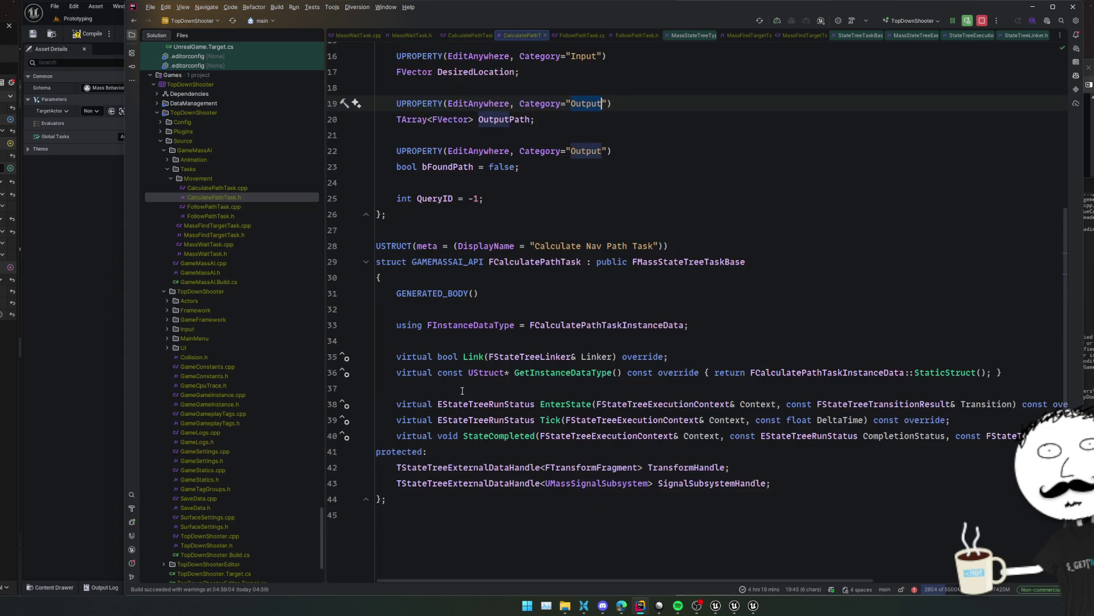
ctrl+click(499, 119)
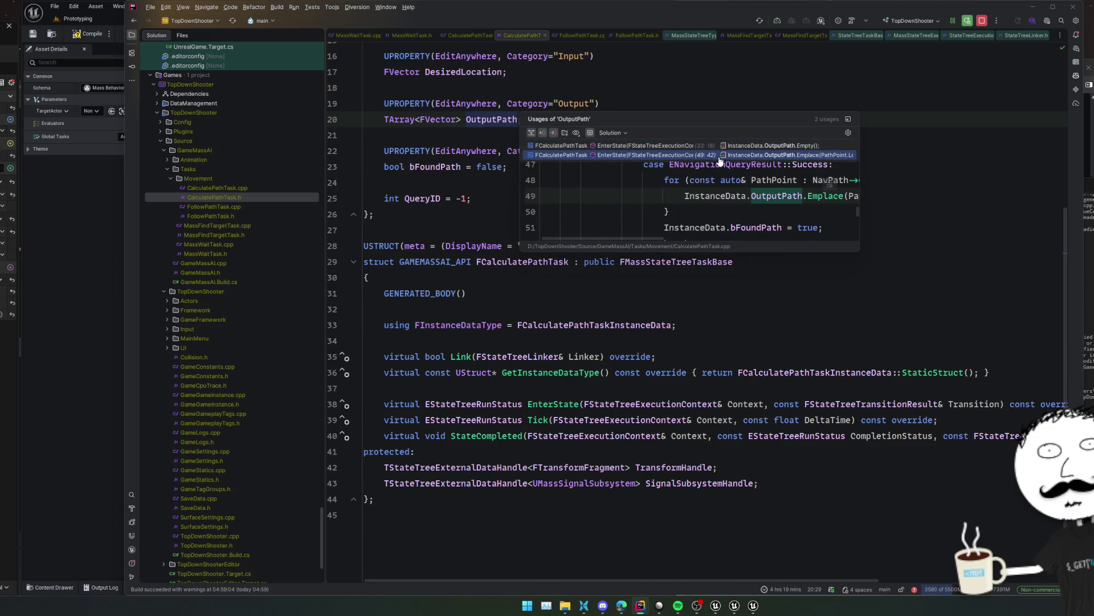
click(721, 155)
scroll(817, 279, up, 10)
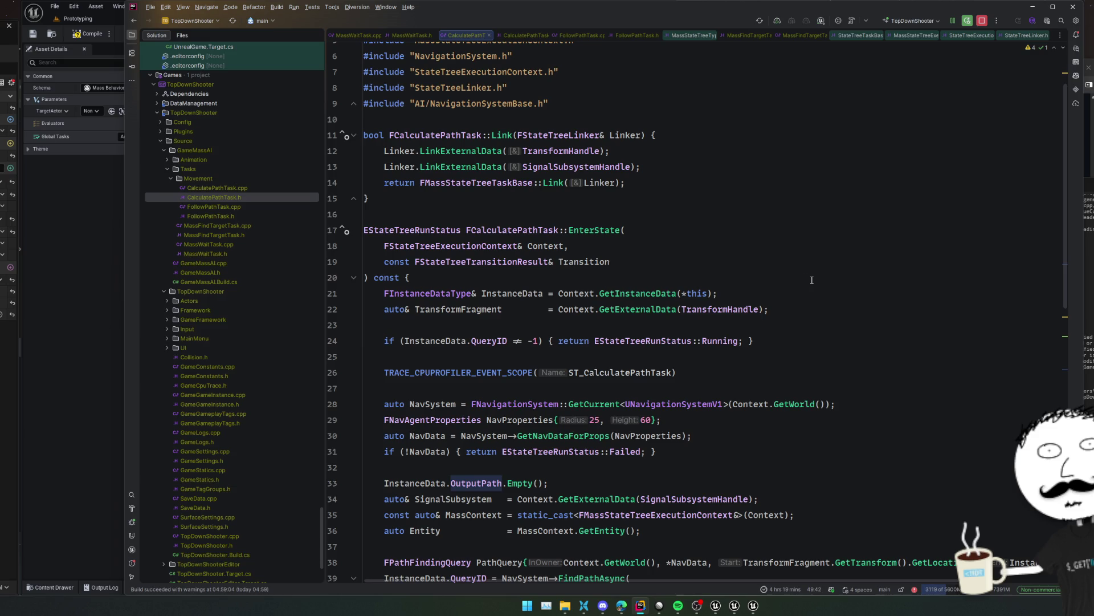
ctrl+click(565, 147)
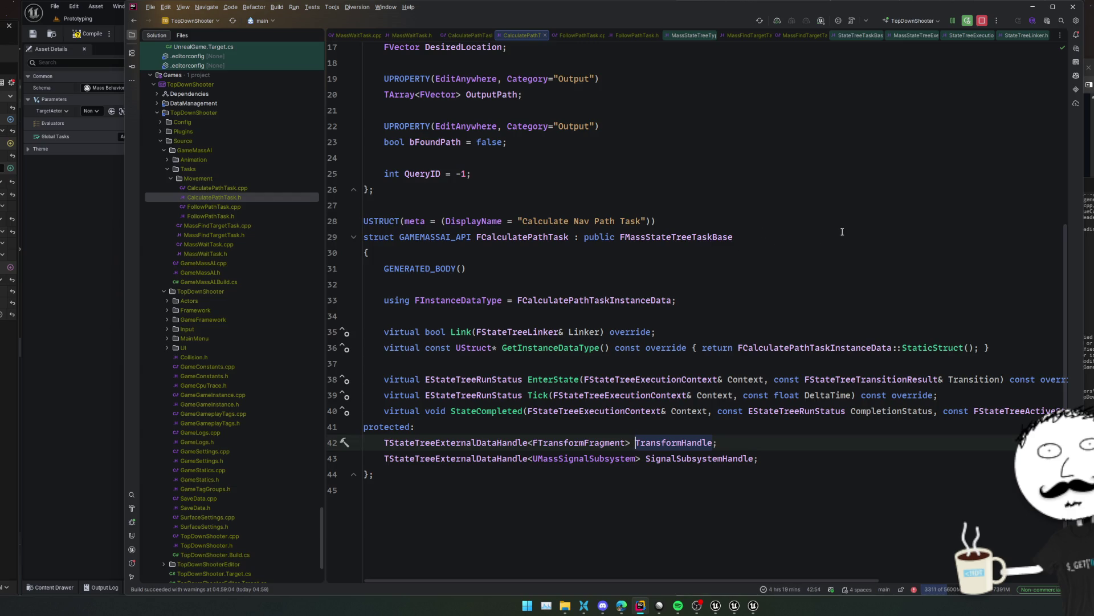
ctrl+click(477, 442)
Read TStateTreeExternalDataHandle's doc comment, go back, and scroll through CalculatePathTask.cpp's Link code
scroll(598, 379, up, 5)
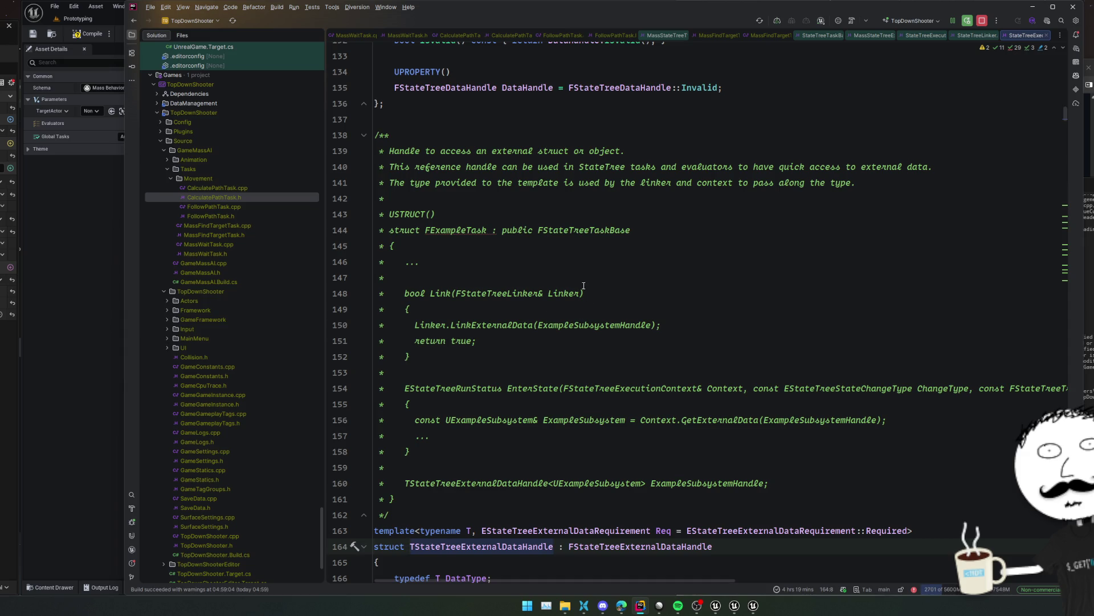
key(ctrl+alt+Left)
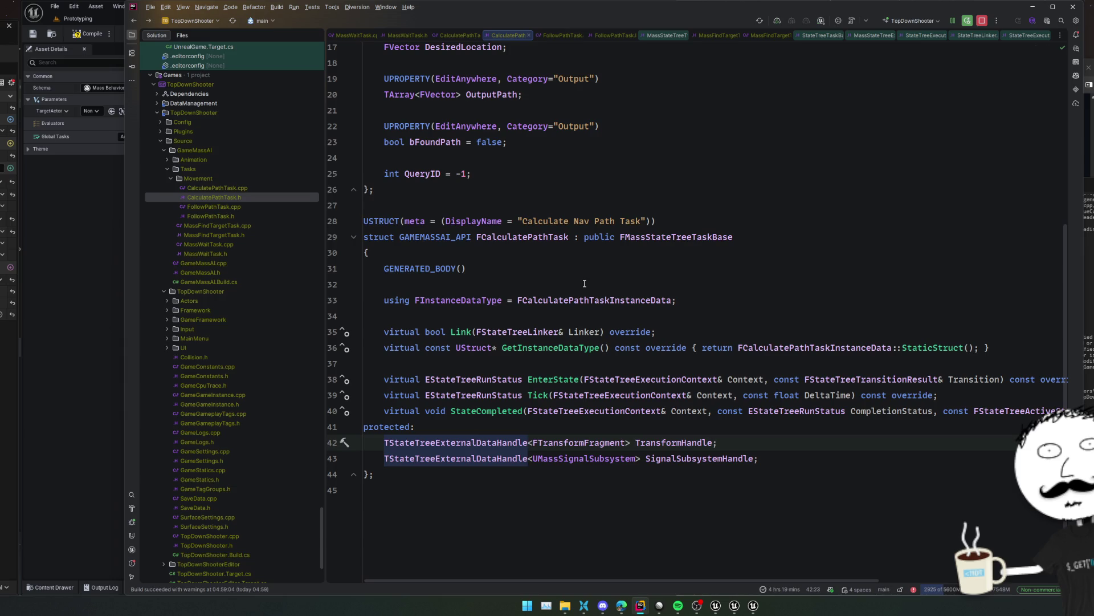
key(ctrl+alt+Left)
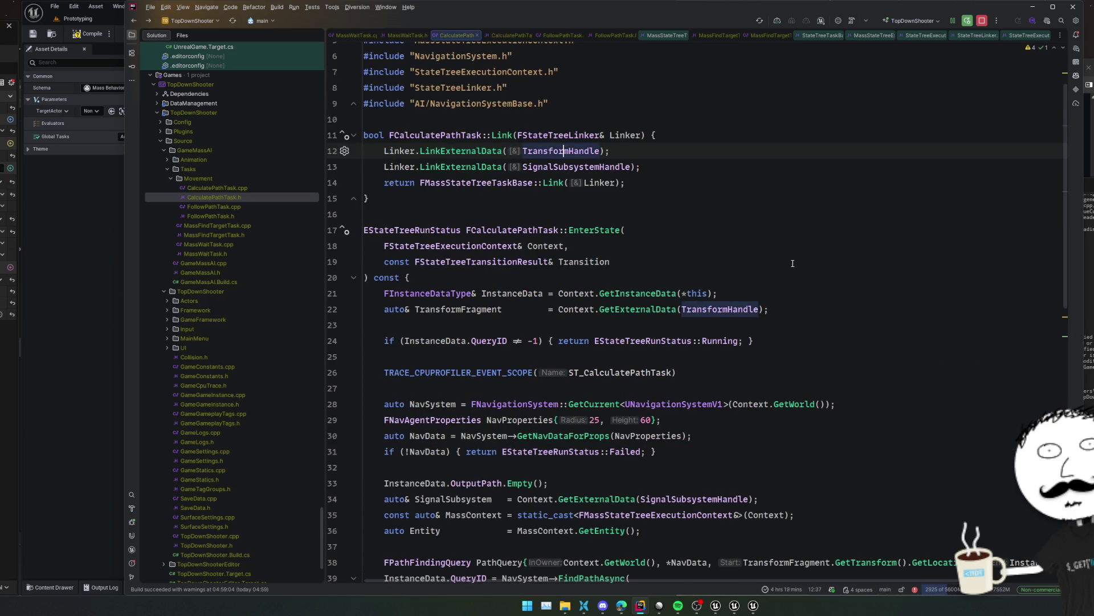
scroll(804, 260, down, 2)
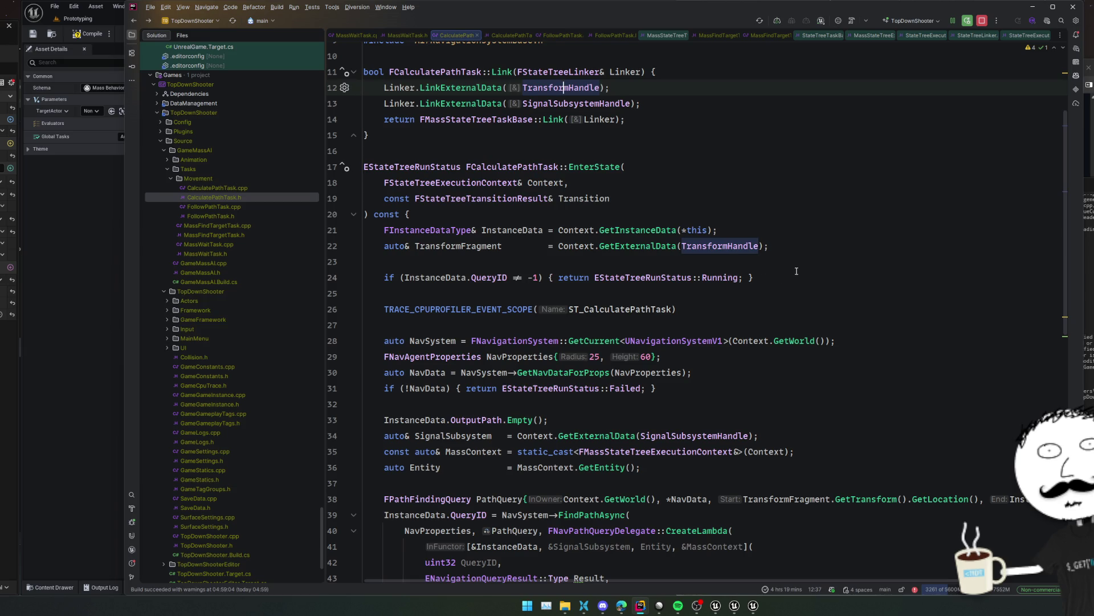
scroll(796, 271, down, 2)
scroll(781, 259, down, 5)
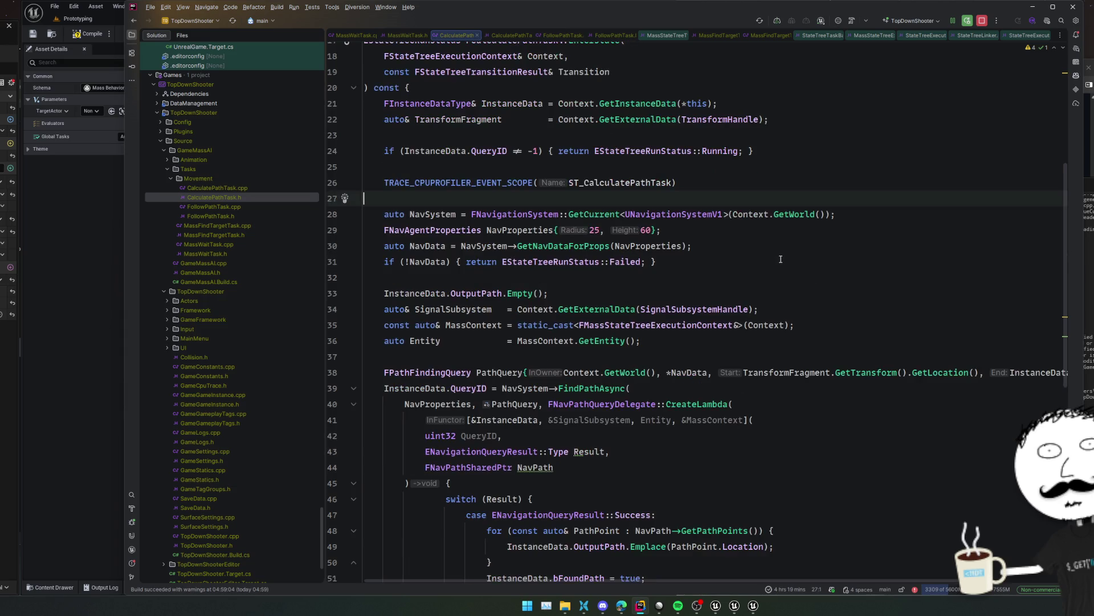
scroll(781, 259, down, 4)
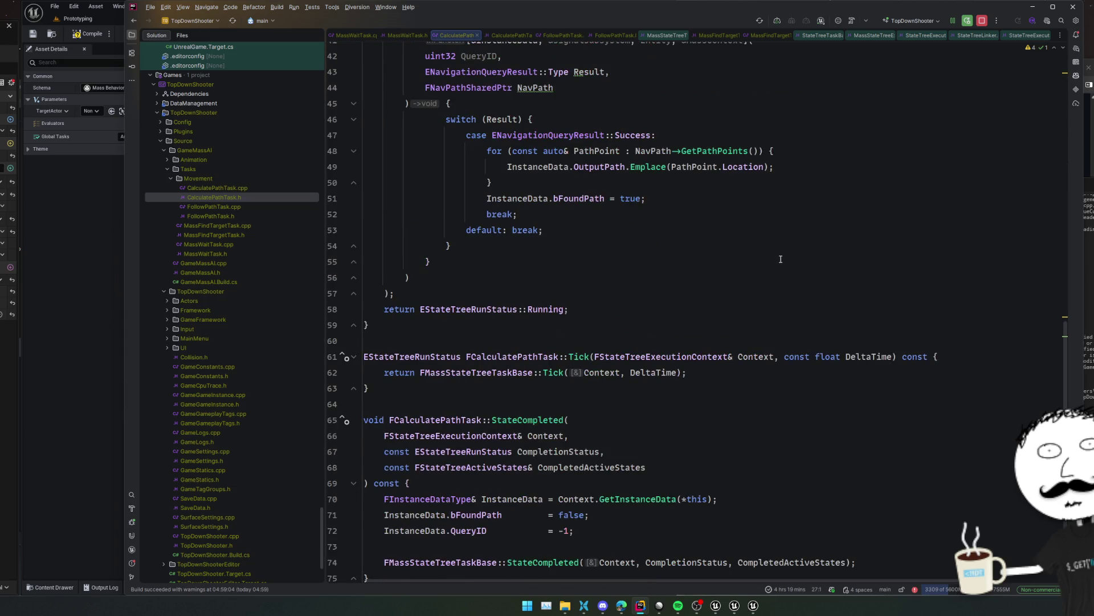
scroll(781, 260, down, 2)
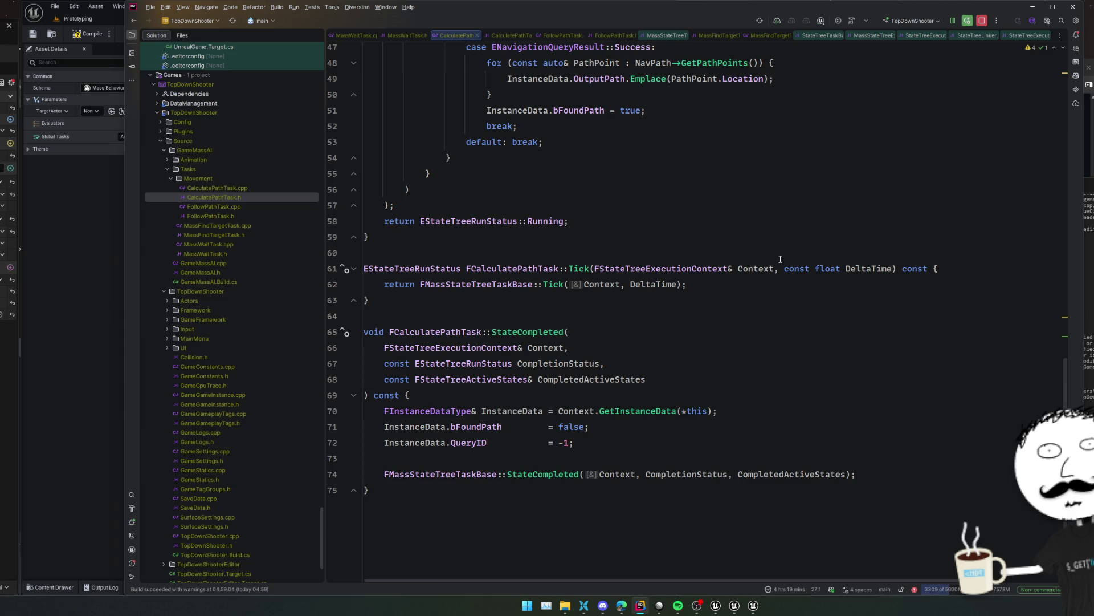
click(65, 391)
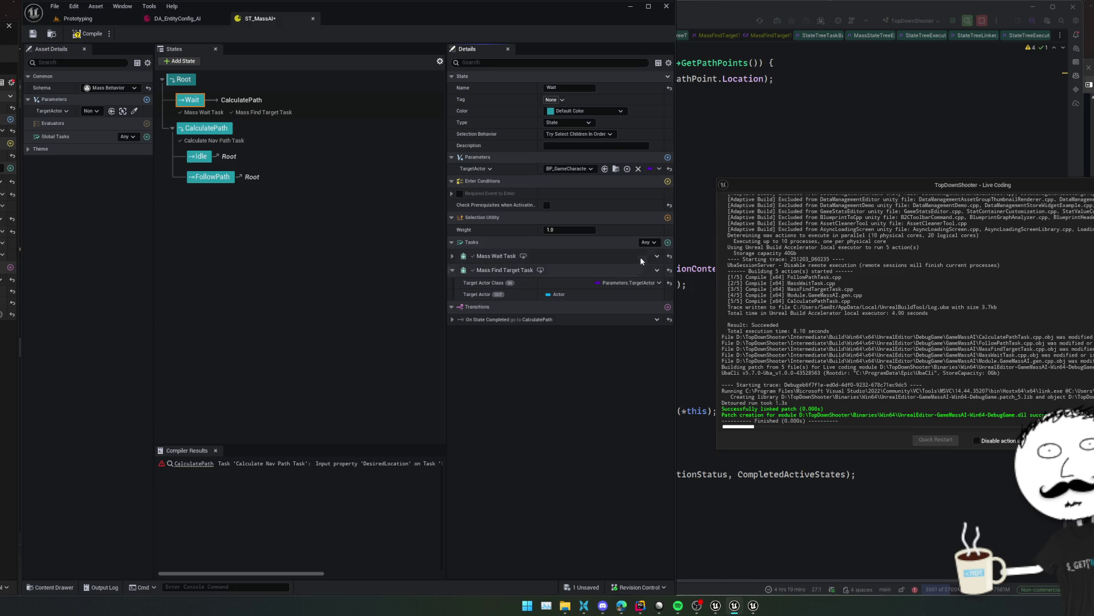
Cancel closing ST_MassAI at the save prompt and go back to CalculatePathTask.cpp
click(667, 6)
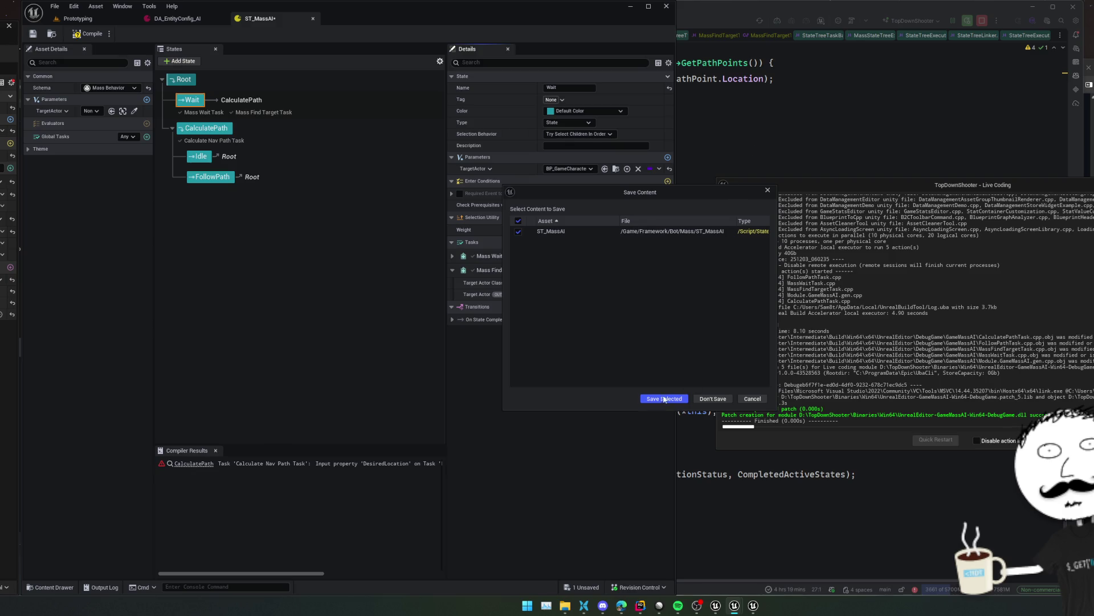
click(752, 398)
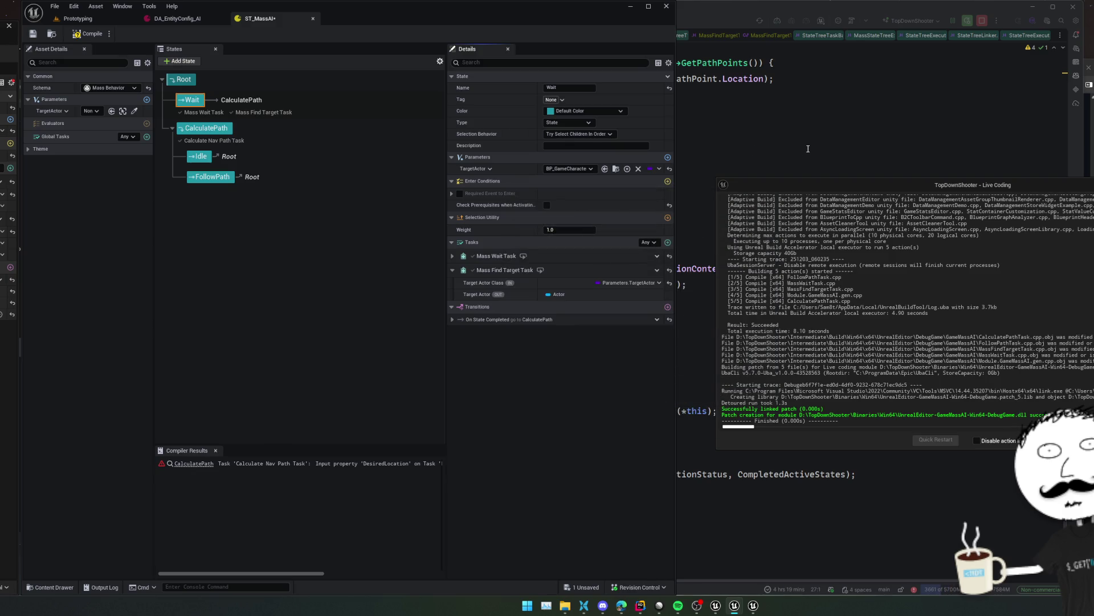
click(808, 171)
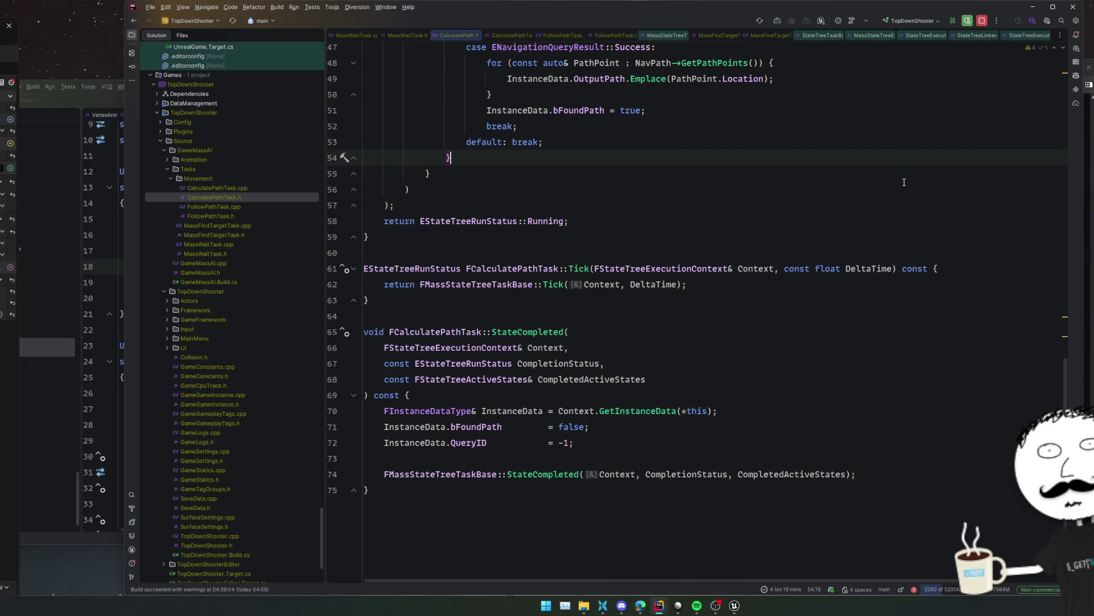
Build the selected TopDownShooter projects with Ctrl+Shift+B from CalculatePathTask.cpp
click(925, 127)
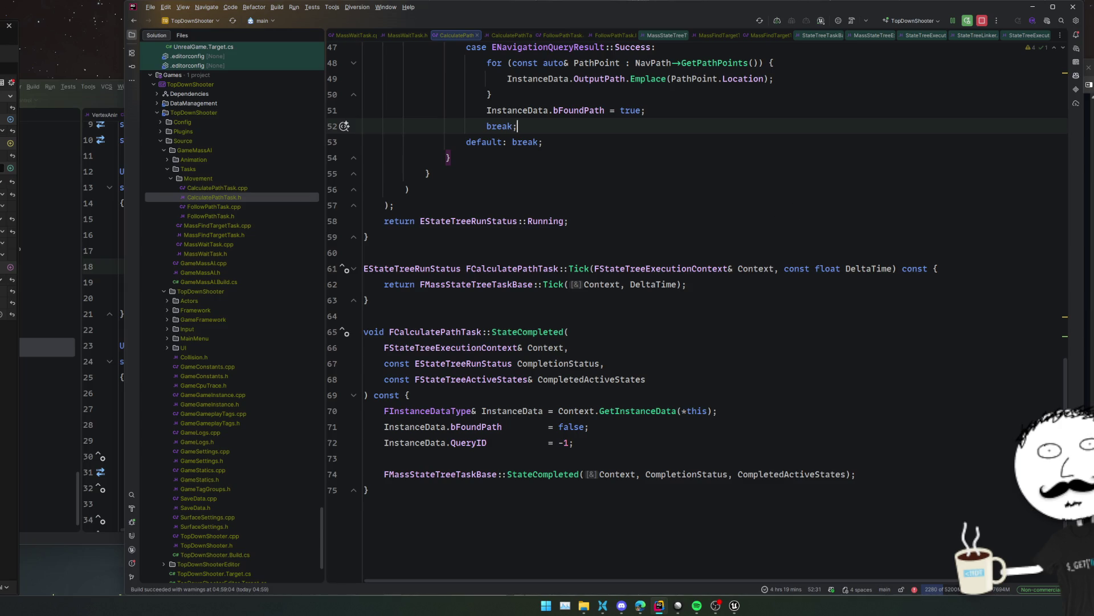
click(955, 205)
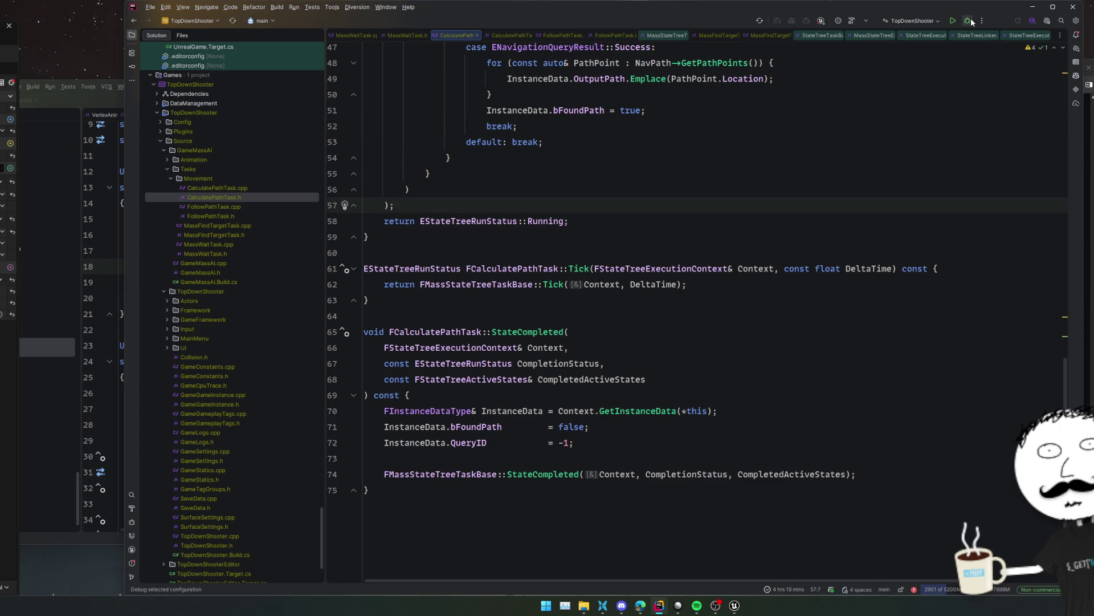
key(ctrl+shift+b)
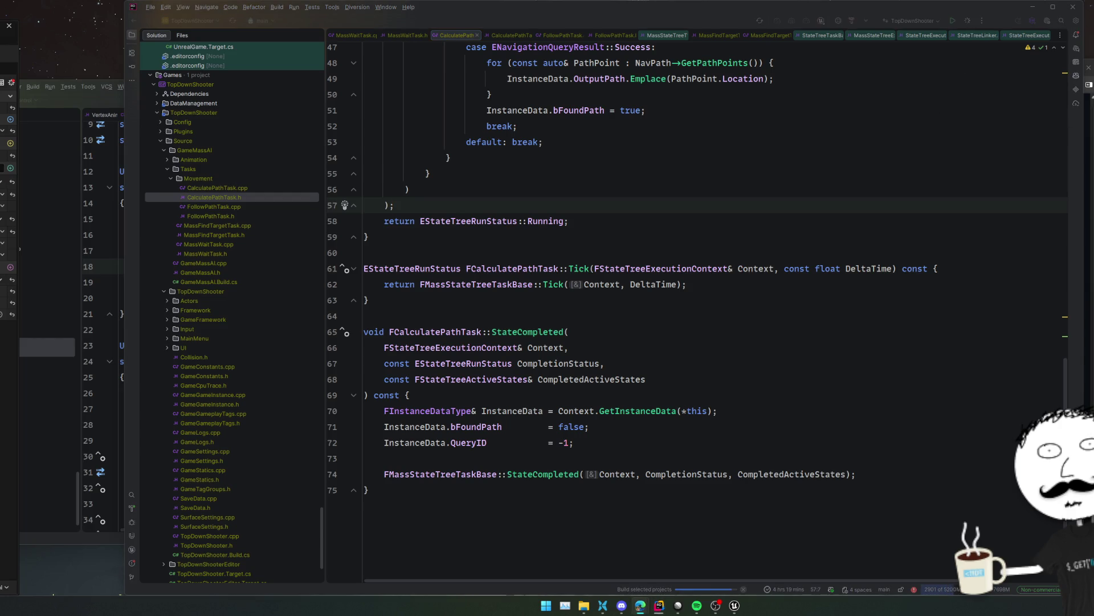
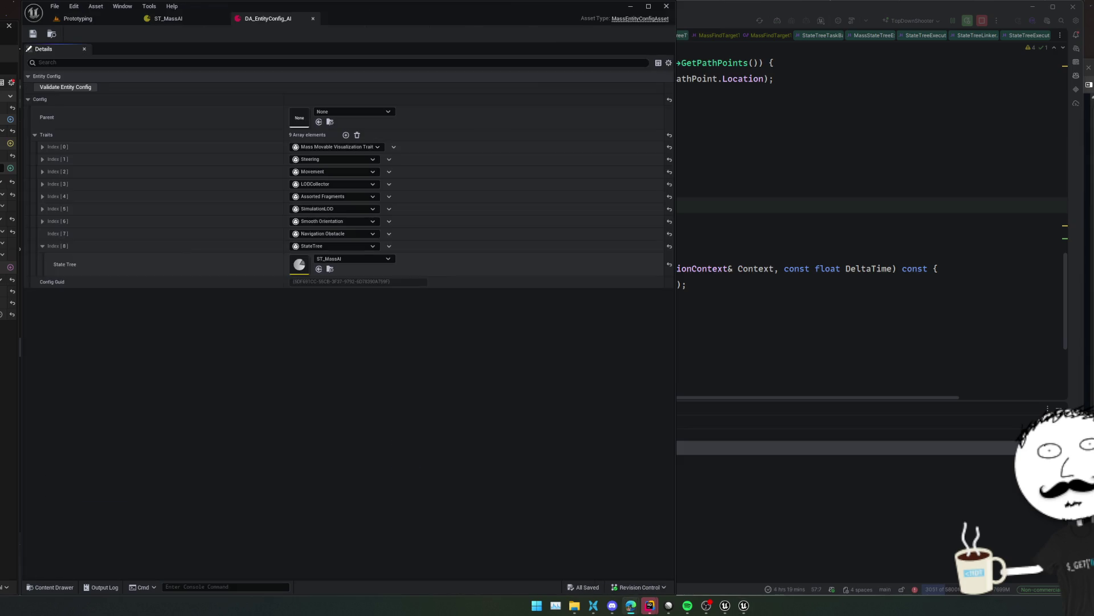
In ST_MassAI's Wait state, bind Mass Find Target Task's Target Actor to Parameters > TargetActor
click(171, 19)
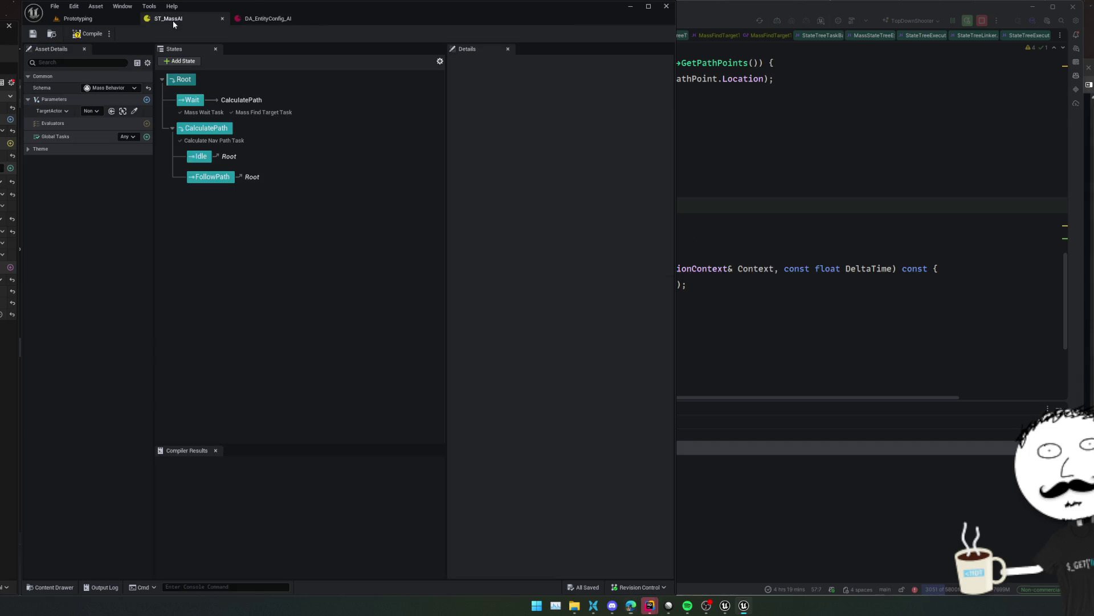
click(191, 100)
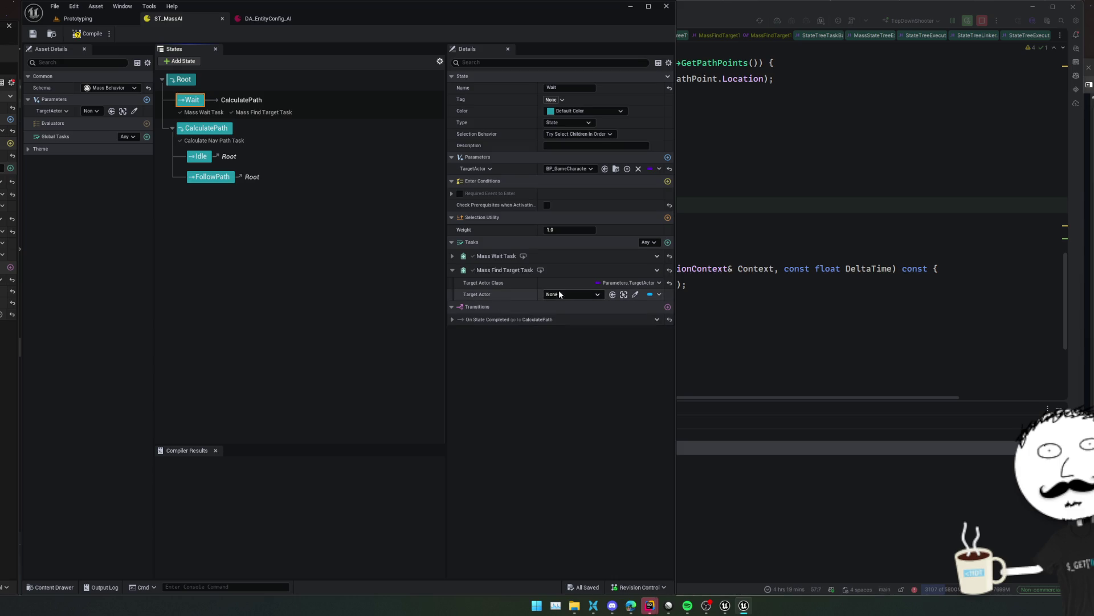
click(658, 294)
mouse_move(701, 327)
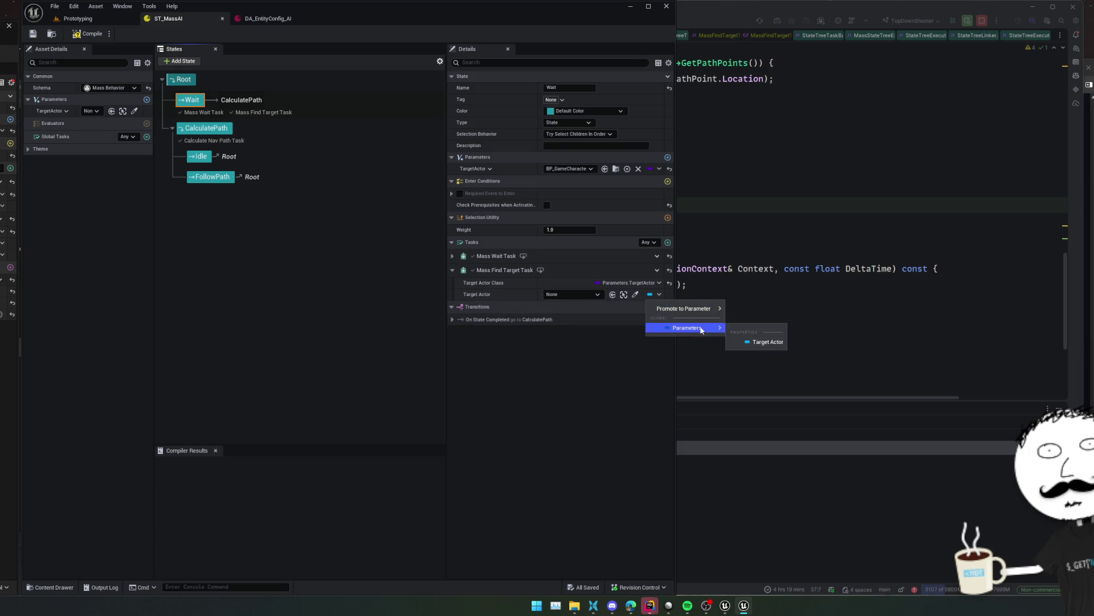
click(760, 342)
scroll(585, 349, up, 1)
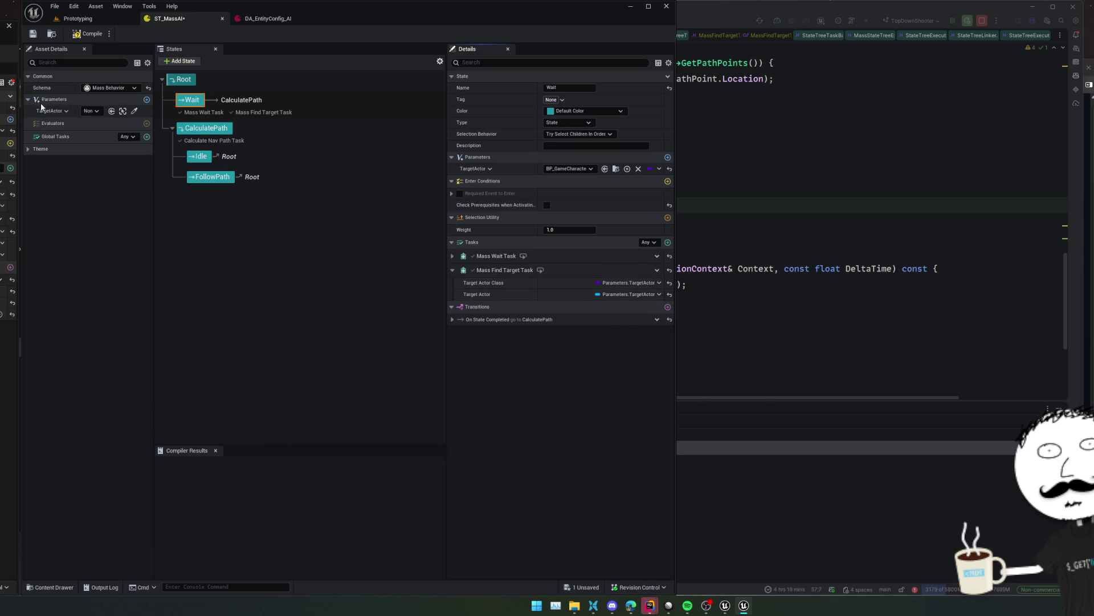
Compile the state tree and check CalculatePath's Desired Location binding choices
click(60, 112)
click(86, 35)
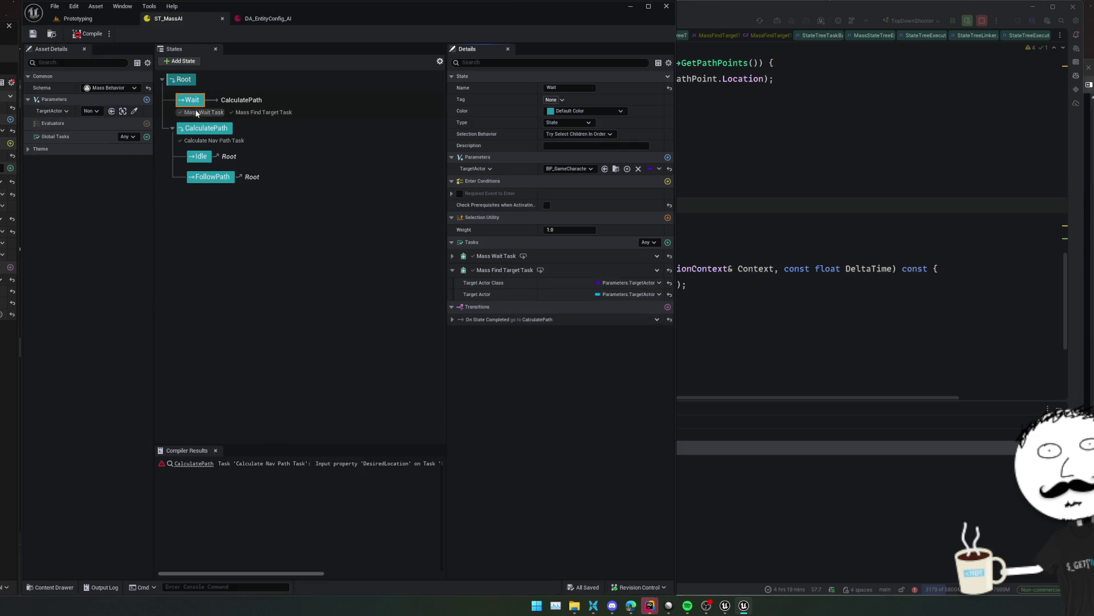
click(212, 136)
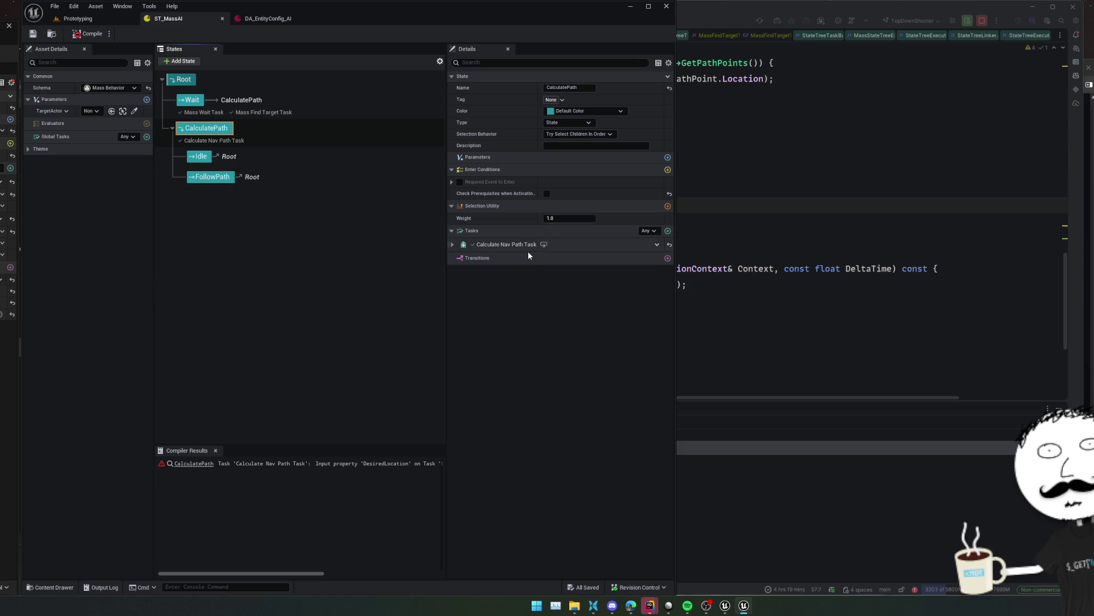
click(453, 244)
click(659, 257)
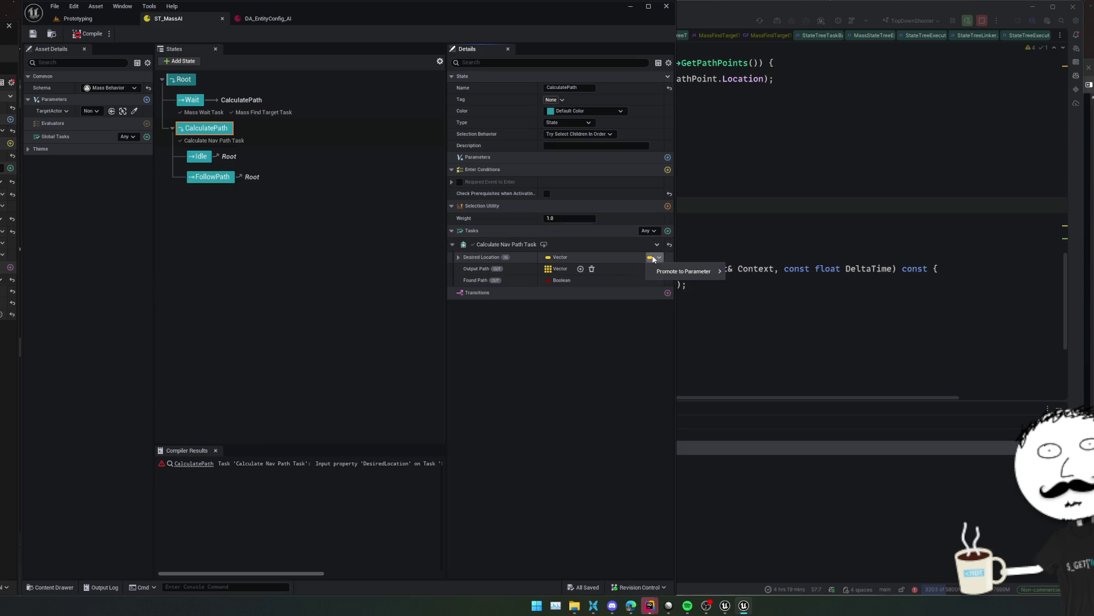
mouse_move(684, 272)
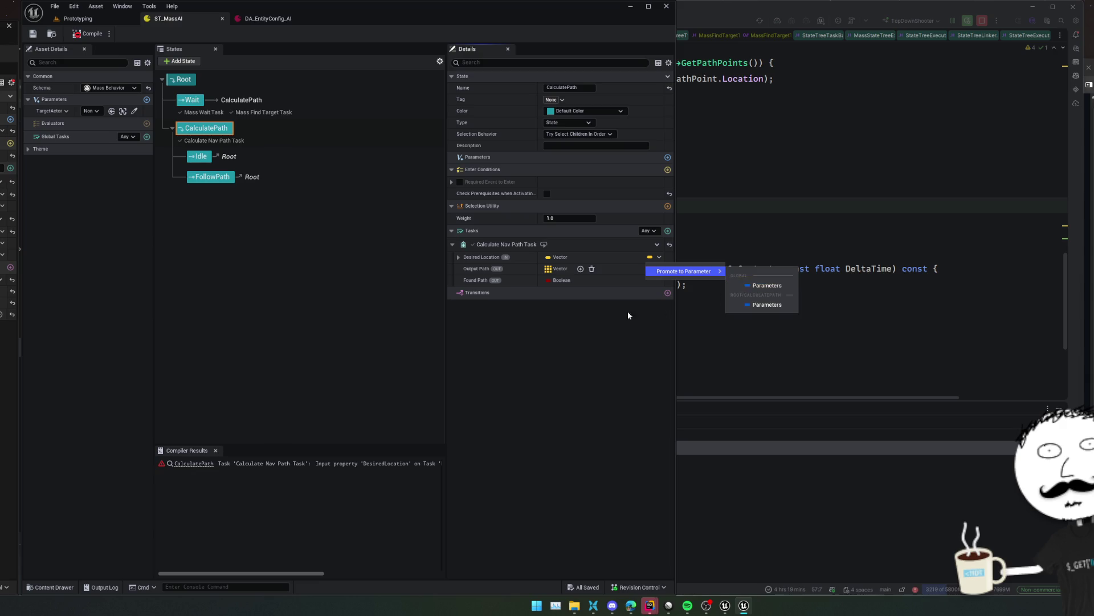
click(459, 259)
Inspect Desired Location's X, Y, Z fields and context options, leaving it unbound
click(459, 258)
right_click(569, 257)
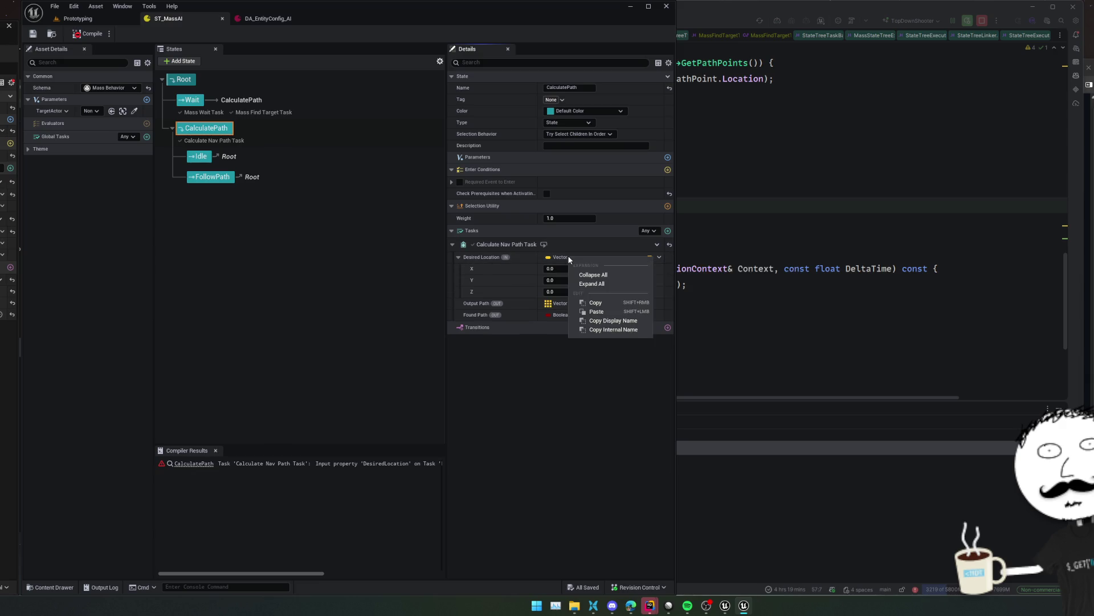
click(604, 258)
right_click(650, 256)
click(650, 258)
click(502, 389)
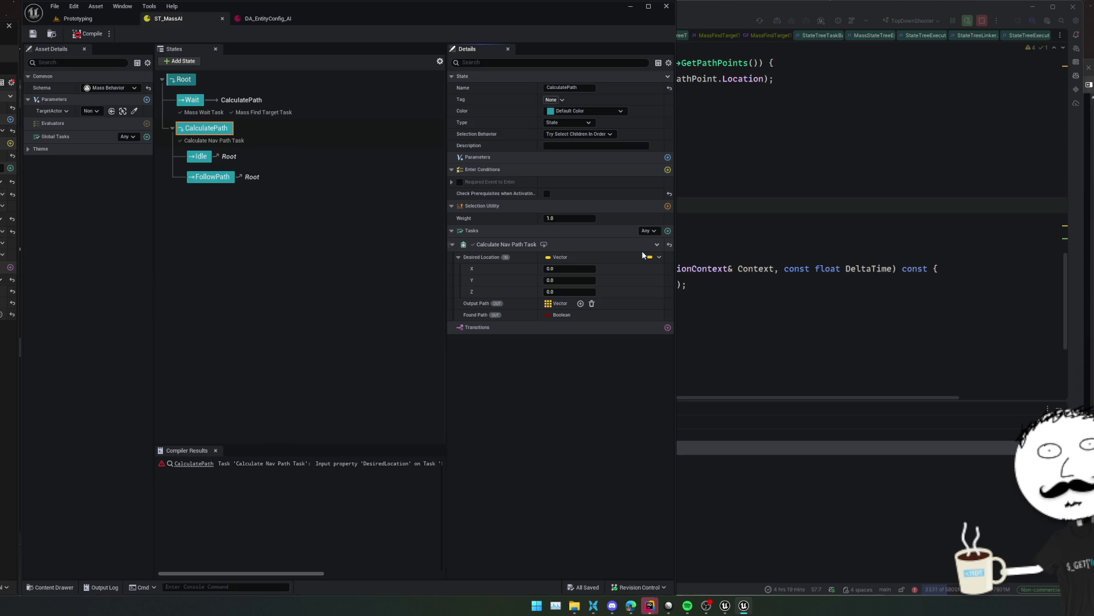
Add a Vector parameter NewProperty to CalculatePath, then remove it again
click(667, 157)
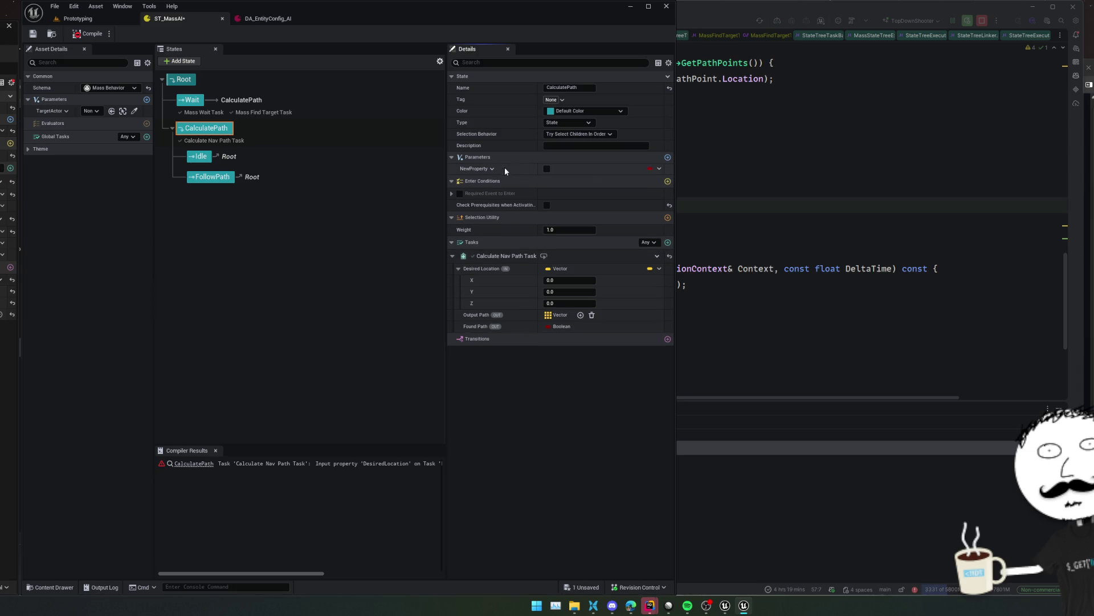
click(486, 169)
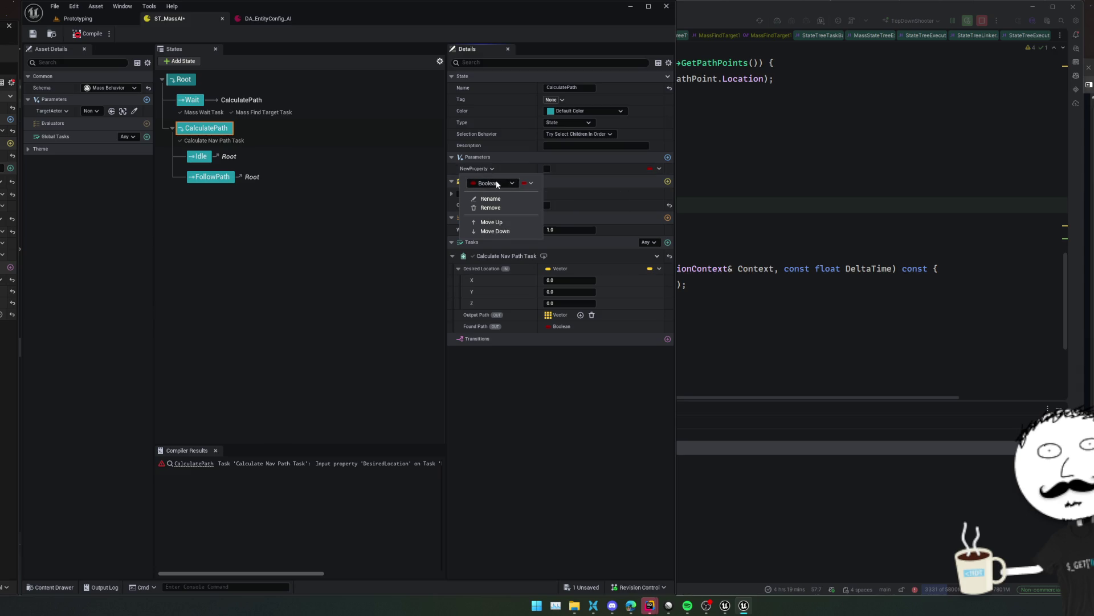
click(497, 183)
click(493, 274)
click(659, 168)
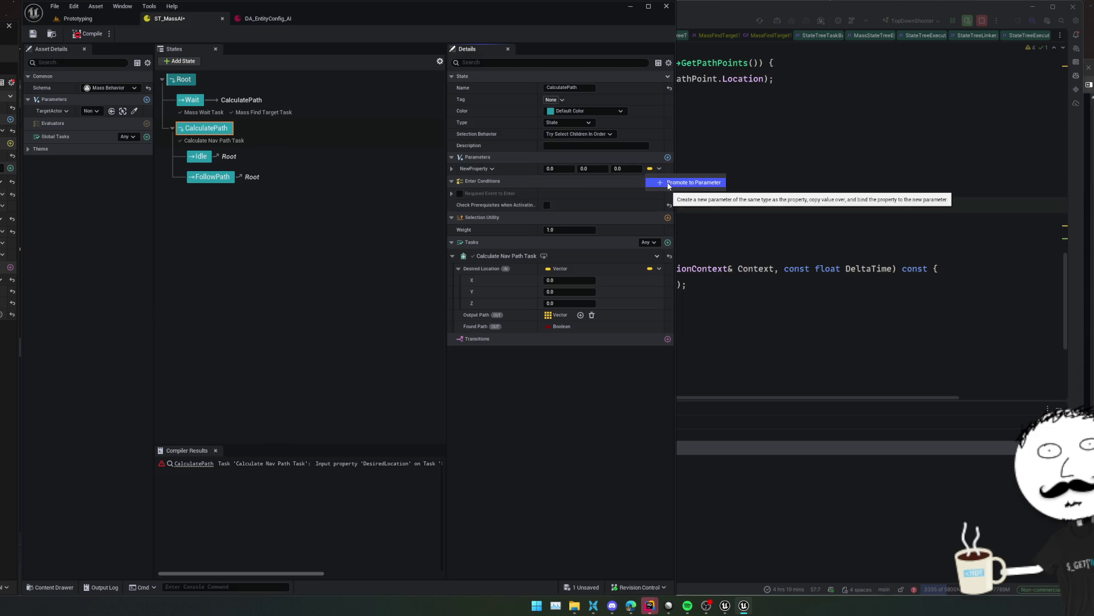
click(510, 167)
click(494, 168)
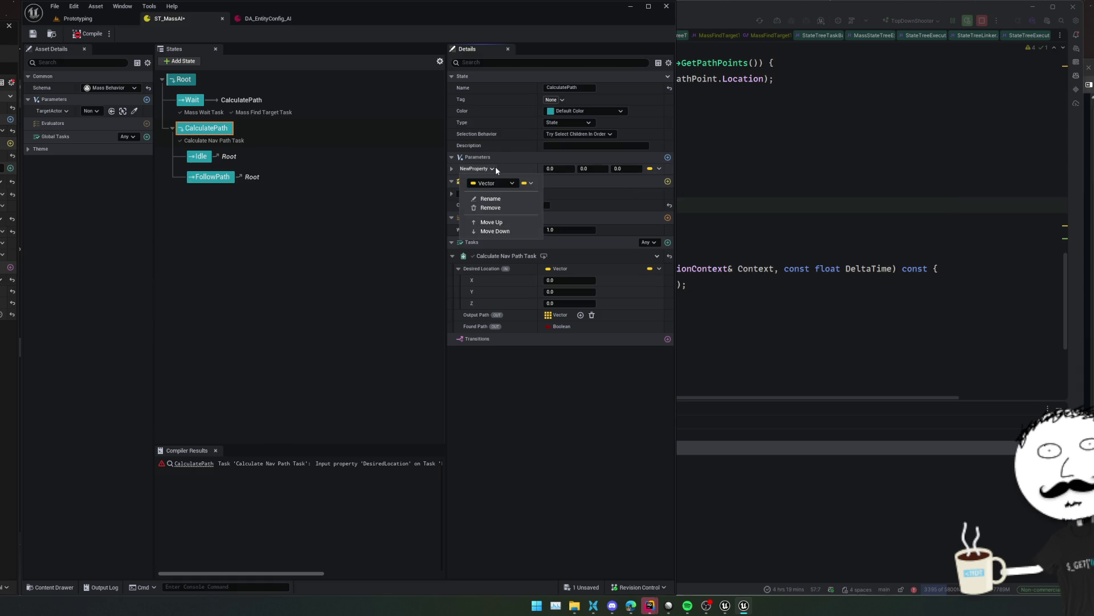
click(505, 207)
Return to Rider at the OutputPath assignment in the CalculatePathTask code
click(757, 216)
key(Up)
key(Up)
key(Up)
scroll(388, 195, up, 5)
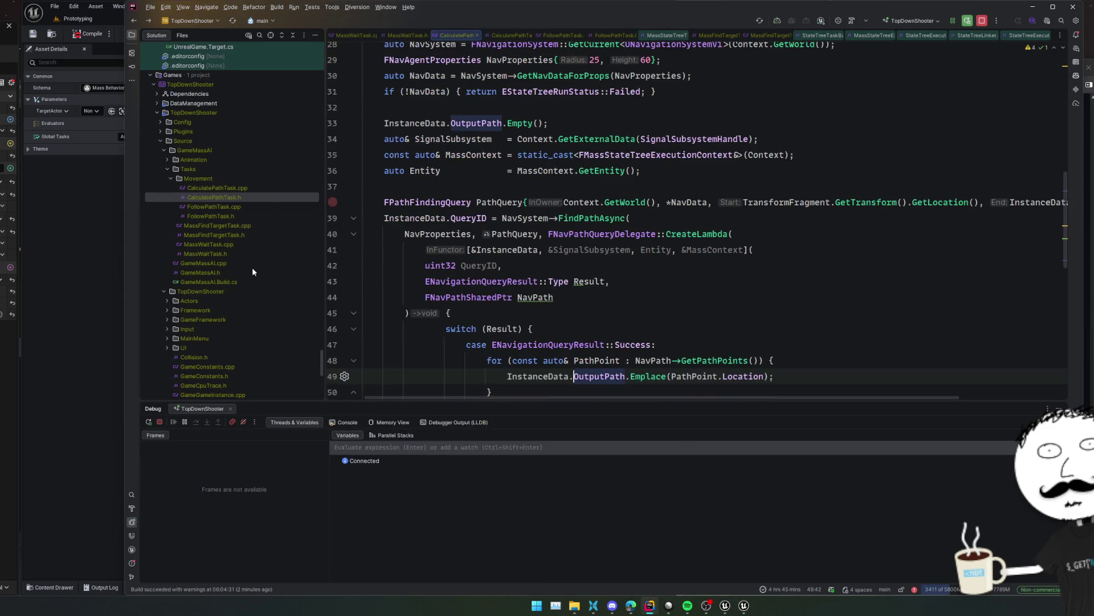
Open MassFindTargetTask.h, glancing at MassWaitTask.h for reference
click(245, 244)
click(245, 235)
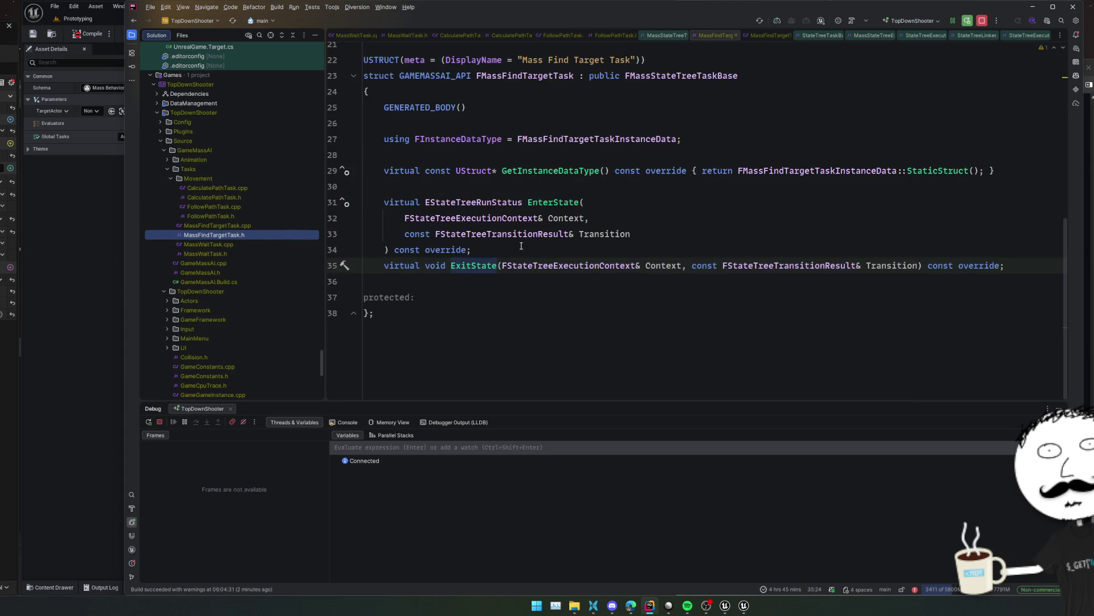
click(219, 253)
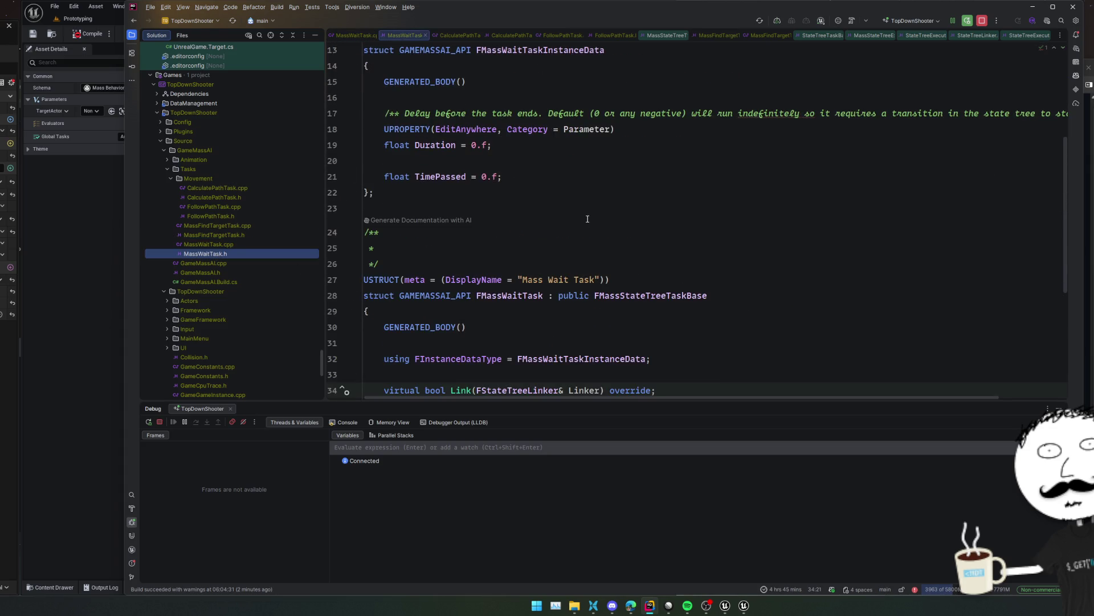
scroll(707, 234, down, 2)
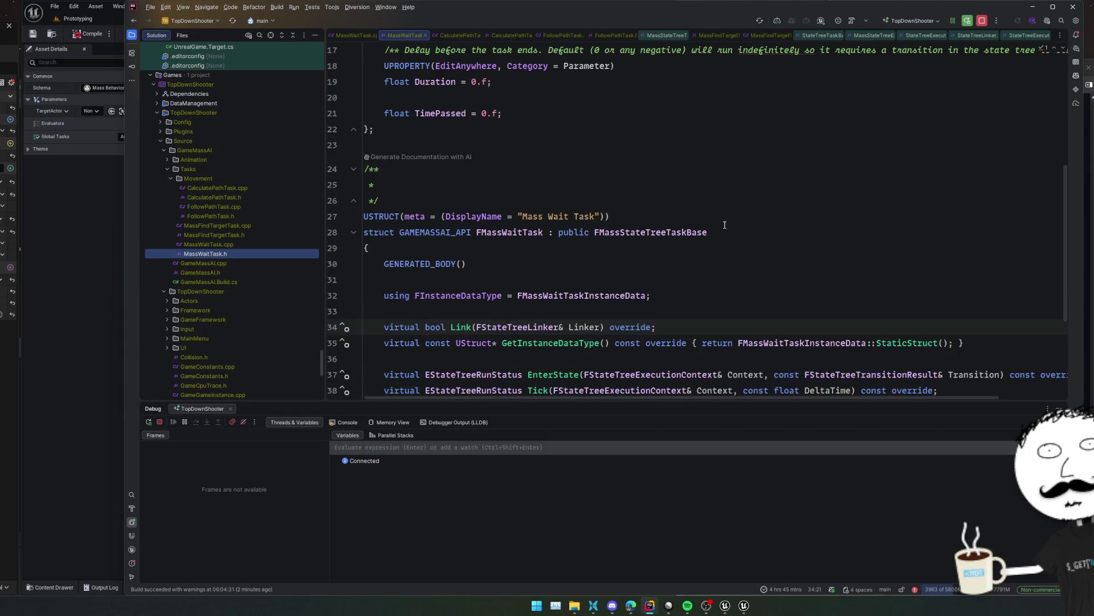
scroll(602, 242, up, 4)
click(333, 239)
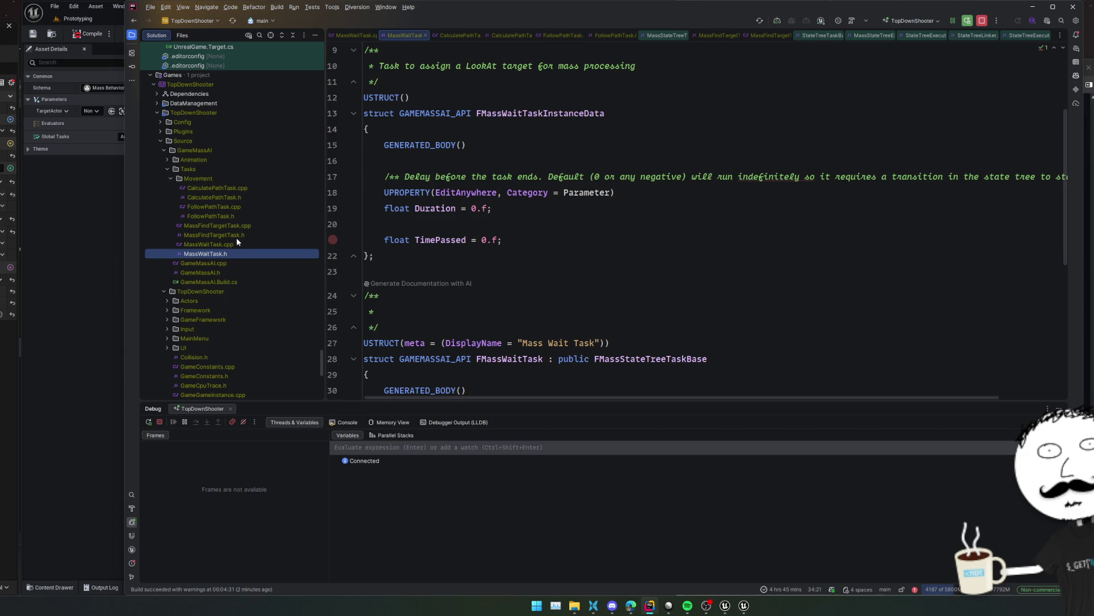
double_click(234, 235)
scroll(641, 228, up, 5)
Duplicate the TargetActor property declaration in MassFindTargetTask.h
click(641, 189)
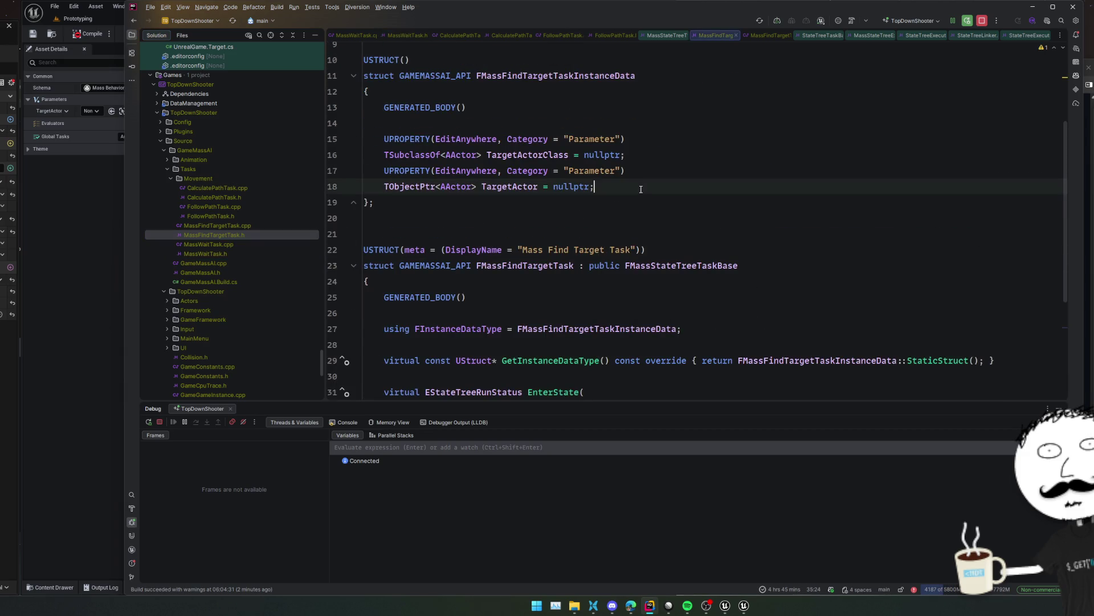
drag(641, 189, 694, 154)
click(695, 153)
key(shift+Down)
key(shift+Down)
key(ctrl+d)
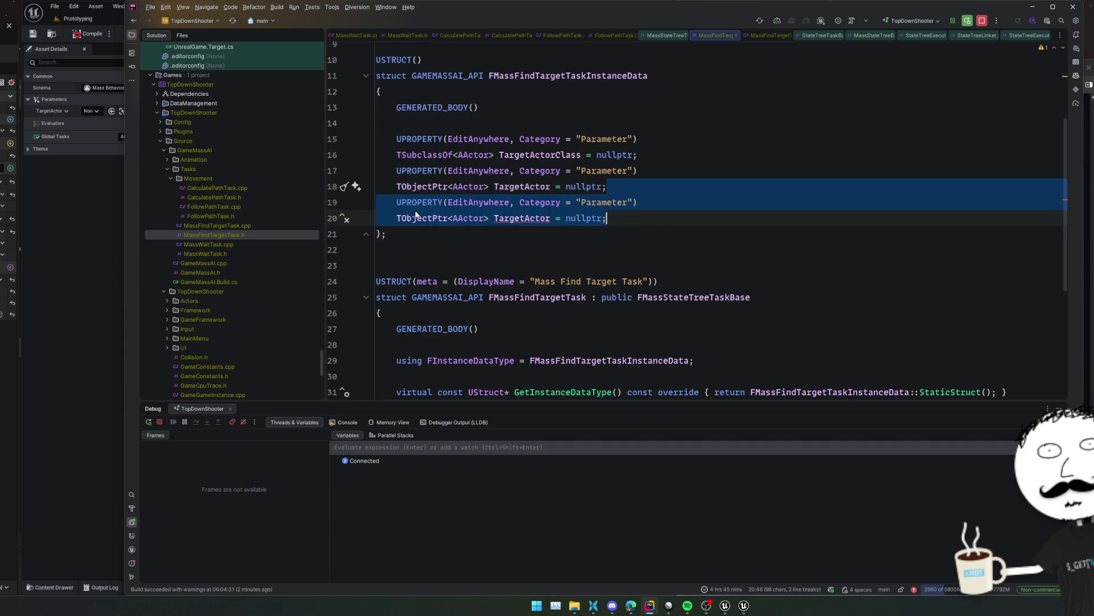
Turn the copy into an FVector TargetActorLocation defaulting to FVector::ZeroVector
drag(397, 218, 489, 218)
text(FVector)
key(Return)
key(ctrl+Right)
text(Location)
key(shift+End)
text(;)
key(Tab)
double_click(479, 218)
scroll(479, 216, down, 5)
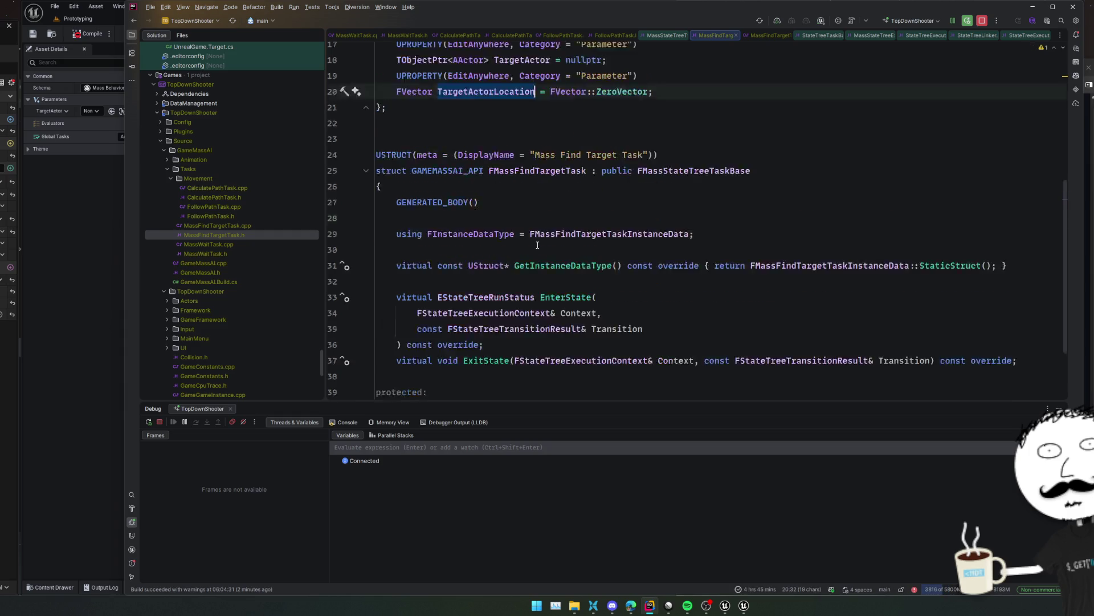
In MassFindTargetTask.cpp EnterState, set TargetActorLocation from the found actor's GetActorLocation()
key(ctrl+Tab)
scroll(554, 297, up, 3)
click(562, 286)
click(621, 218)
key(ctrl+d)
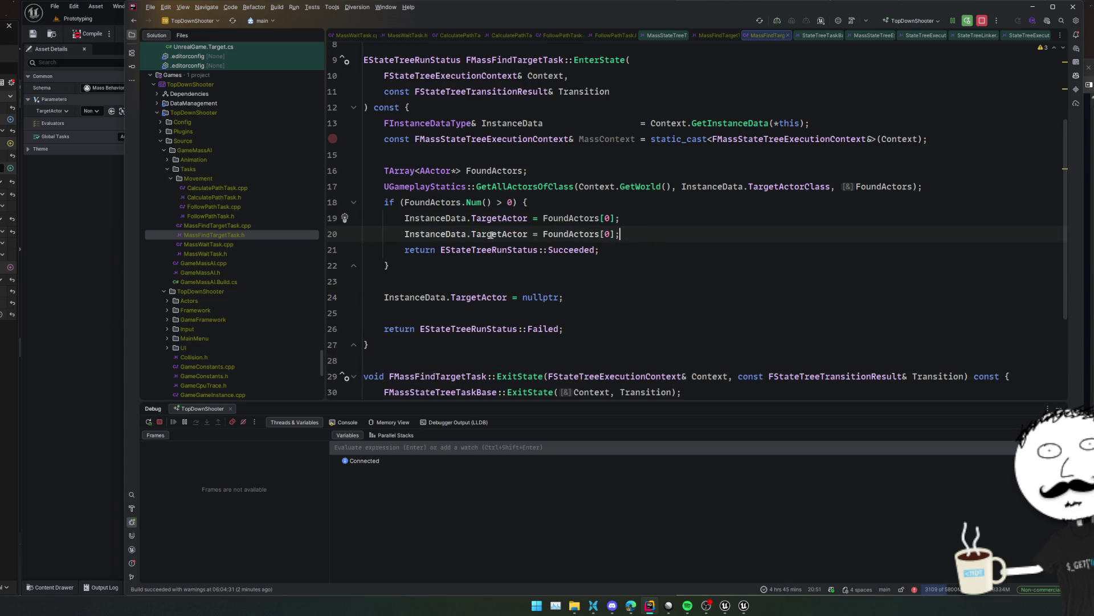
click(527, 234)
text(Location)
key(shift+End)
key(Delete)
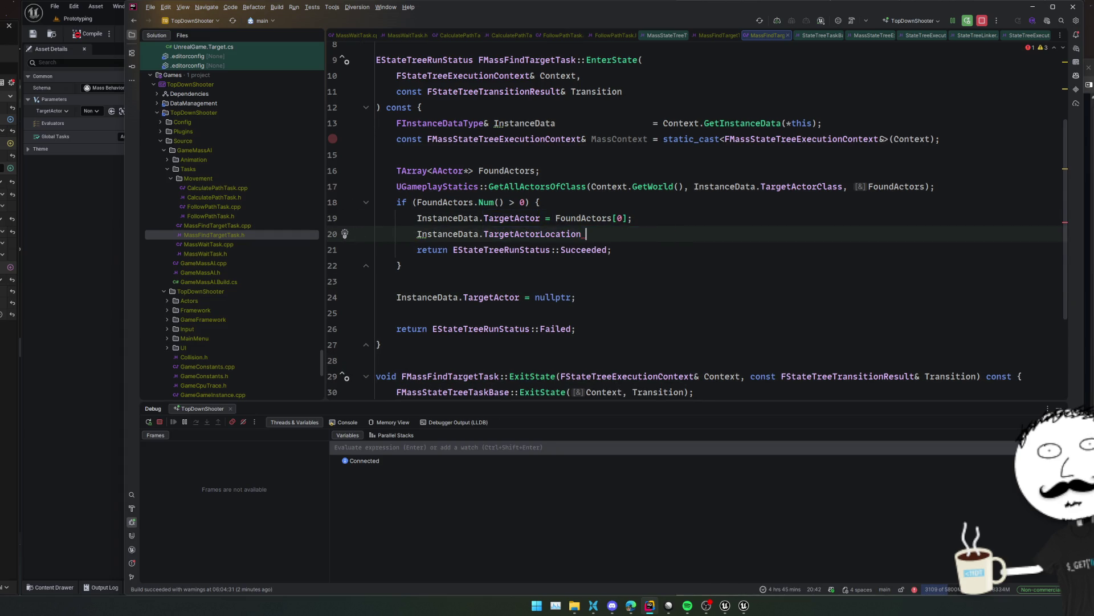
text(=)
key(Tab)
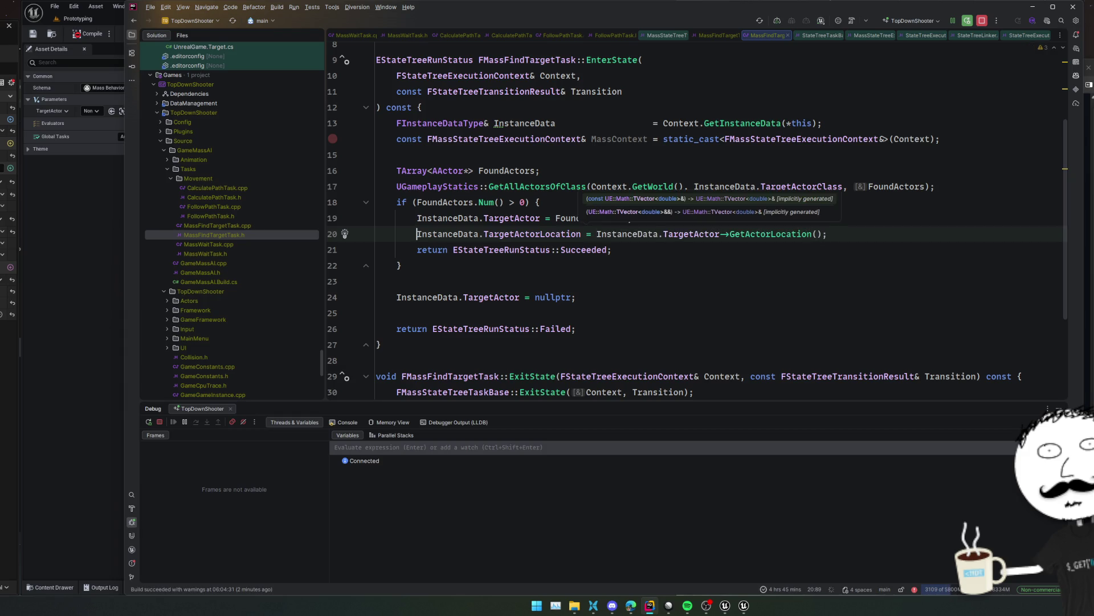
After the nullptr reset, add InstanceData.TargetActorLocation = FVector::ZeroVector;
click(618, 298)
key(Return)
text(InstanceData.)
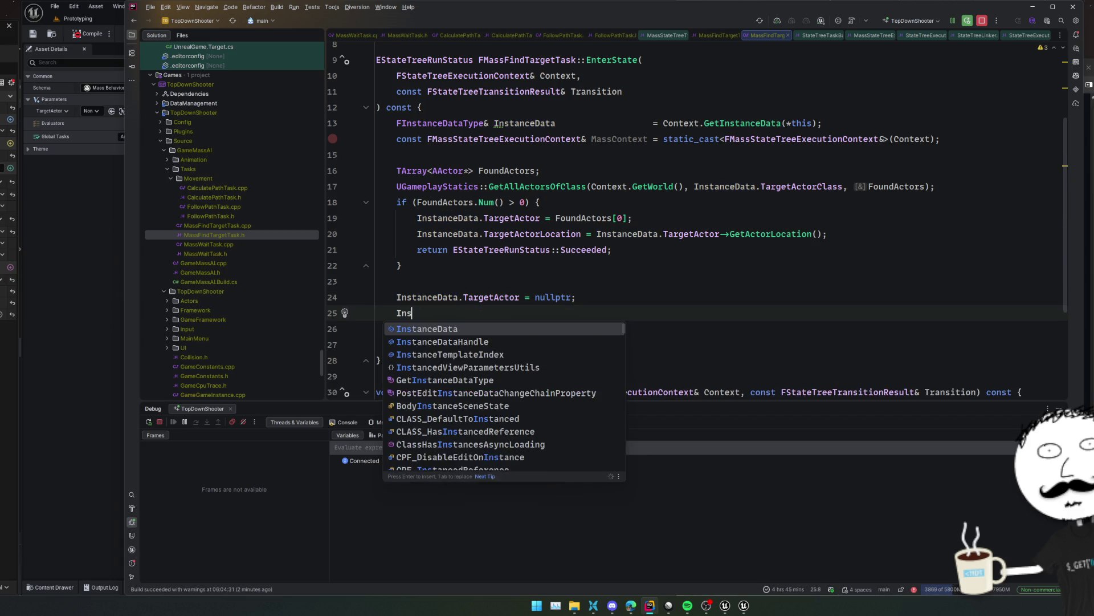
key(Return)
text(.)
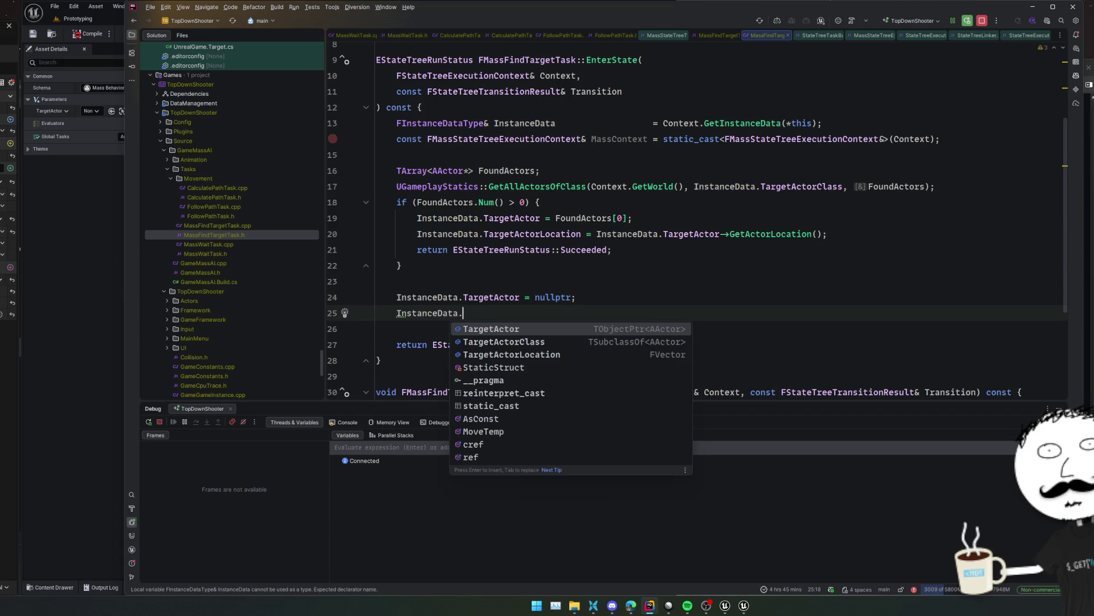
key(Down)
key(Down)
key(Return)
text(= FVec)
key(Return)
text(::Zero)
key(Down)
key(Return)
text(;)
Reformat the edited code and start a Live Coding build with Ctrl+Alt+F11
key(Home)
key(ctrl+alt+l)
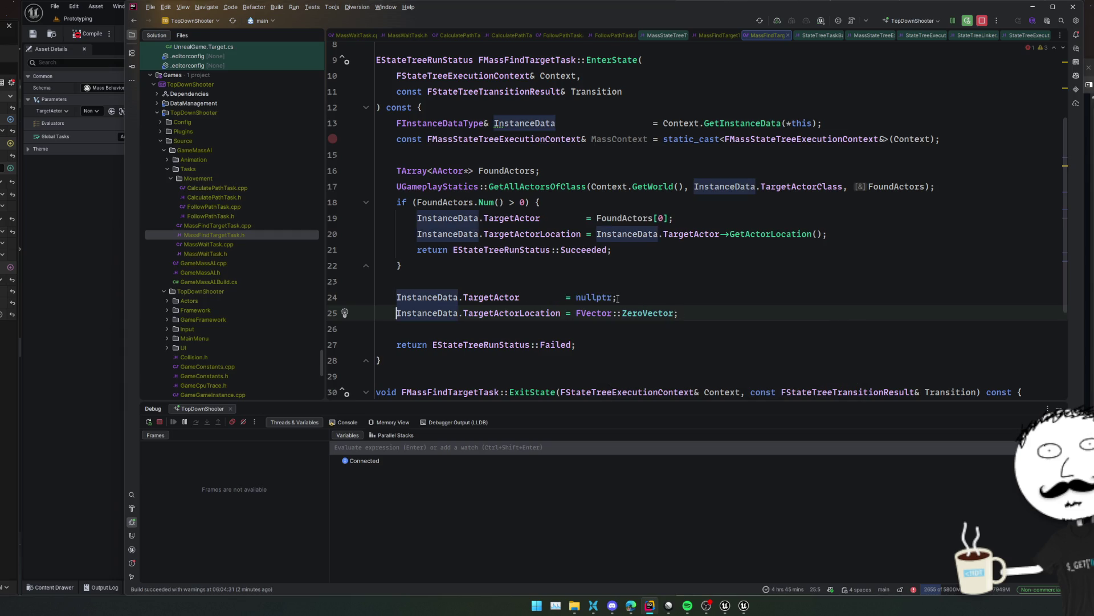
key(ctrl+alt+F11)
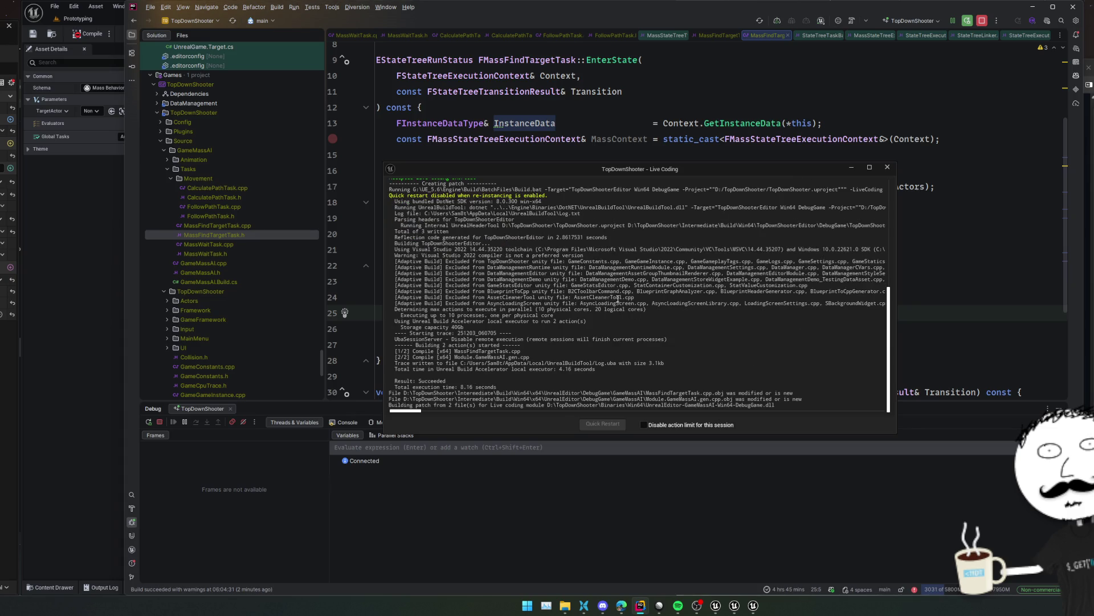
Add a Vector parameter named TargetActorLoc to ST_MassAI and save the asset
key(alt+Tab)
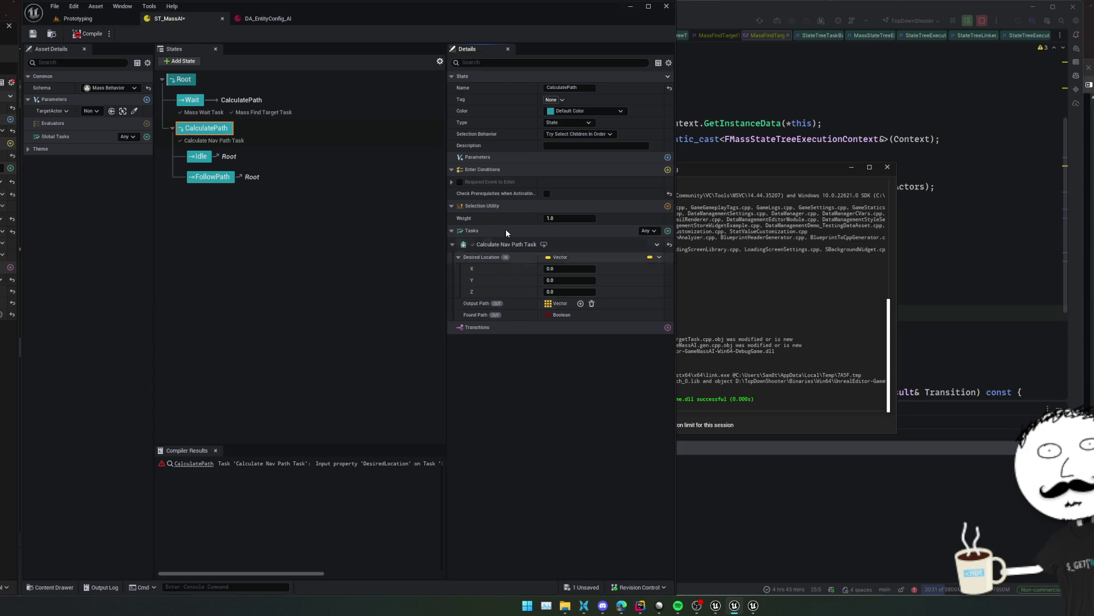
click(145, 100)
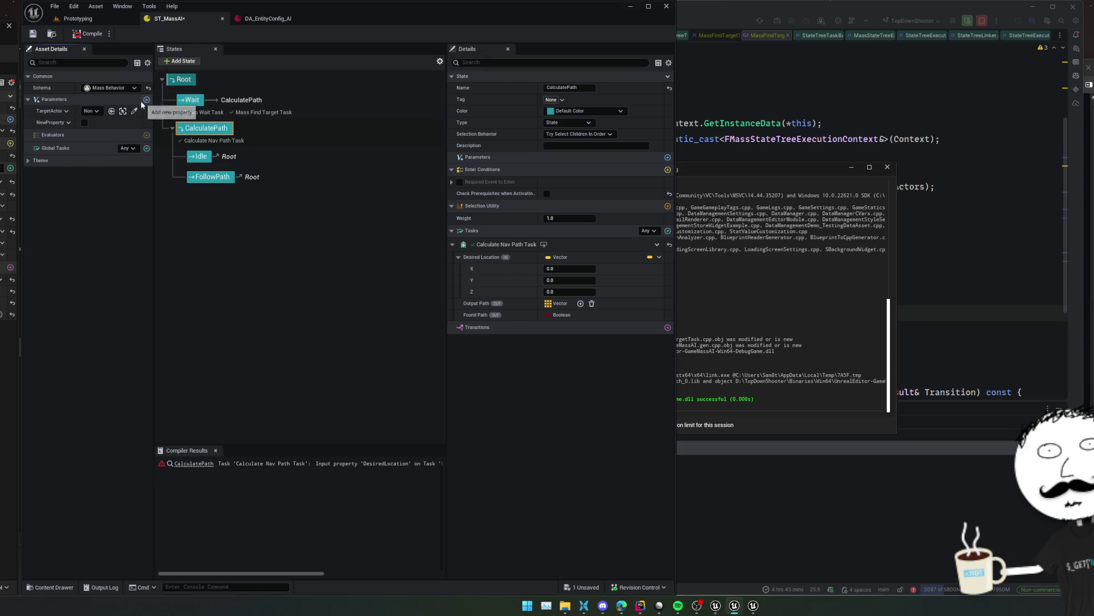
right_click(48, 123)
click(69, 135)
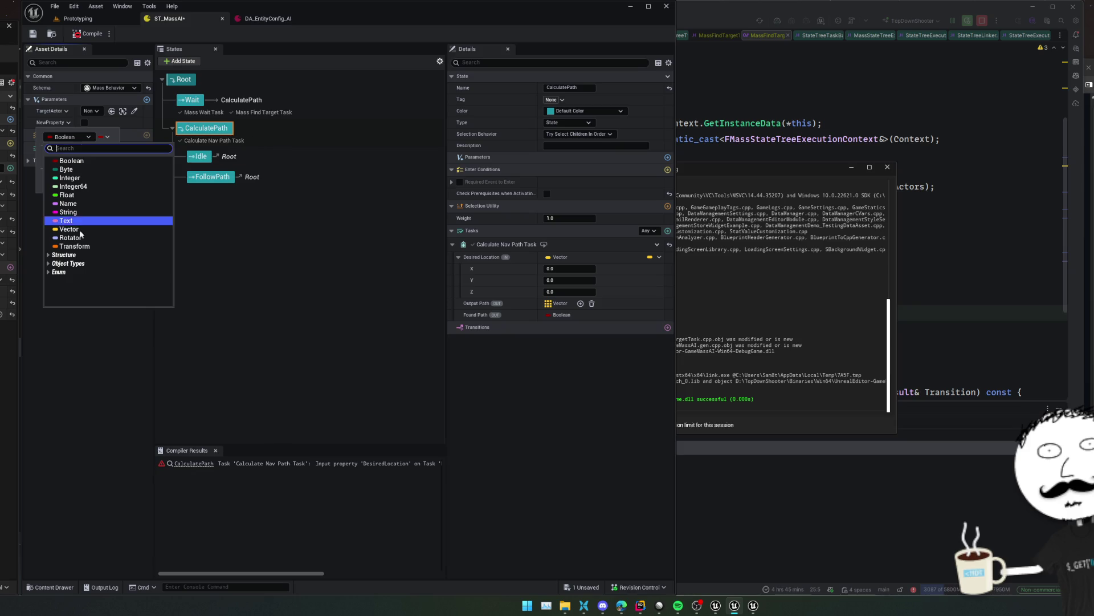
click(83, 223)
right_click(67, 123)
right_click(66, 123)
click(70, 151)
text(T)
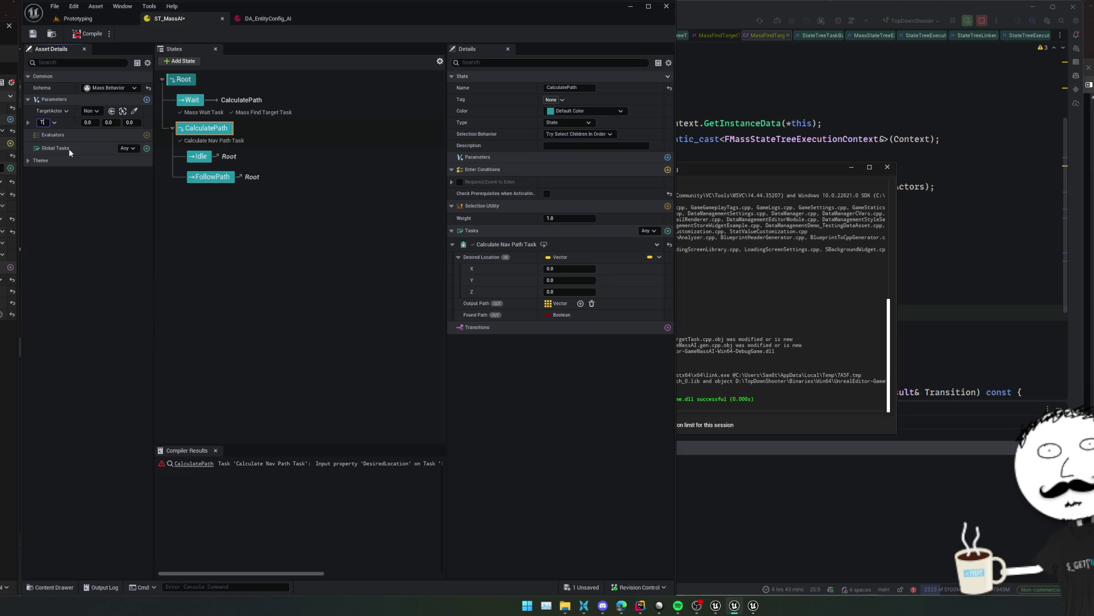
text(argetActorLoc)
key(Return)
key(ctrl+s)
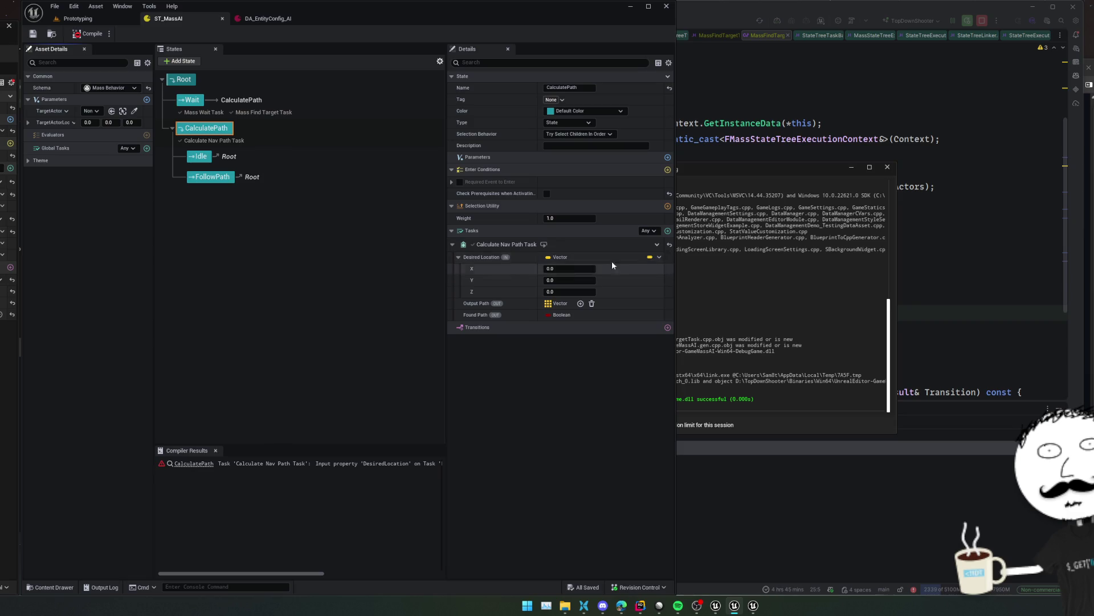
click(224, 105)
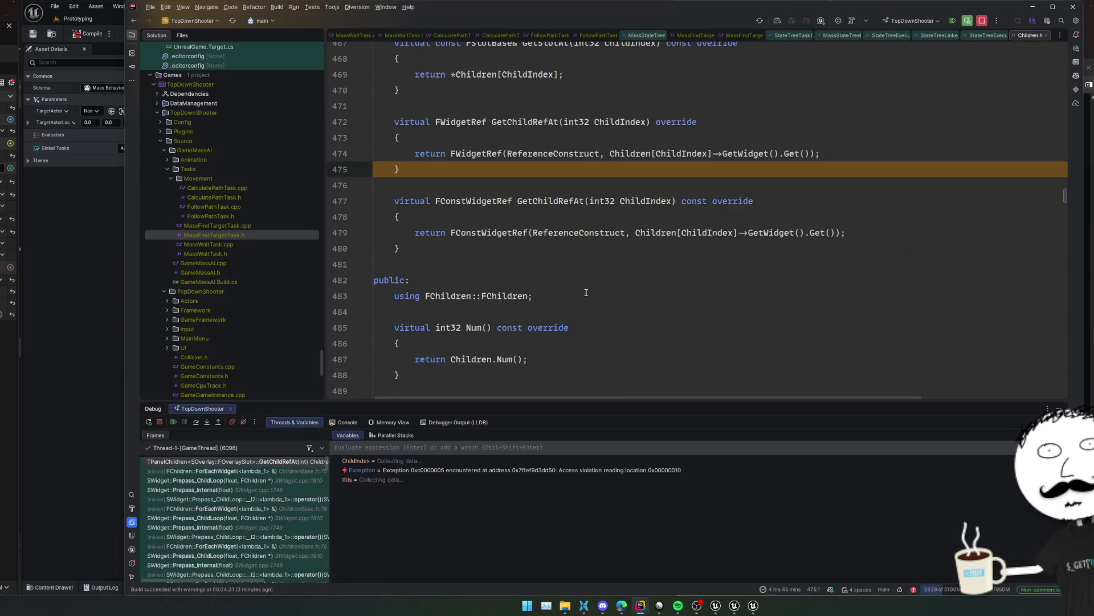
Resume past the access-violation exception in Rider, then stop the debugging session
click(174, 423)
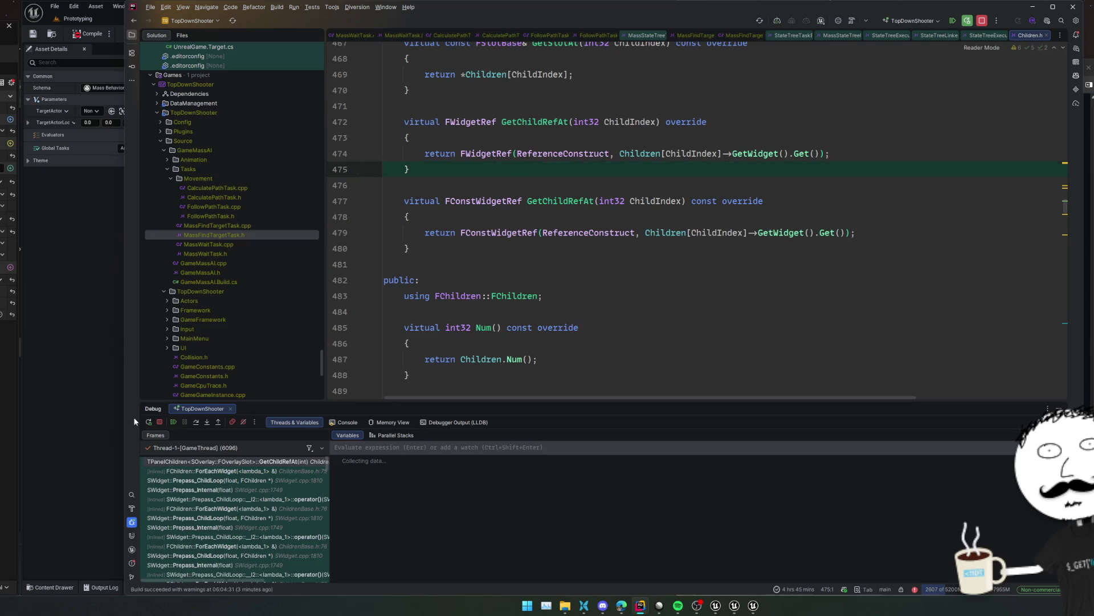
click(151, 422)
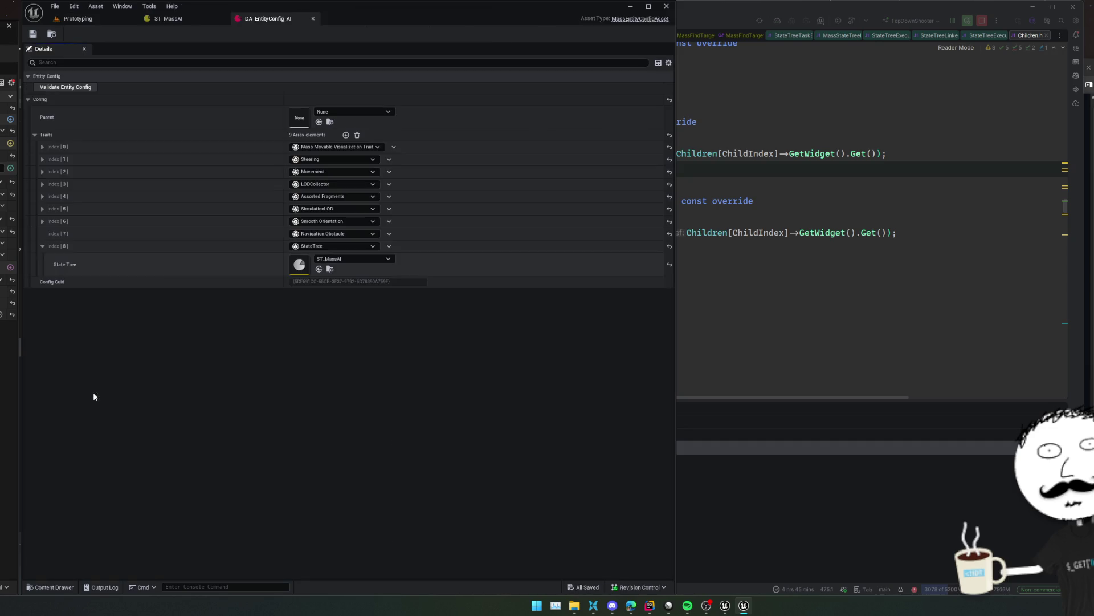
Bind the Wait state's Target Actor Location to TargetActorLoc and compile the state tree
click(168, 18)
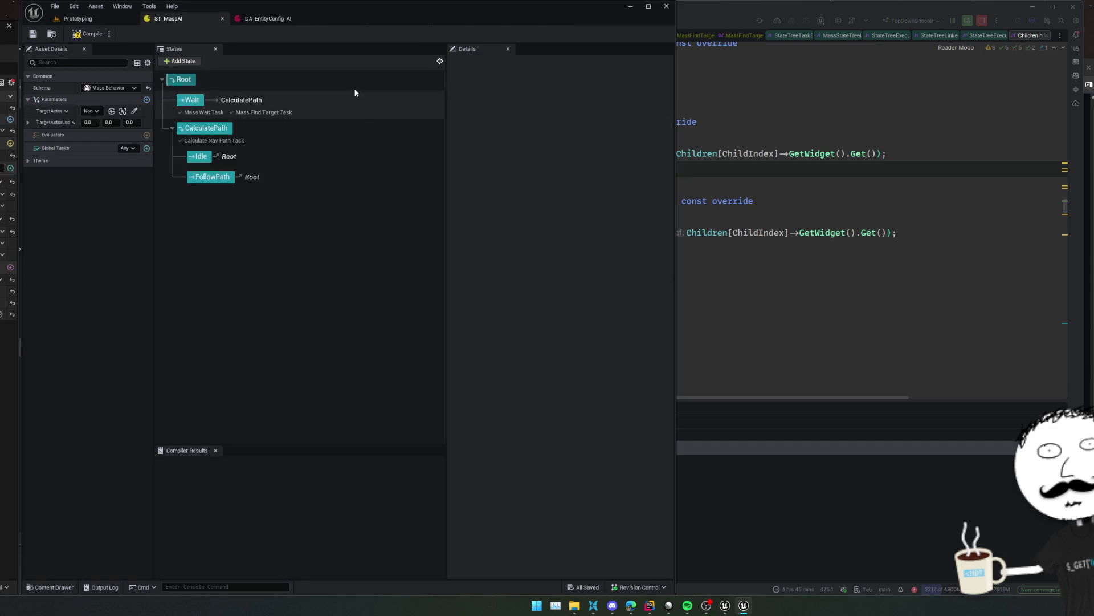
click(203, 113)
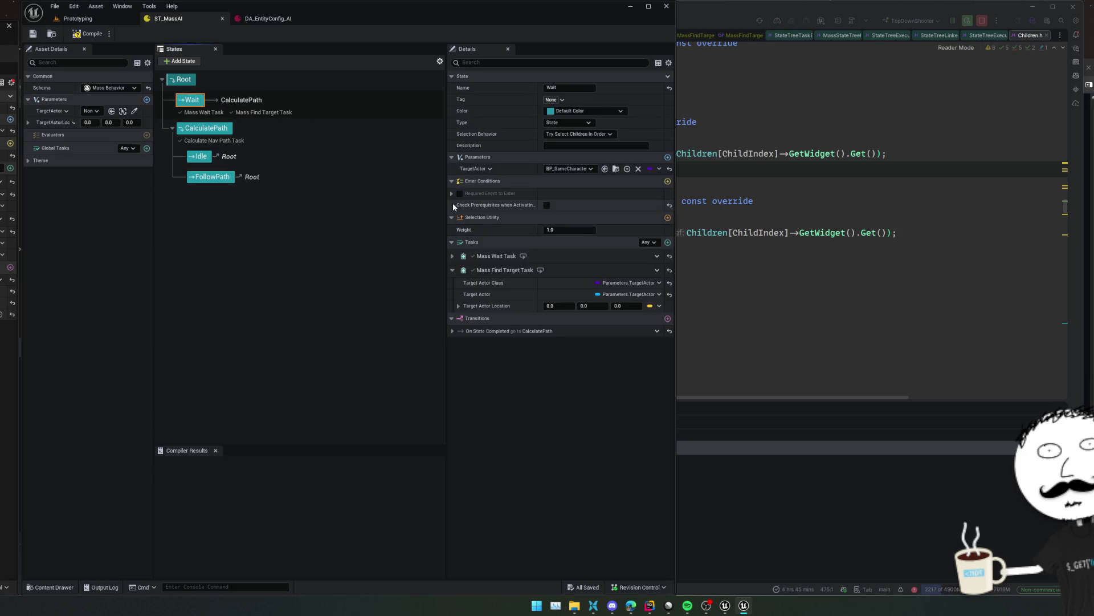
click(659, 307)
mouse_move(693, 339)
click(751, 354)
click(84, 35)
Bind CalculatePath's Calculate Nav Path Task Desired Location to TargetActorLoc
click(205, 128)
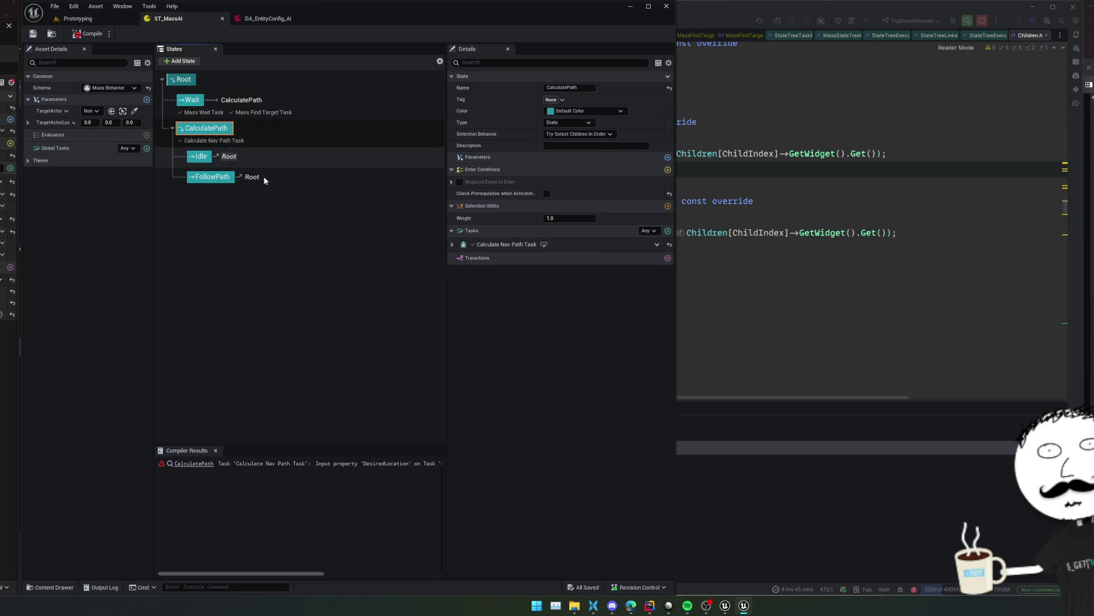
click(452, 245)
click(660, 258)
mouse_move(695, 291)
click(755, 304)
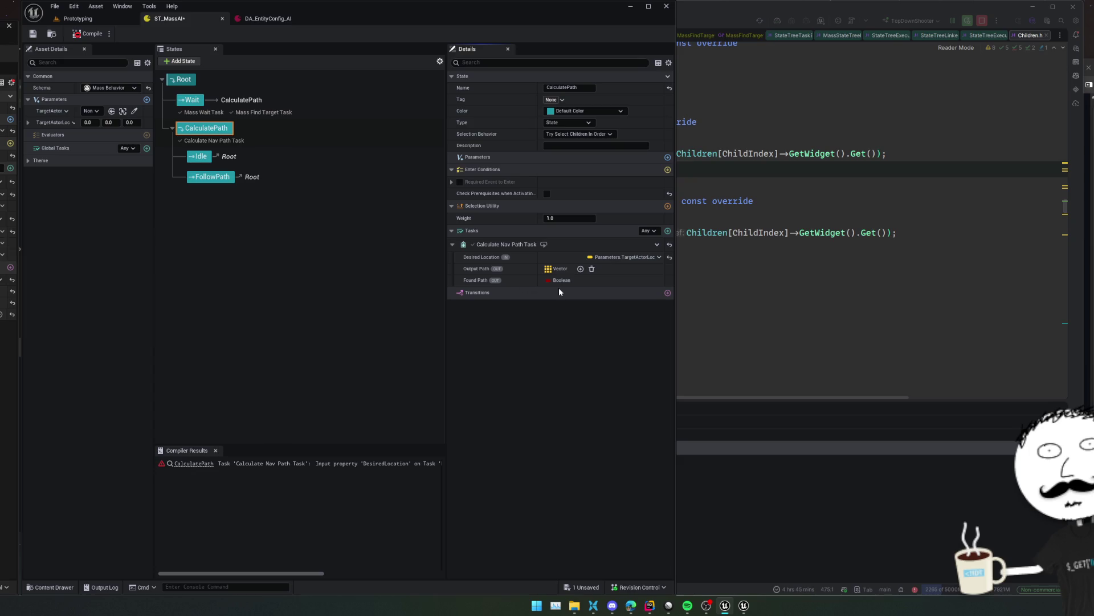
click(668, 293)
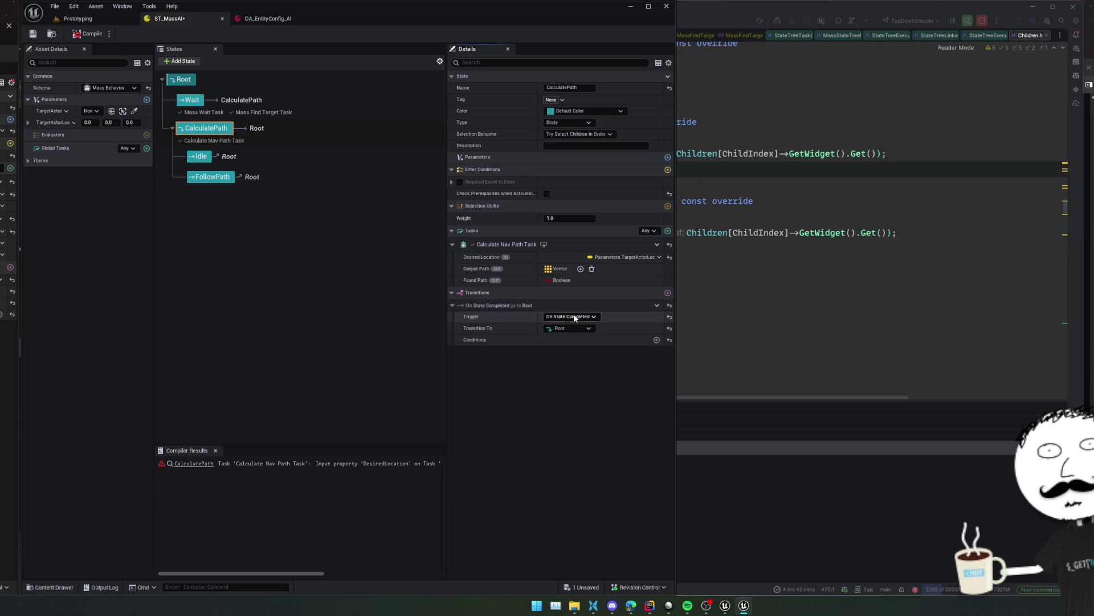
Point CalculatePath's new transition to Idle, move FollowPath above Idle, and disable FollowPath's prerequisite check
click(579, 330)
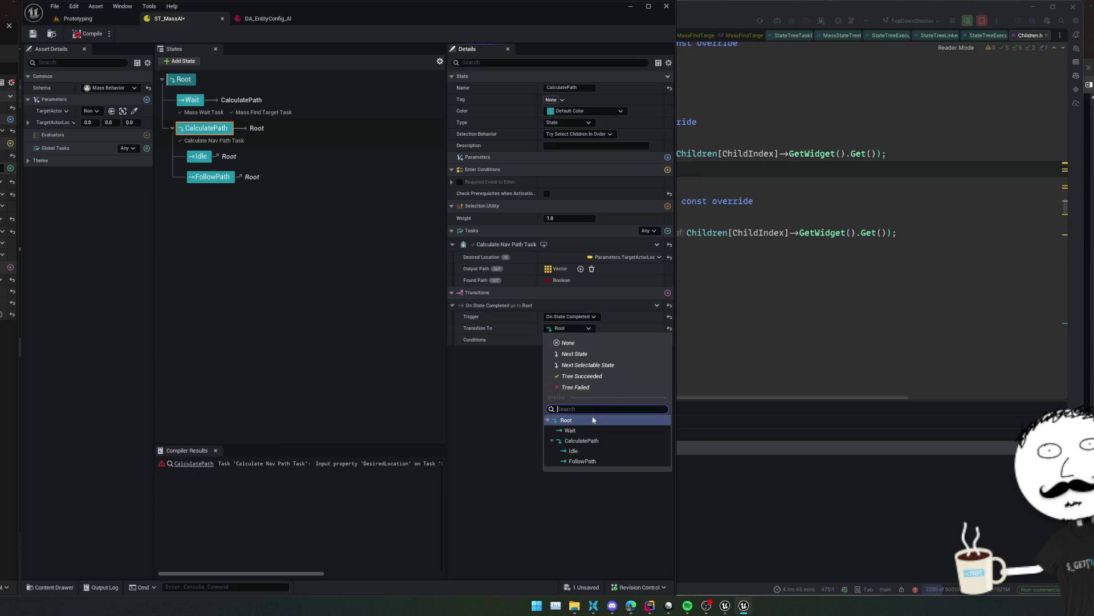
click(576, 450)
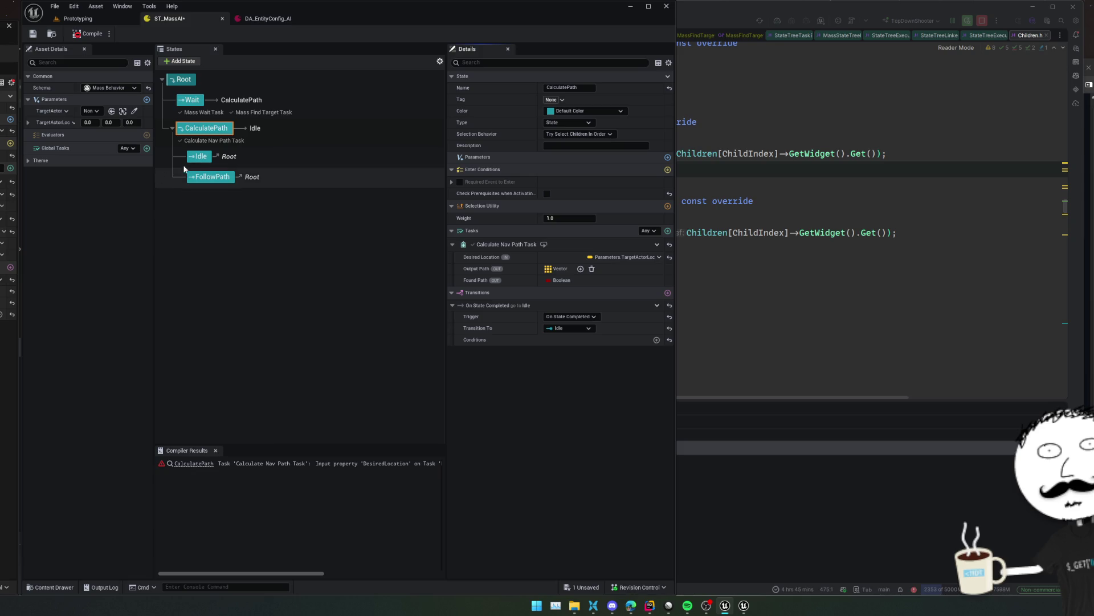
drag(199, 178, 201, 160)
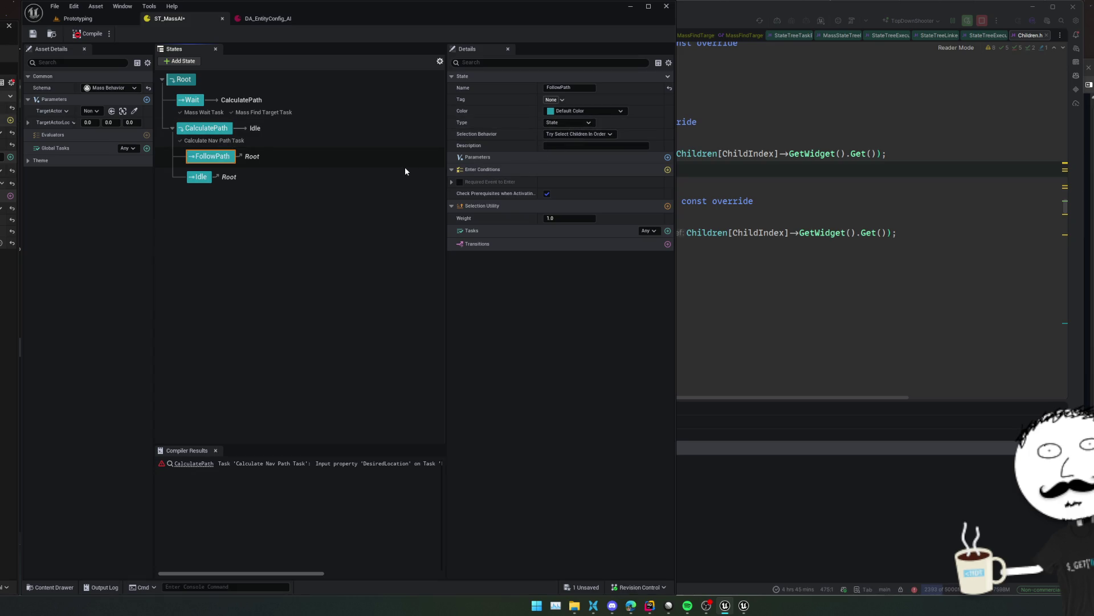
click(546, 194)
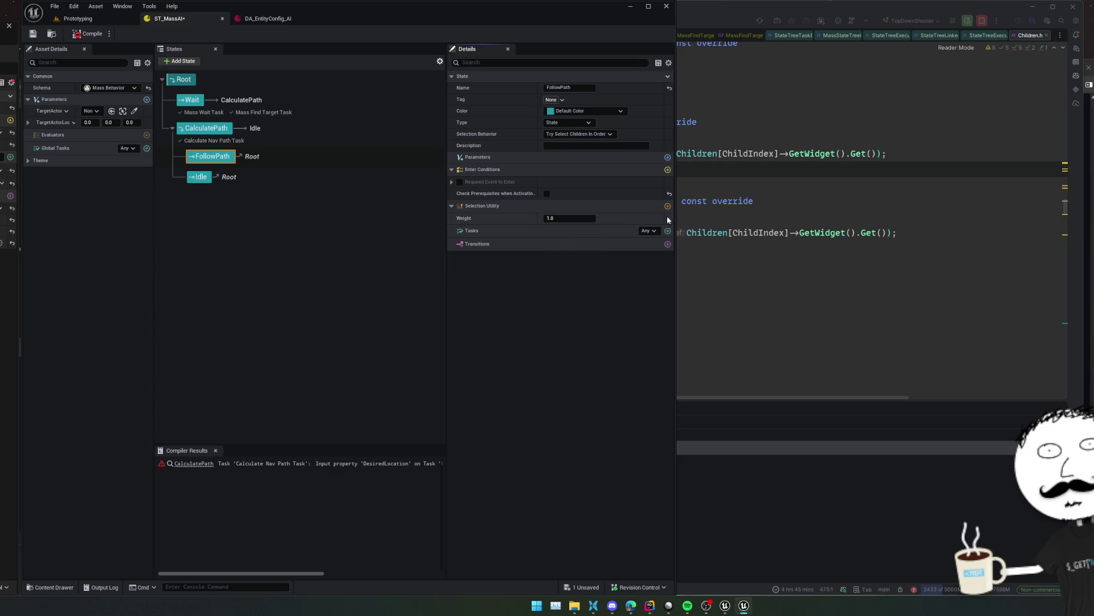
click(668, 231)
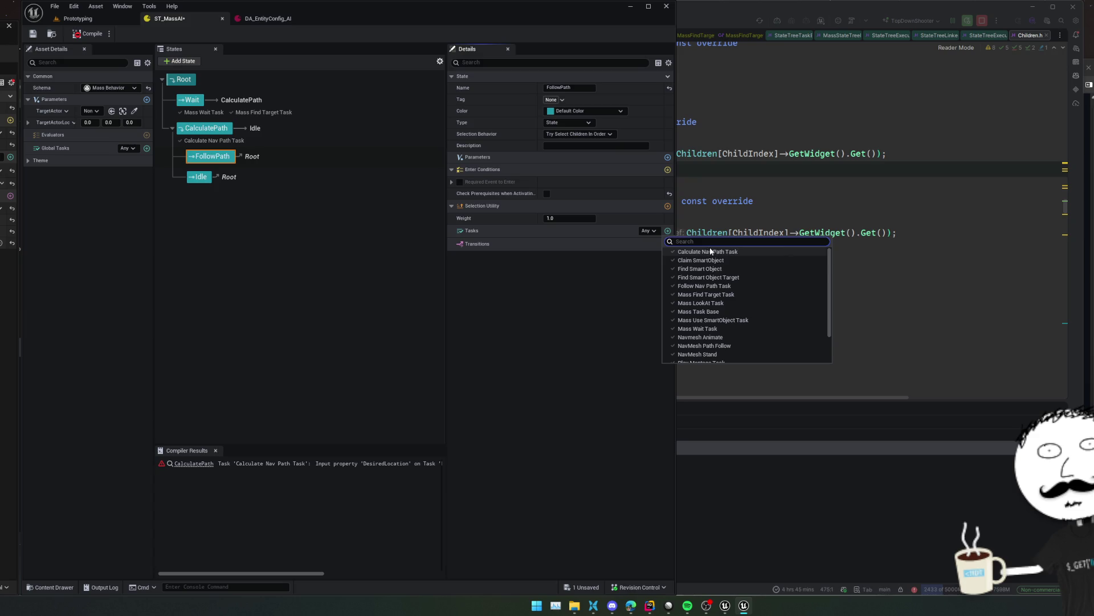
text(follow)
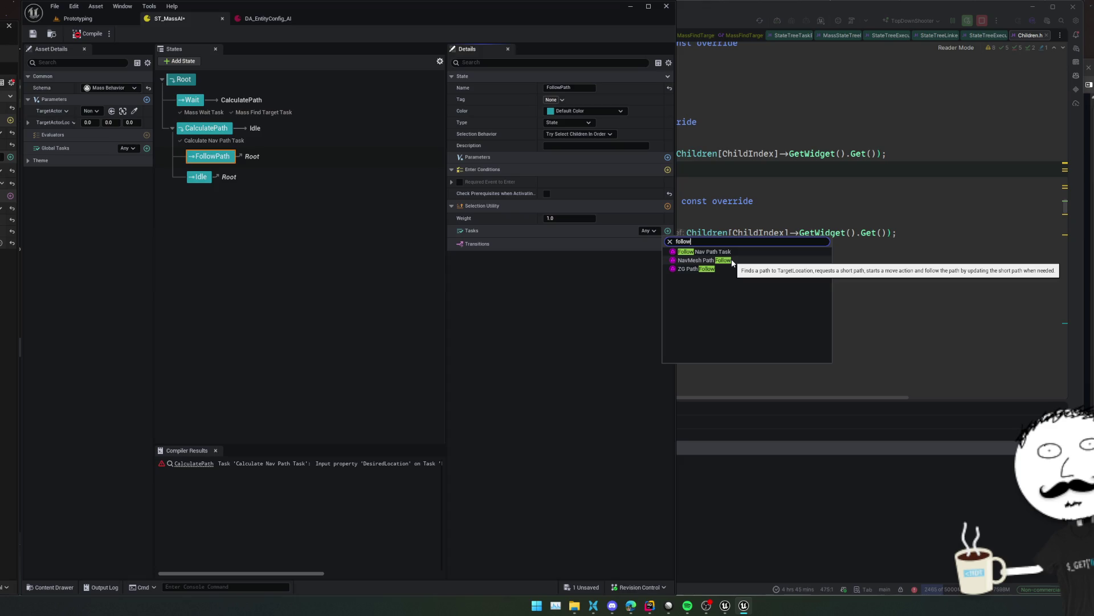
click(705, 260)
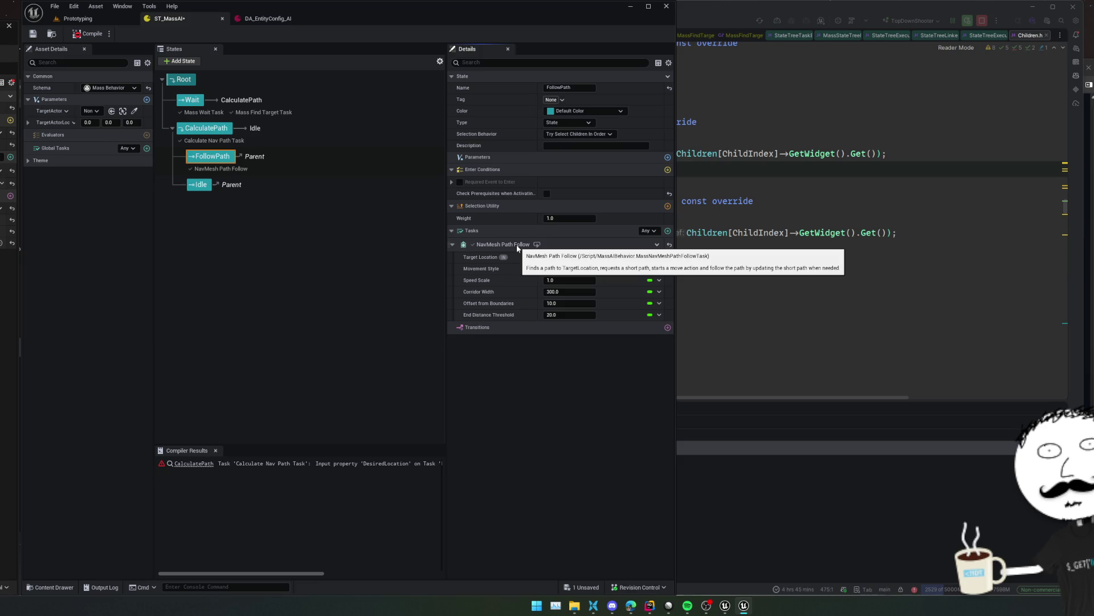
click(657, 246)
mouse_move(693, 277)
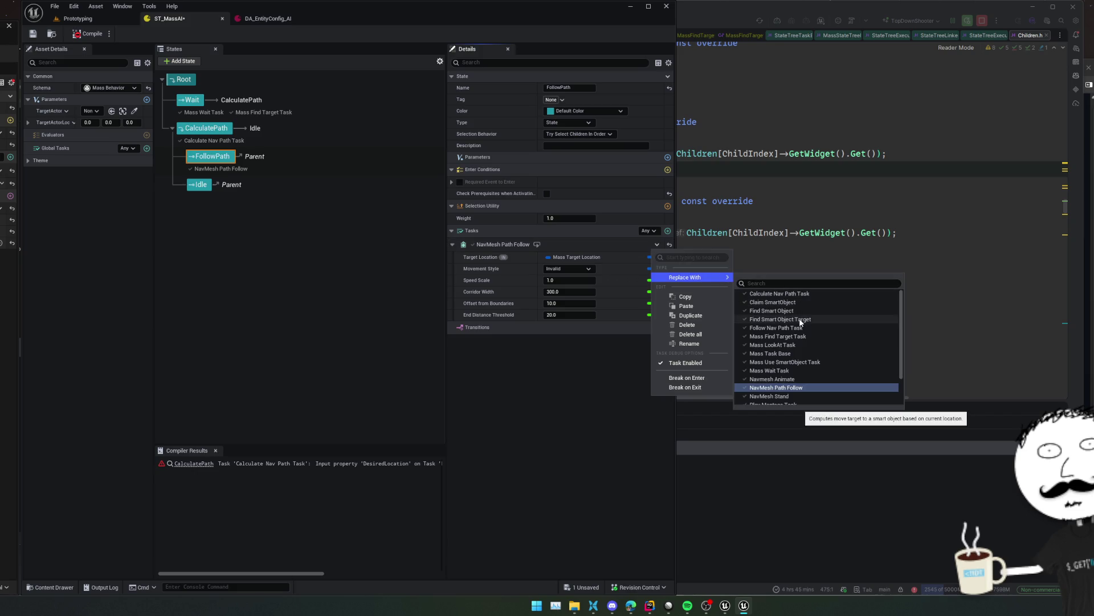
text(fo)
key(BackSpace)
key(BackSpace)
key(BackSpace)
text(pat)
click(658, 246)
click(658, 246)
key(Down)
key(Down)
key(Down)
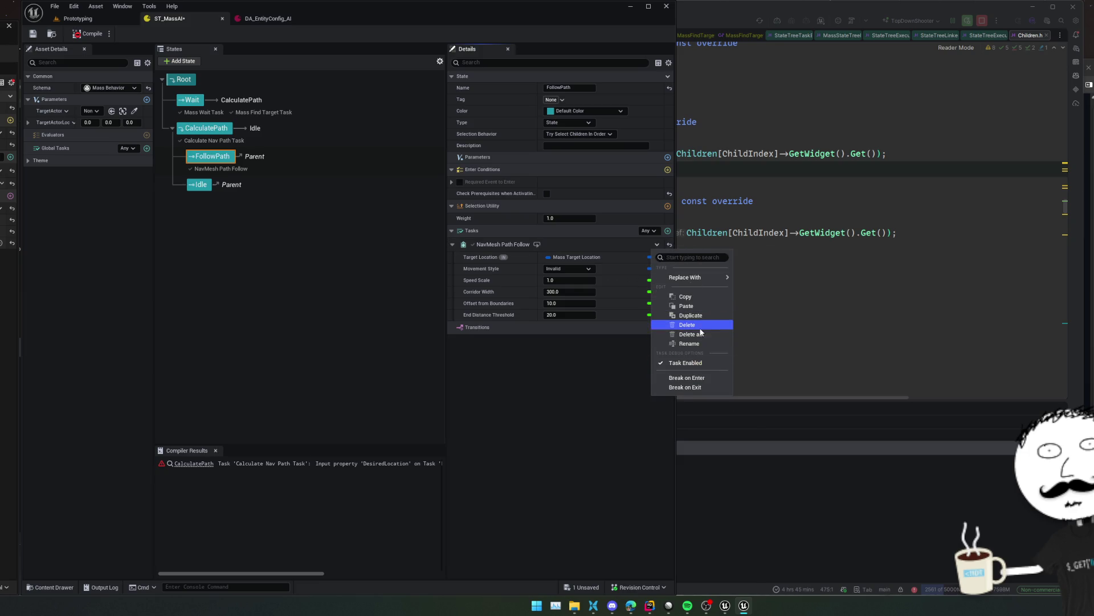
key(Return)
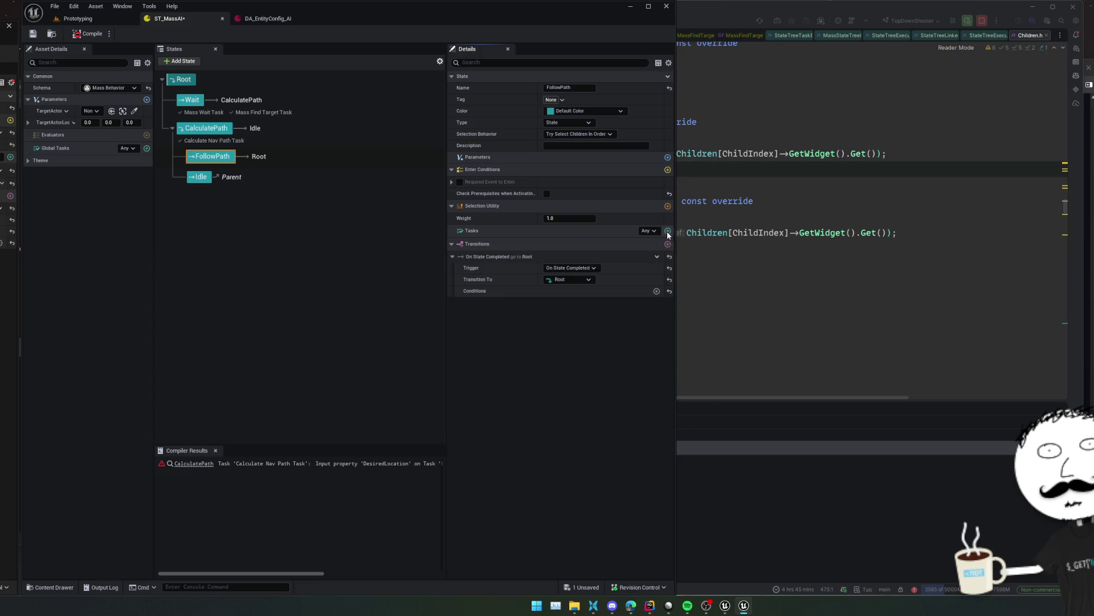
Add a Follow Nav Path Task to FollowPath with In Path bound to Calculate Nav Path Task's OutputPath
click(667, 231)
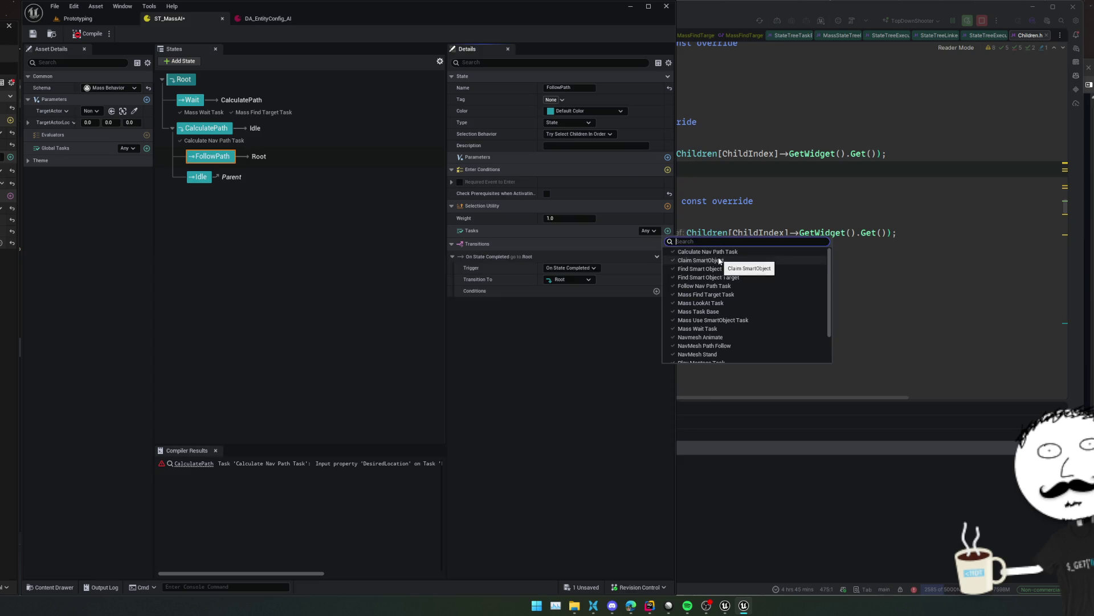
text(follow)
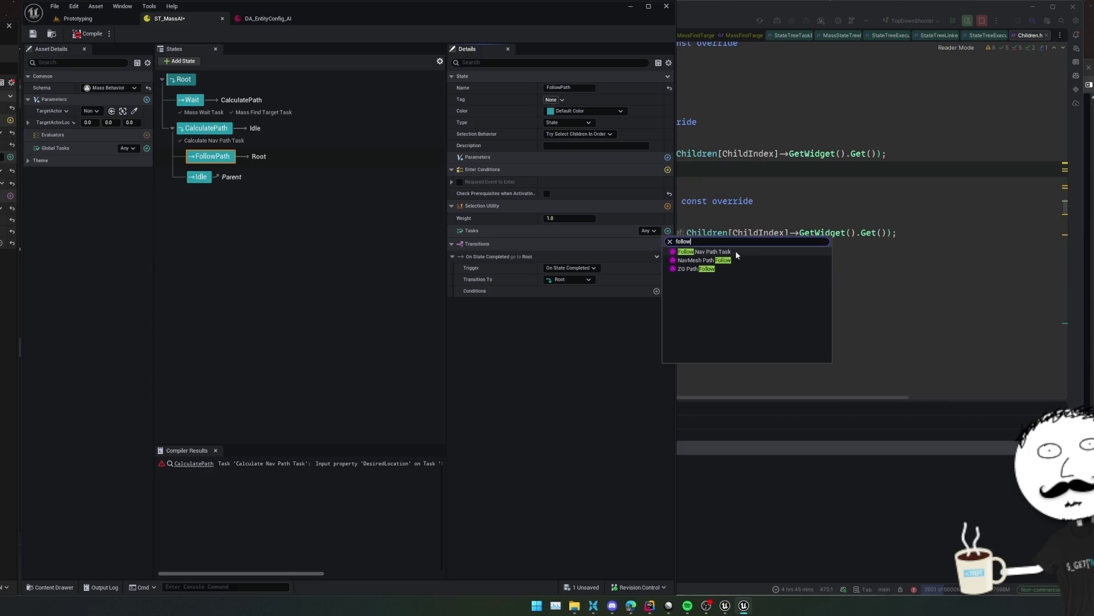
click(735, 254)
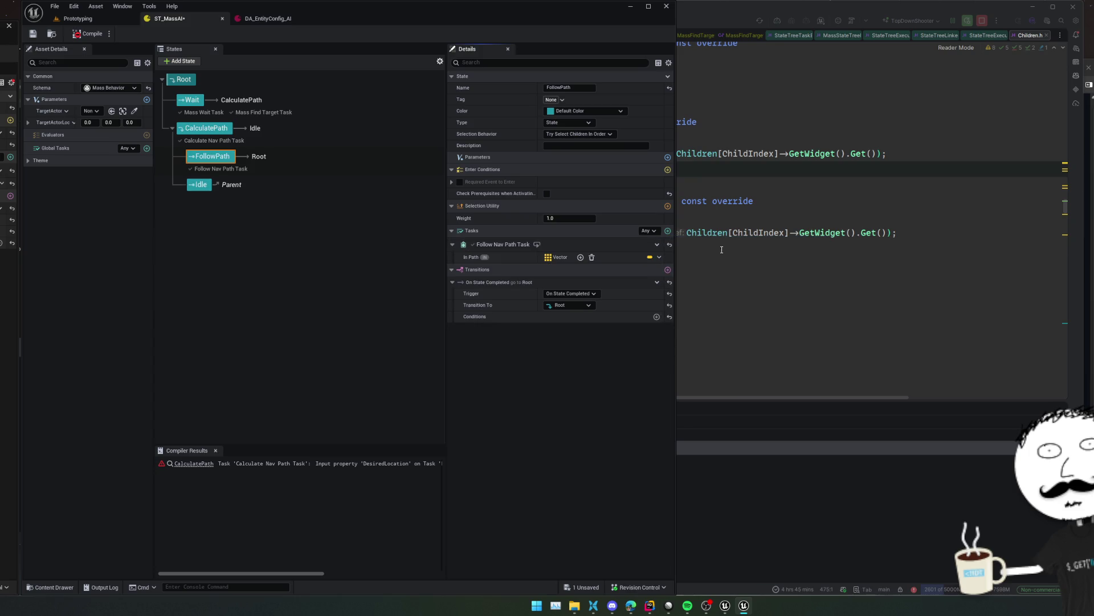
click(655, 259)
mouse_move(735, 290)
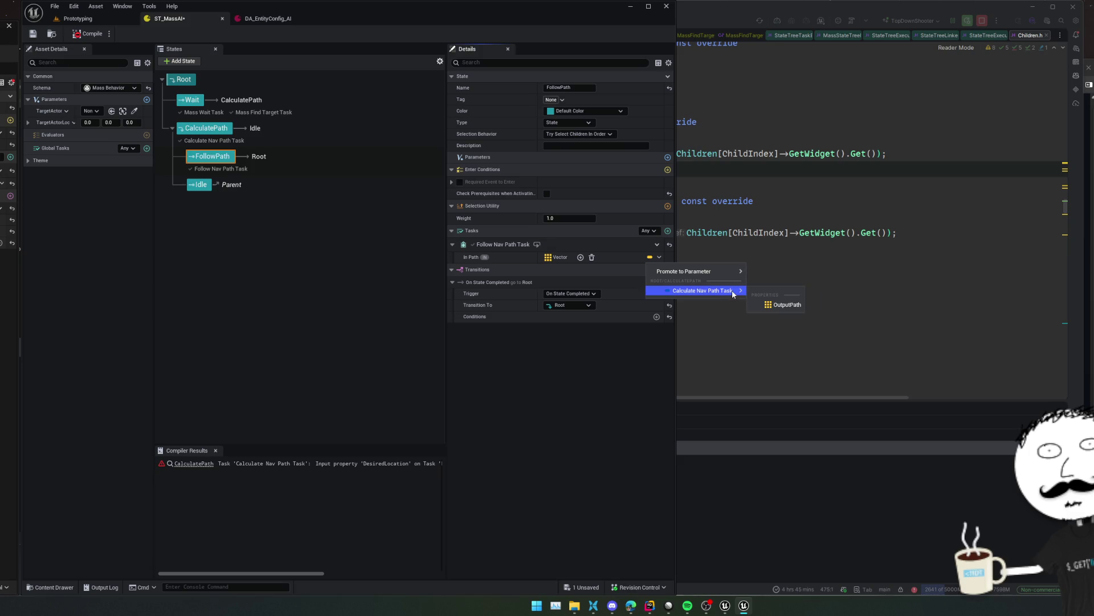
click(771, 305)
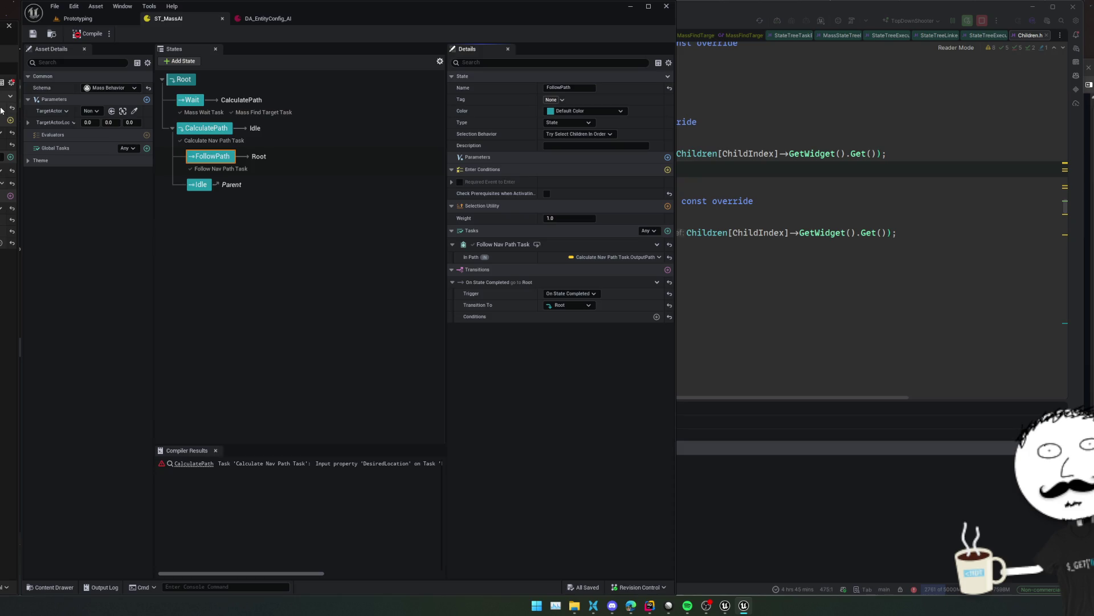
click(12, 83)
click(23, 94)
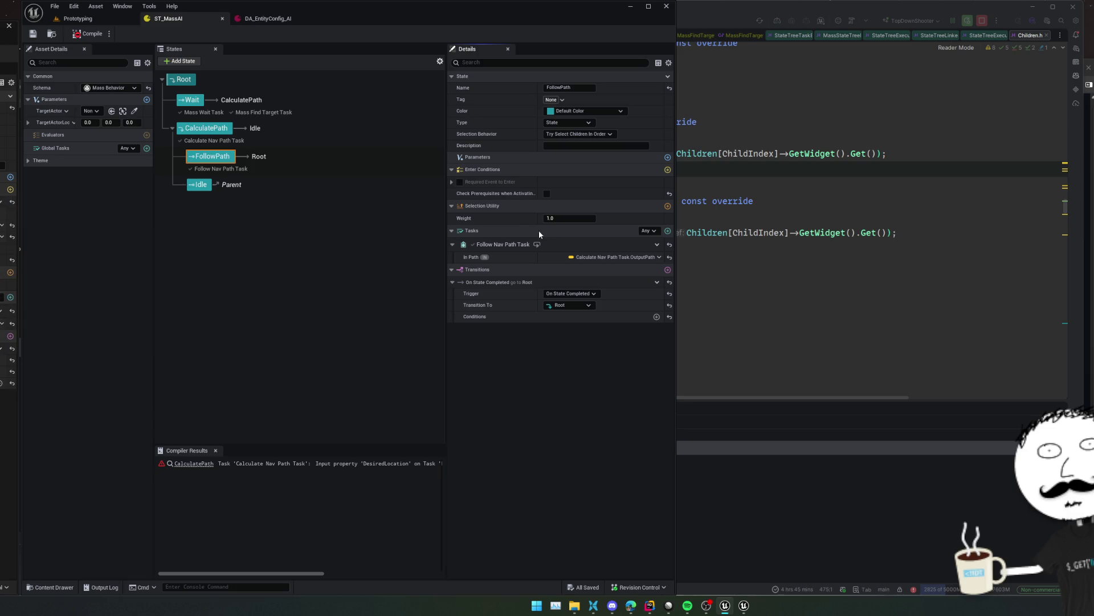
click(668, 170)
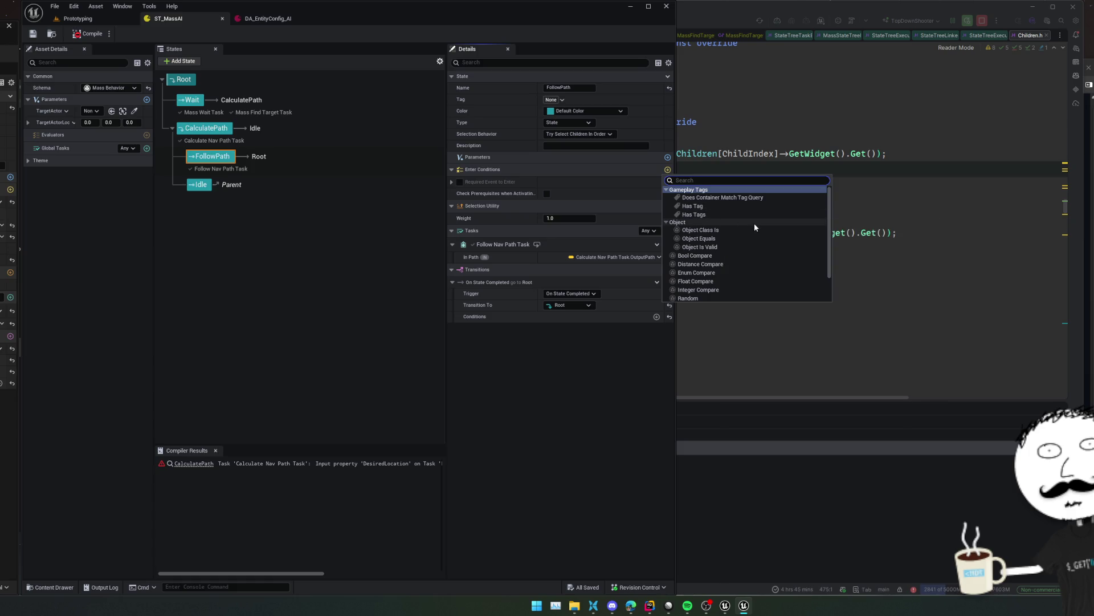
Add a Bool Compare enter condition checking Calculate Nav Path Task.bFoundPath is True
scroll(752, 222, down, 2)
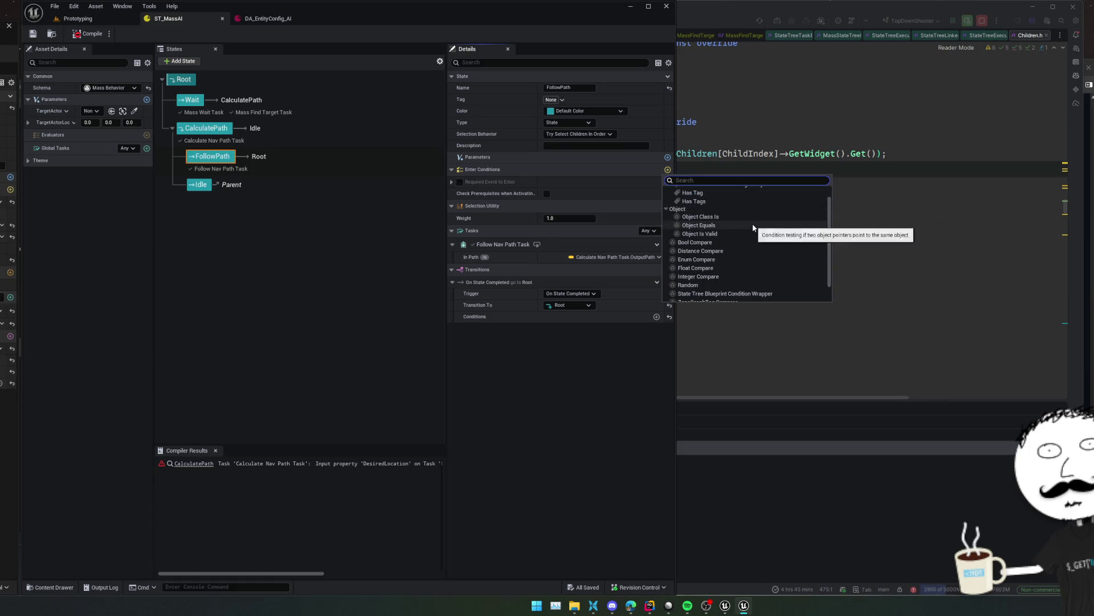
scroll(751, 221, down, 1)
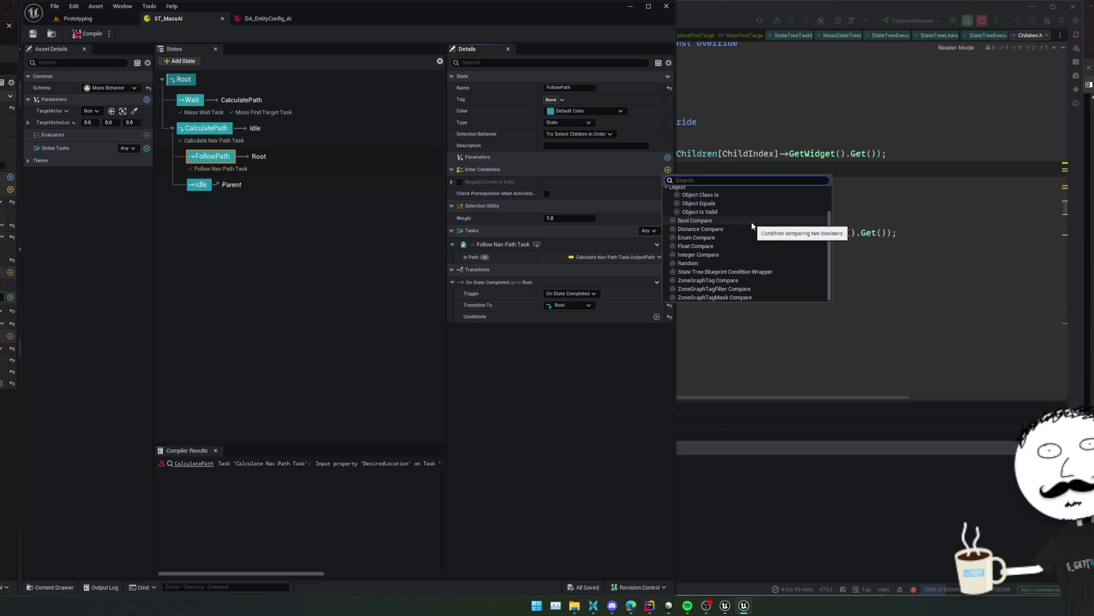
scroll(753, 225, up, 2)
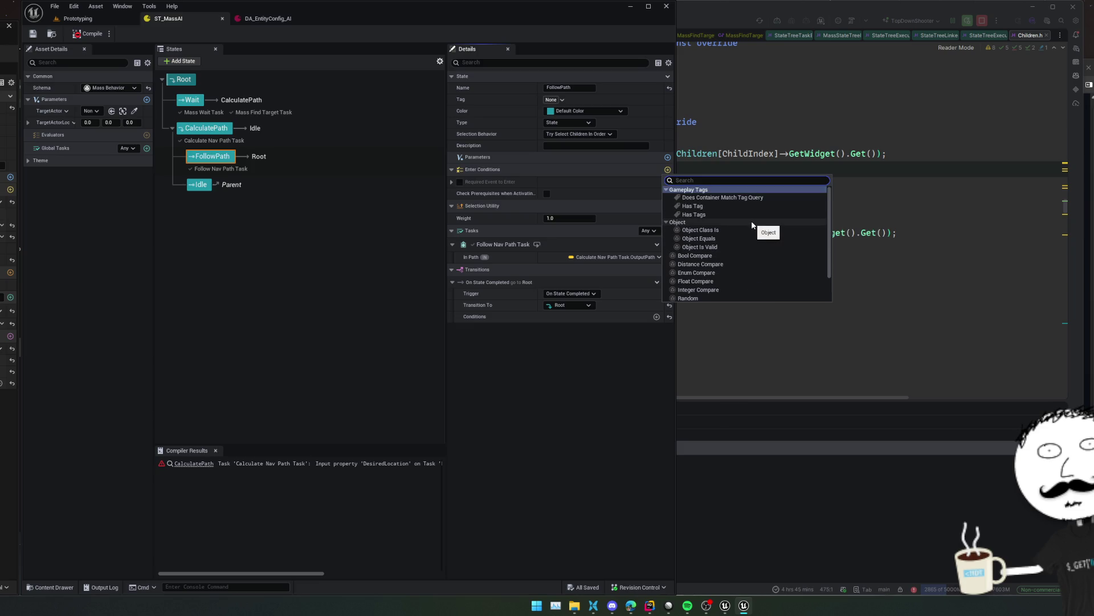
scroll(753, 224, down, 1)
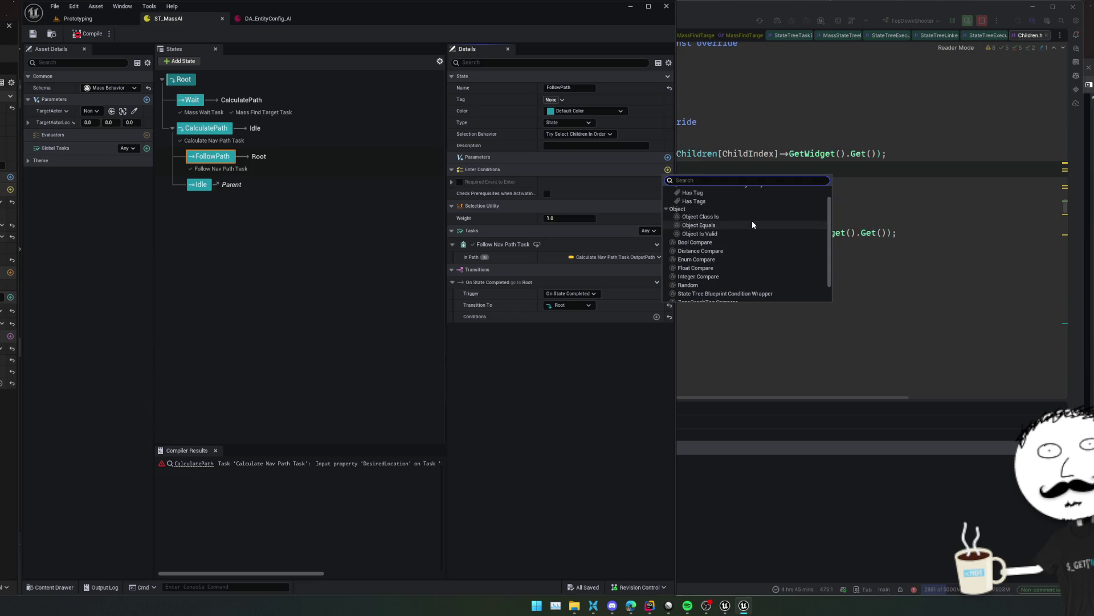
scroll(752, 224, down, 1)
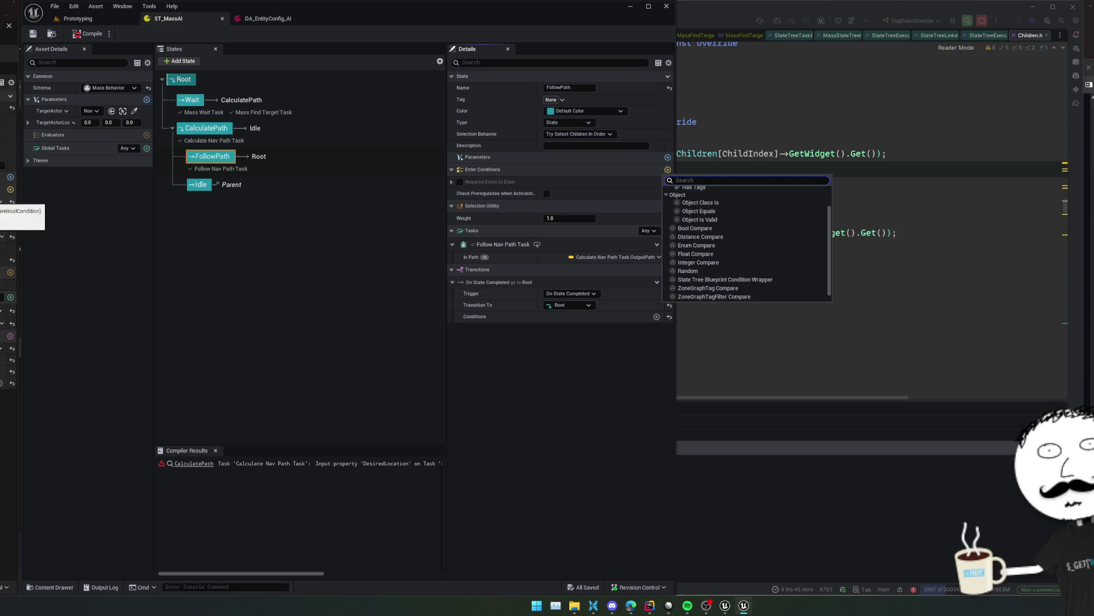
scroll(737, 228, up, 2)
click(724, 256)
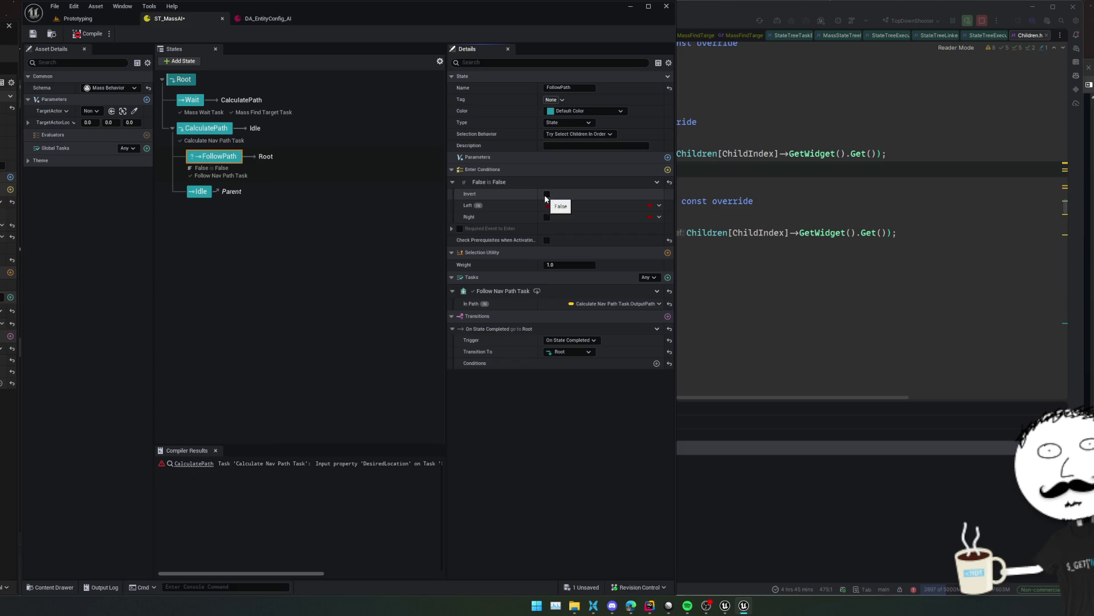
click(659, 205)
mouse_move(700, 258)
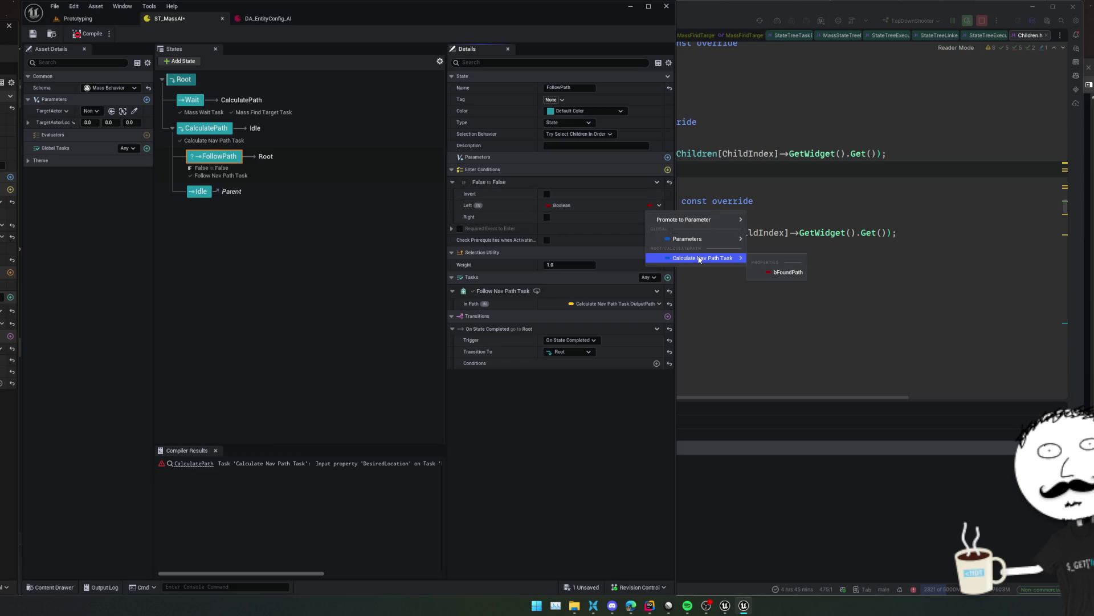
click(784, 272)
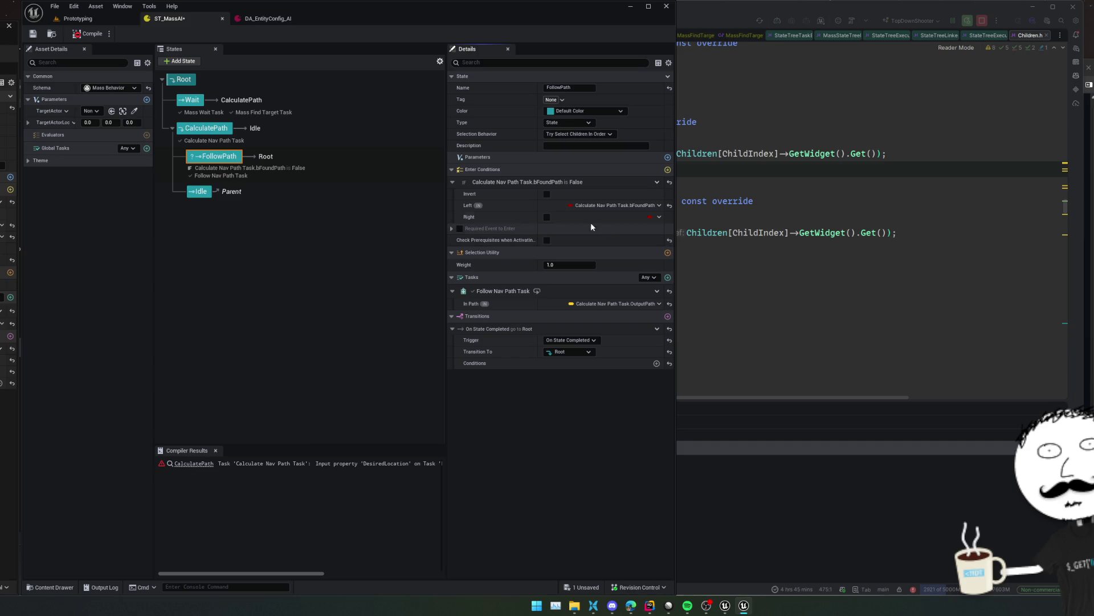
click(546, 217)
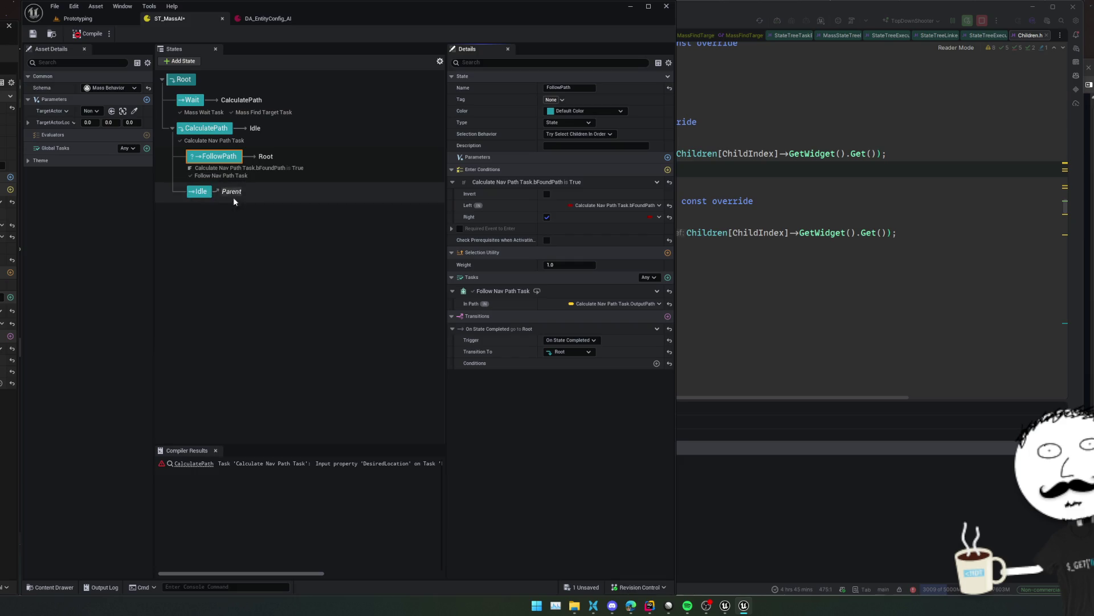
Compile and save the ST_MassAI state tree
right_click(533, 183)
key(Escape)
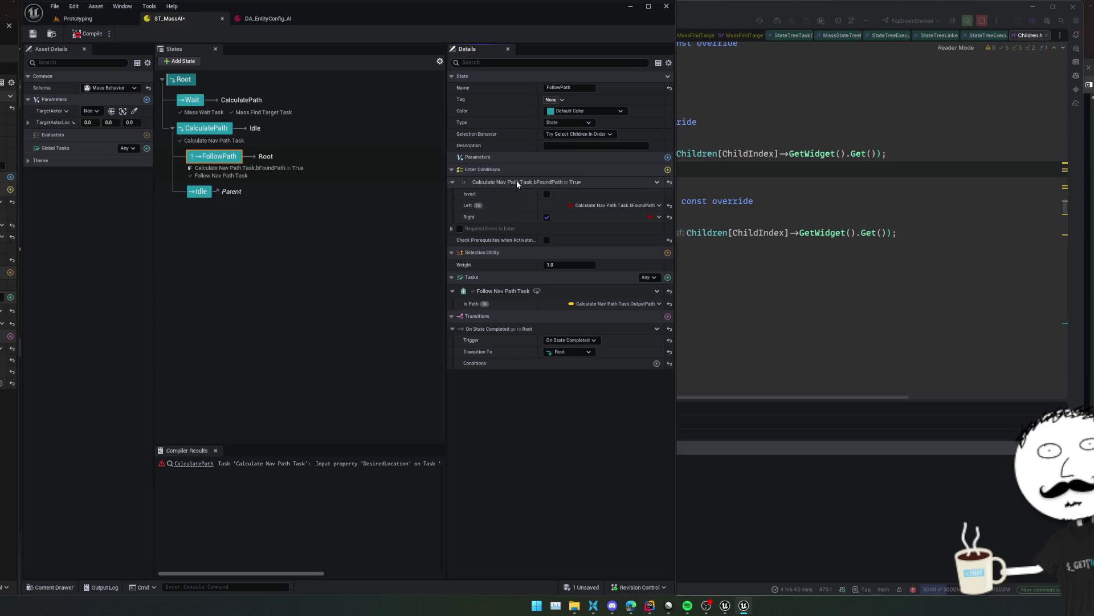
click(88, 34)
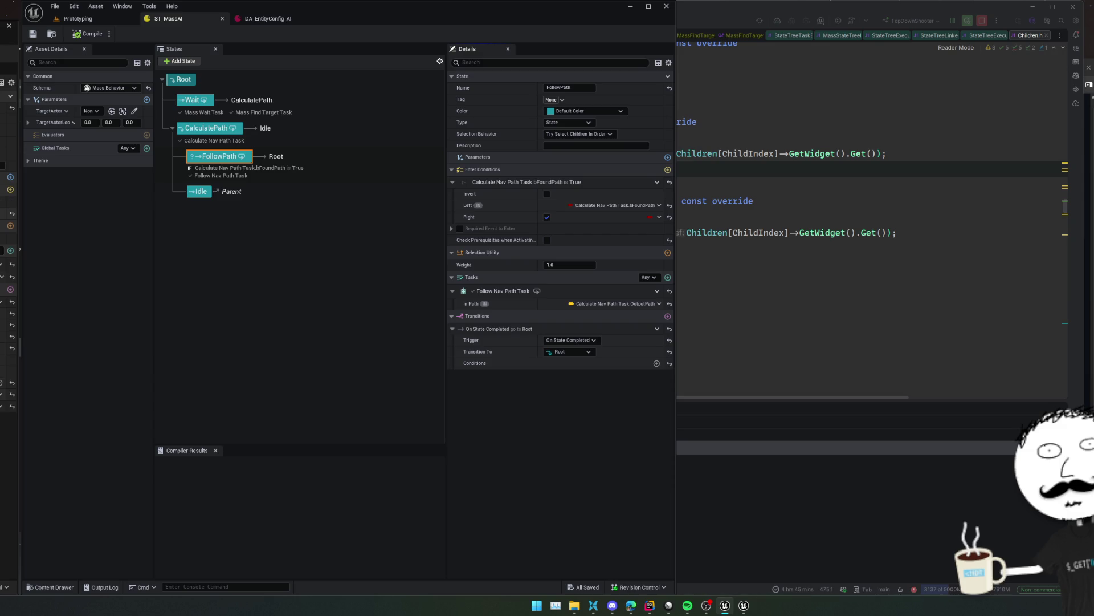
Turn off Check Prerequisites on the Idle state and add a Mass Wait Task to it
click(200, 192)
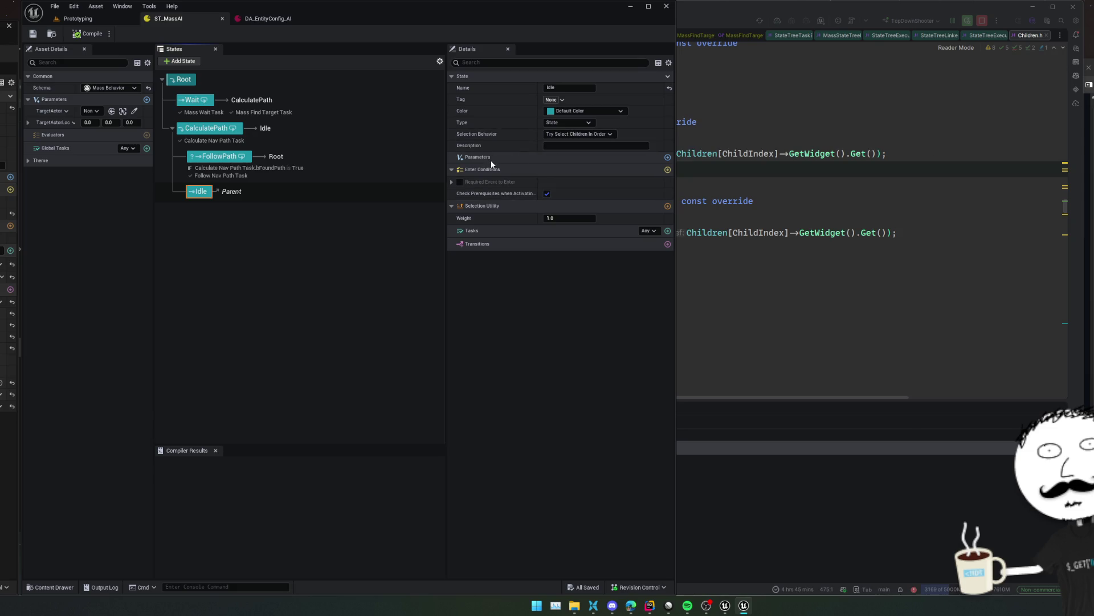
click(547, 193)
click(668, 231)
text(mass)
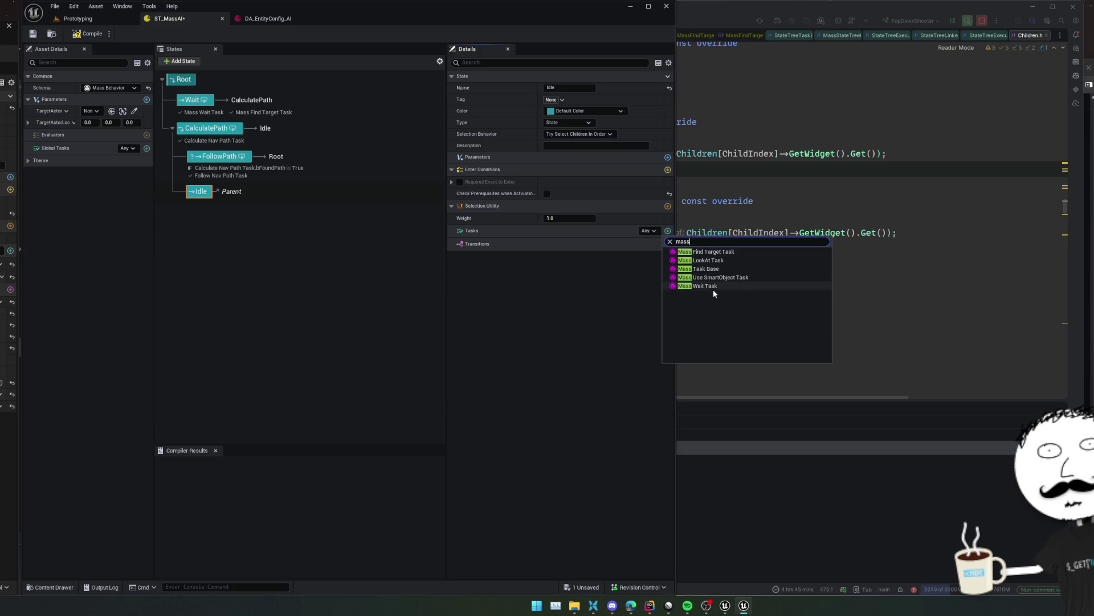
click(711, 286)
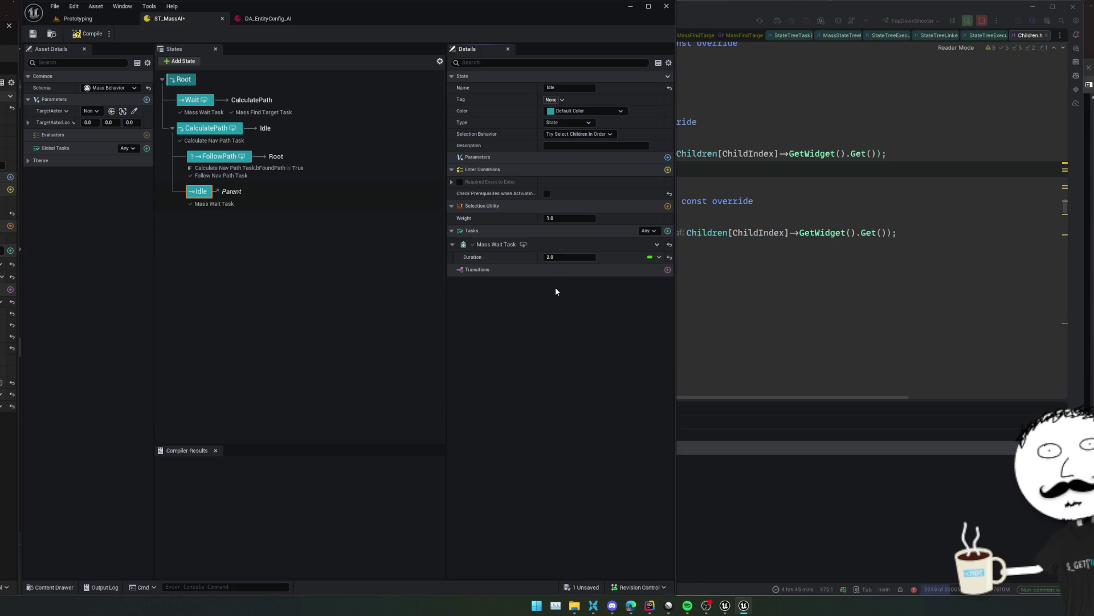
Add an On Tick transition from Idle to FollowPath
click(667, 270)
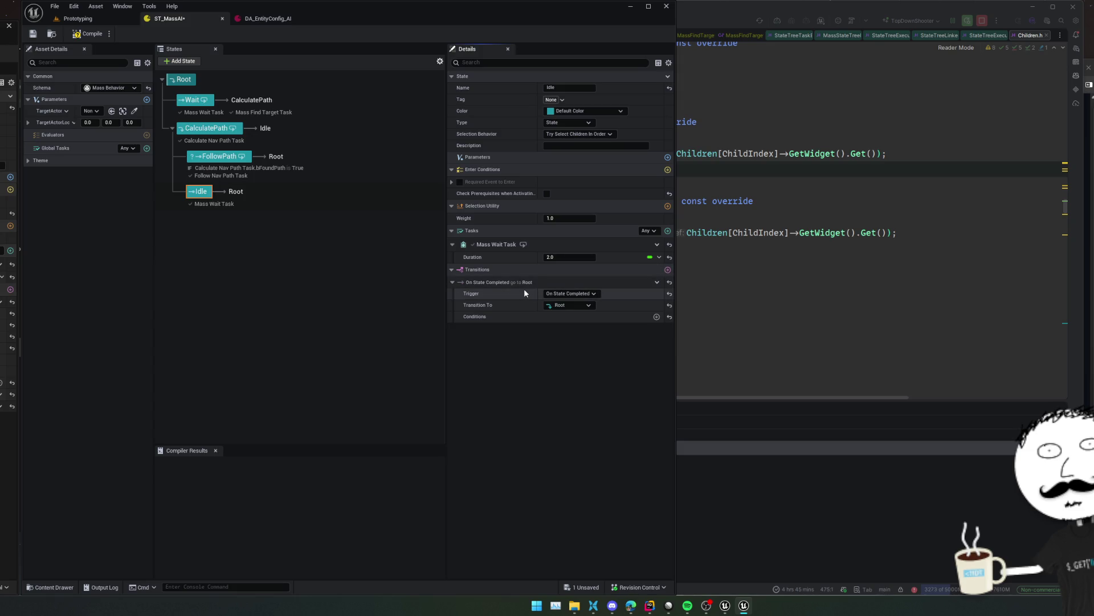
click(565, 293)
click(566, 326)
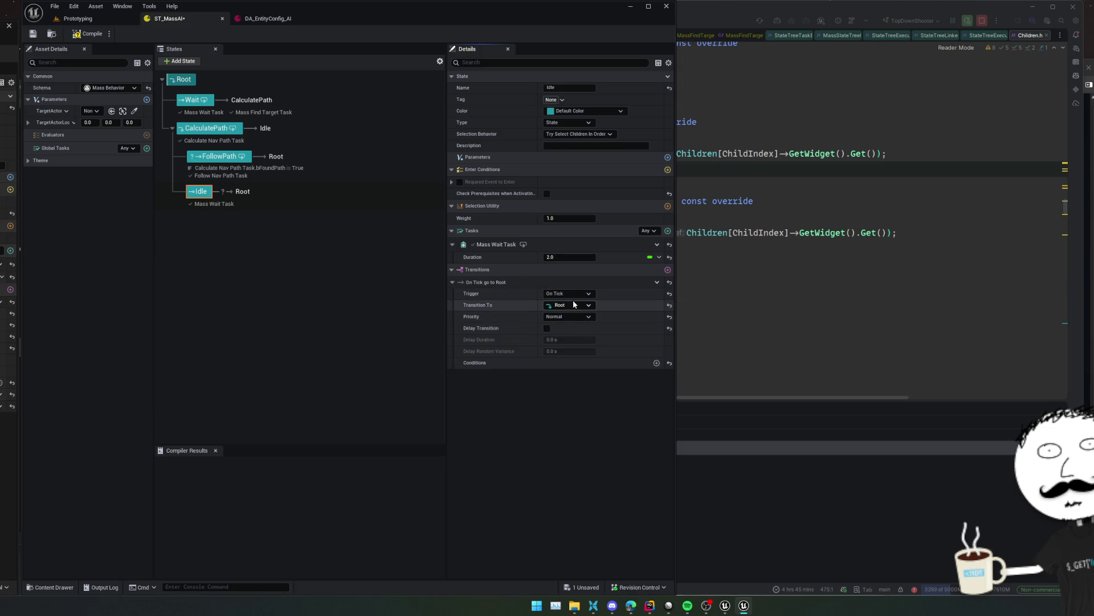
click(575, 304)
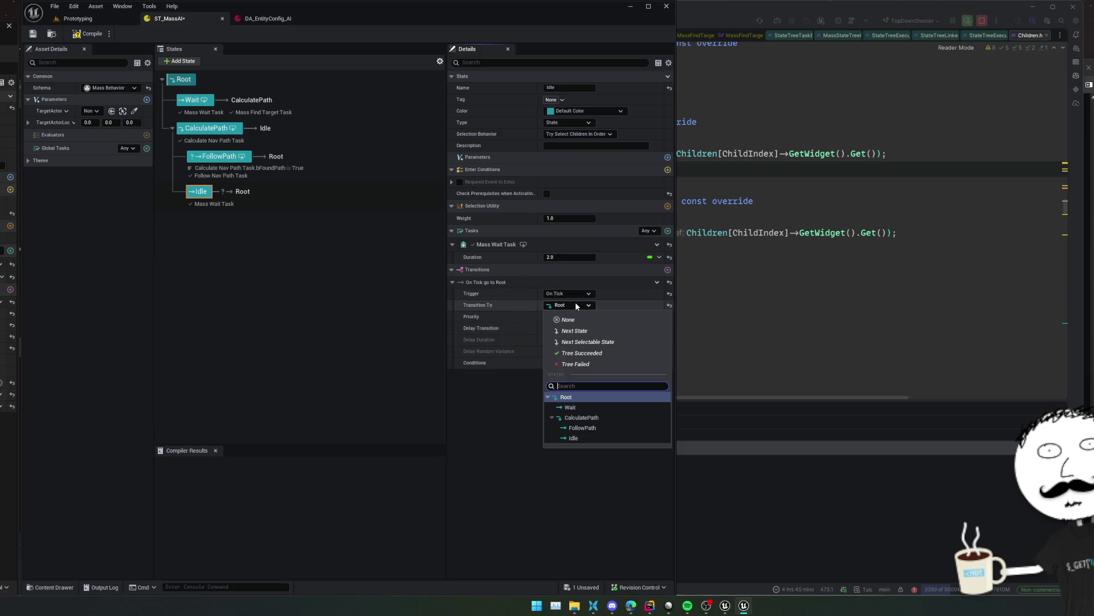
click(583, 428)
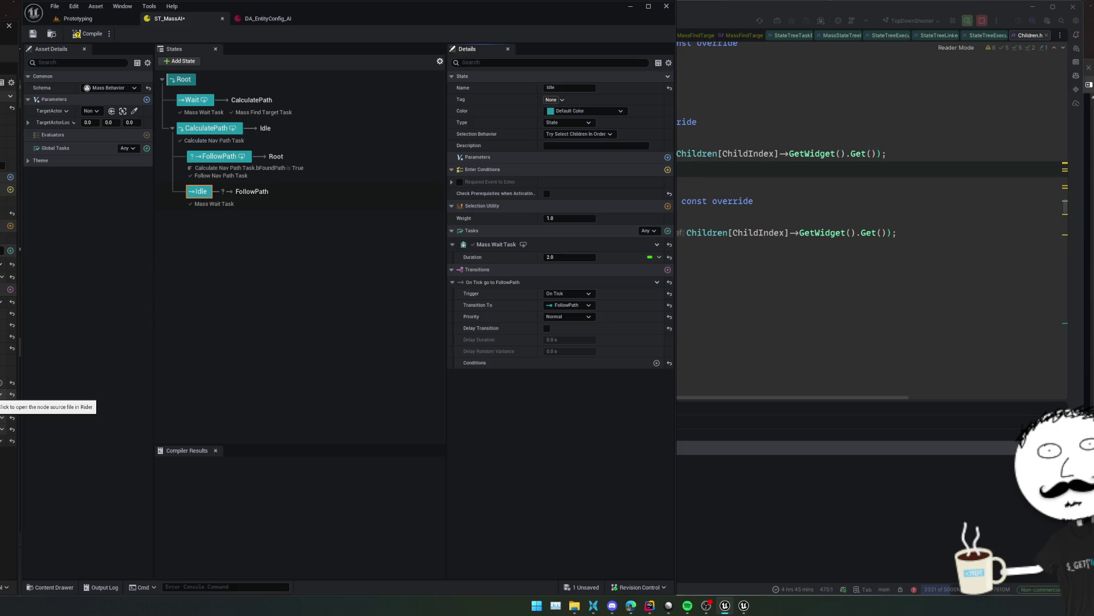
click(657, 362)
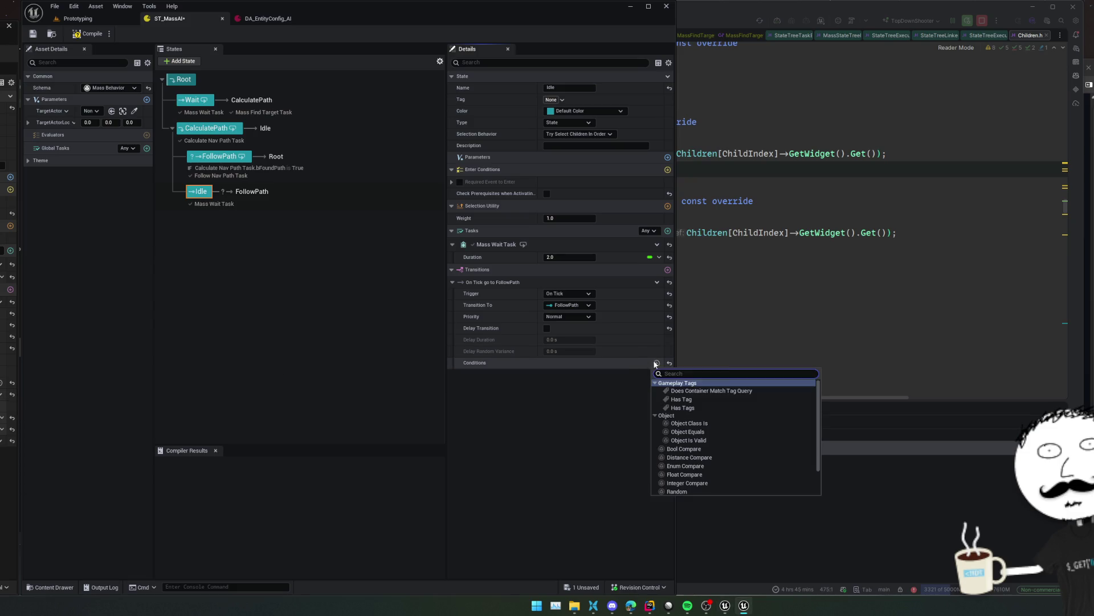
Add a Bool Compare condition bound to Calculate Nav Path Task bFoundPath, requiring True
click(683, 449)
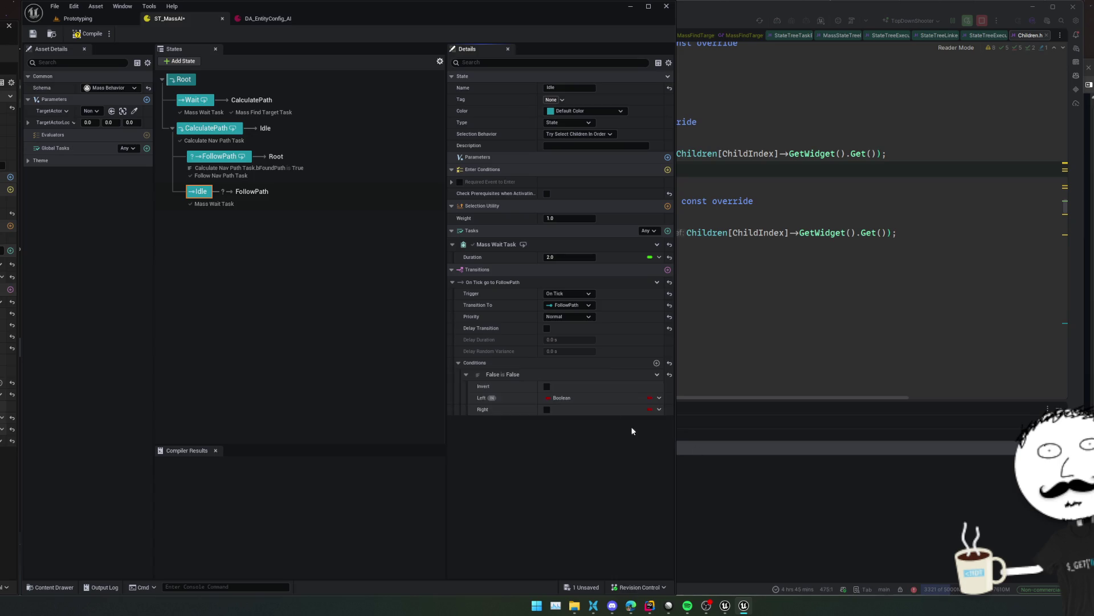
click(659, 398)
mouse_move(703, 451)
click(787, 464)
click(547, 410)
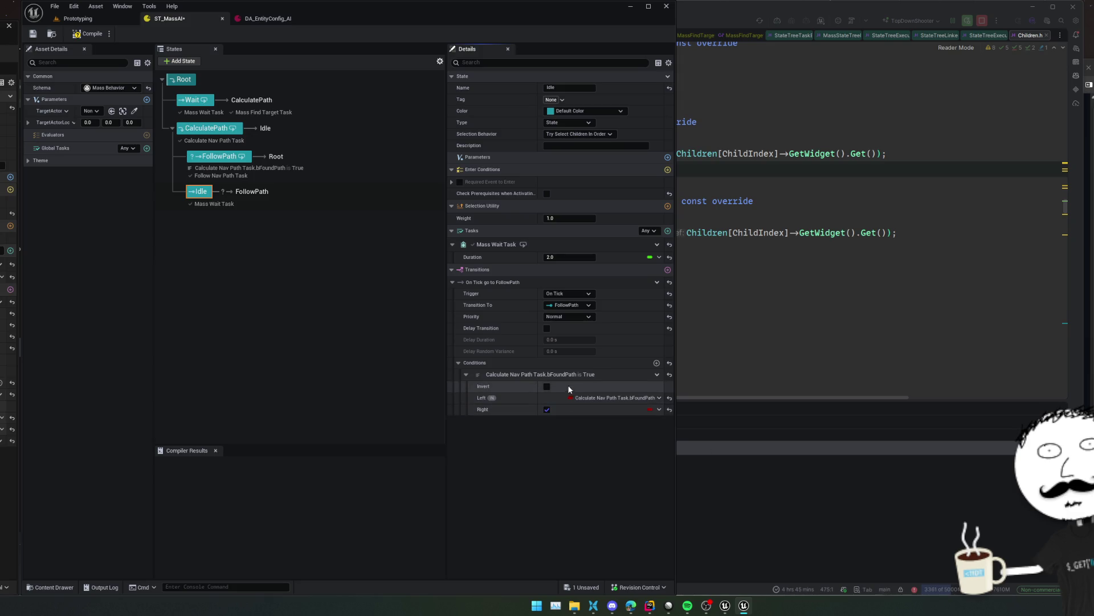
Add a second Bool Compare condition to the Idle-to-FollowPath transition
click(657, 364)
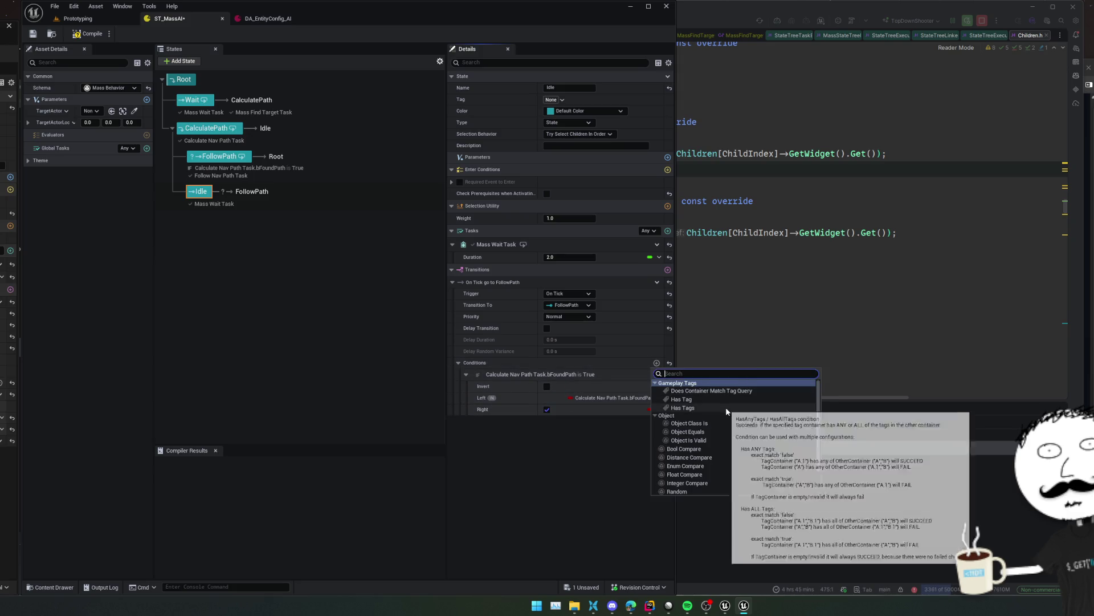
scroll(726, 408, down, 2)
click(706, 428)
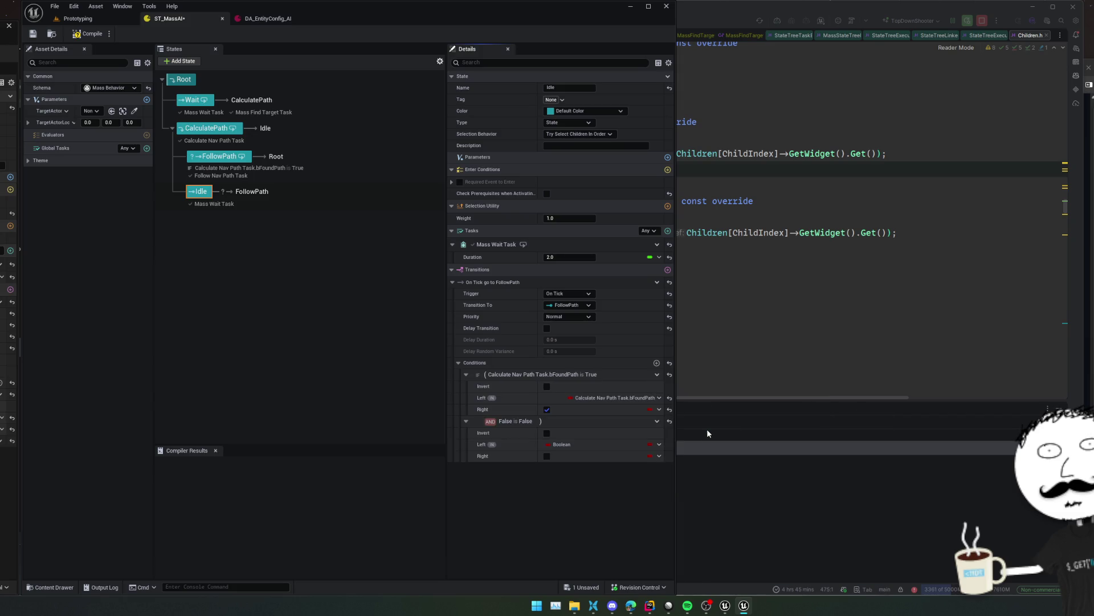
click(659, 444)
mouse_move(708, 482)
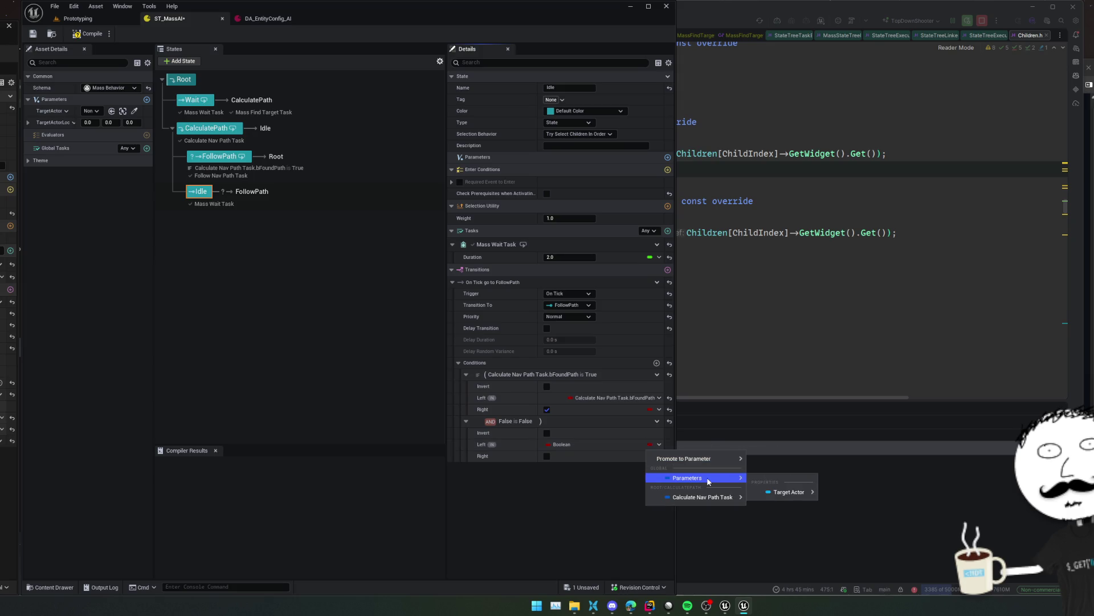
mouse_move(773, 494)
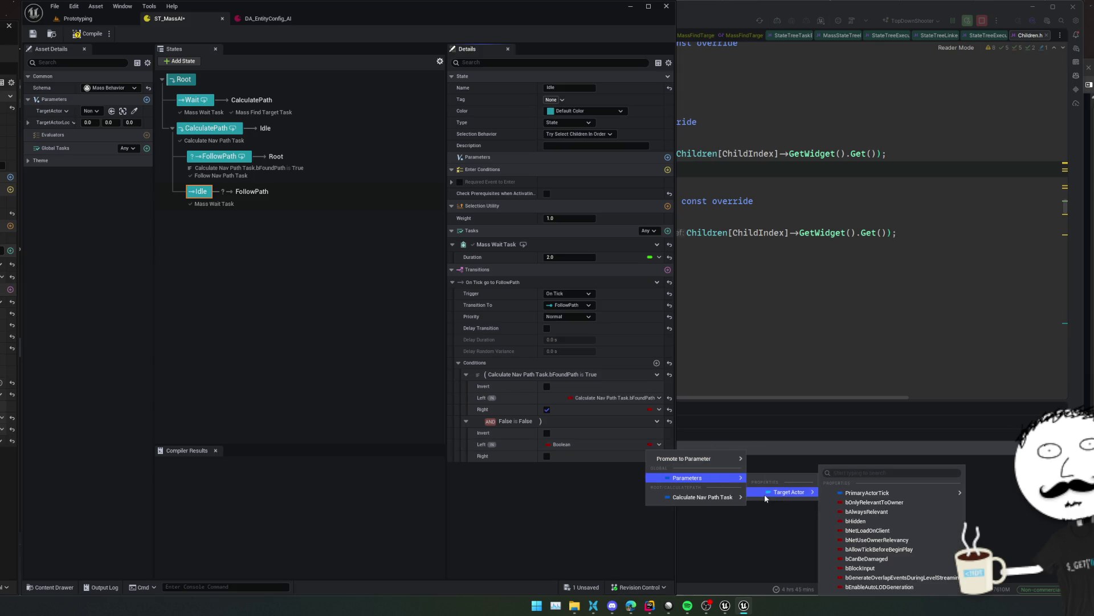
Replace the second condition with Is Object Valid bound to Parameters.TargetActor, and save
click(657, 421)
click(657, 421)
mouse_move(684, 454)
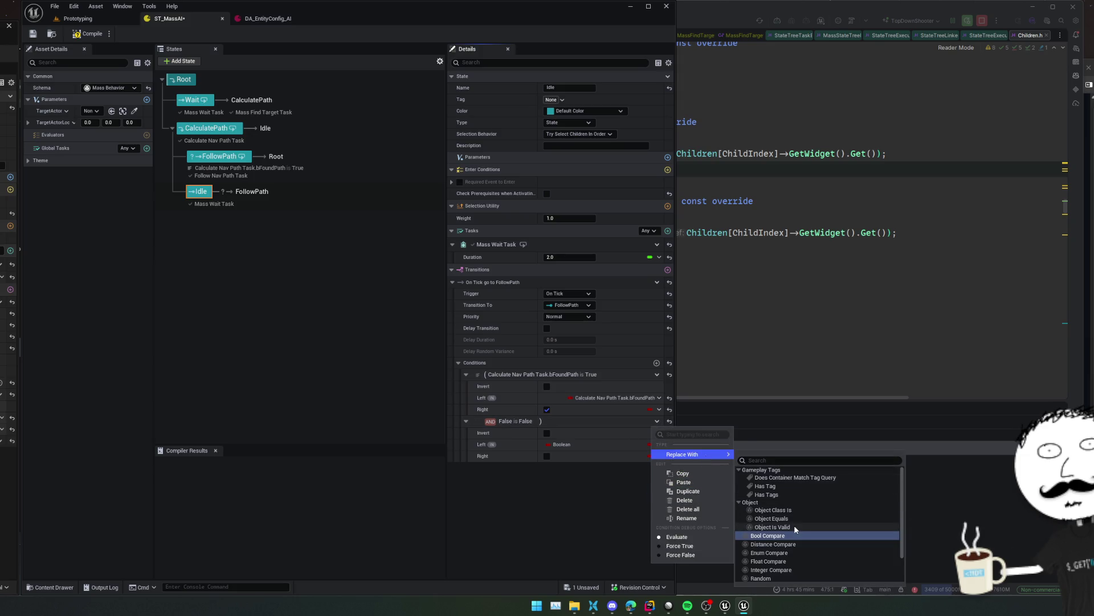
click(794, 525)
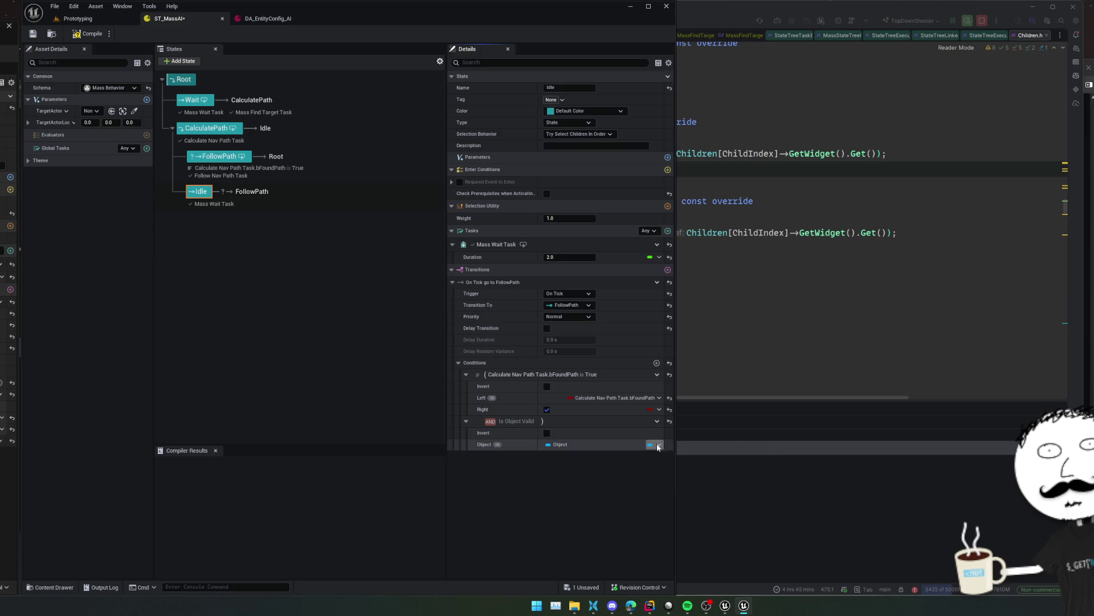
click(659, 444)
mouse_move(687, 478)
click(756, 492)
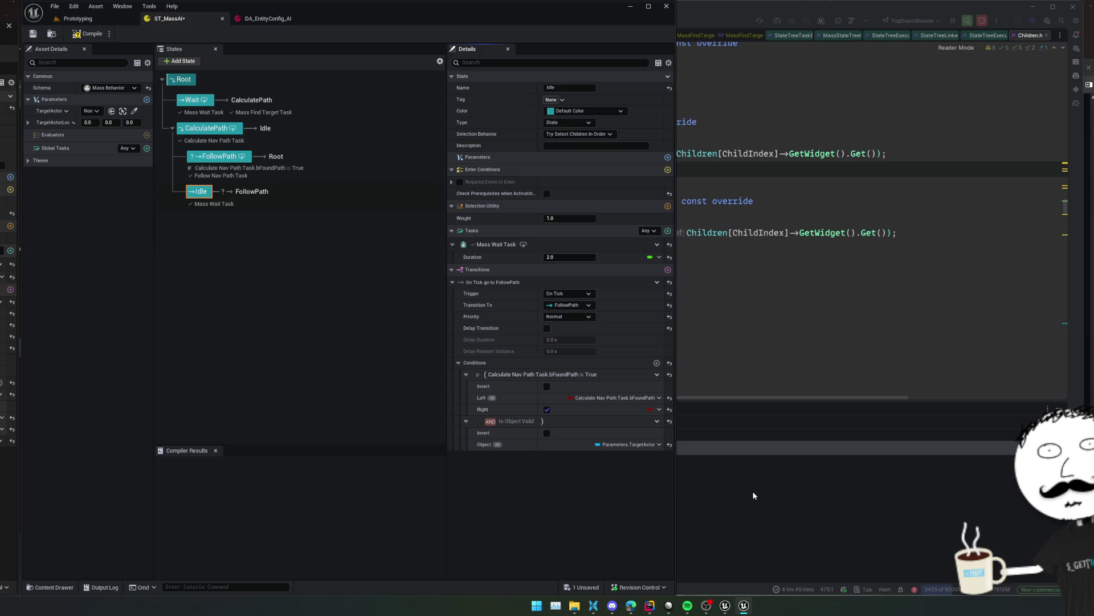
key(ctrl+s)
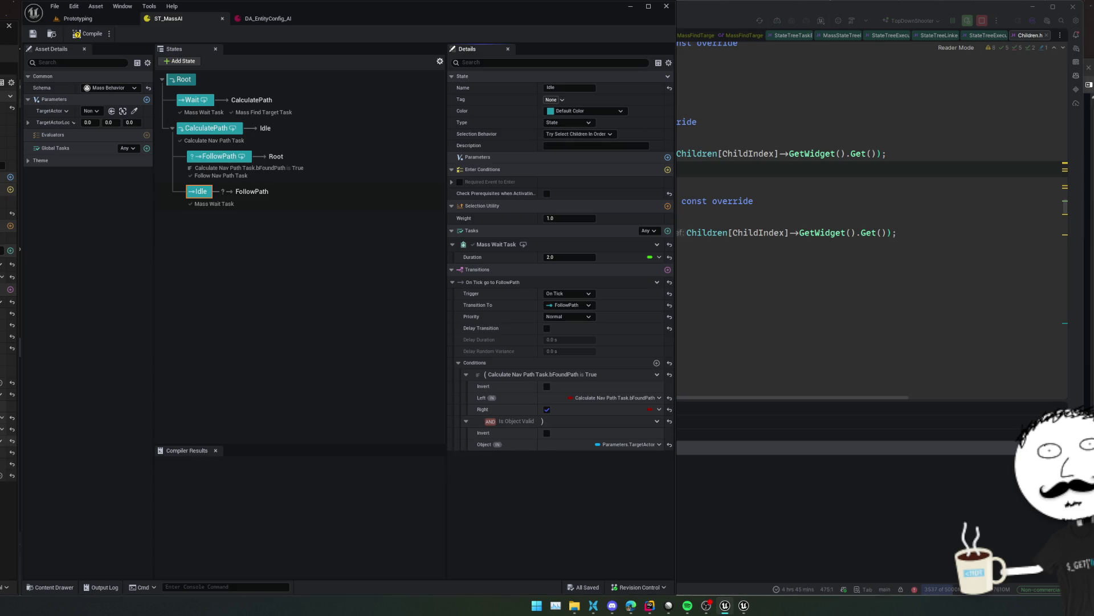
Compile and save the ST_MassAI StateTree, then bring up DA_EntityConfig_AI
click(667, 270)
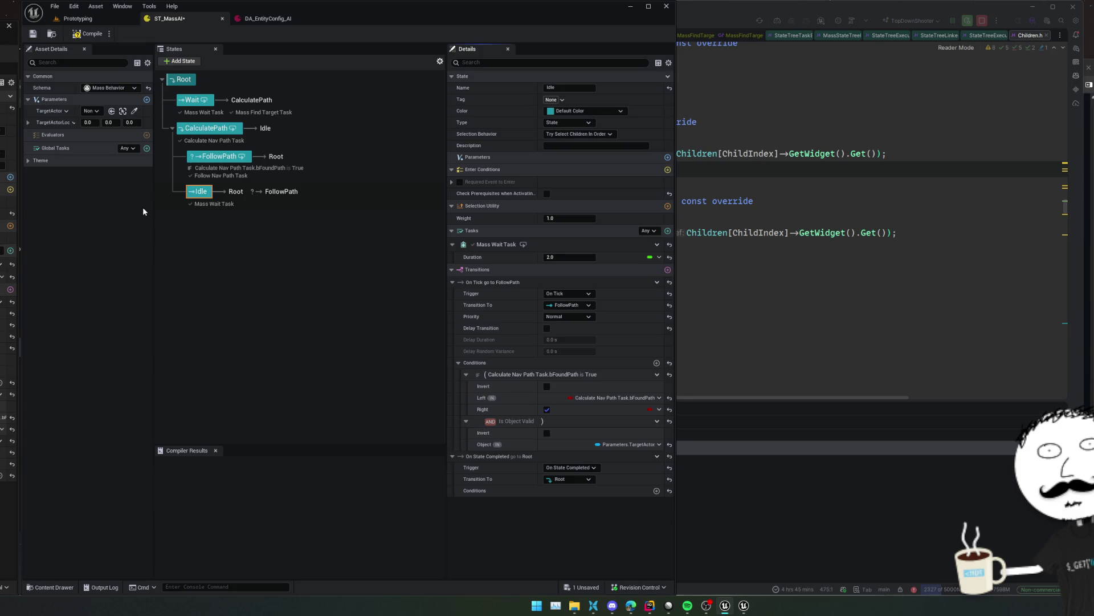
click(34, 34)
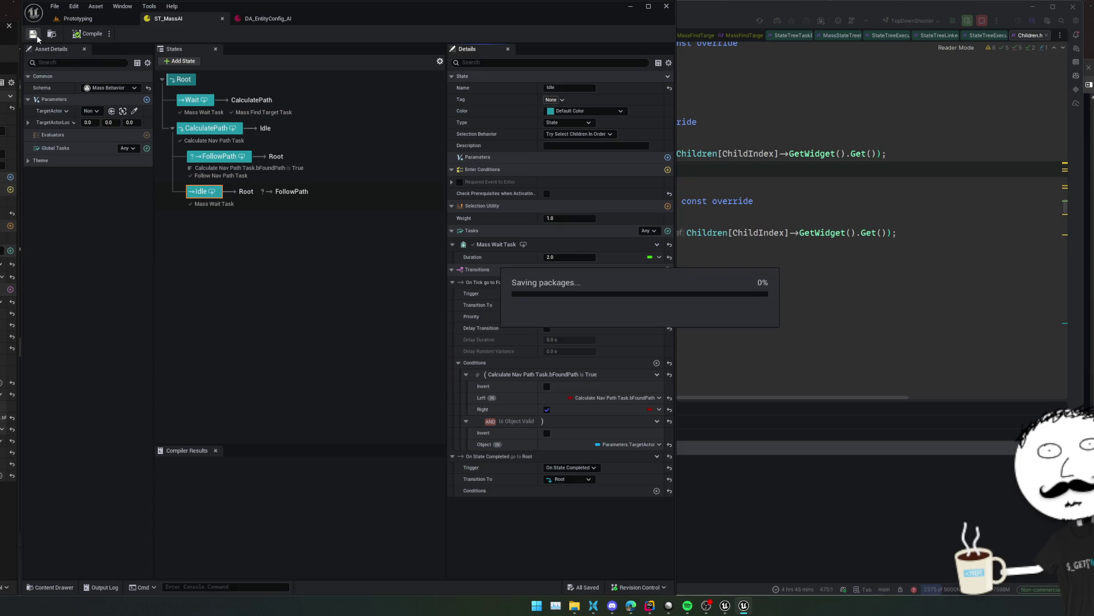
click(264, 18)
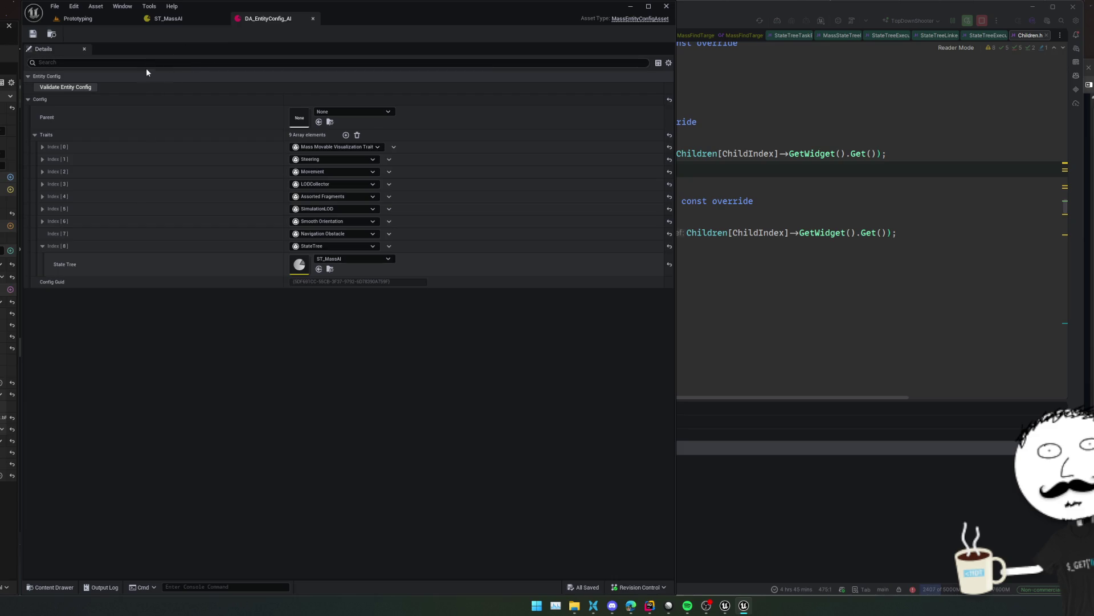
Go to the Prototyping level and select the MassSpawner actor
click(83, 22)
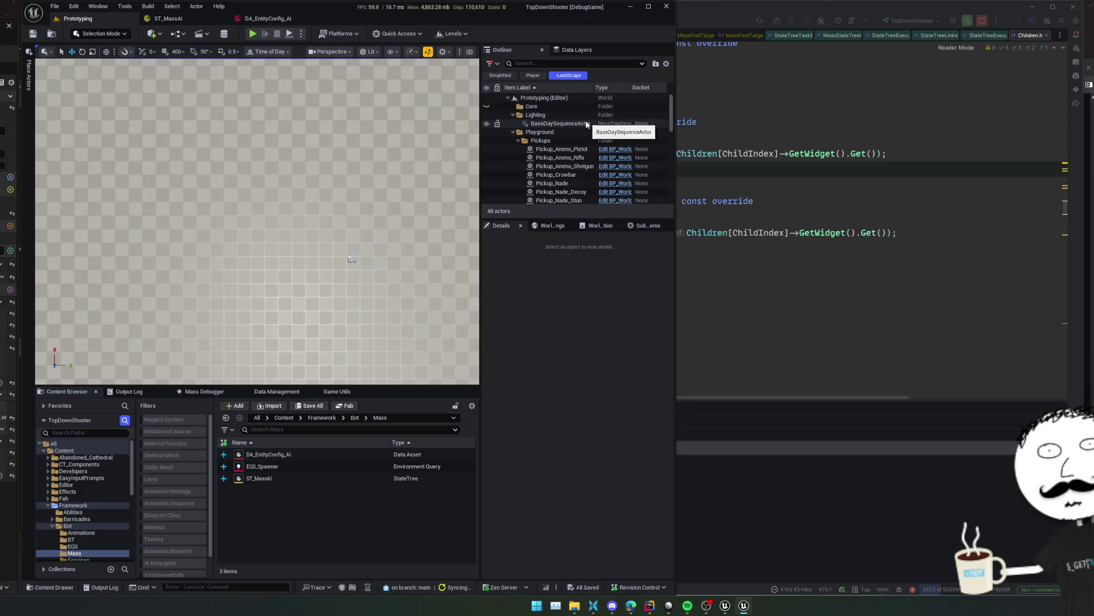
drag(352, 258, 341, 244)
click(327, 242)
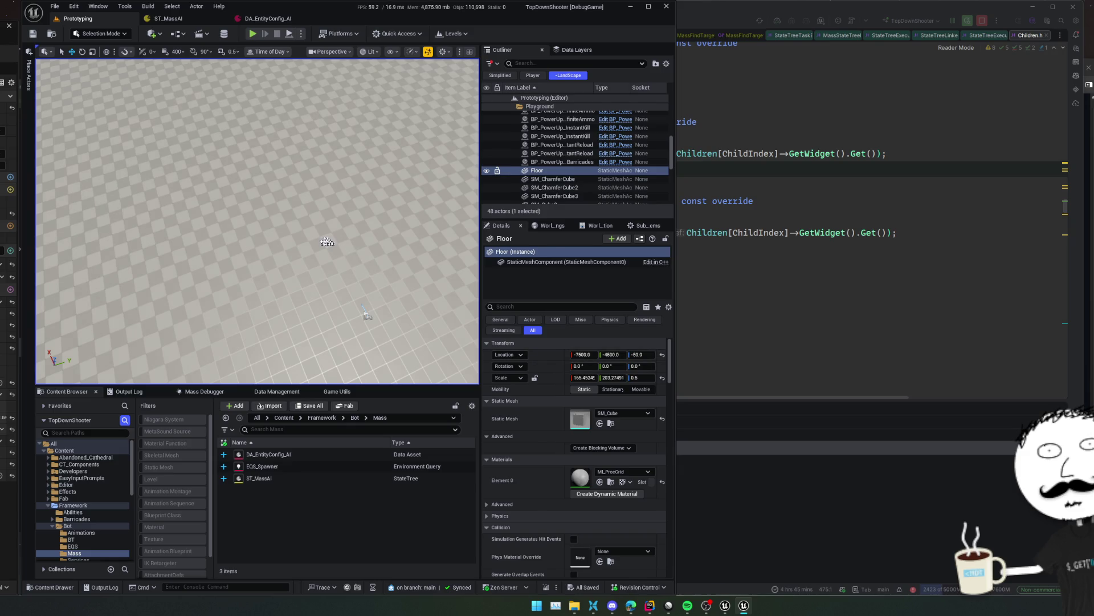
click(328, 242)
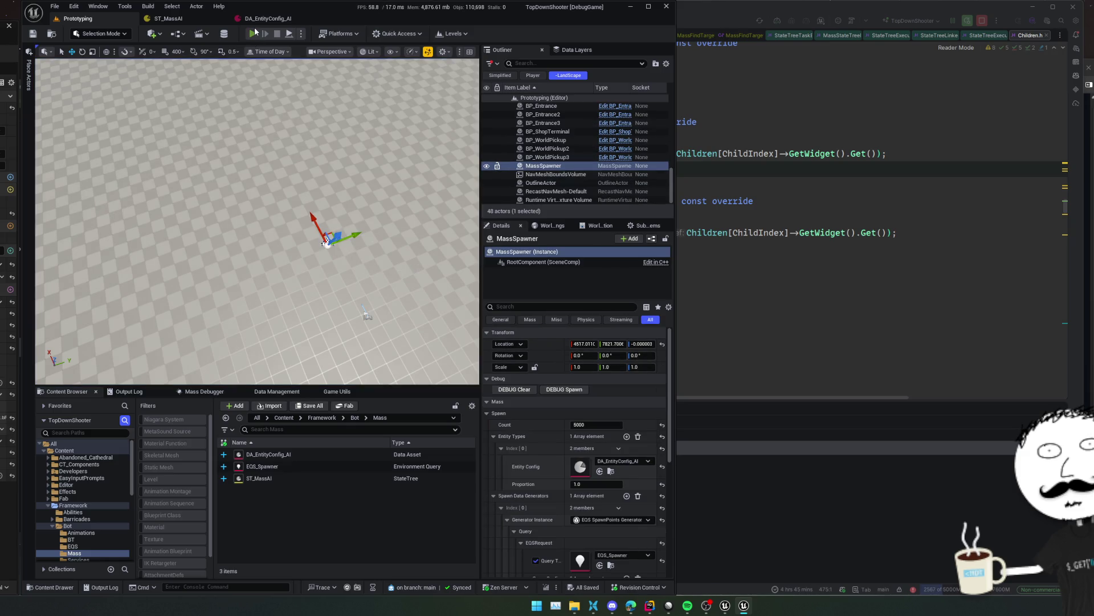
Play-test the level, resuming past the Rider debugger pause, then stop the session
key(alt+p)
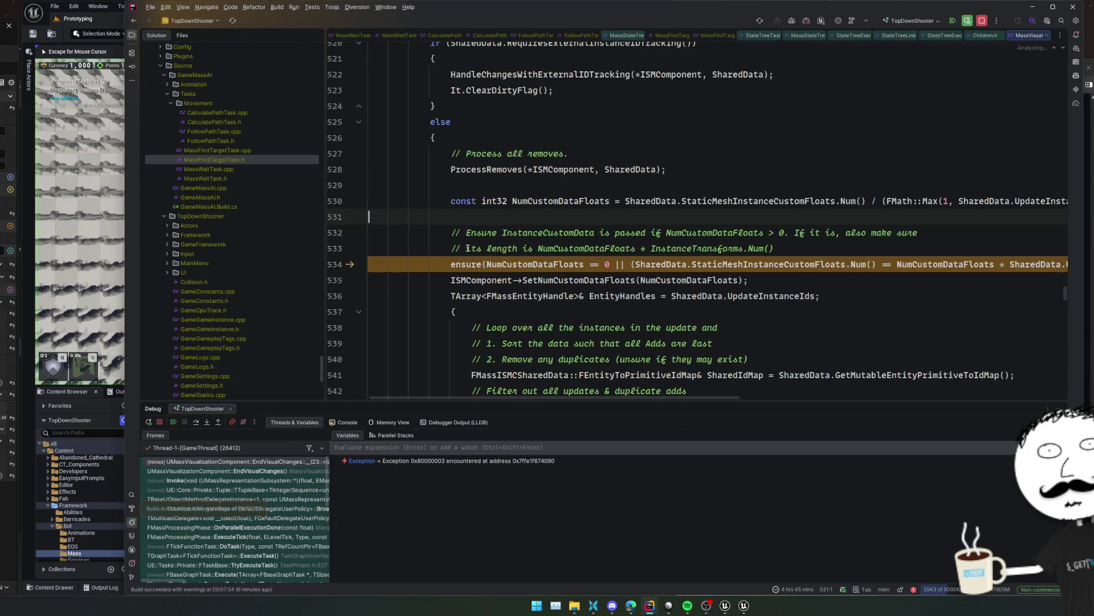
click(172, 422)
click(84, 403)
click(229, 290)
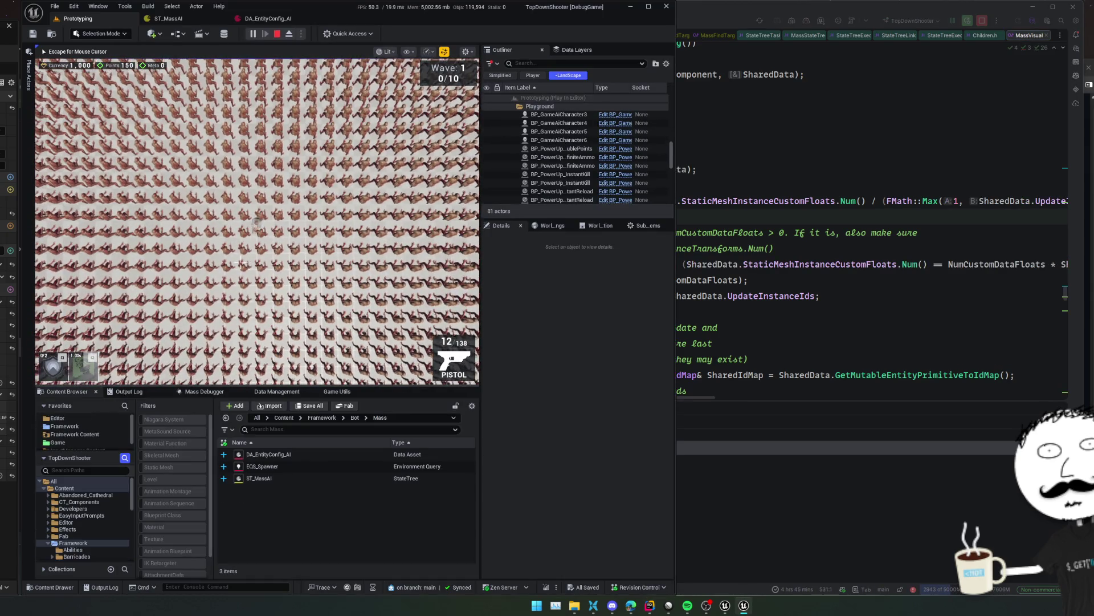
scroll(192, 207, down, 5)
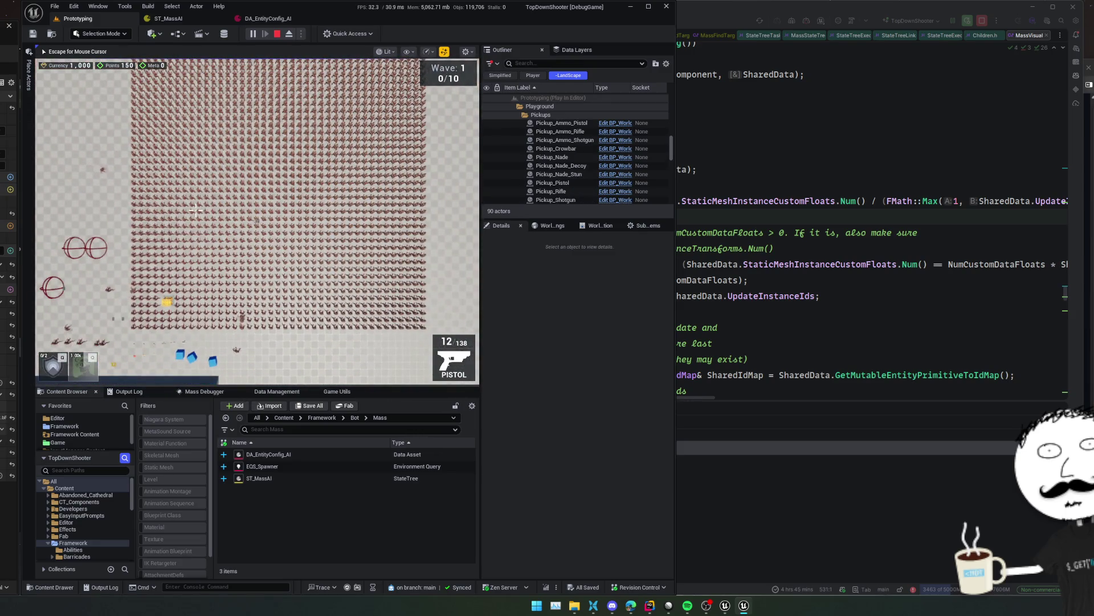
scroll(196, 210, up, 5)
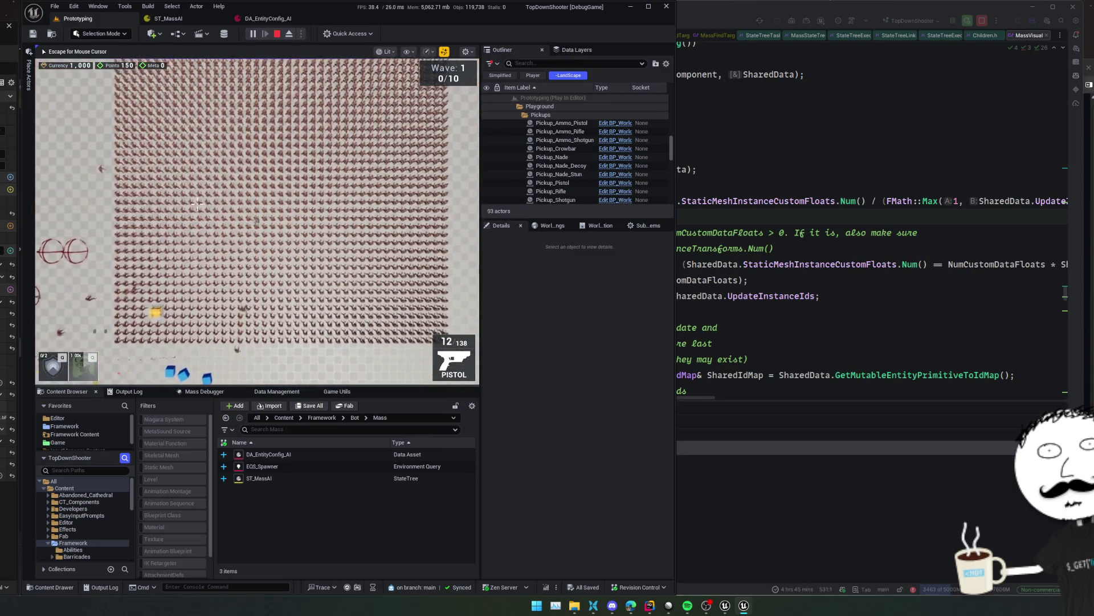
key(Escape)
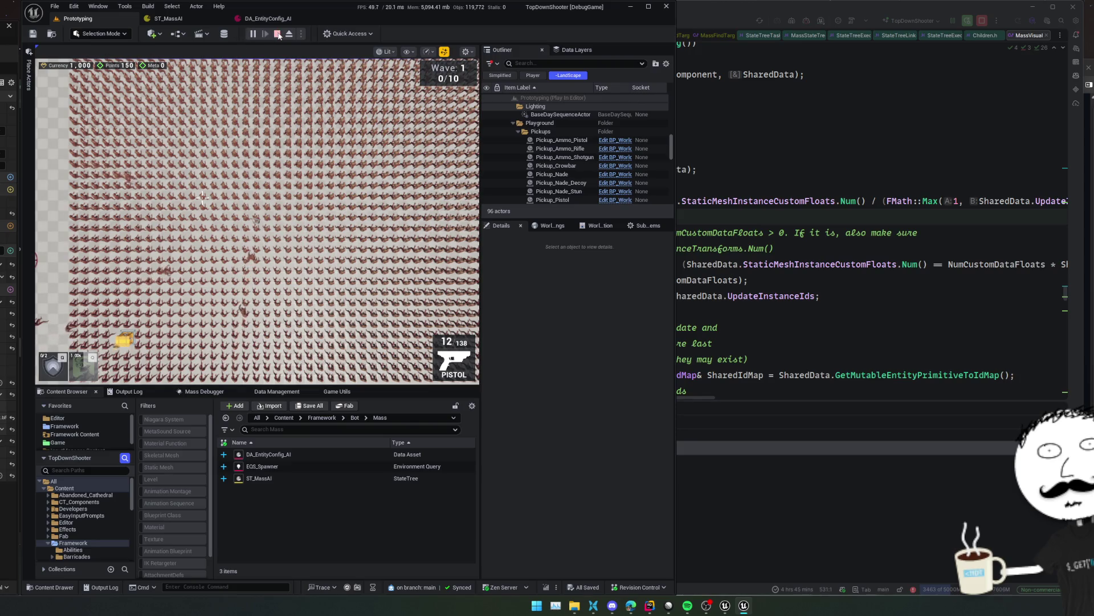
click(278, 34)
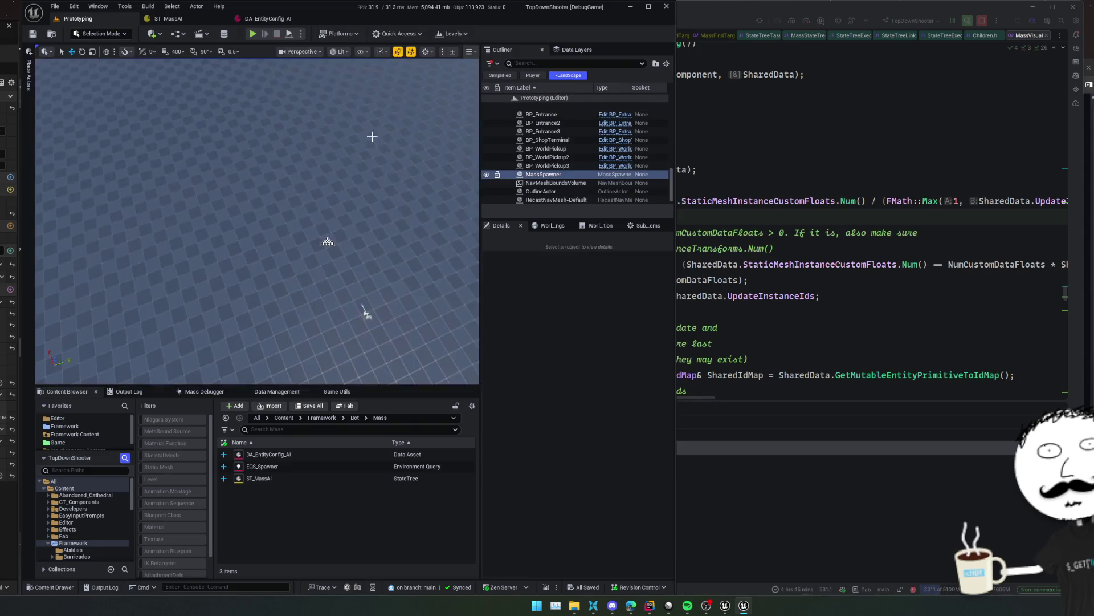
Set the MassSpawner's spawn Count to 1 and save the level
click(250, 586)
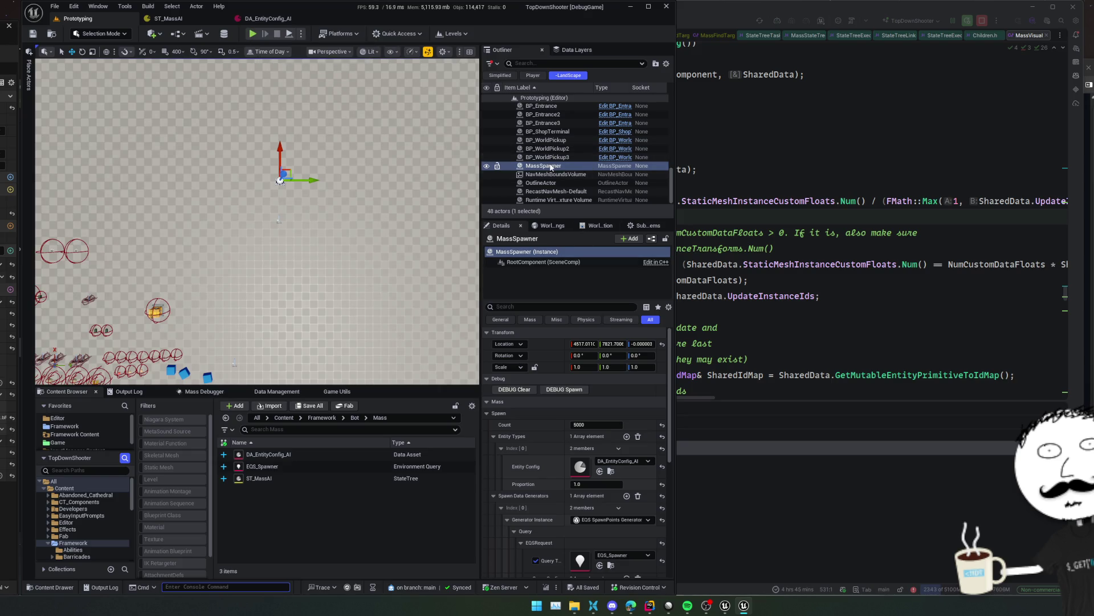
click(594, 425)
text(1)
key(Return)
key(ctrl+s)
Play the level again, fire the pistol, then return to ST_MassAI
click(252, 34)
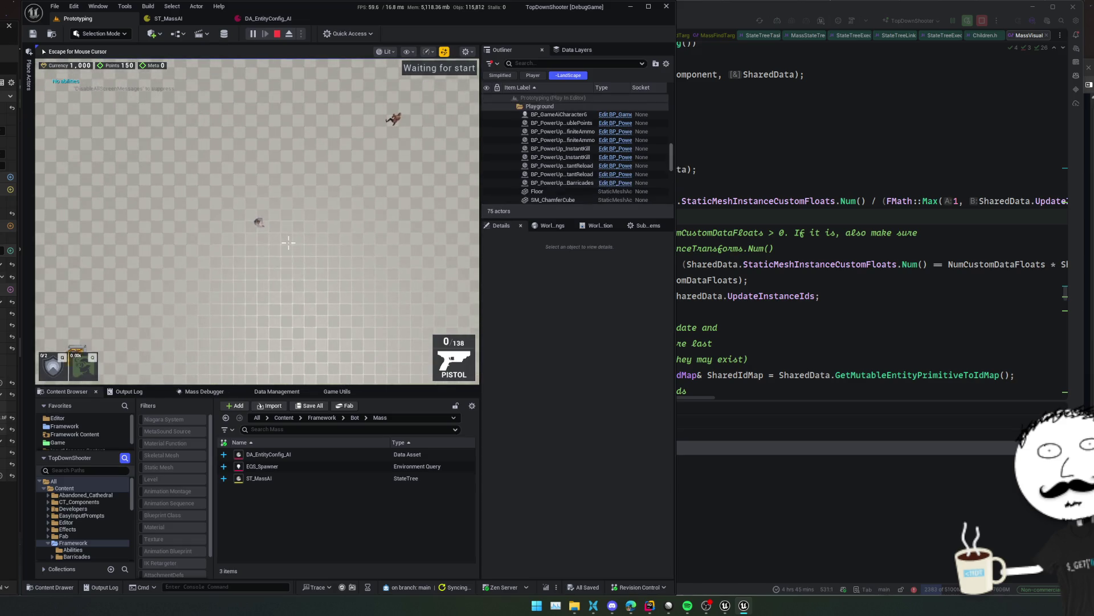
click(288, 236)
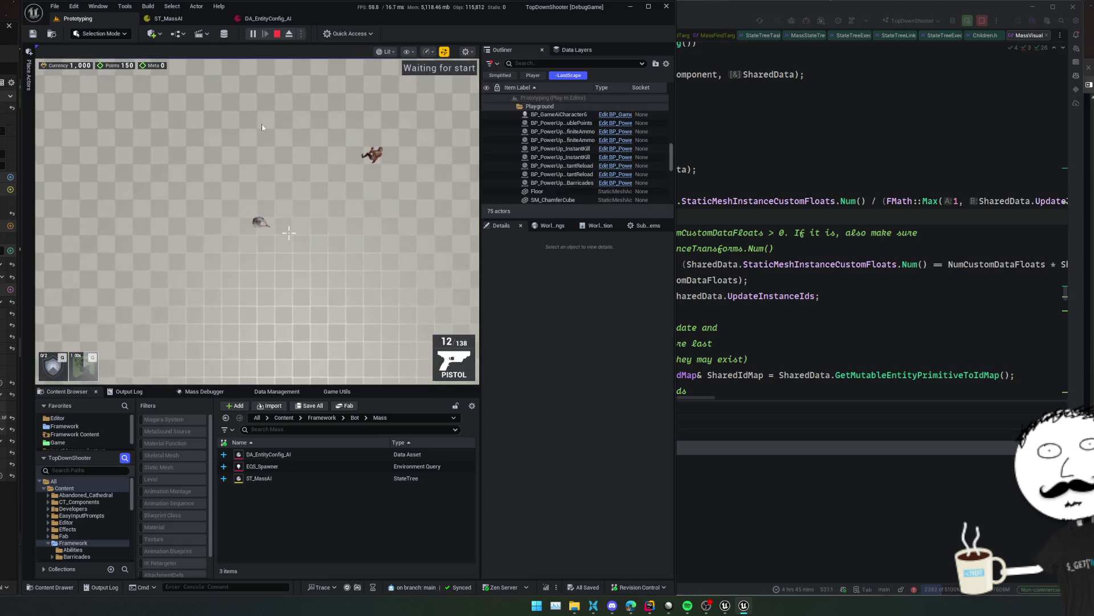
click(183, 21)
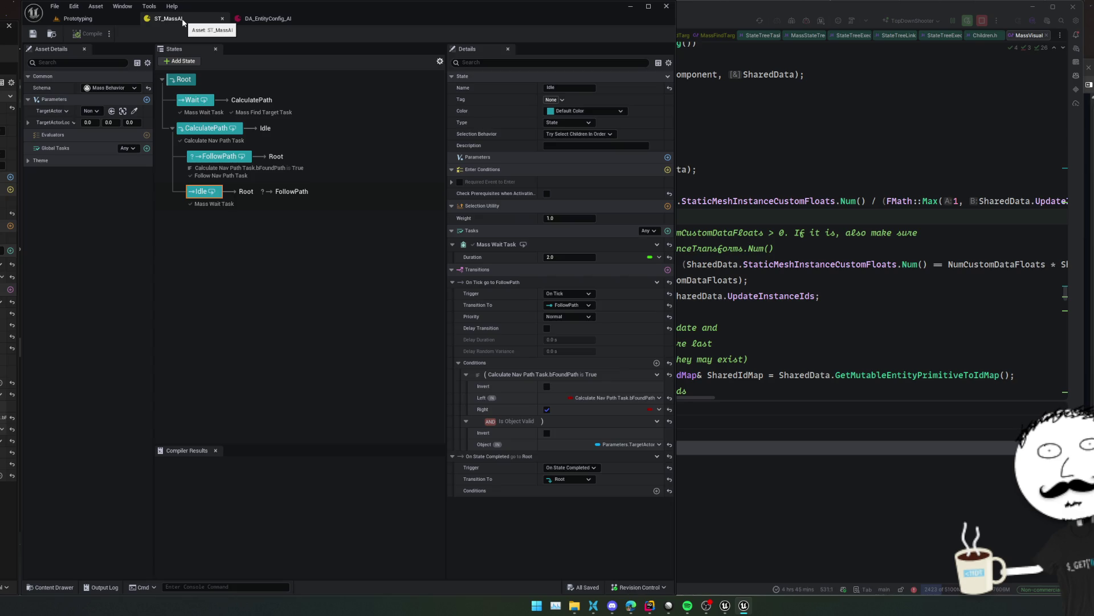
From the StateTree Overview docs page, search 'Debug' and open the StateTree Debugger Quick Start Guide
click(81, 21)
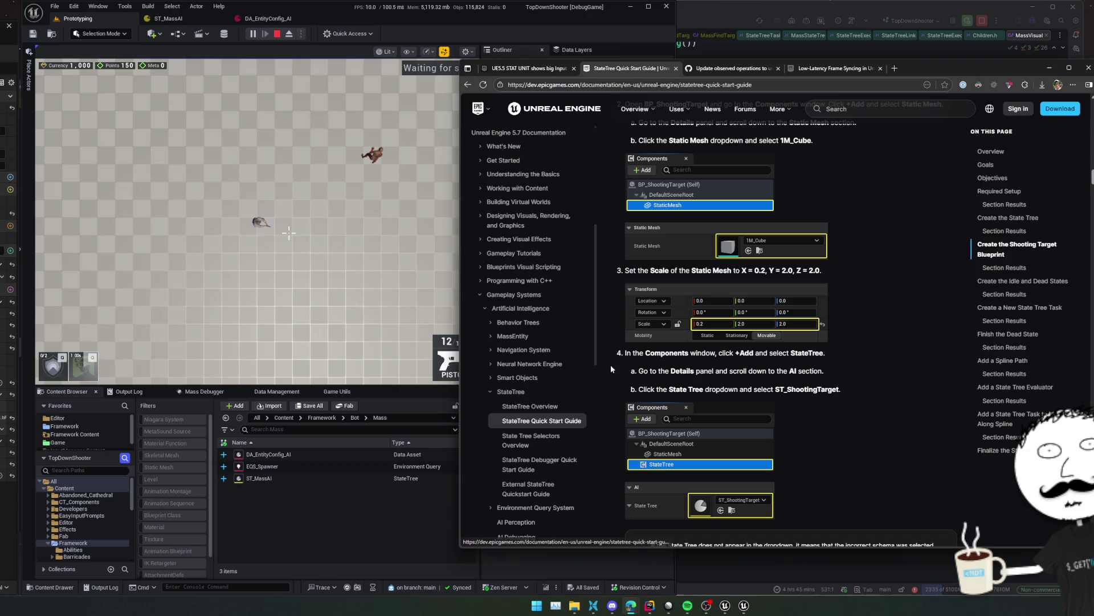
scroll(552, 293, down, 2)
click(552, 293)
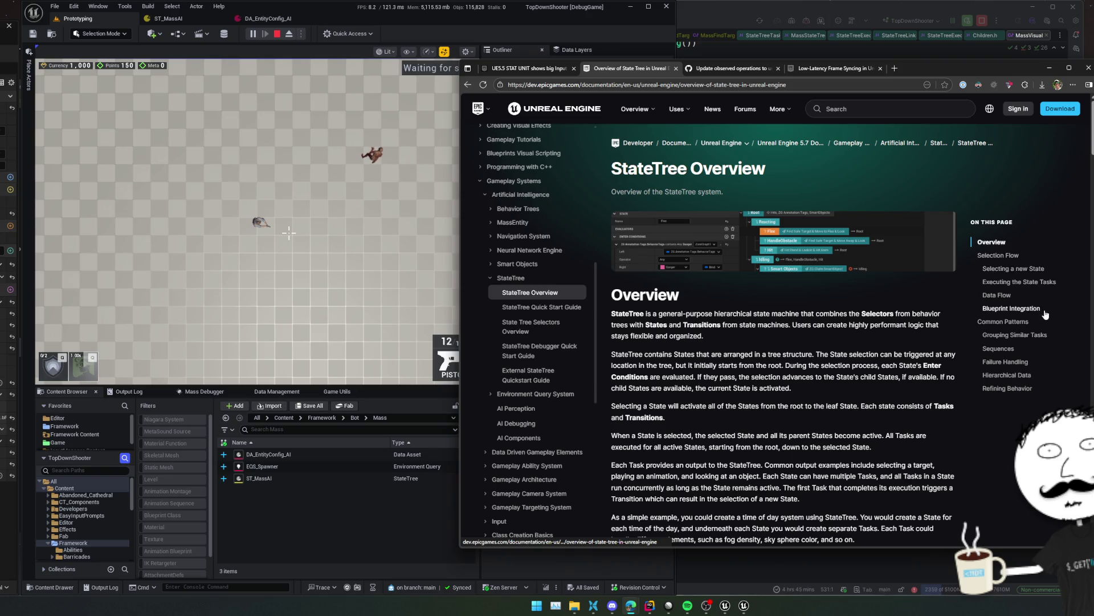
scroll(1045, 314, down, 1)
scroll(901, 331, down, 4)
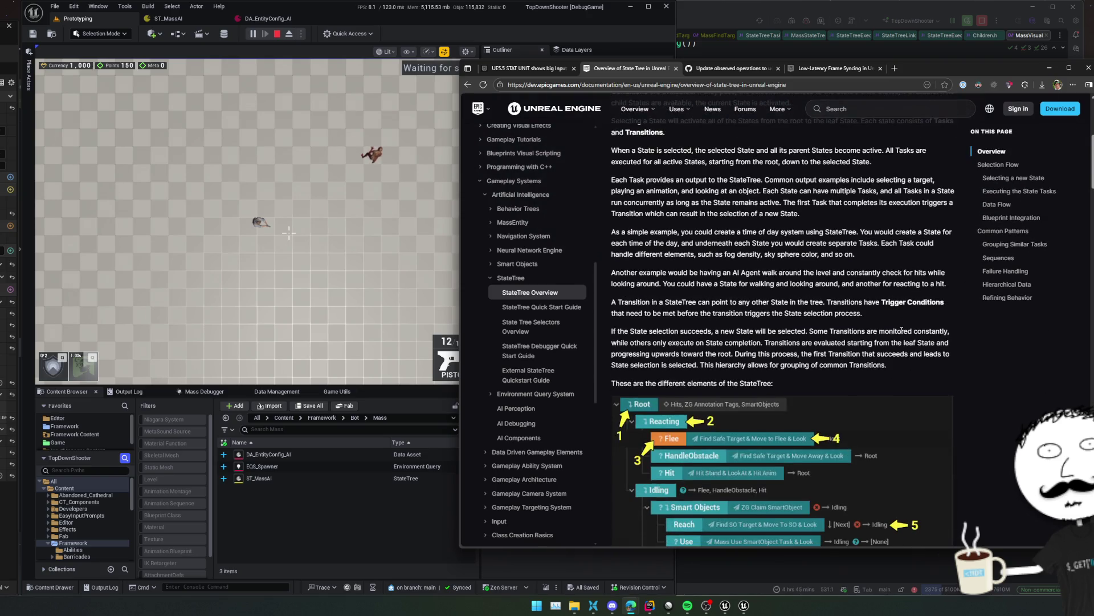
key(ctrl+f)
text(ug)
click(543, 350)
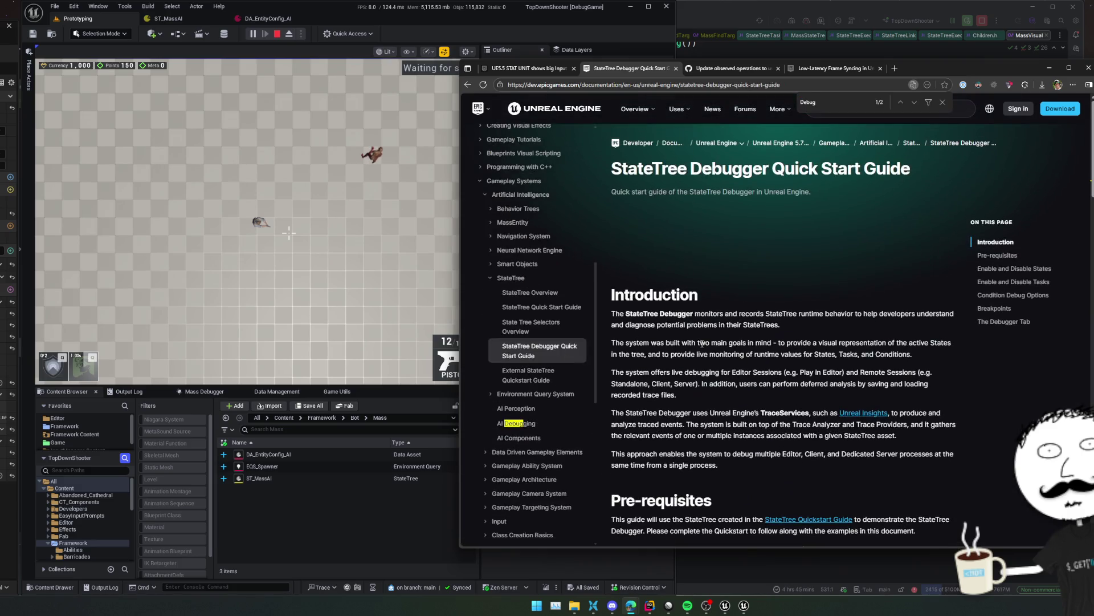
Scroll the guide and highlight step 4 about playing with a disabled state
scroll(732, 341, down, 4)
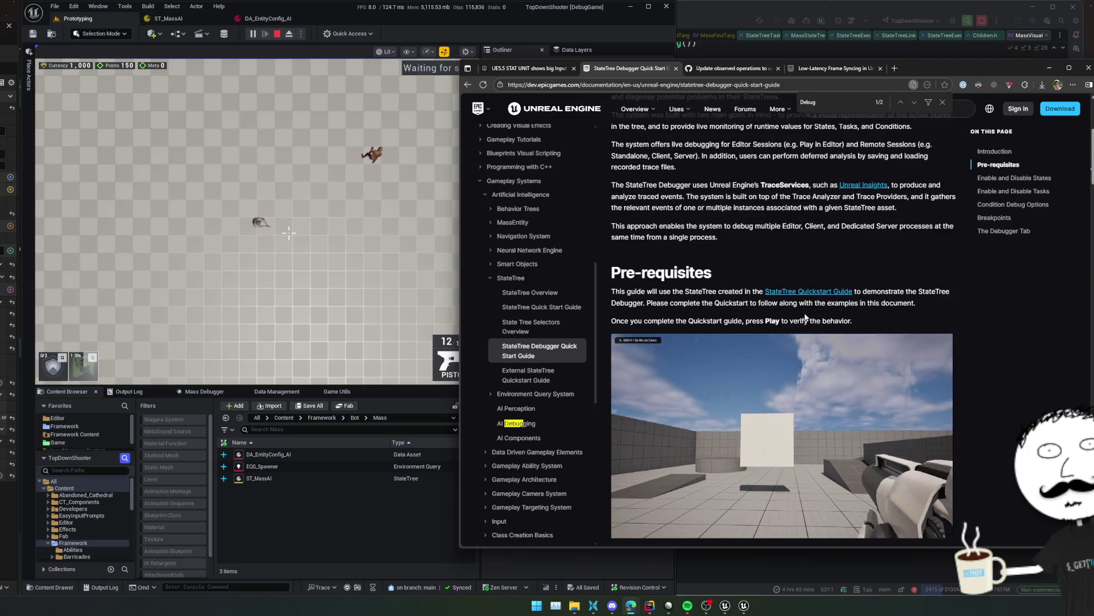
scroll(869, 320, down, 1)
scroll(953, 347, down, 6)
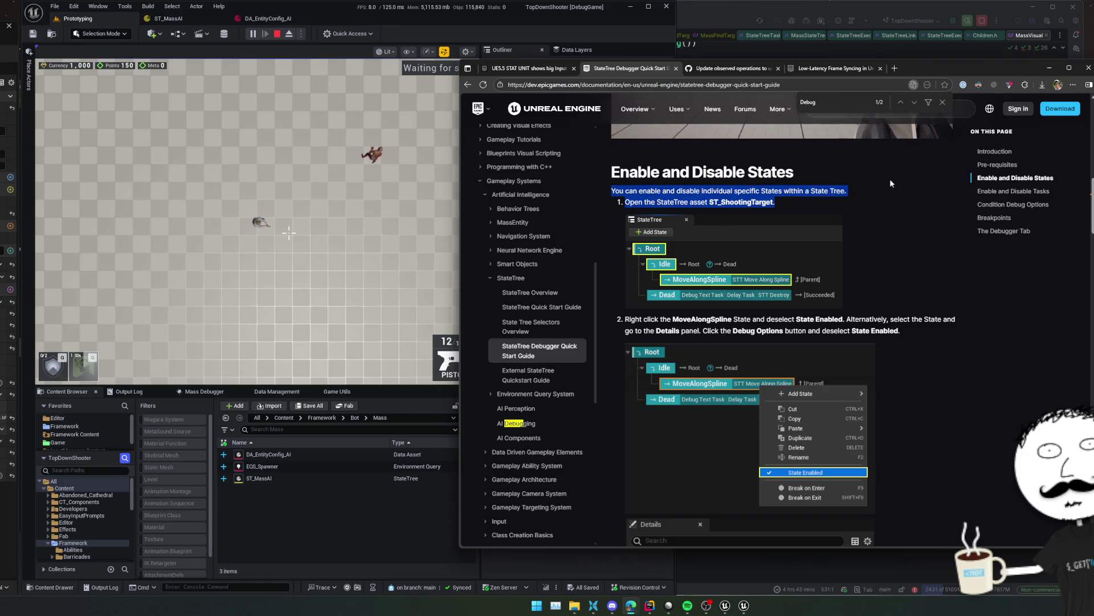
scroll(908, 268, down, 4)
scroll(907, 268, down, 5)
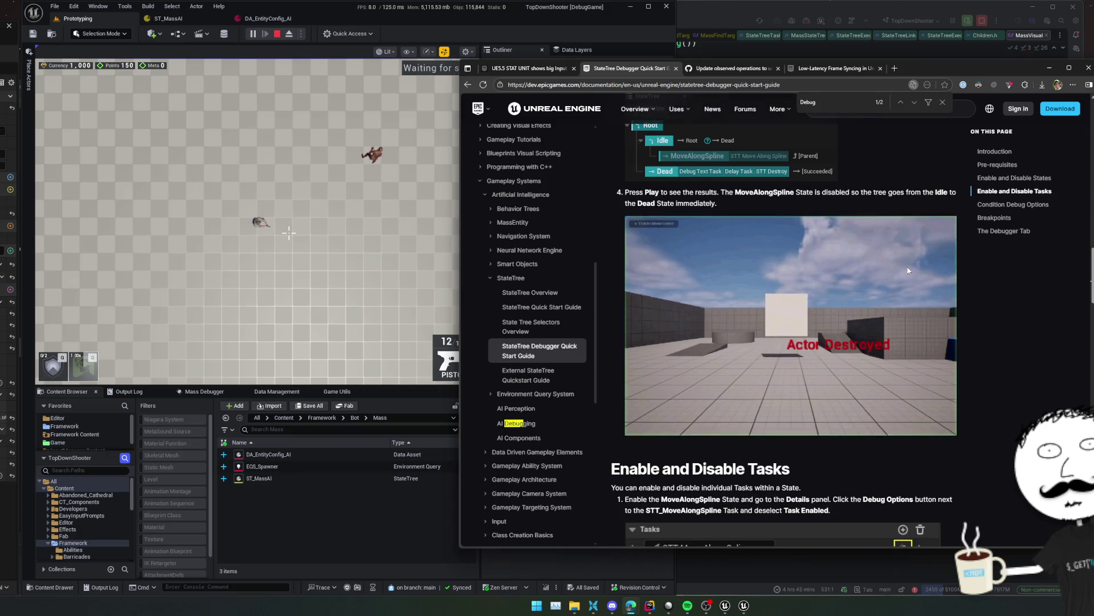
triple_click(908, 262)
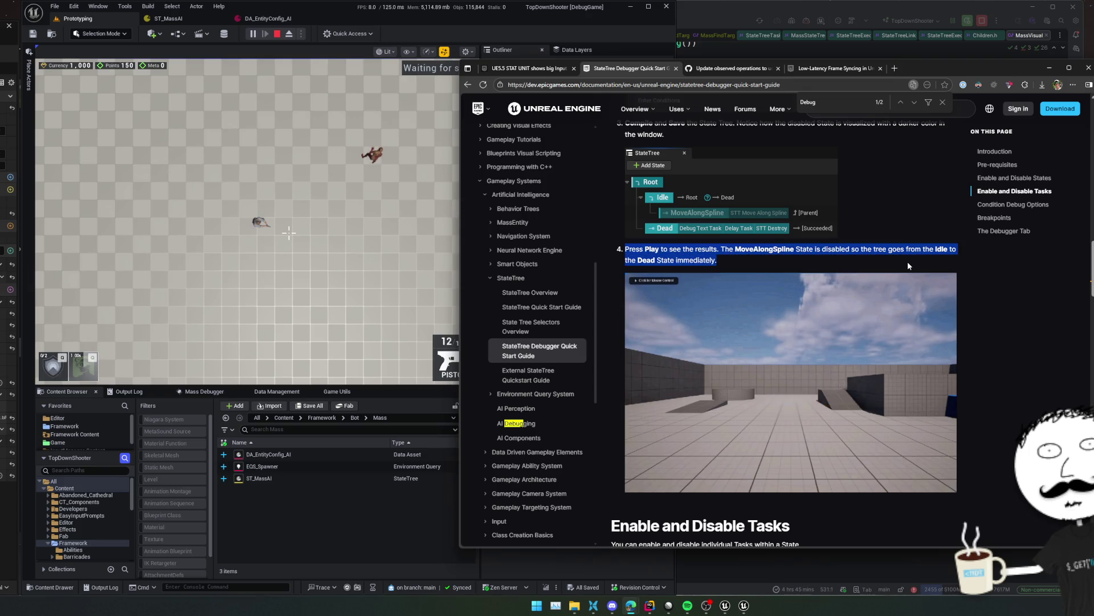
Highlight The Debugger Tab's 'Window > Debugger' sentence, then return to the ST_MassAI editor
scroll(908, 265, down, 4)
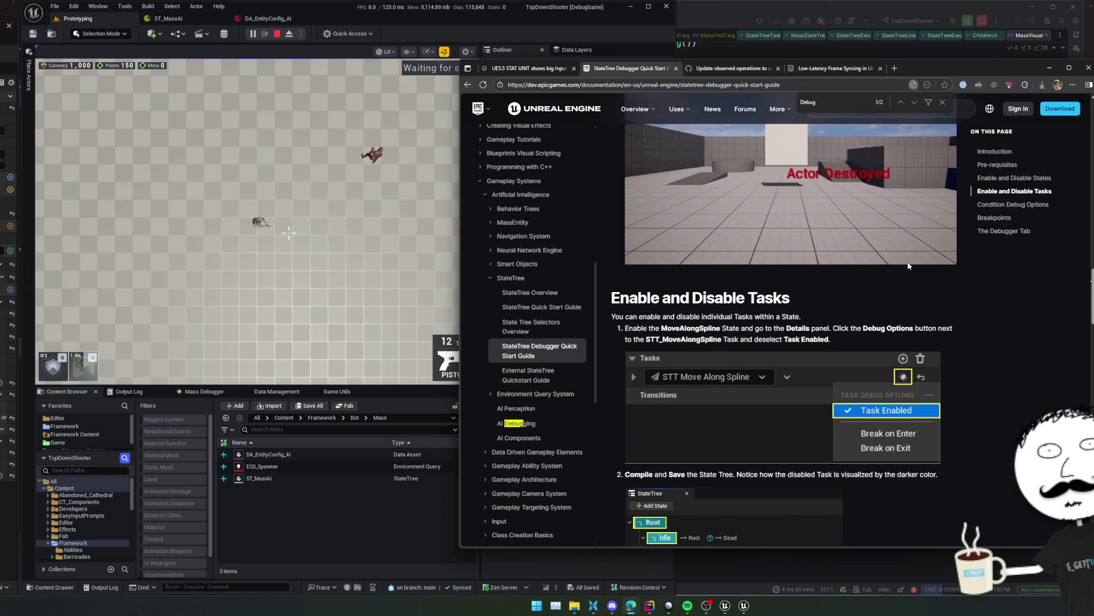
scroll(908, 265, down, 10)
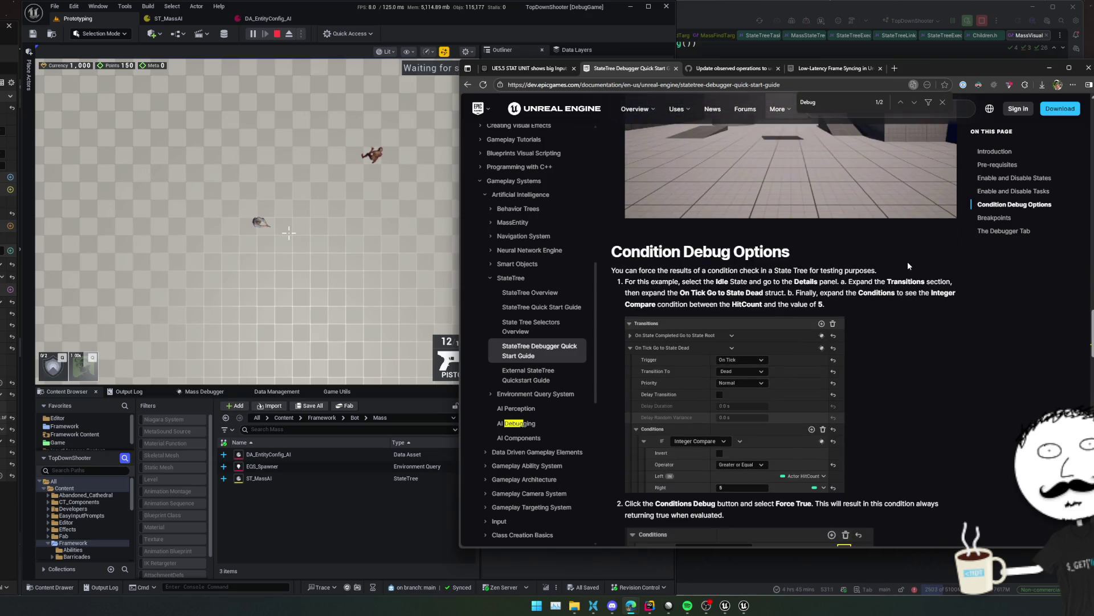
scroll(909, 266, down, 2)
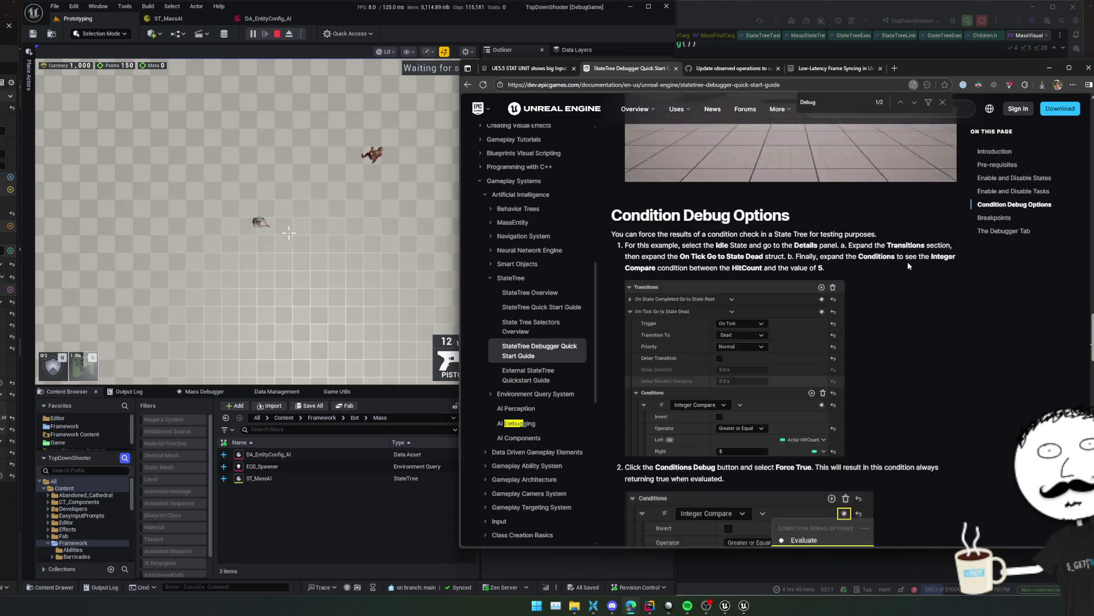
scroll(908, 266, down, 3)
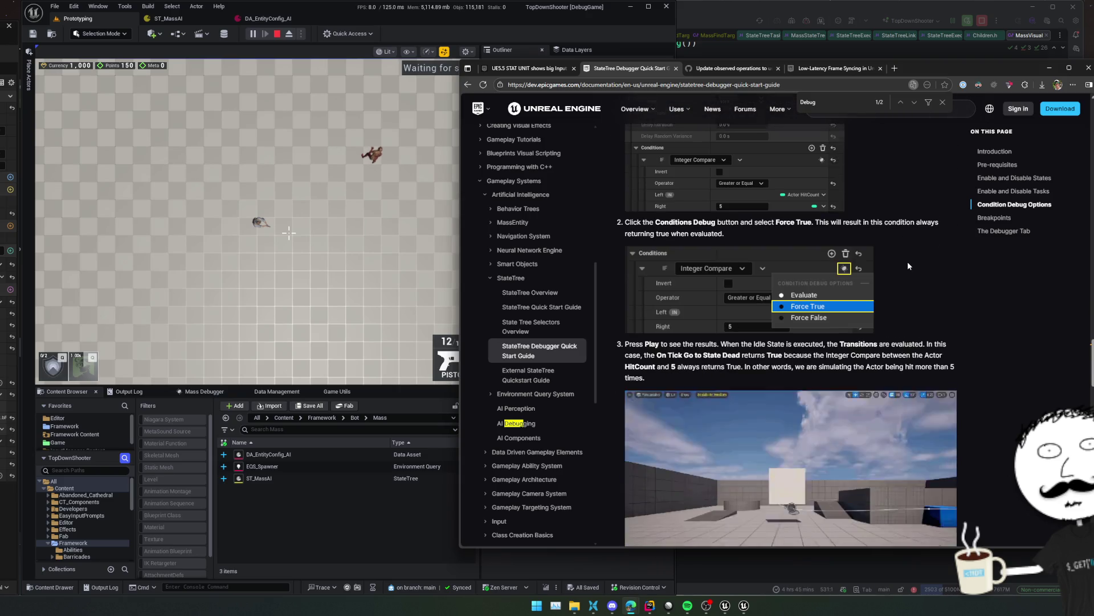
scroll(908, 266, down, 6)
scroll(908, 266, down, 10)
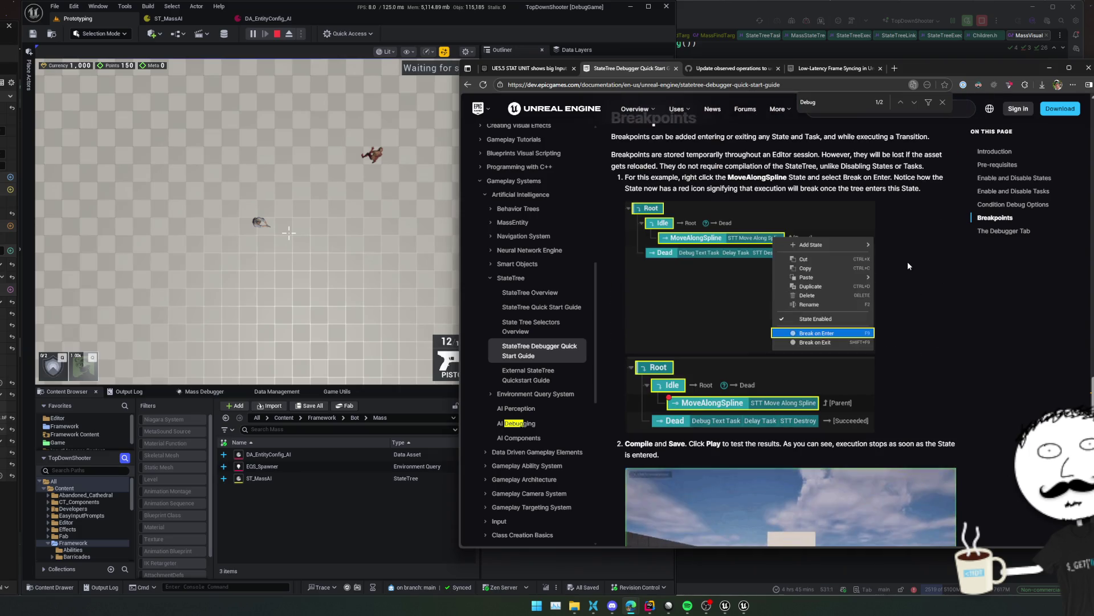
scroll(908, 265, down, 4)
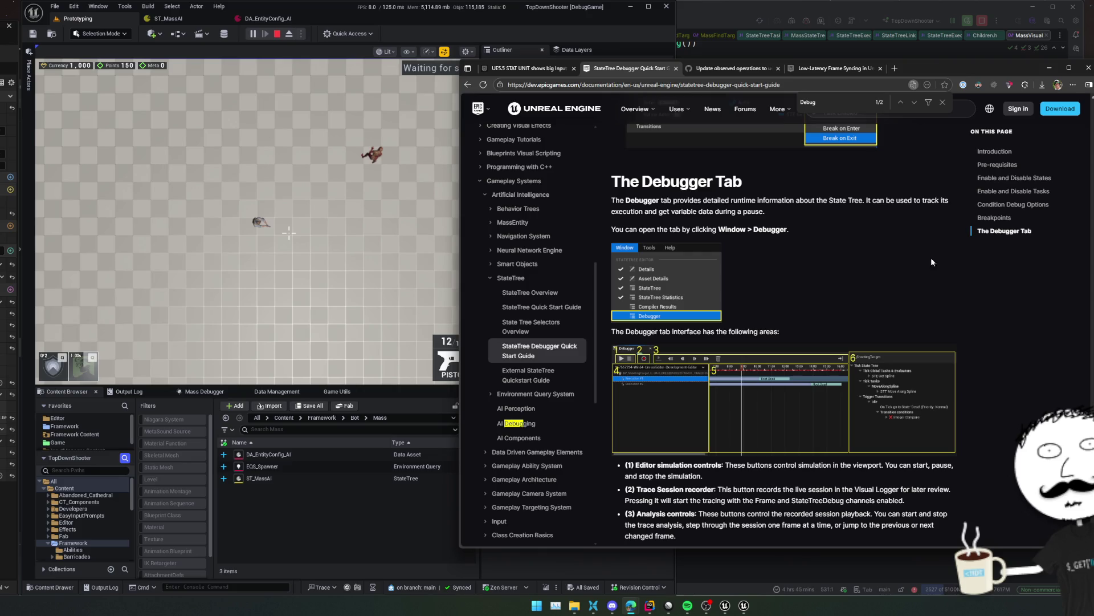
triple_click(878, 225)
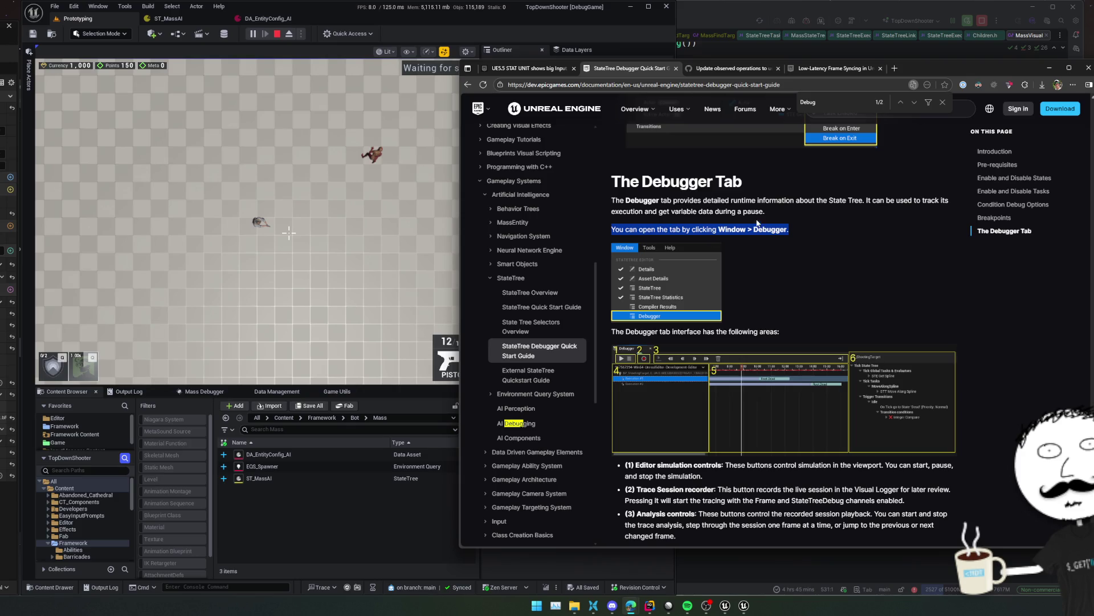
click(169, 18)
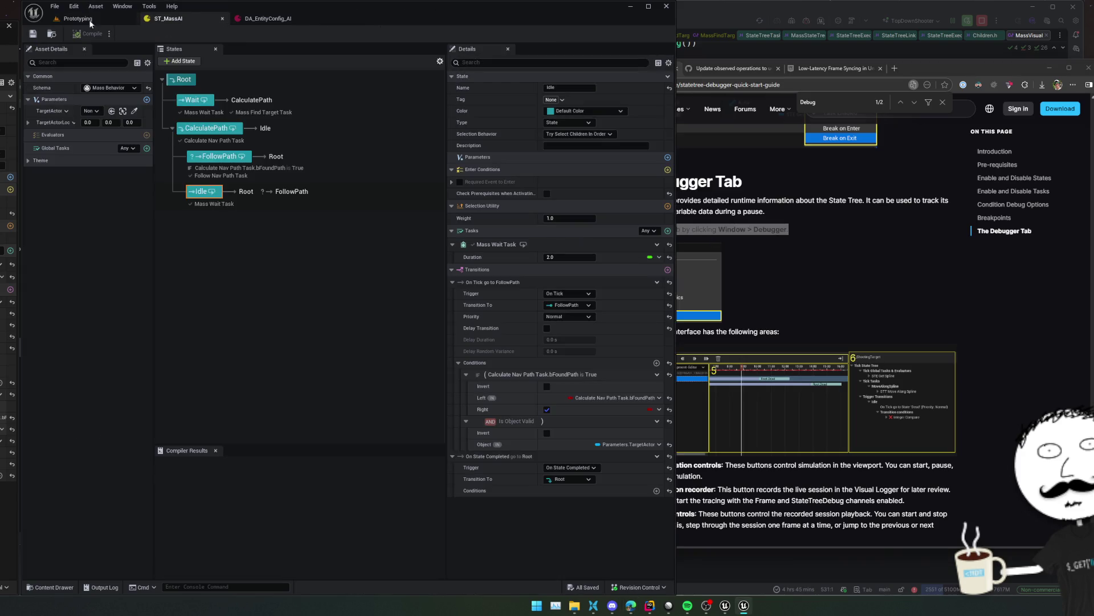
Open the Bindings and Debugger panels from the Window menu
click(122, 6)
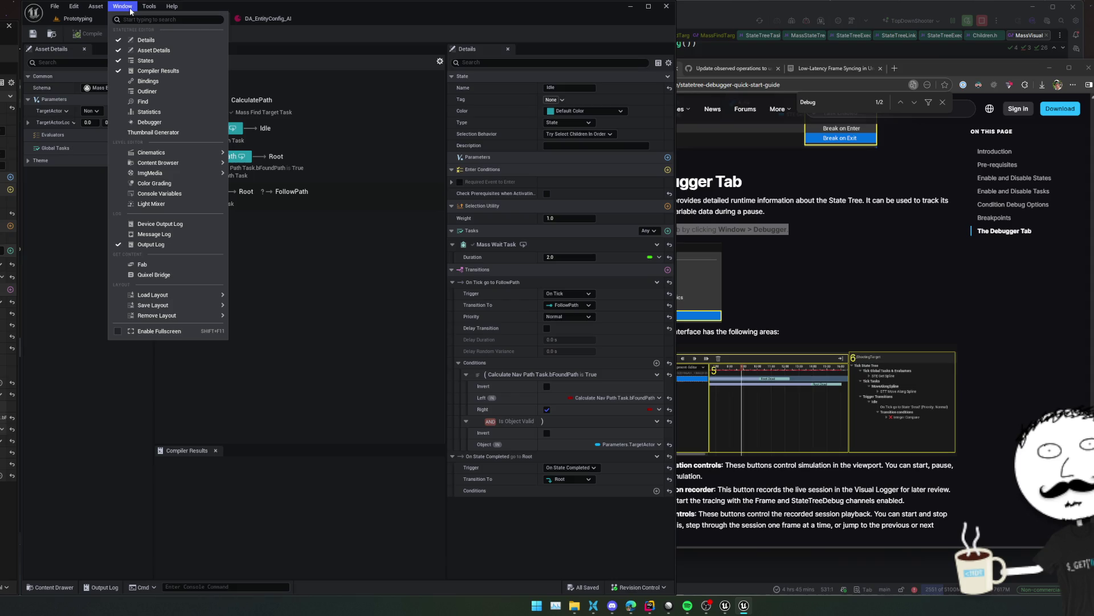
click(145, 81)
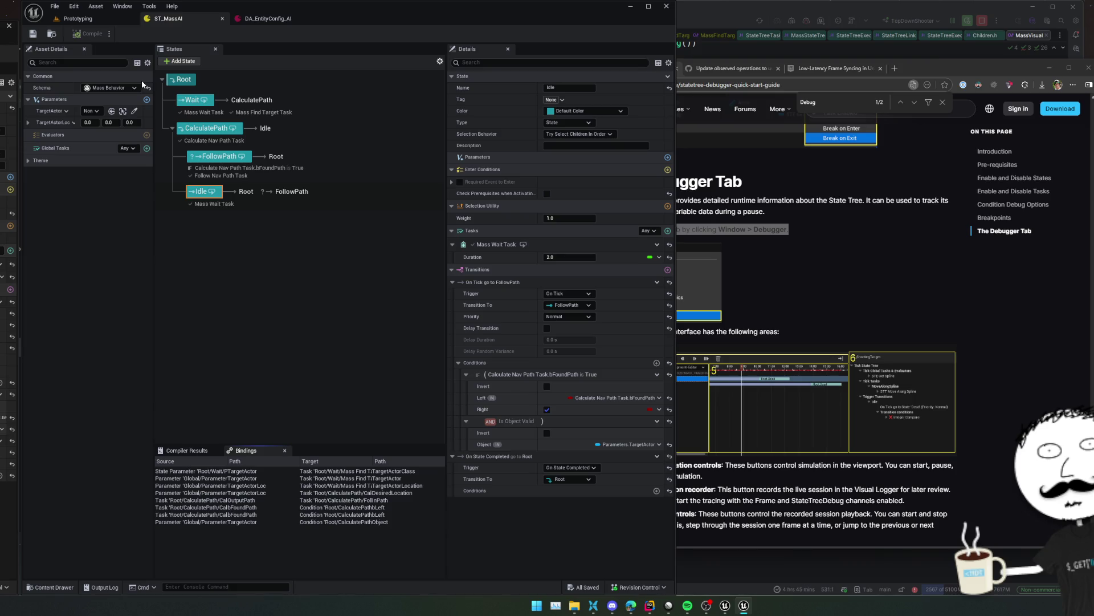
click(127, 8)
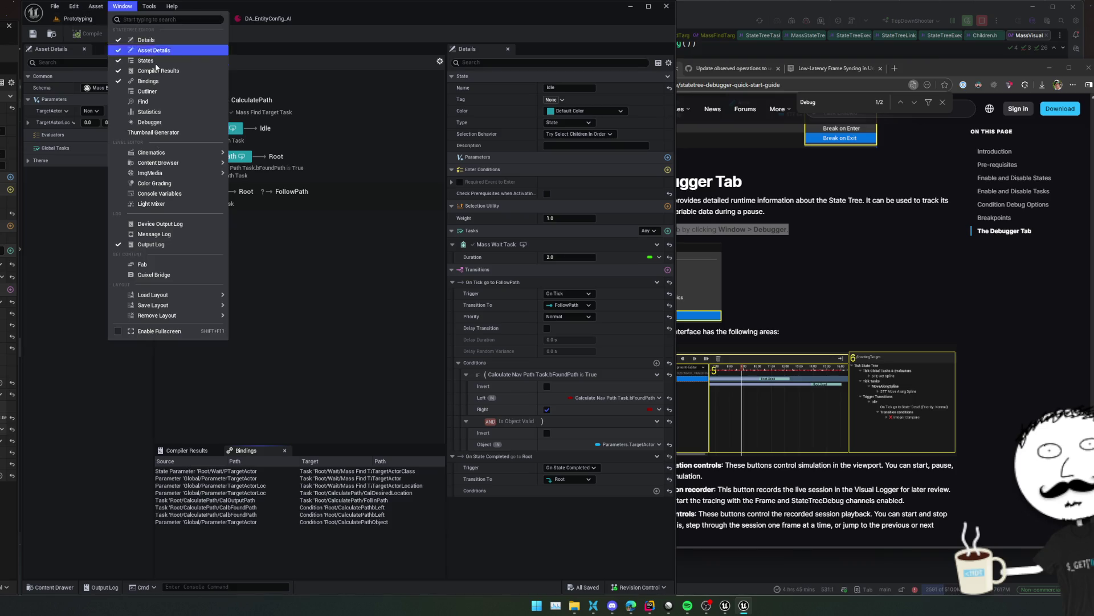
click(188, 122)
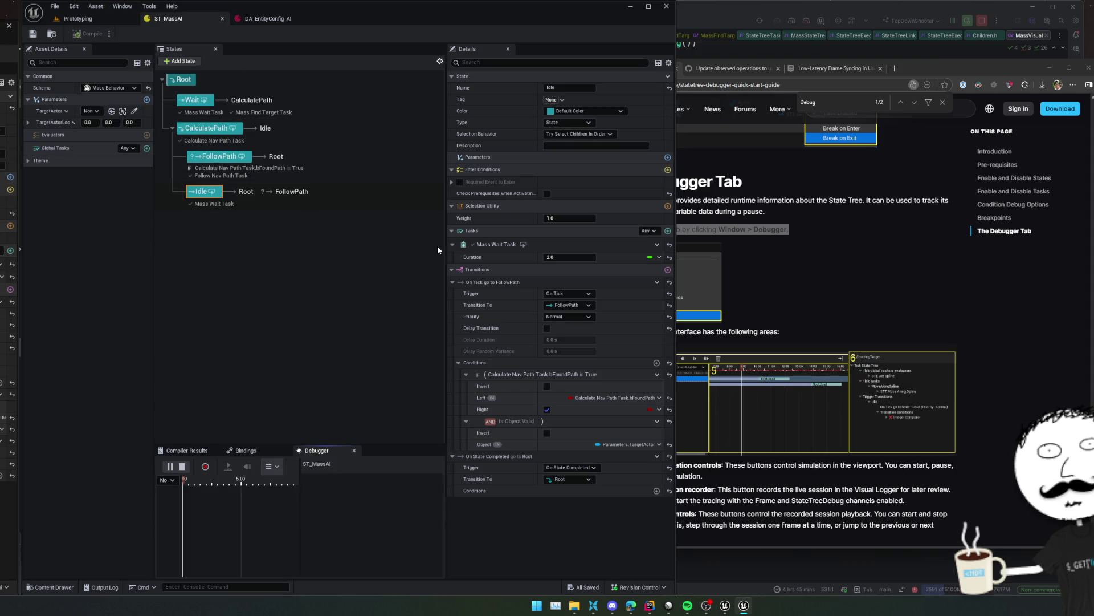
Widen the graph area and pop ST_MassAI into an enlarged floating window
drag(447, 510, 602, 510)
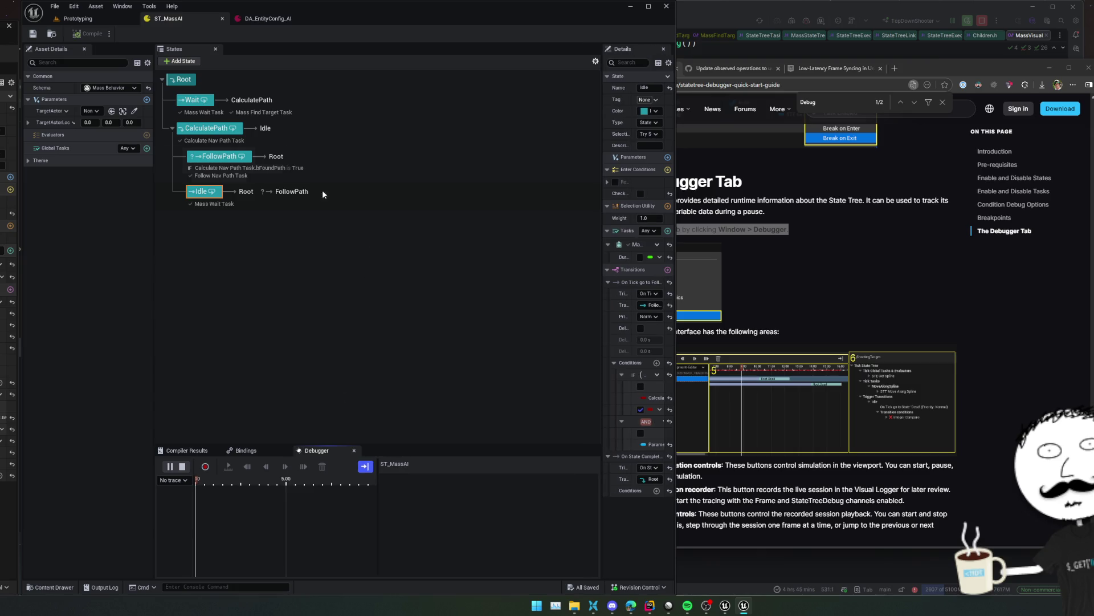
mouse_move(172, 22)
mouse_down()
mouse_move(342, 257)
mouse_move(735, 287)
mouse_up()
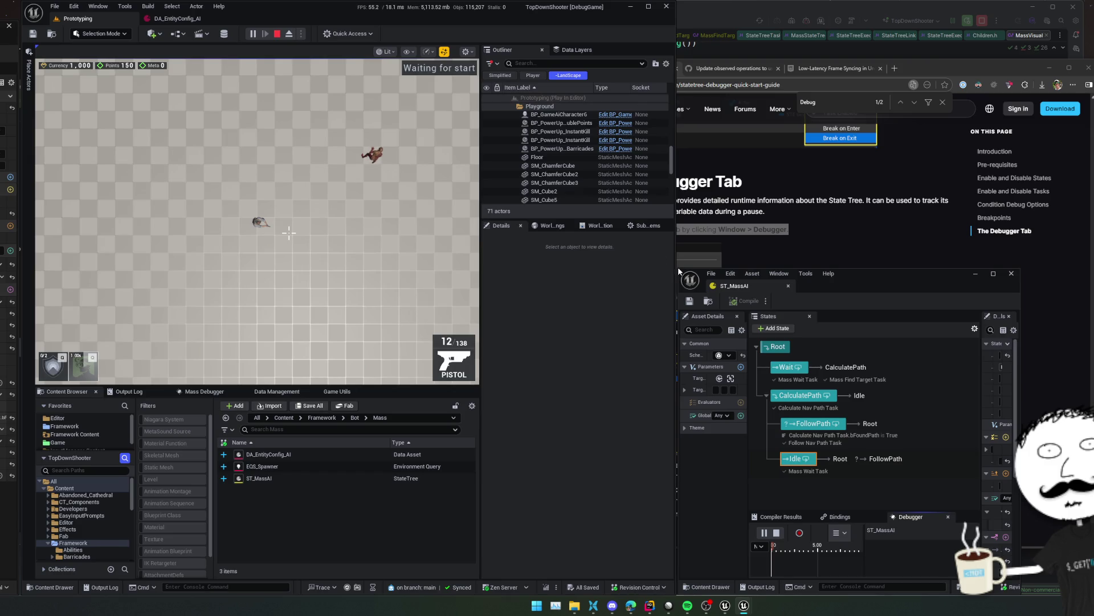
drag(679, 272, 292, 32)
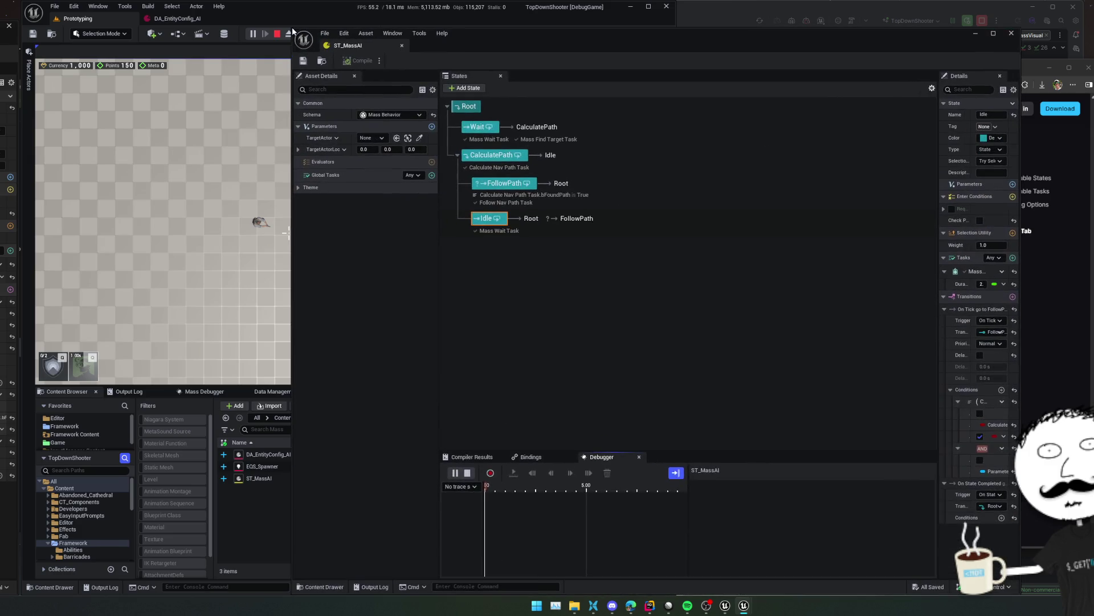
Record a debugger trace and expand the Bool Compare and Object Is Valid conditions
click(490, 473)
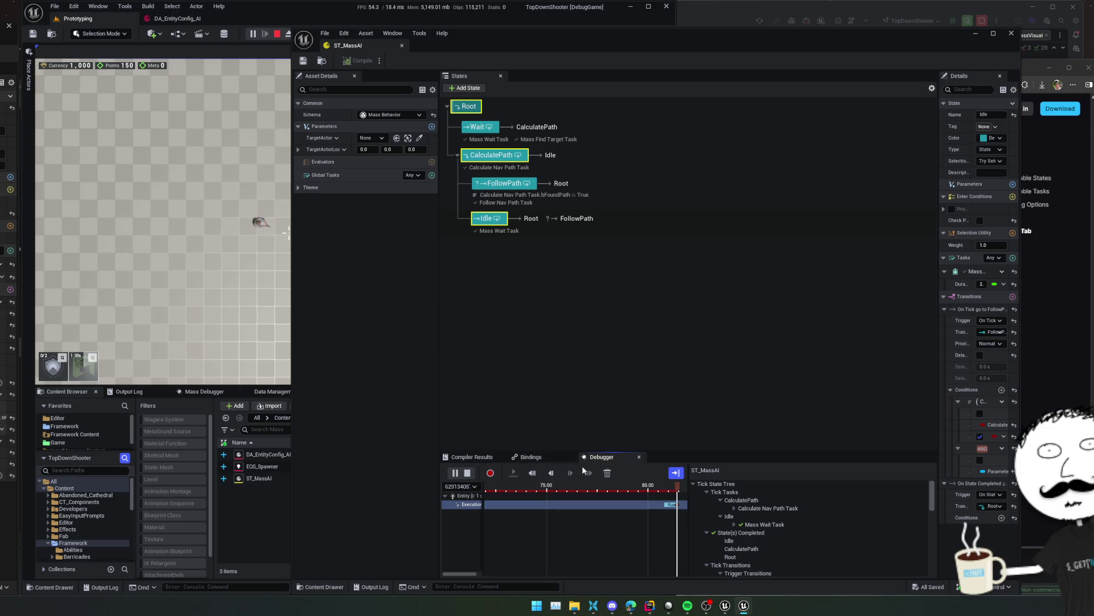
scroll(818, 518, down, 3)
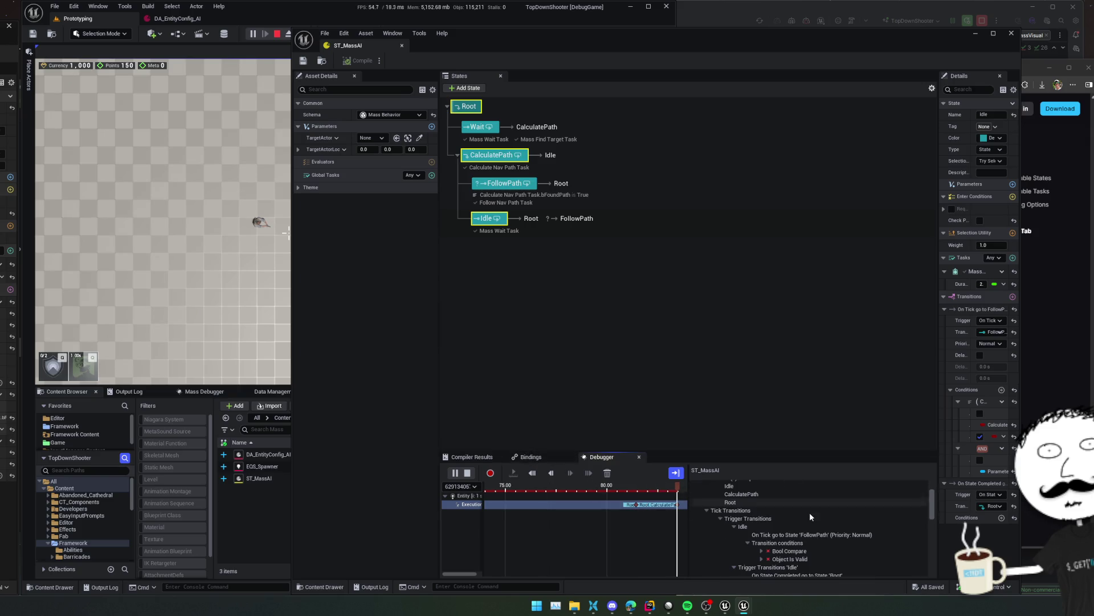
scroll(871, 528, down, 2)
click(761, 523)
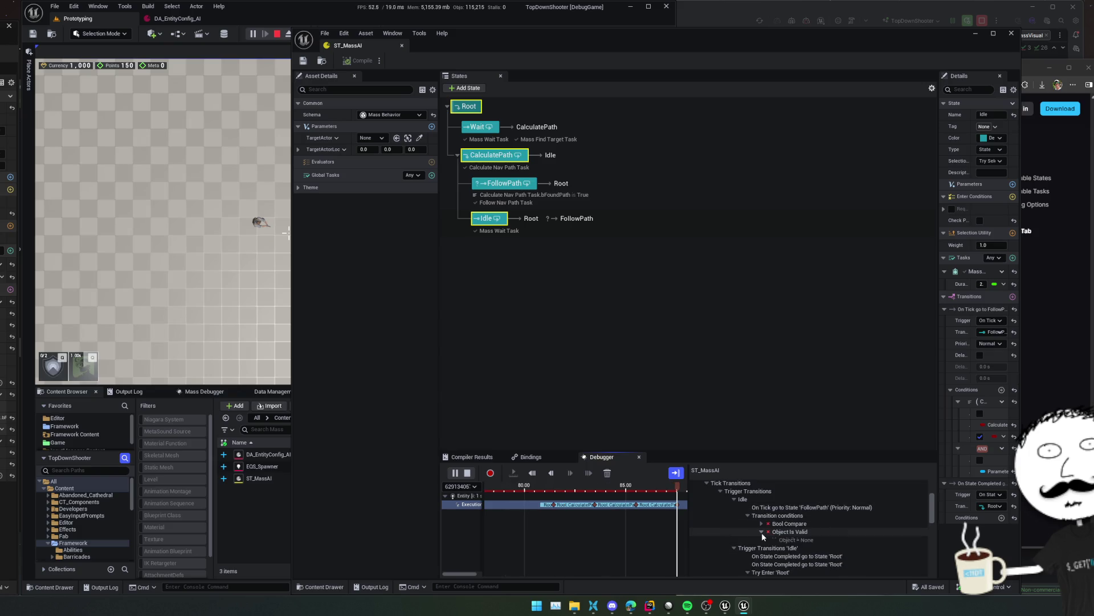
click(761, 523)
click(762, 532)
Pause the debug session, scrub back in the trace, and inspect the Mass Wait Task entry
click(455, 476)
click(644, 506)
scroll(789, 531, up, 3)
scroll(789, 530, up, 3)
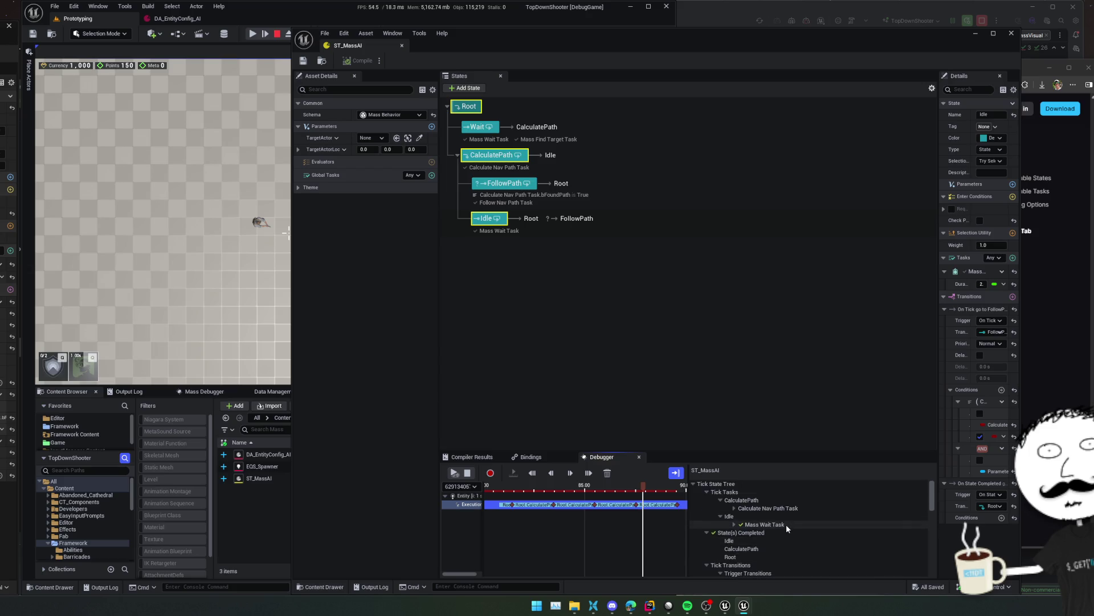
click(758, 525)
click(734, 524)
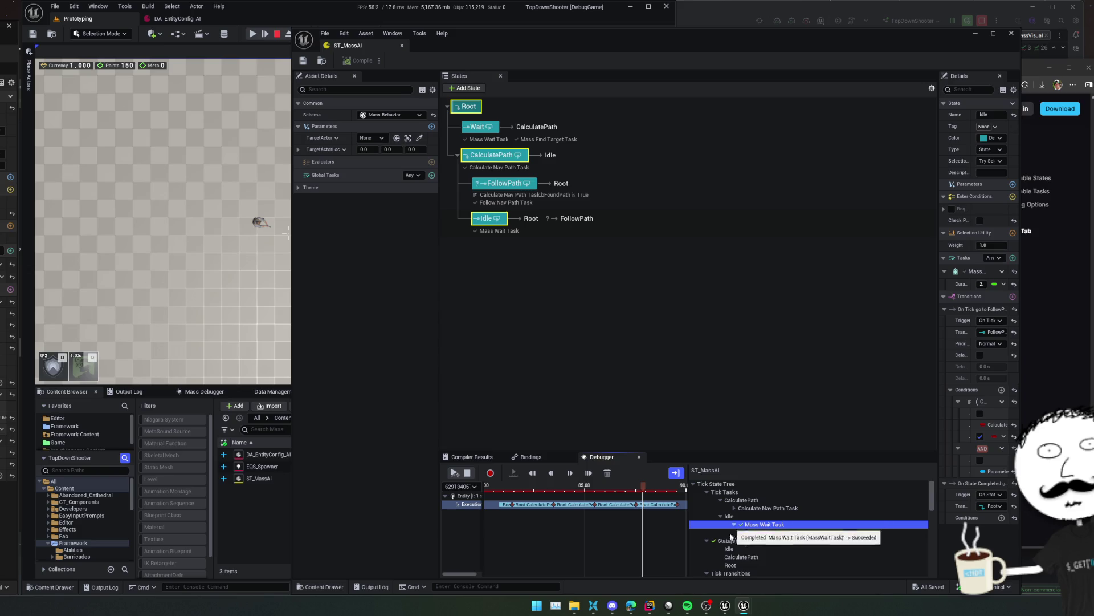
Reveal the Bool Compare and Object Is Valid values and inspect the Wait state entry
scroll(802, 536, down, 2)
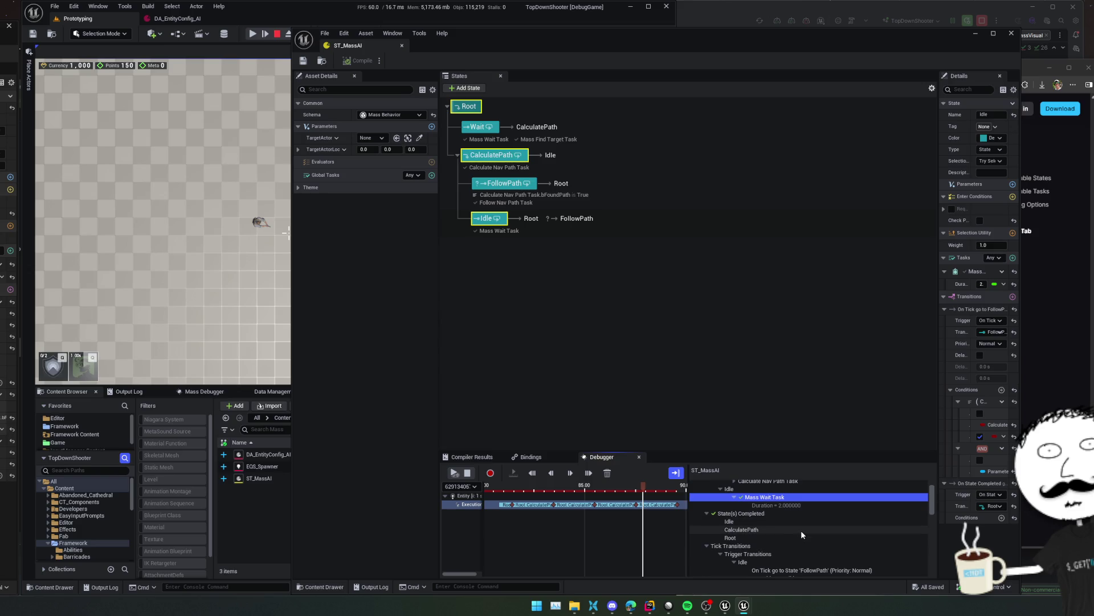
scroll(802, 534, down, 4)
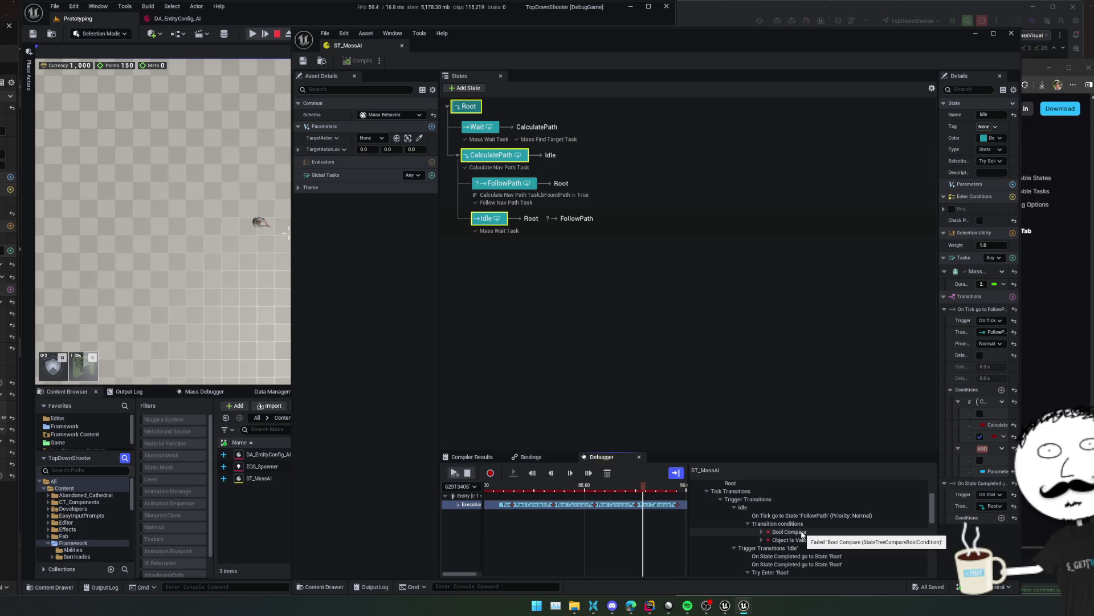
click(762, 531)
click(762, 548)
scroll(762, 546, down, 2)
scroll(762, 546, down, 3)
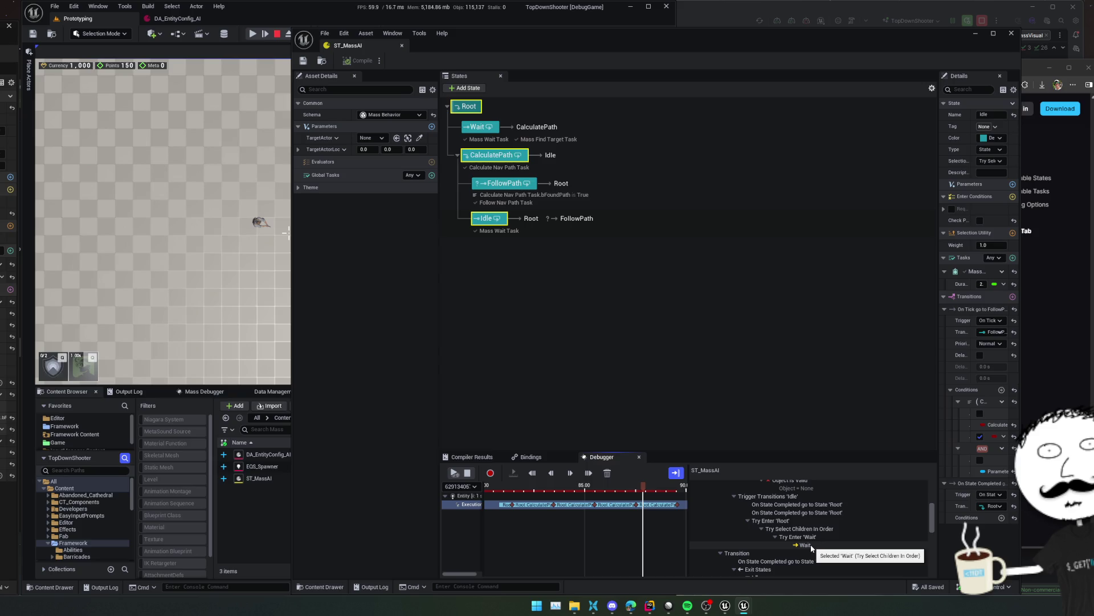
click(805, 545)
Show Mass Find Target Task's target values in the trace, then collapse them
scroll(811, 546, down, 4)
scroll(811, 547, down, 1)
scroll(812, 545, down, 2)
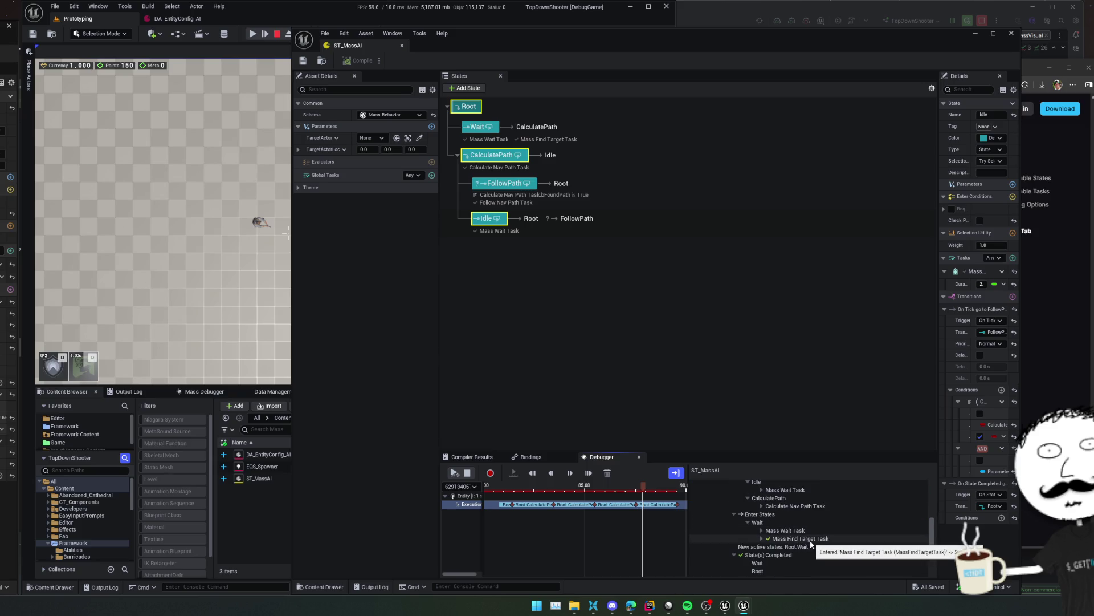
double_click(807, 539)
scroll(814, 545, down, 2)
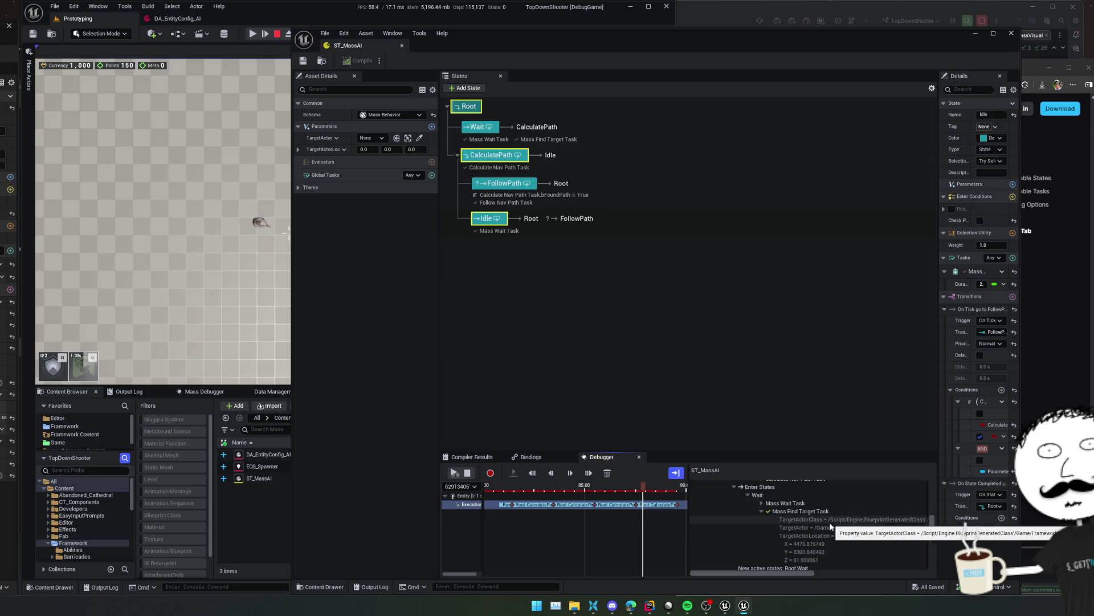
scroll(828, 538, down, 2)
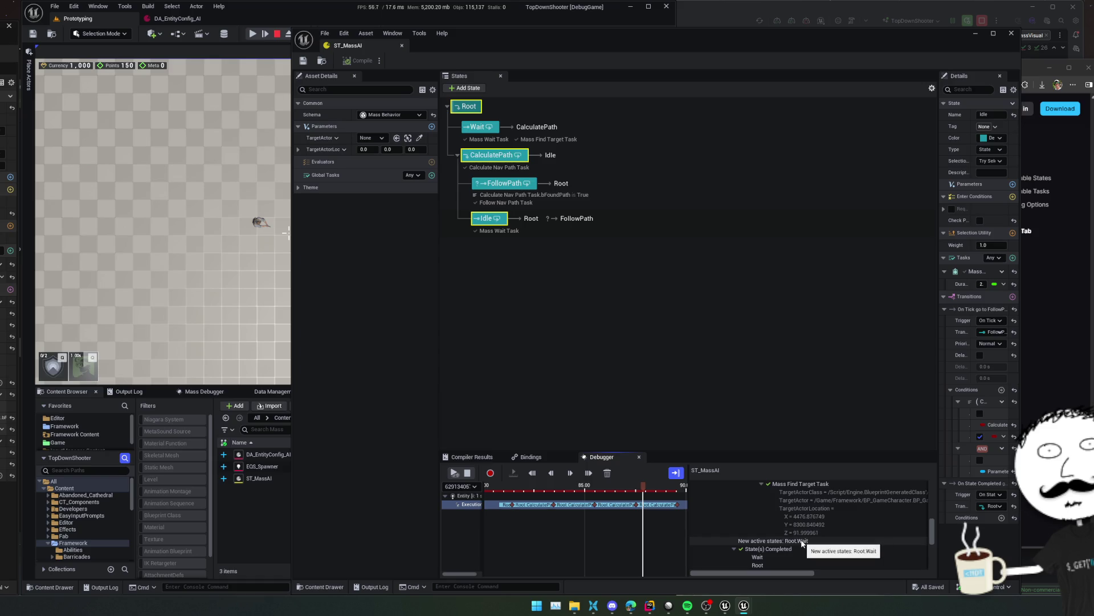
scroll(801, 539, up, 3)
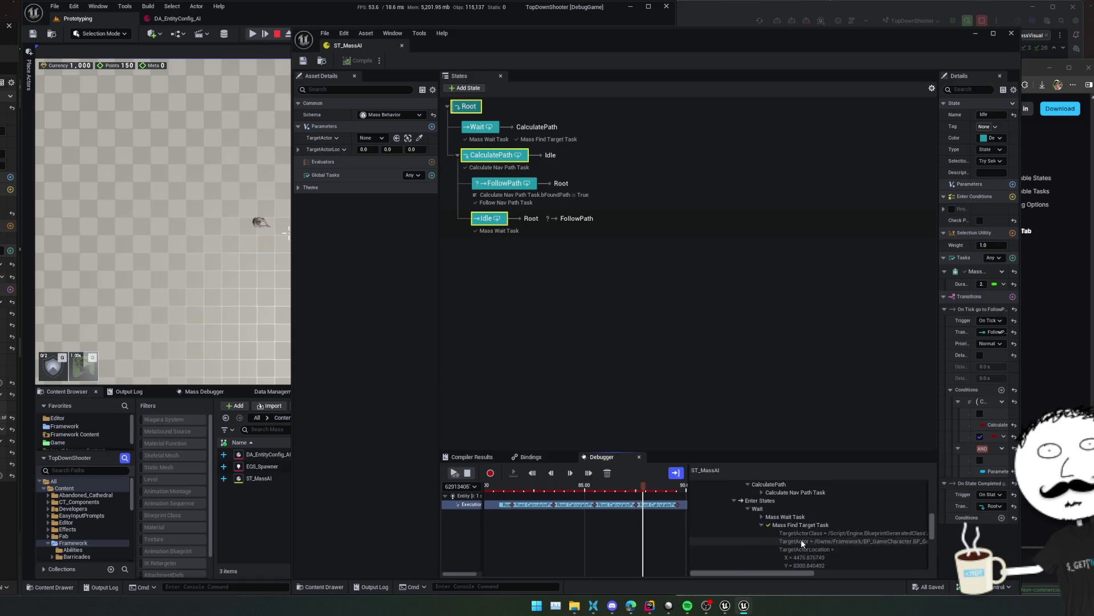
click(762, 524)
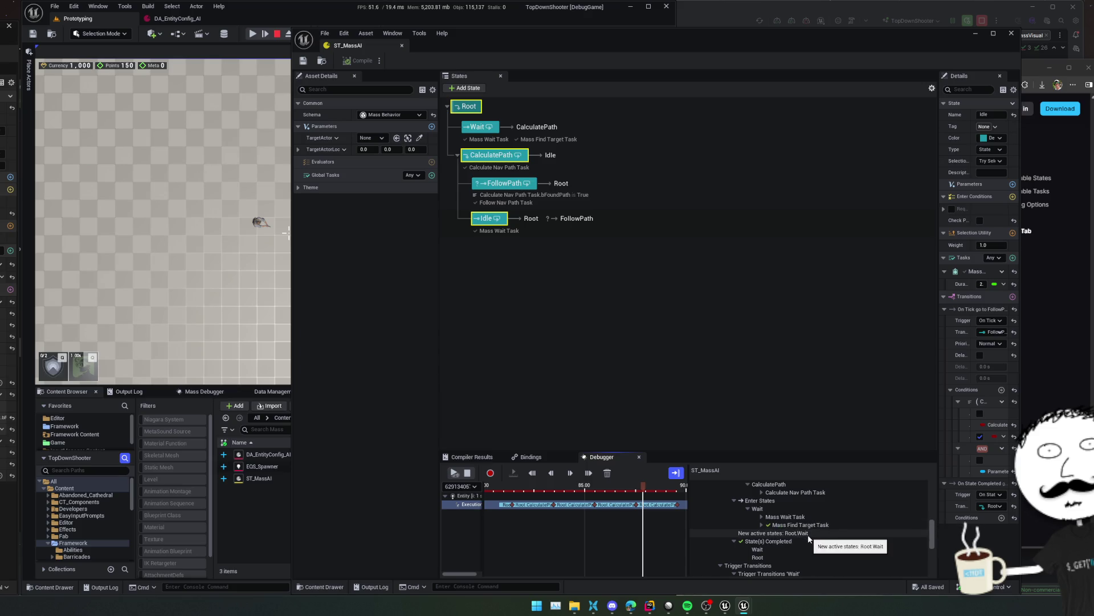
Inspect the transition to CalculatePath and its Bool Compare values, widening Details and the trace tree
scroll(808, 539, down, 3)
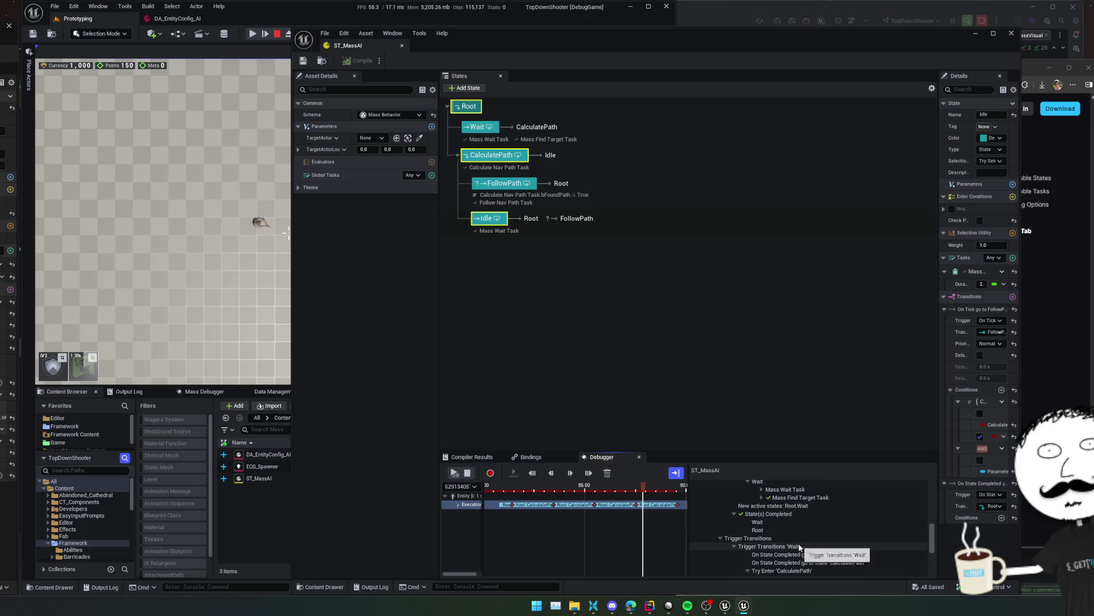
click(880, 542)
scroll(878, 541, down, 2)
scroll(861, 540, down, 2)
double_click(856, 537)
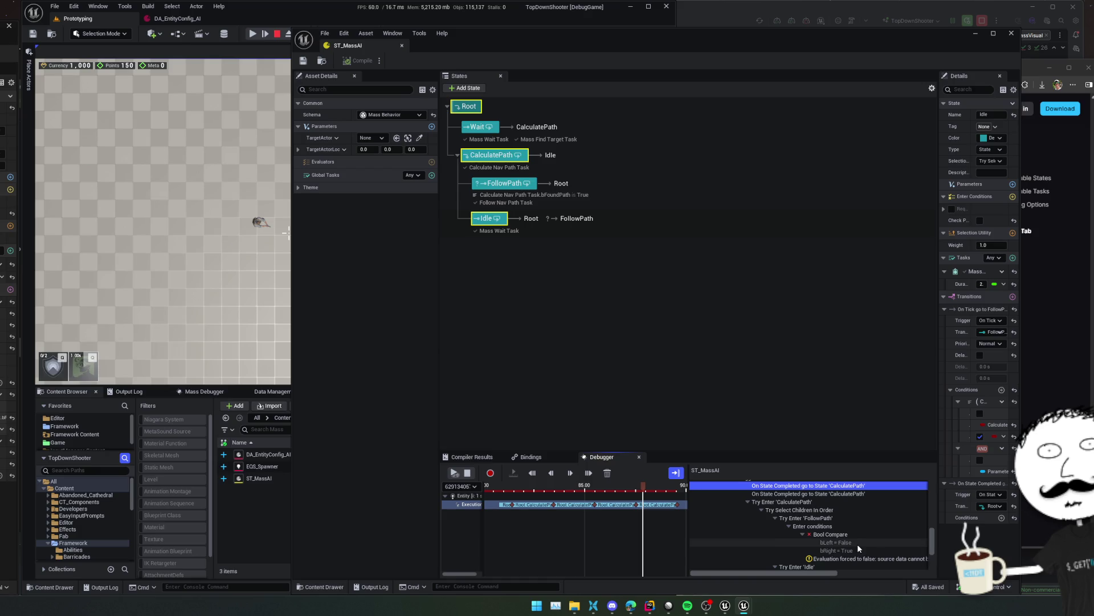
drag(939, 485, 860, 488)
drag(650, 523, 590, 523)
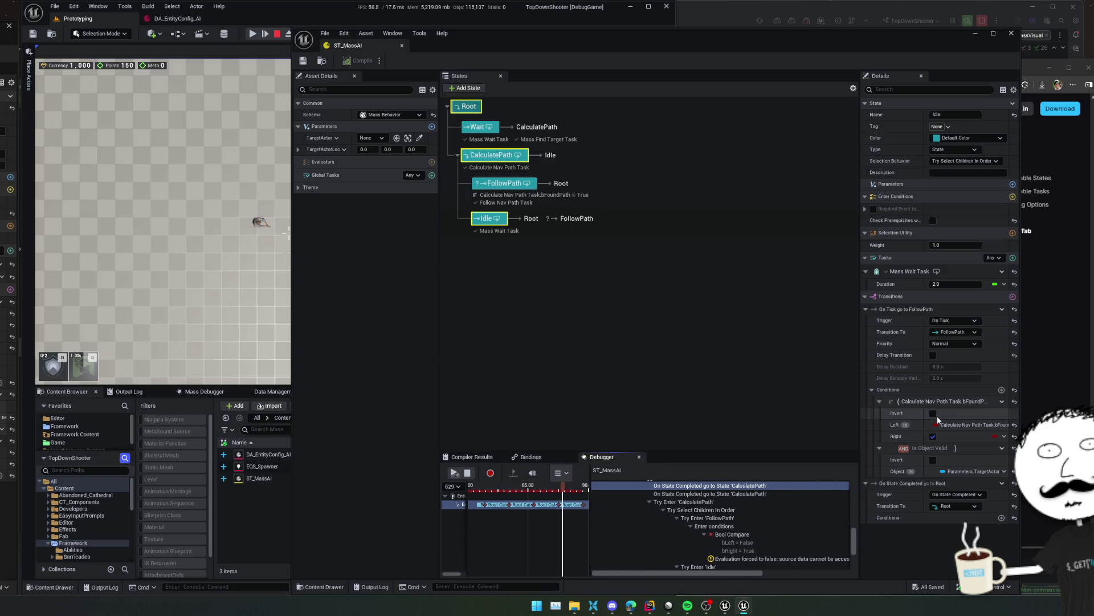
Review CalculatePath's settings and FollowPath's bFoundPath entry condition in Details
click(501, 156)
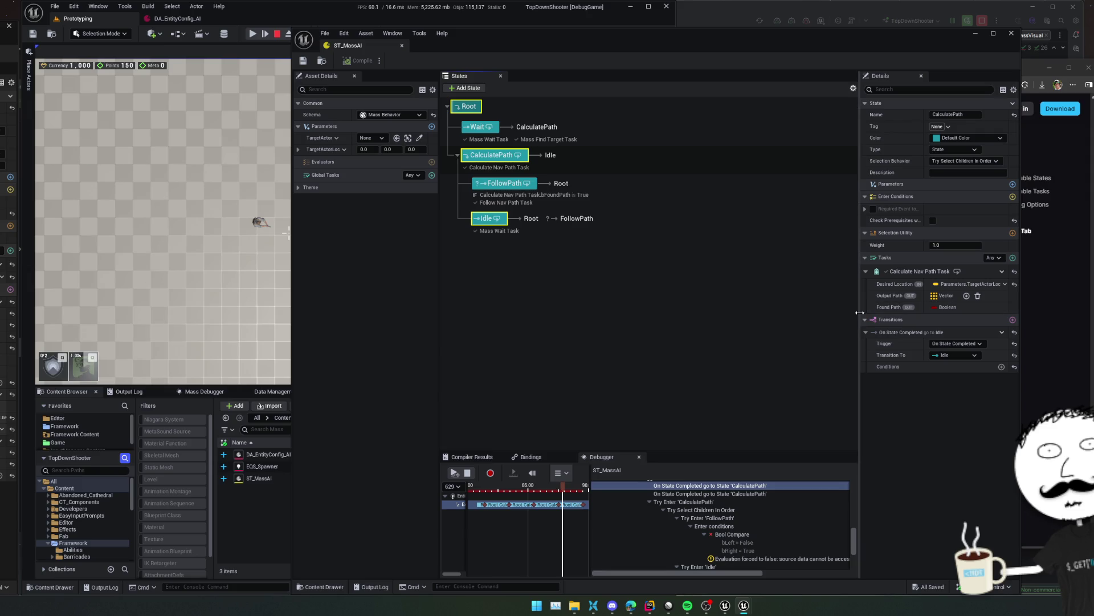
drag(860, 315, 842, 315)
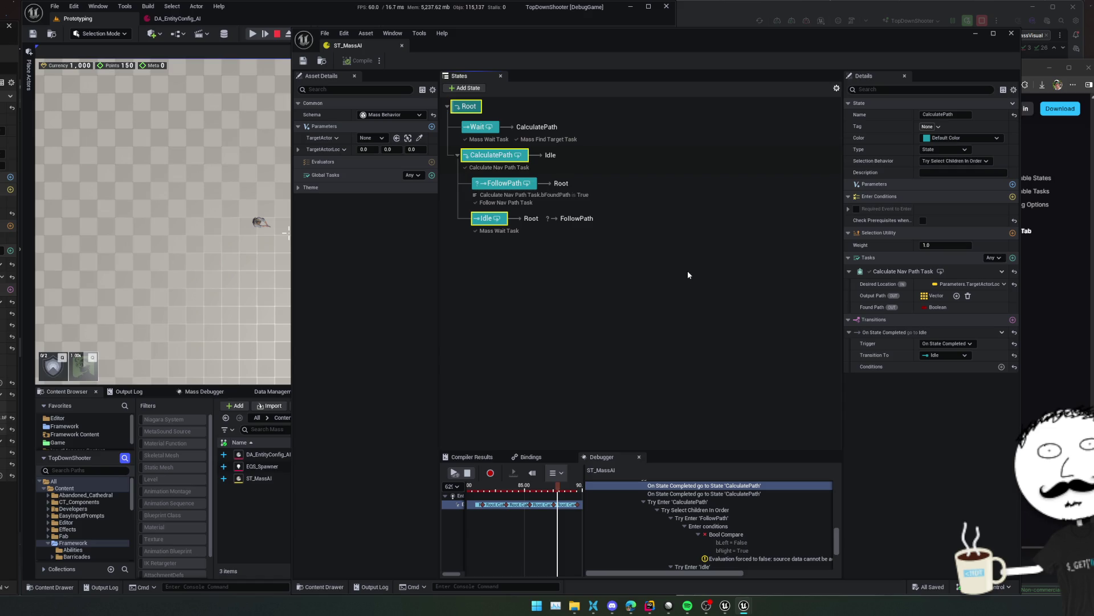
click(505, 183)
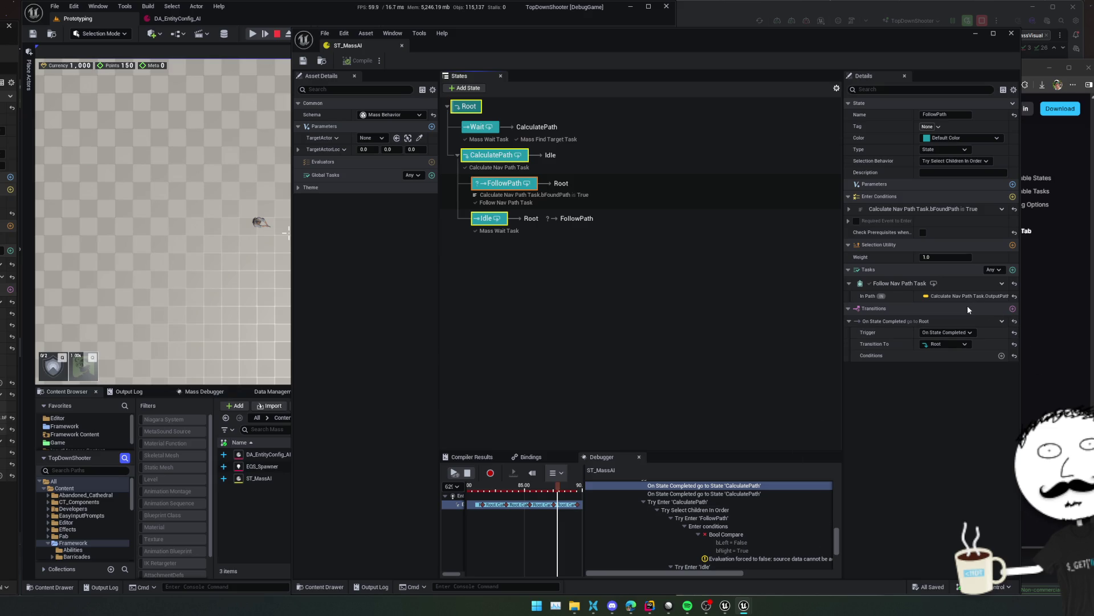
click(850, 209)
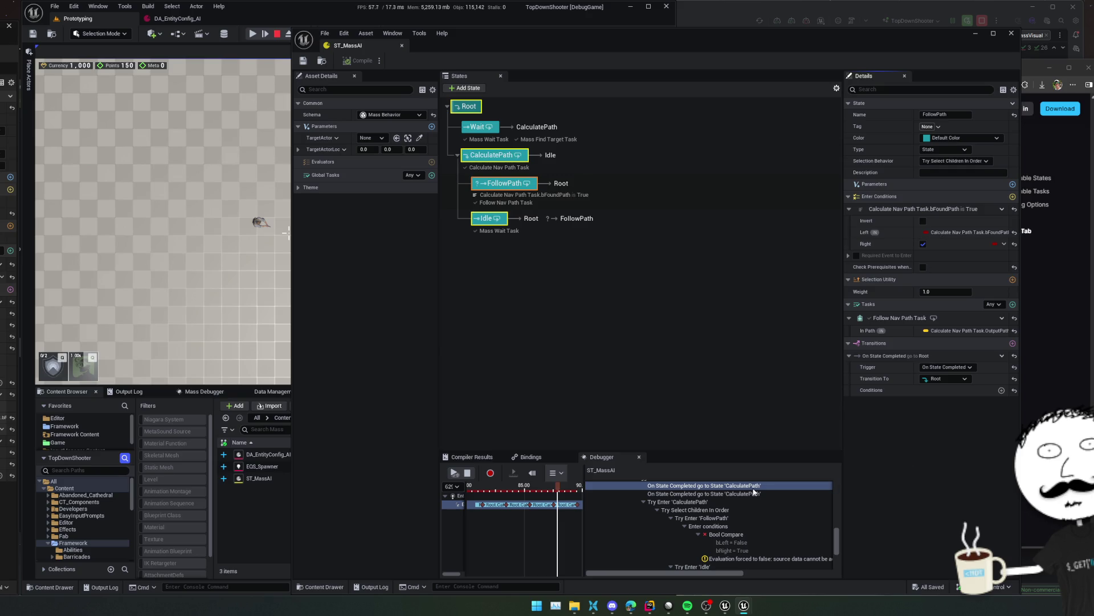
scroll(757, 490, down, 2)
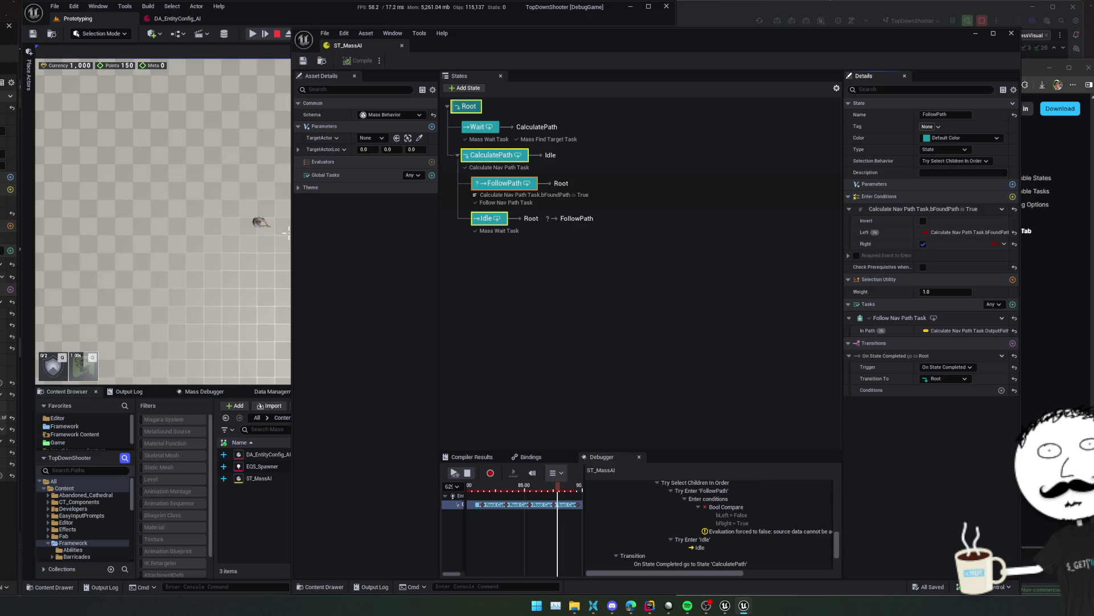
Switch from the editor over to JetBrains Rider
key(alt+Tab)
click(771, 39)
click(732, 12)
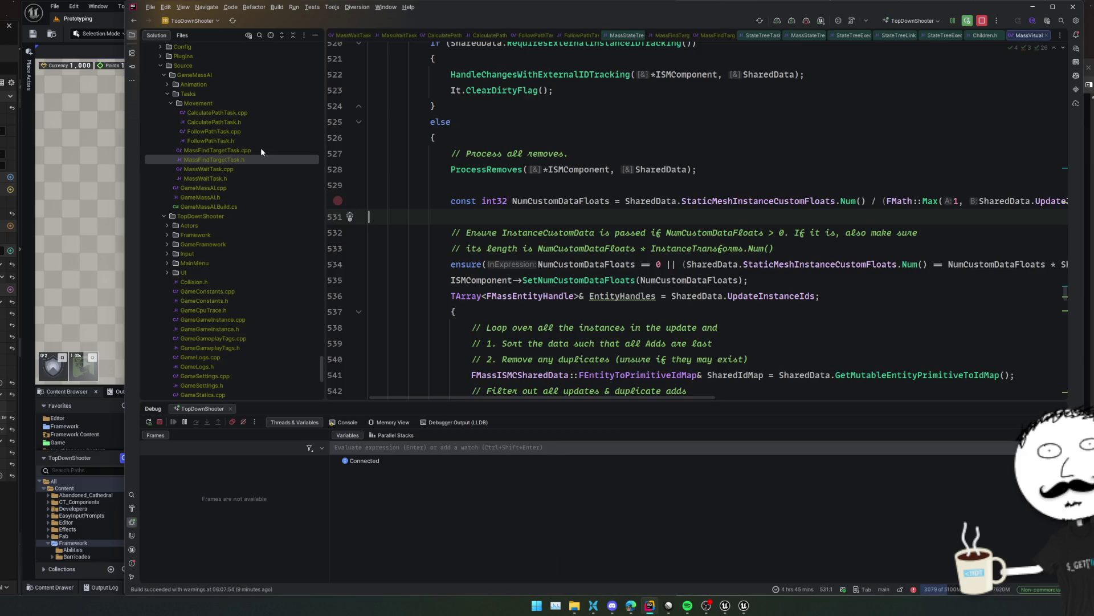
Open CalculatePathTask.cpp and set breakpoints on line 31 (NavData check) and line 24 (QueryID check)
click(250, 122)
double_click(252, 114)
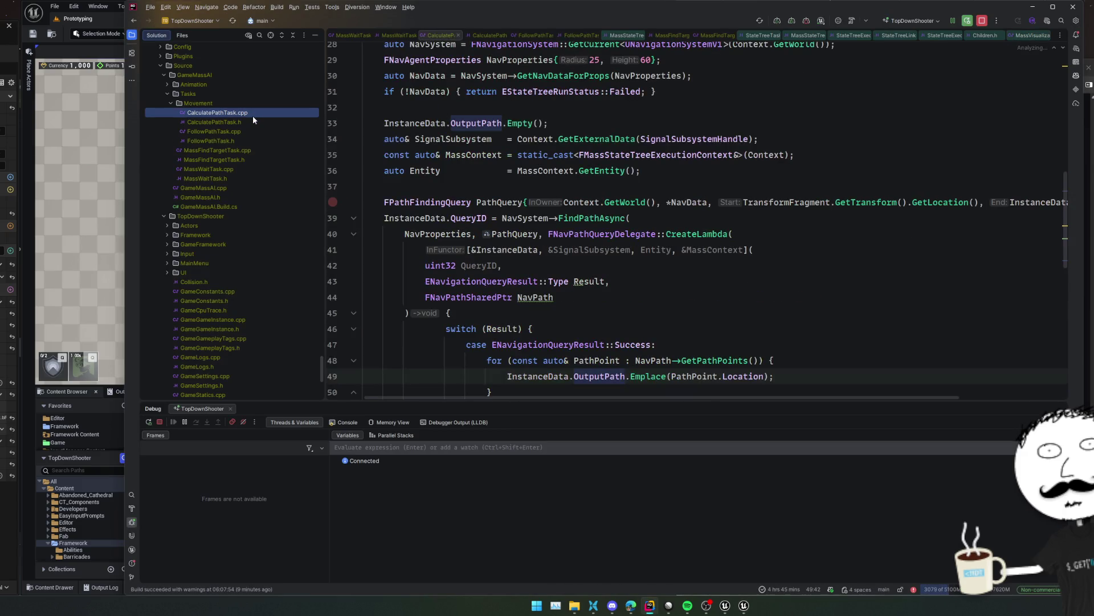
scroll(542, 261, up, 4)
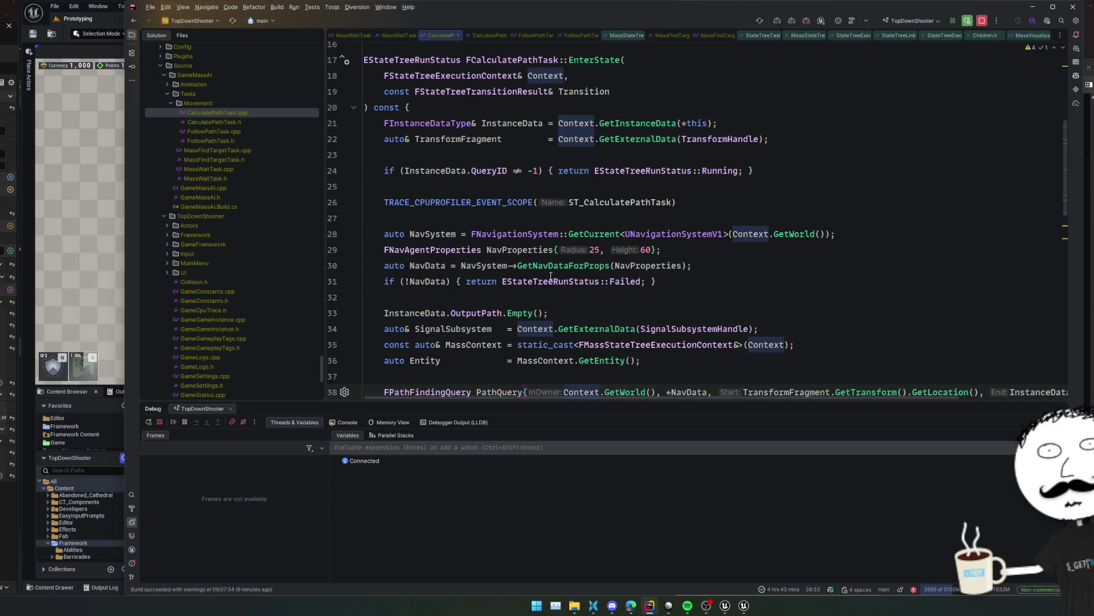
scroll(556, 279, down, 3)
scroll(556, 279, up, 2)
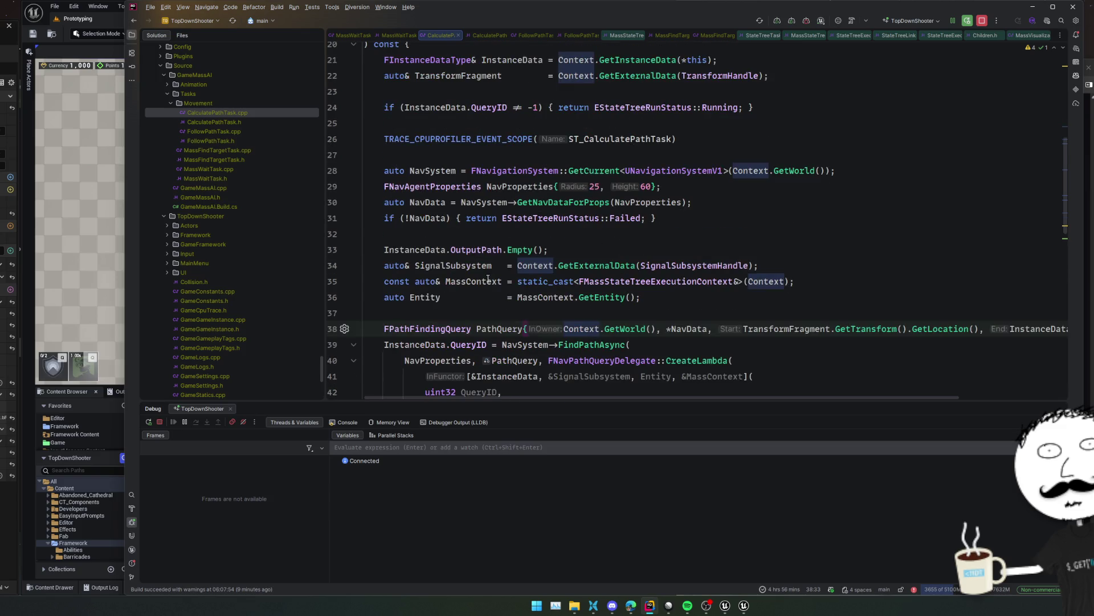
click(334, 219)
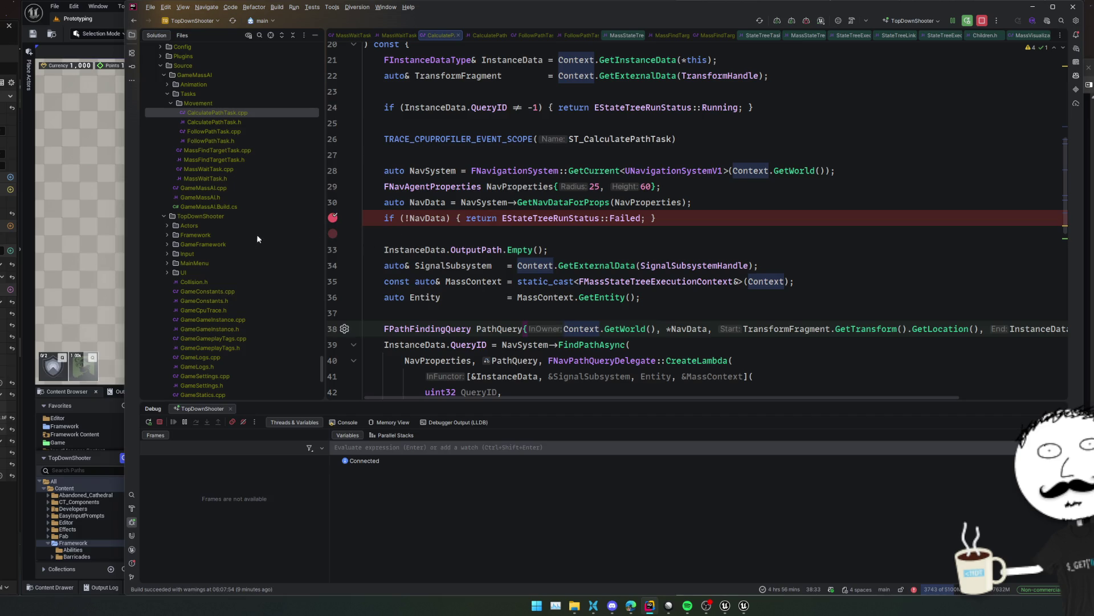
scroll(411, 266, up, 3)
click(334, 235)
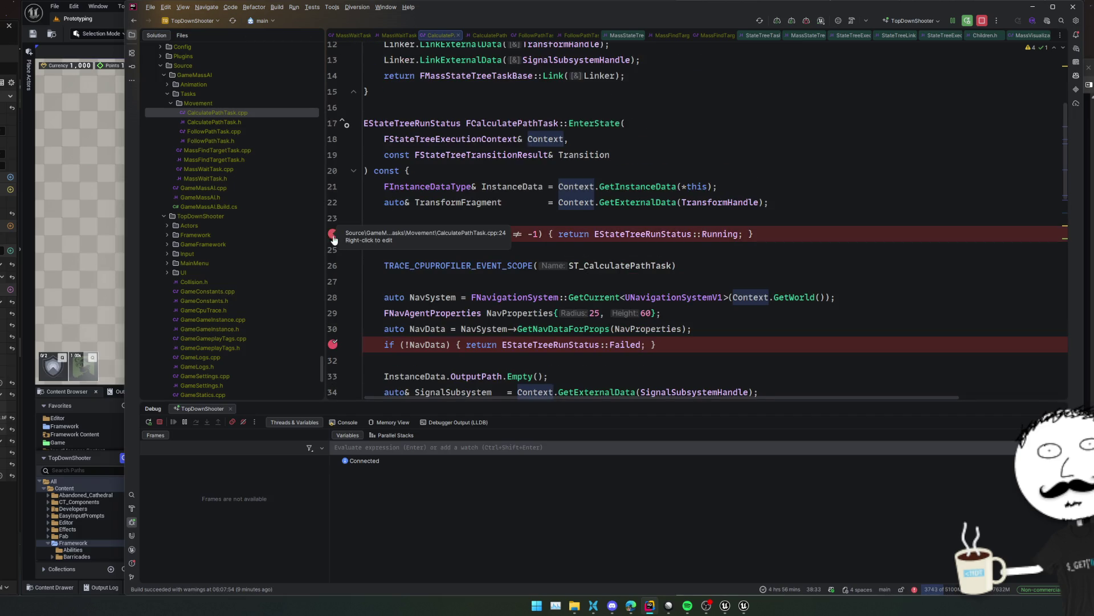
click(66, 399)
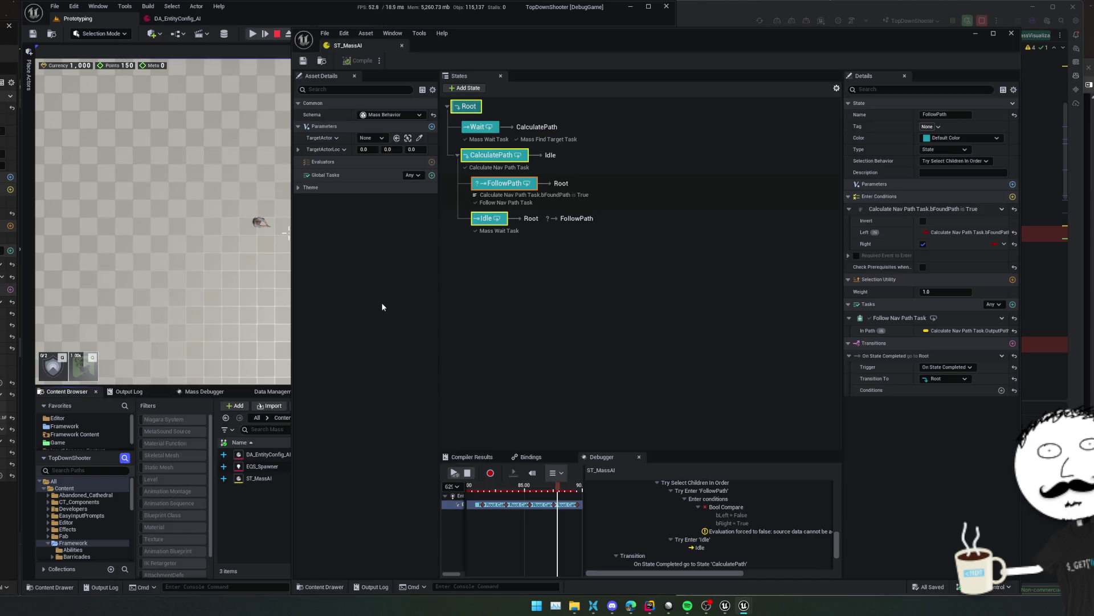
Restart play-in-editor, inspect InstanceData at the breakpoint, and continue past both stops
click(276, 35)
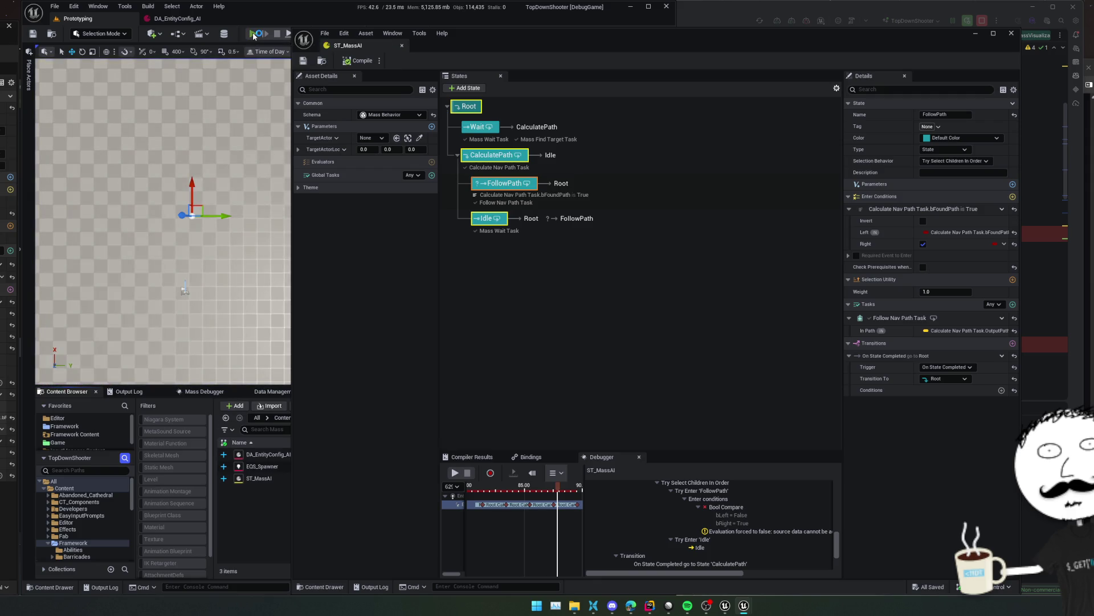
click(254, 36)
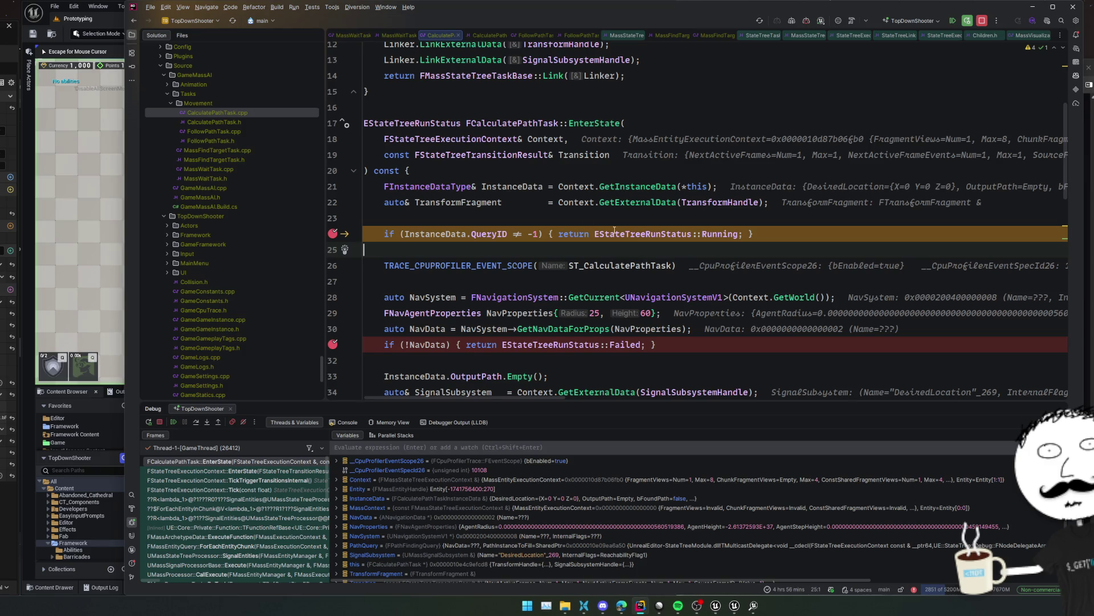
mouse_move(511, 185)
click(521, 204)
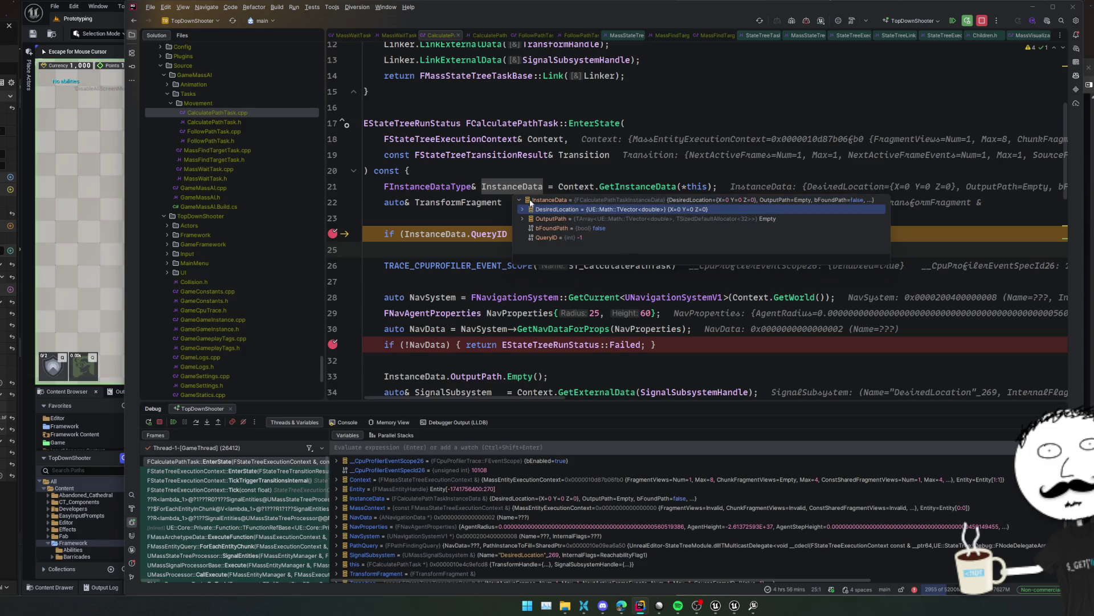
click(492, 218)
scroll(492, 228, up, 3)
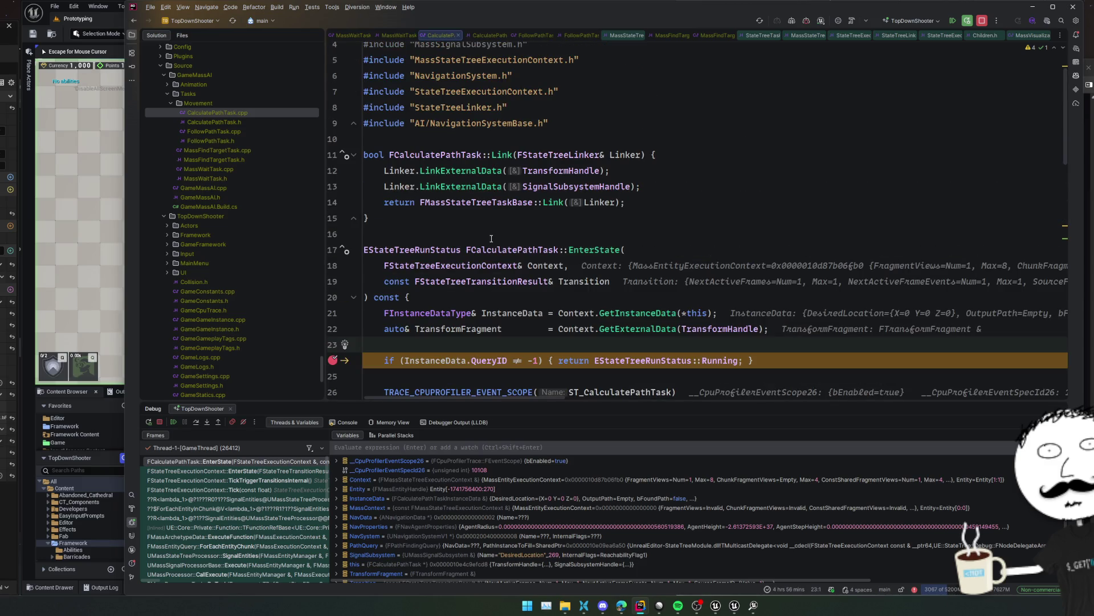
scroll(490, 238, down, 3)
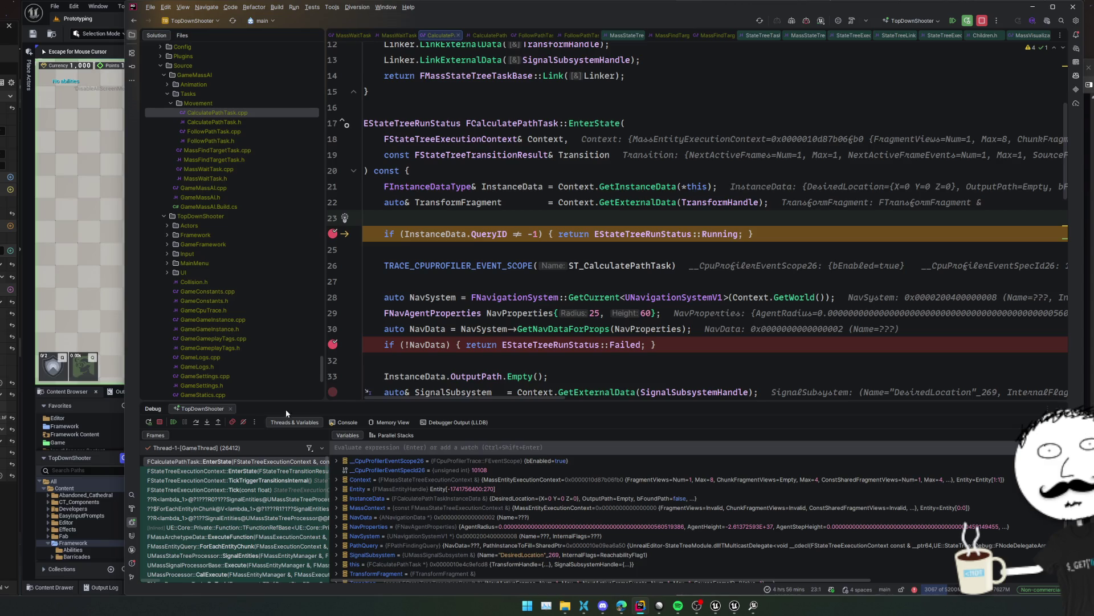
click(173, 423)
click(173, 422)
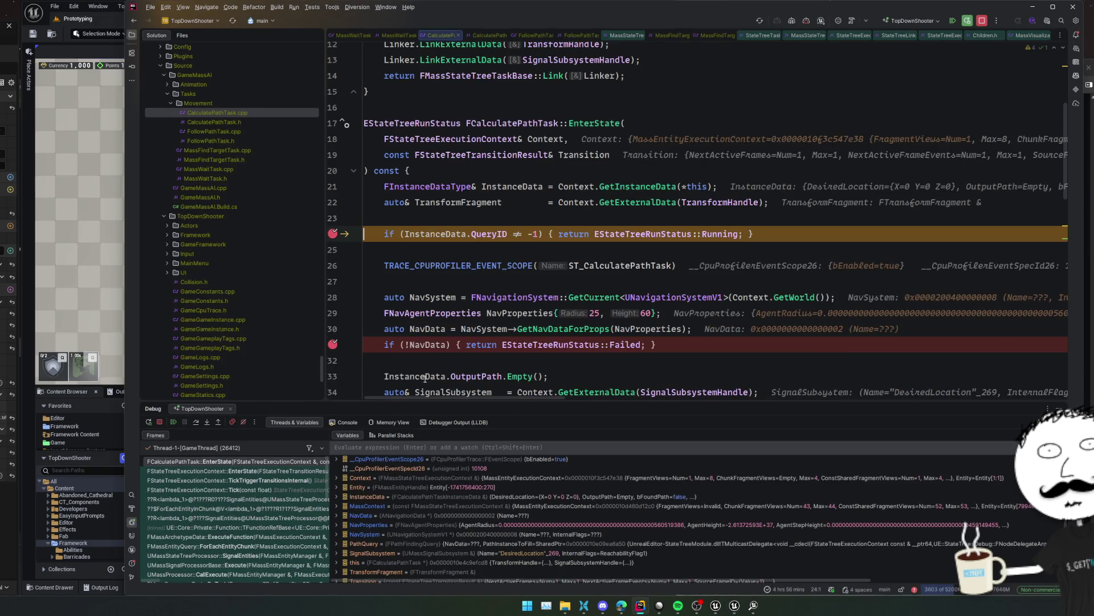
Recheck InstanceData, remove the line-31 breakpoint, move line 24's breakpoint to line 25, and resume
mouse_move(510, 189)
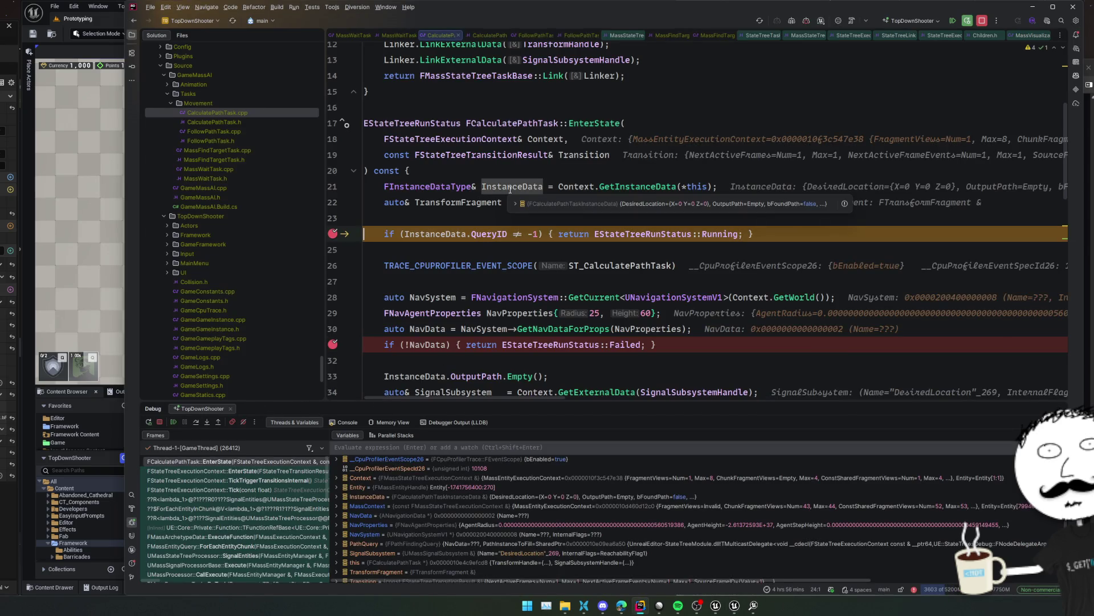
click(545, 203)
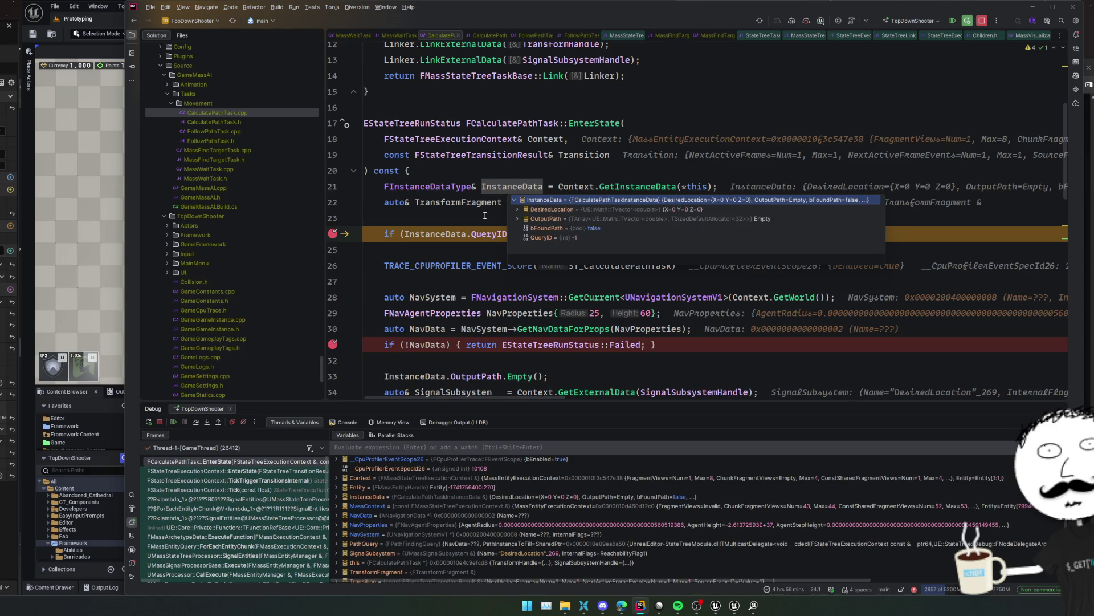
click(437, 211)
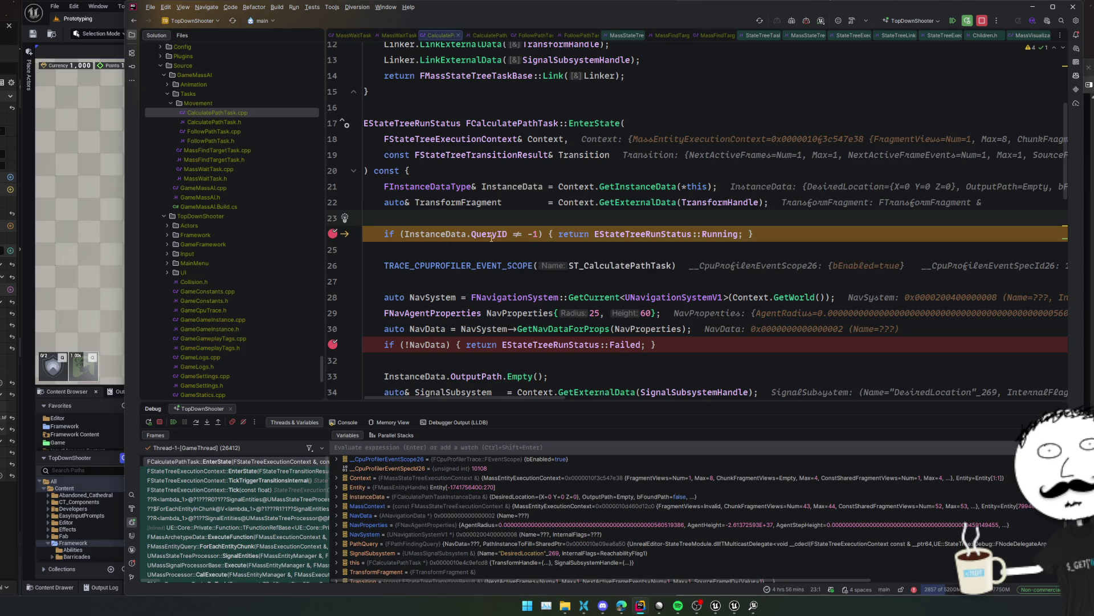
click(333, 345)
drag(333, 234, 332, 249)
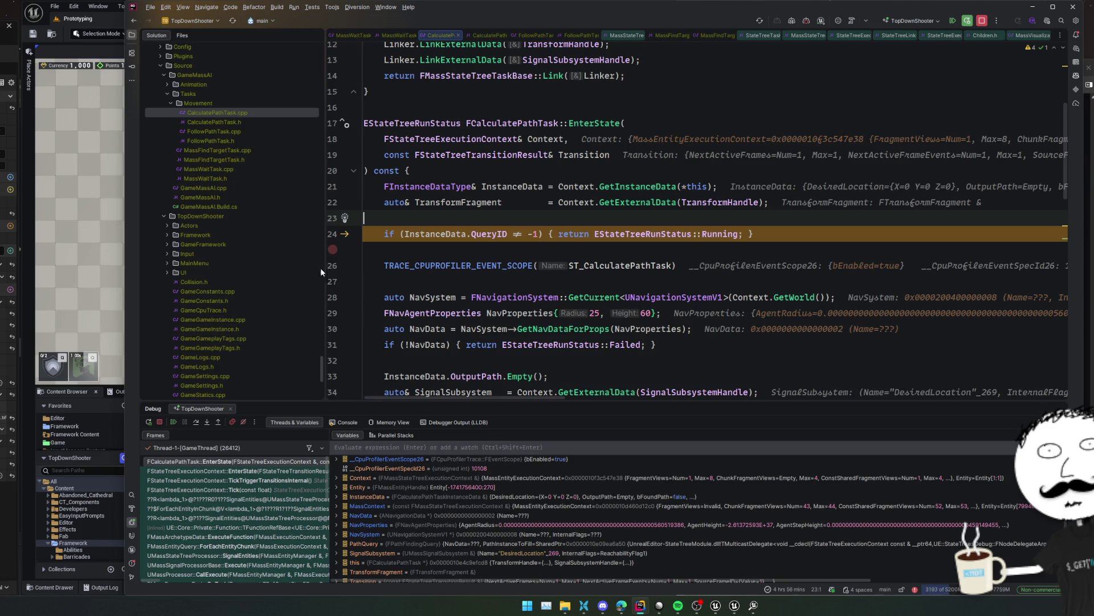
click(175, 423)
click(104, 404)
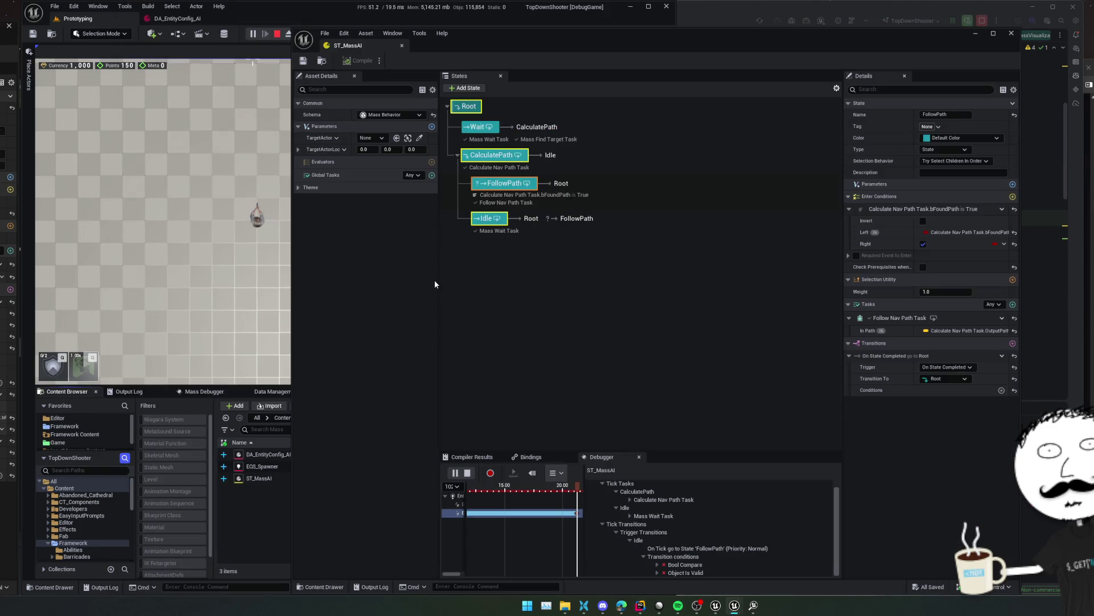
Close the Unreal Insights window and stop the play-in-editor session
click(604, 324)
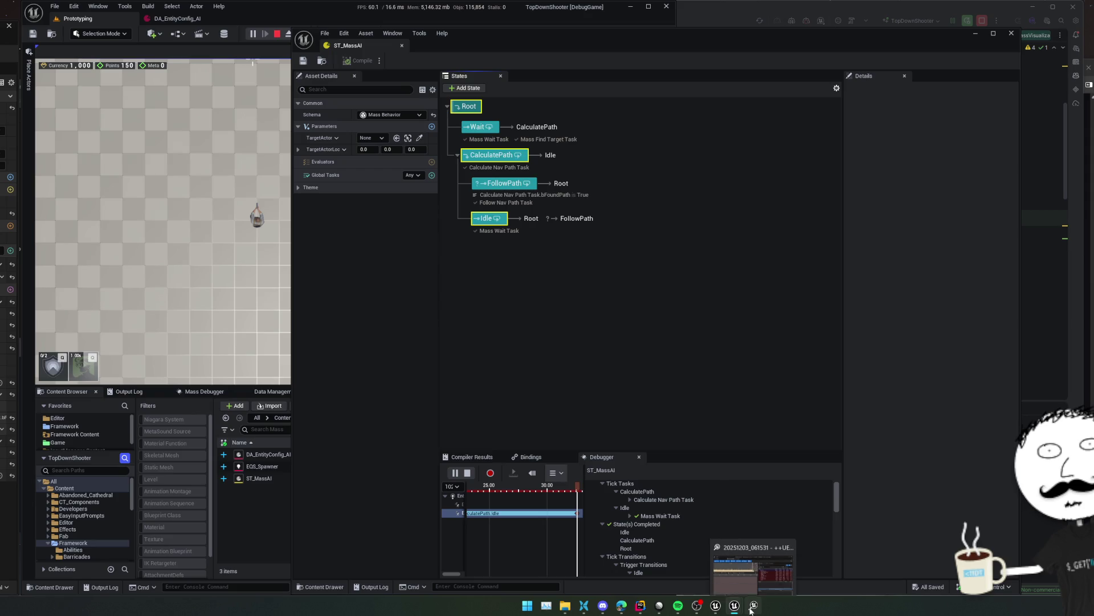
click(753, 606)
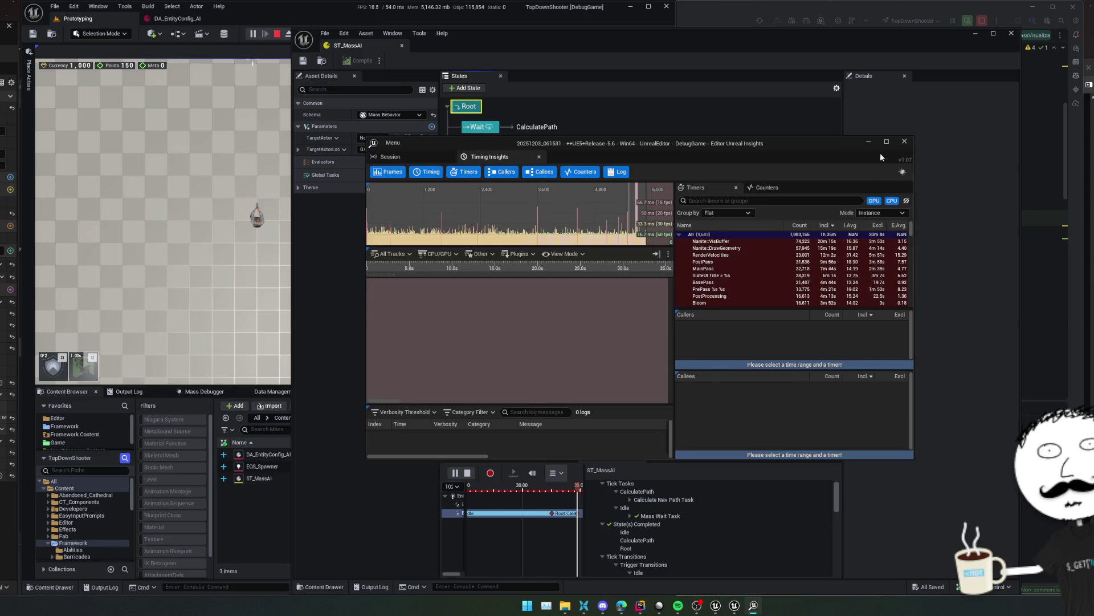
click(904, 141)
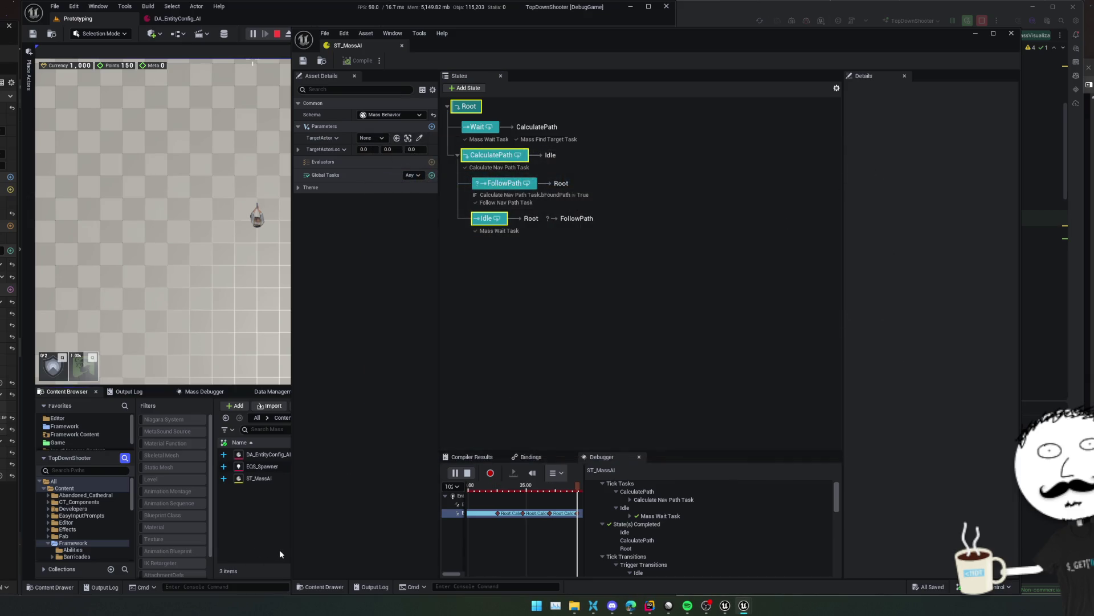
click(468, 472)
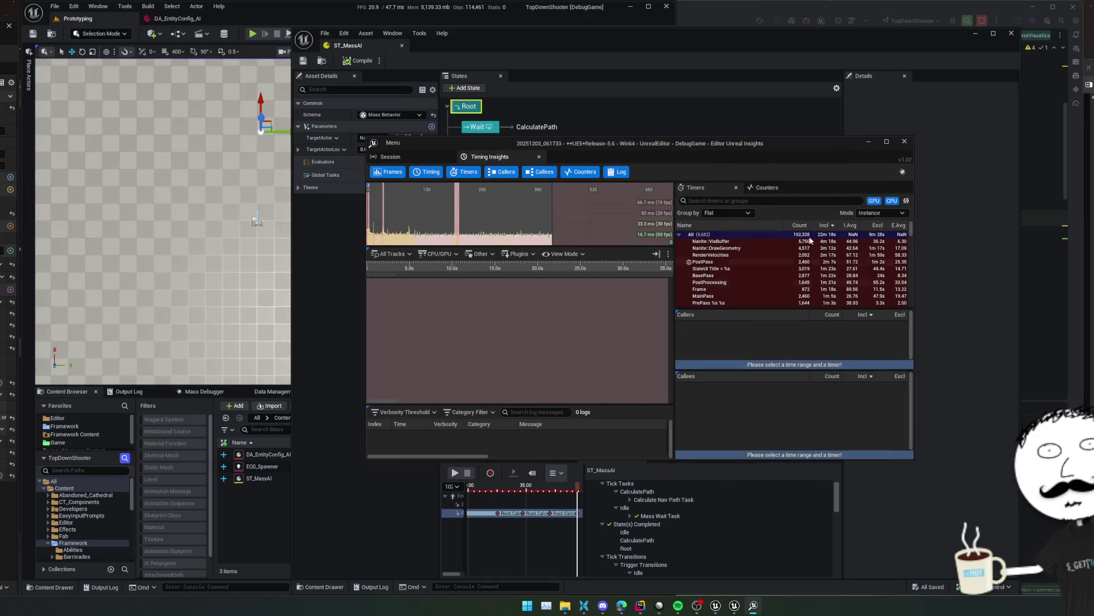
click(910, 132)
Use the StateTree debugger's timeline menu and select its tracks to review the tick trace
click(555, 473)
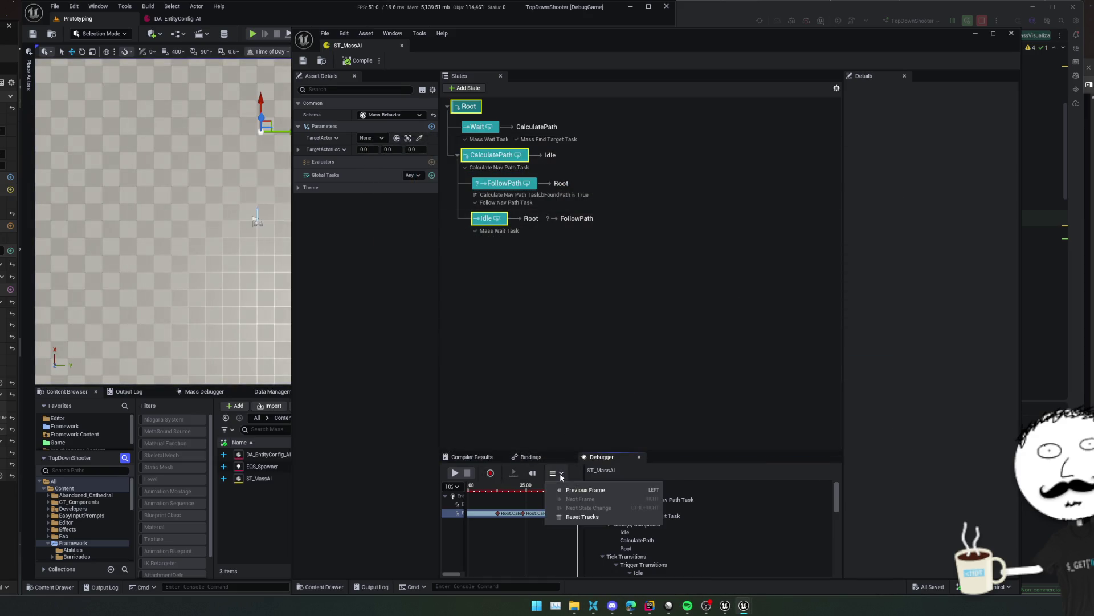
click(587, 485)
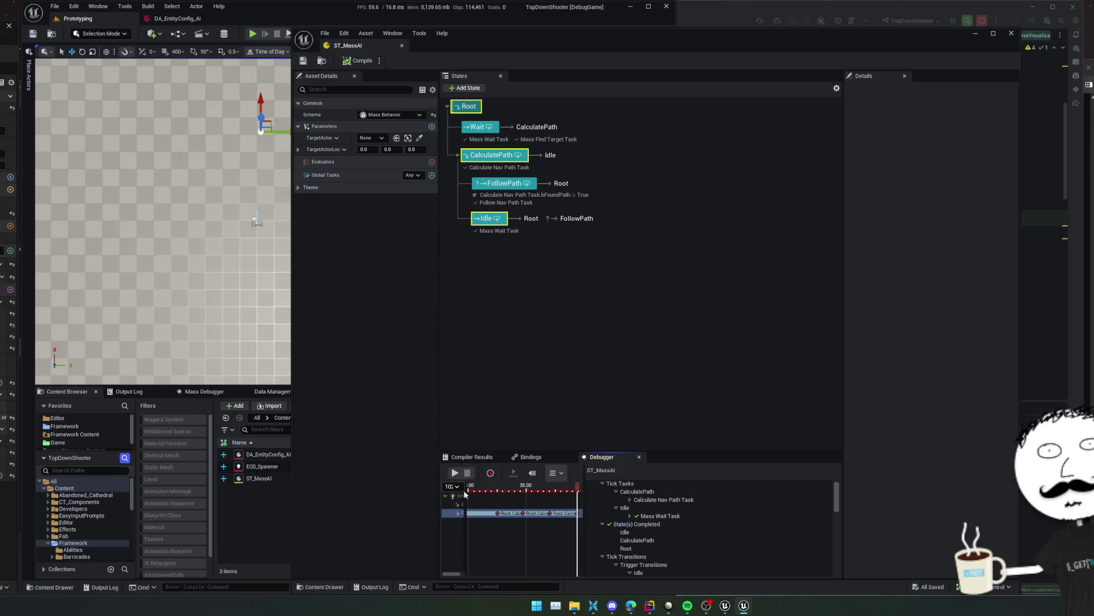
click(459, 504)
click(459, 512)
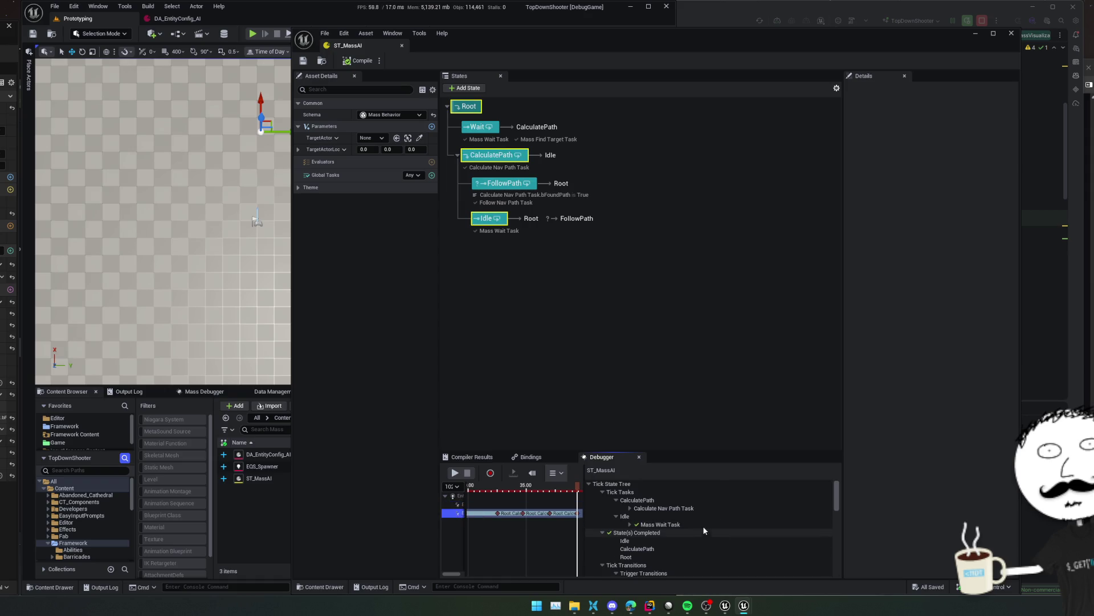
click(579, 303)
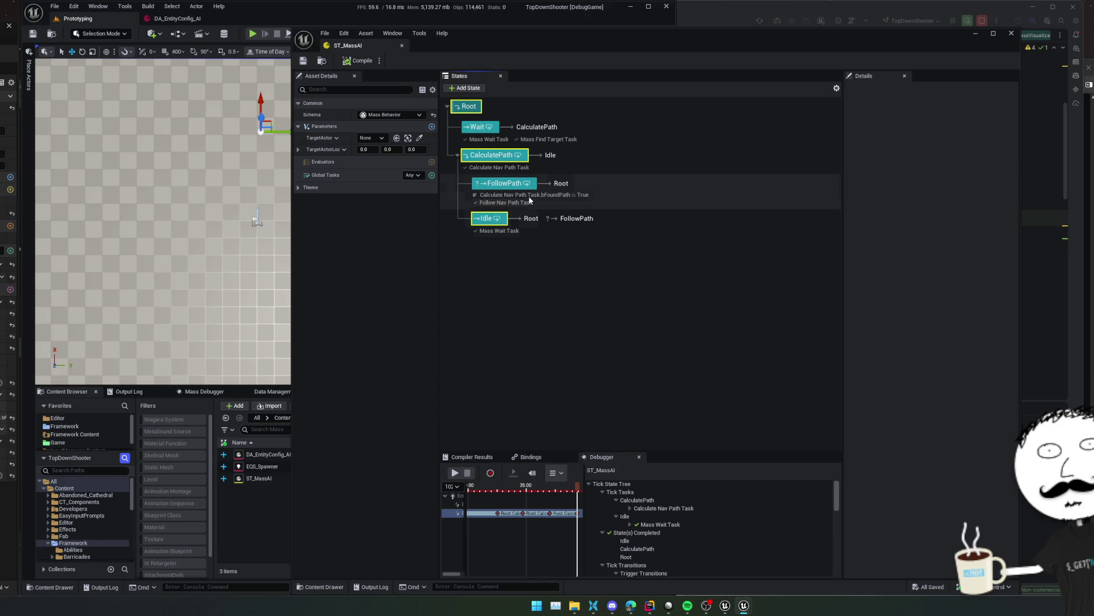
Select the Wait state and inspect Mass Find Target Task's Target Actor Location binding without changing it
click(490, 130)
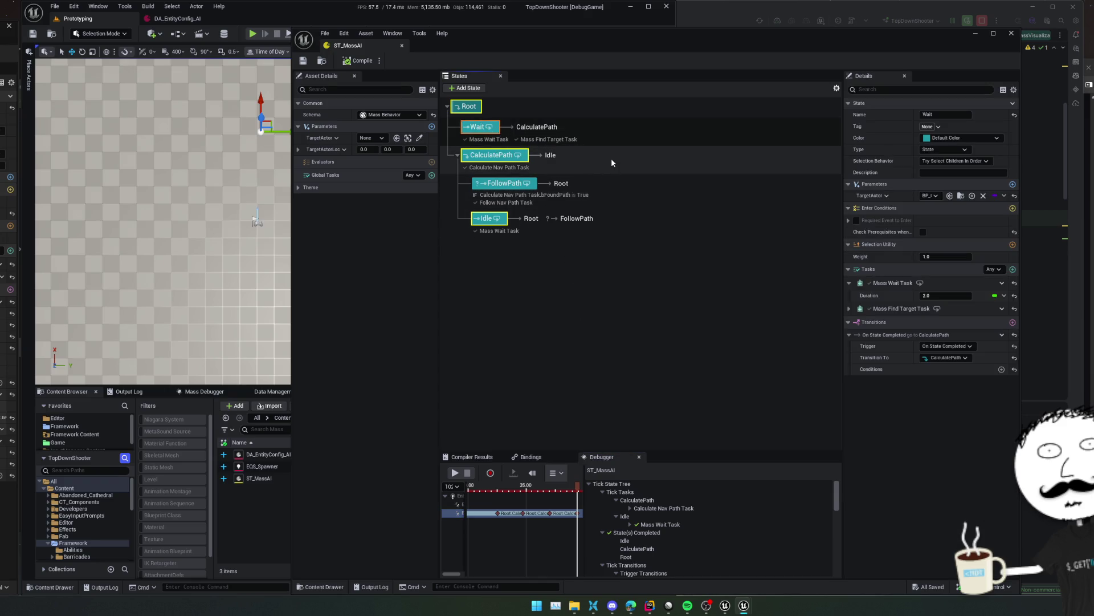
drag(844, 225, 769, 234)
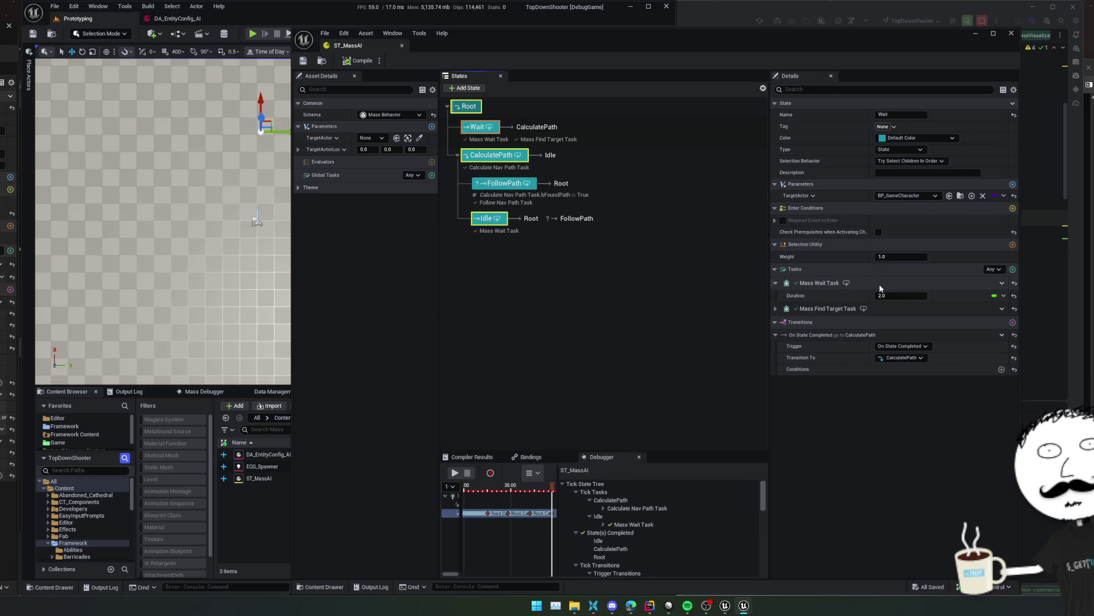
click(776, 309)
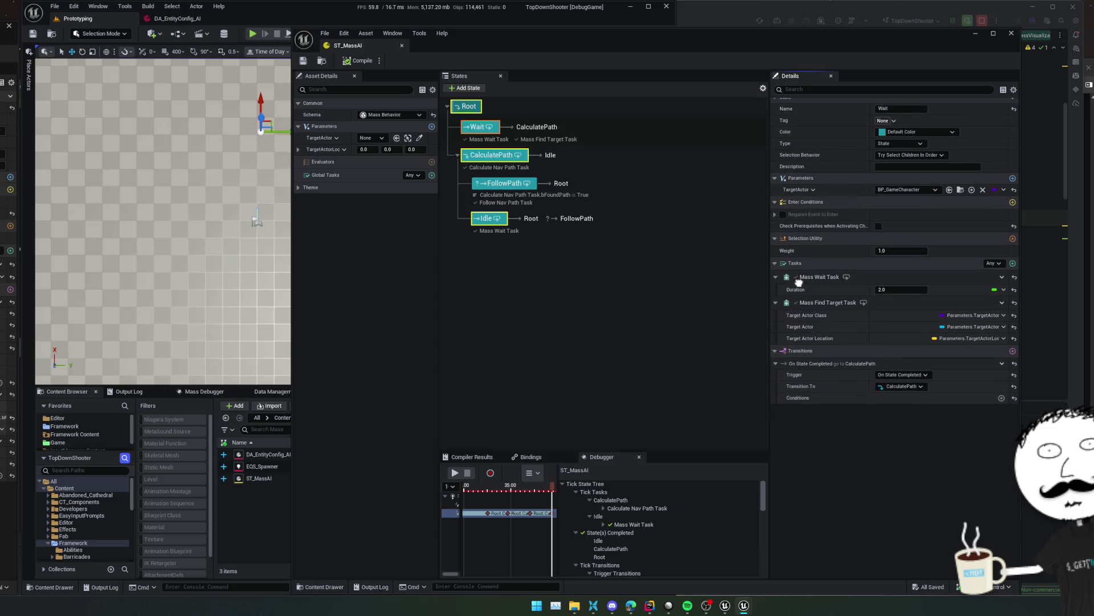
scroll(798, 283, up, 1)
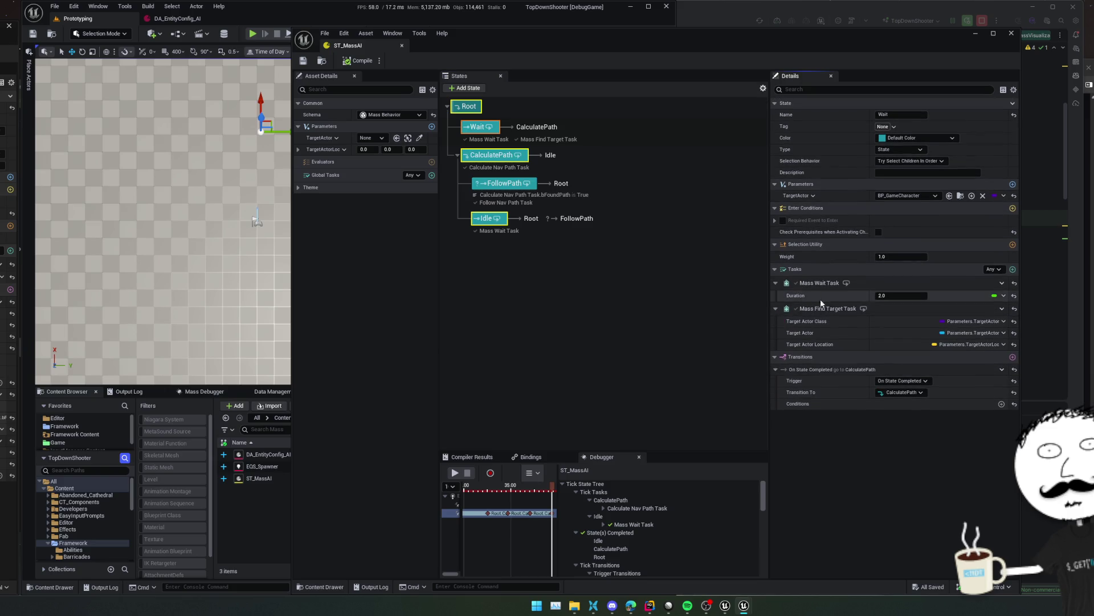
click(999, 344)
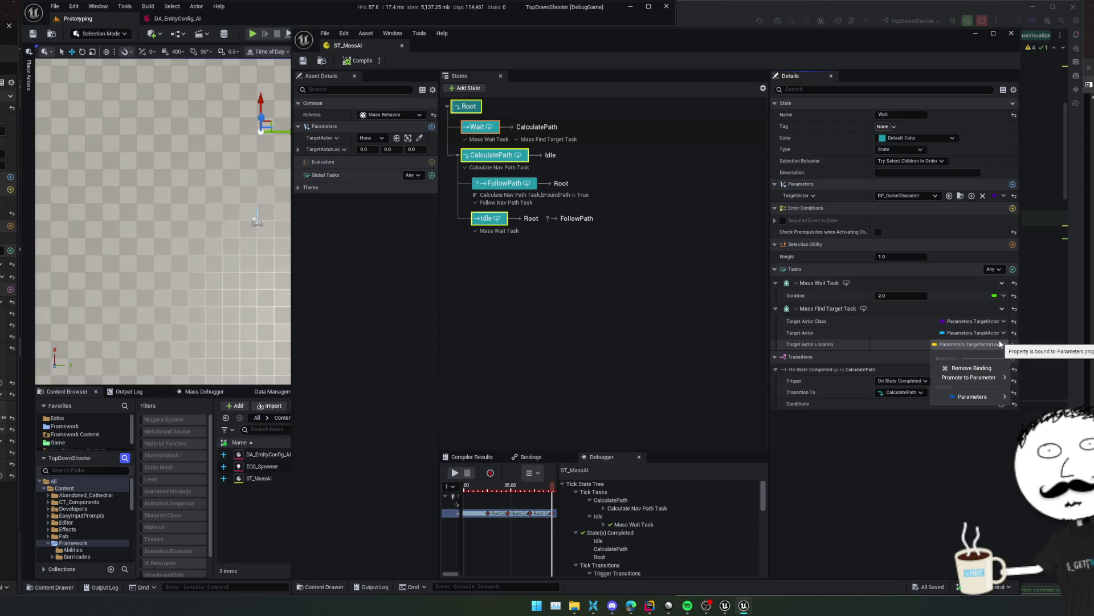
click(1000, 344)
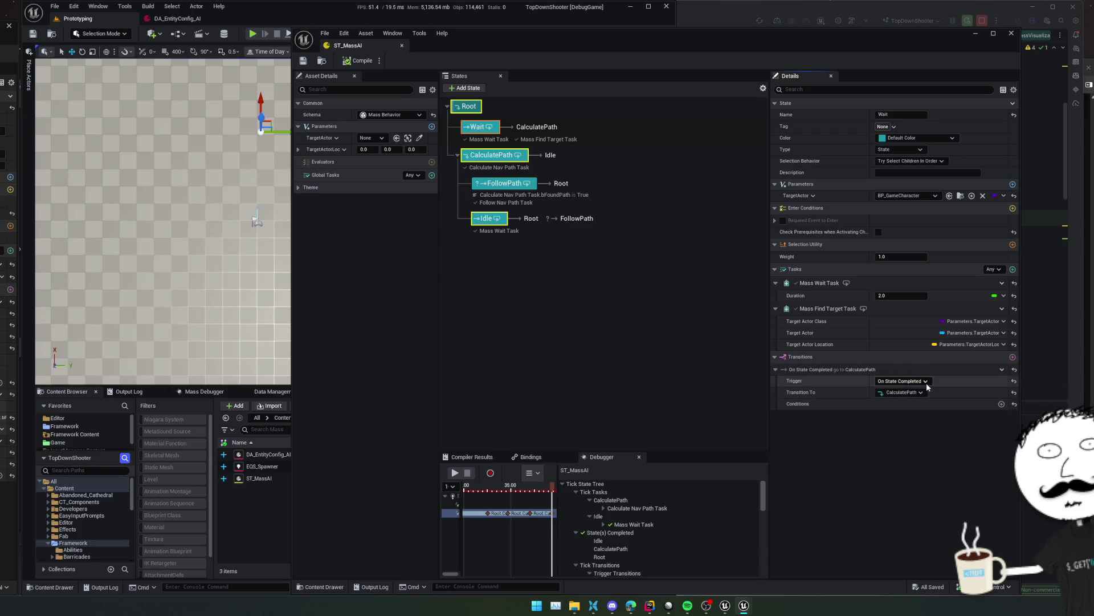
Set the Wait transition trigger to On State Succeeded, then revert it to On State Completed
click(902, 381)
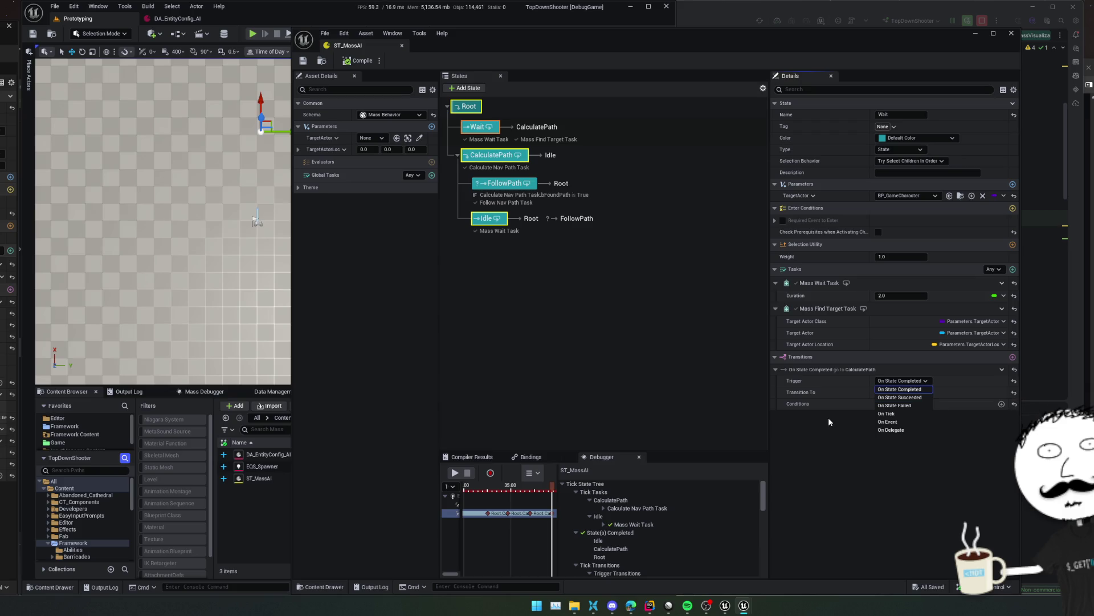
click(912, 398)
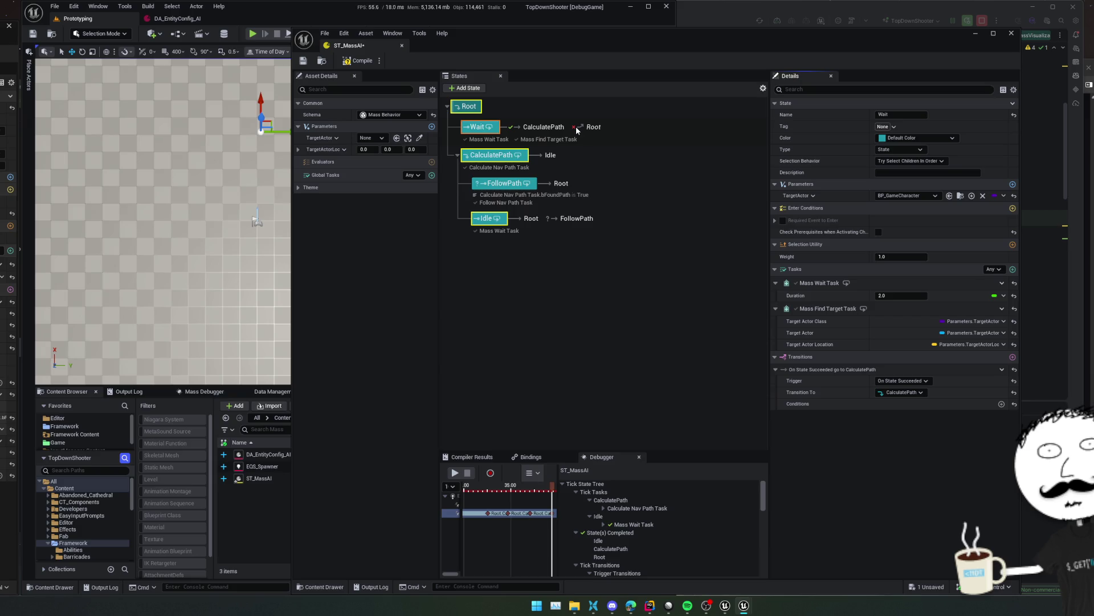
click(901, 380)
click(912, 395)
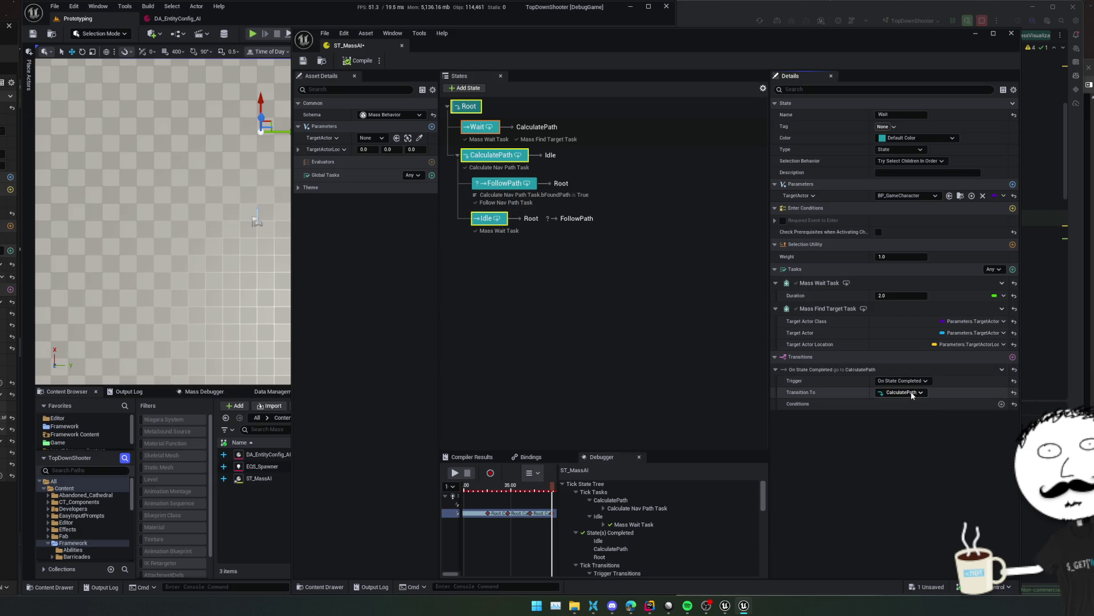
click(905, 381)
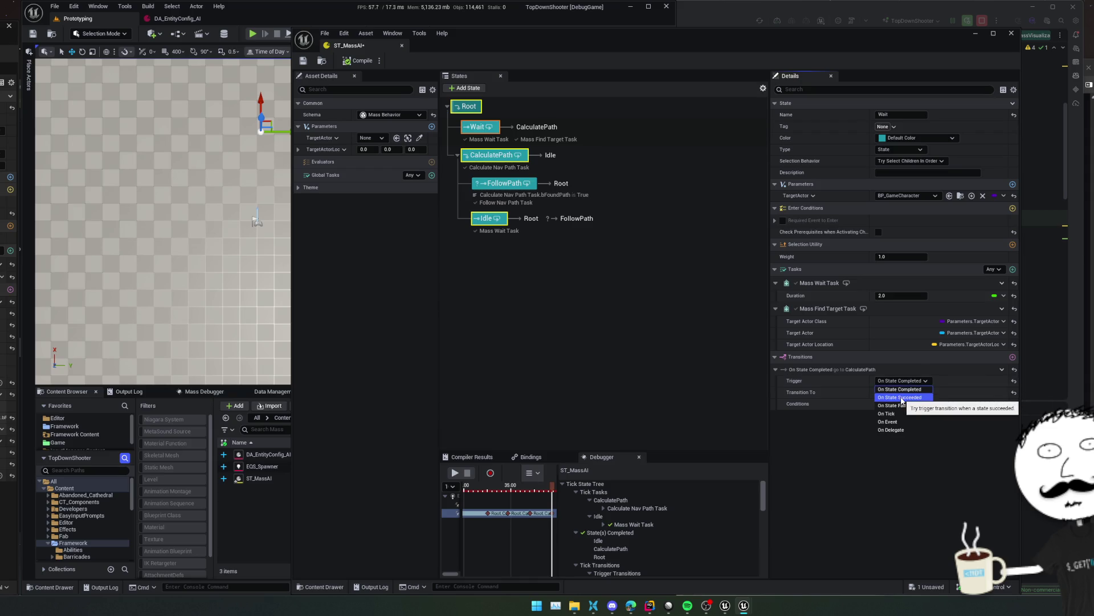
key(alt+Tab)
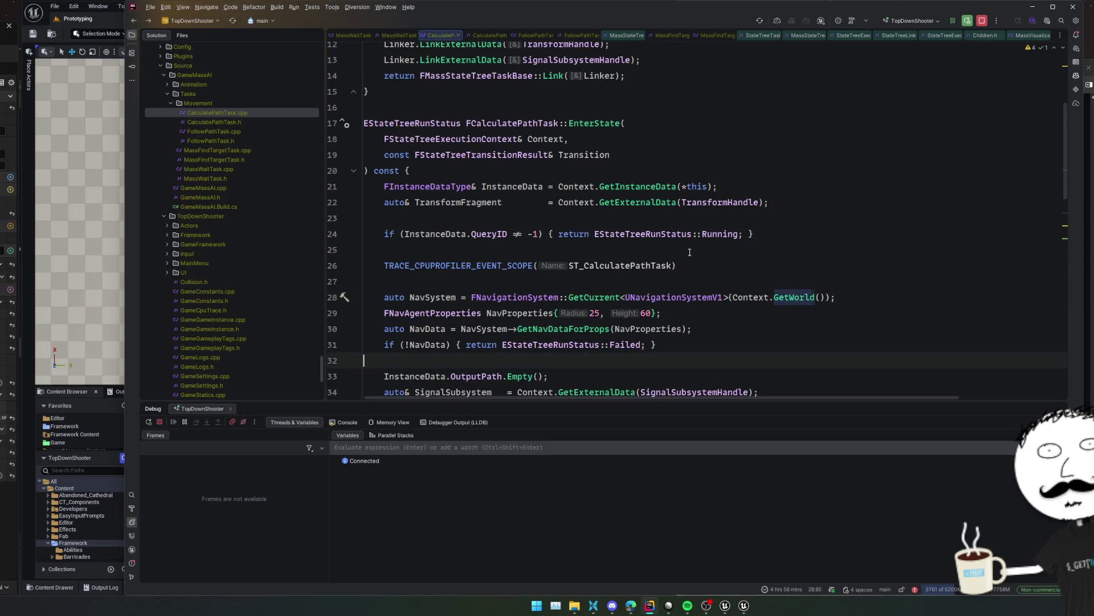
Open MassWaitTask.cpp and MassFindTargetTask.cpp, and look up the EStateTreeRunStatus Succeeded definition
double_click(237, 171)
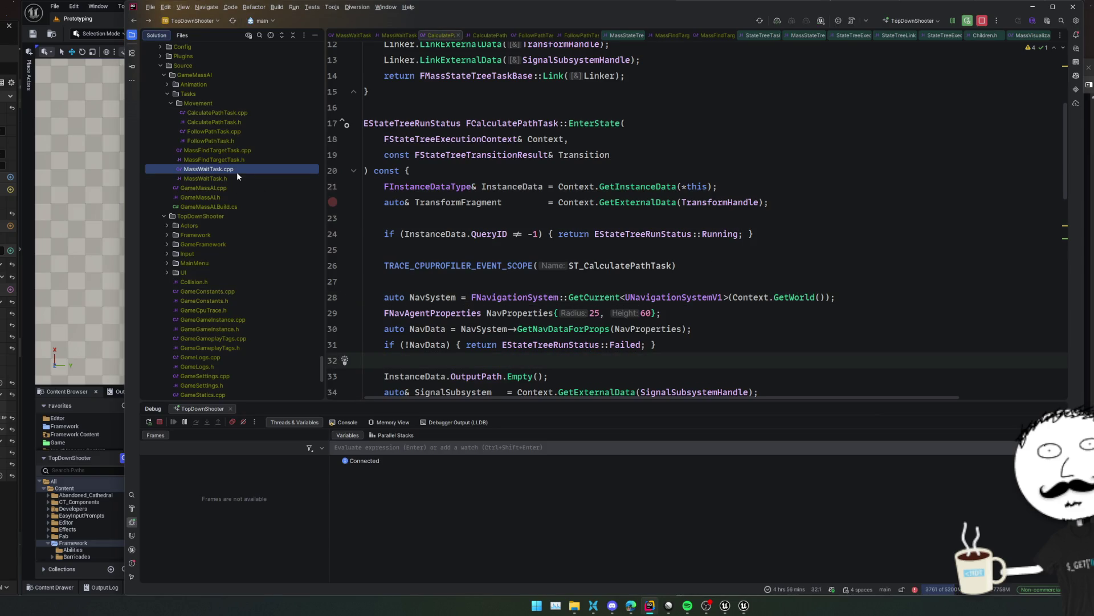
double_click(245, 149)
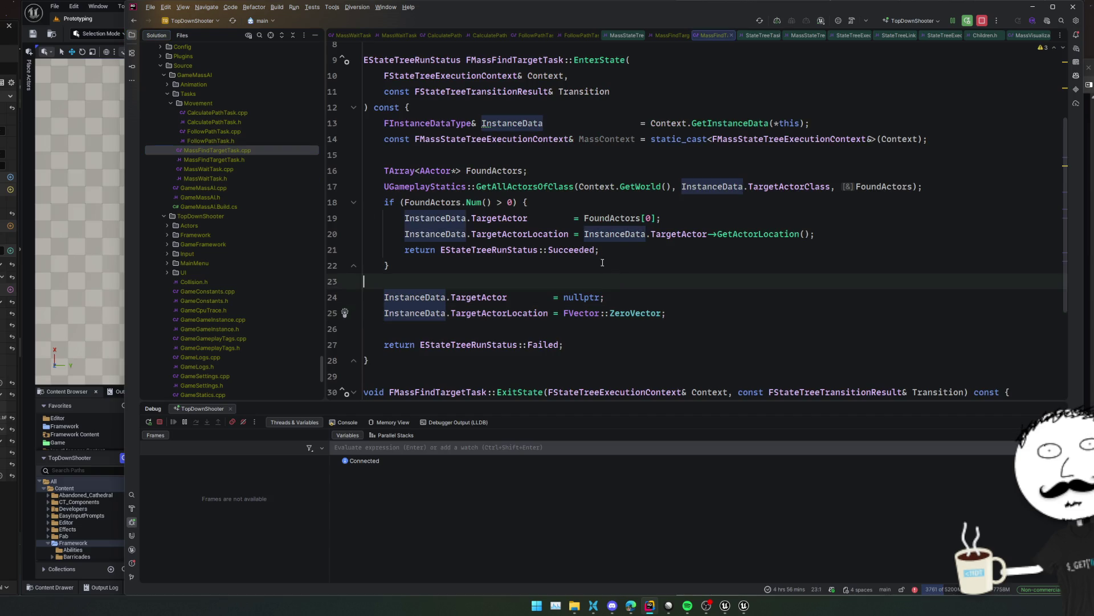
click(586, 251)
ctrl+click(585, 251)
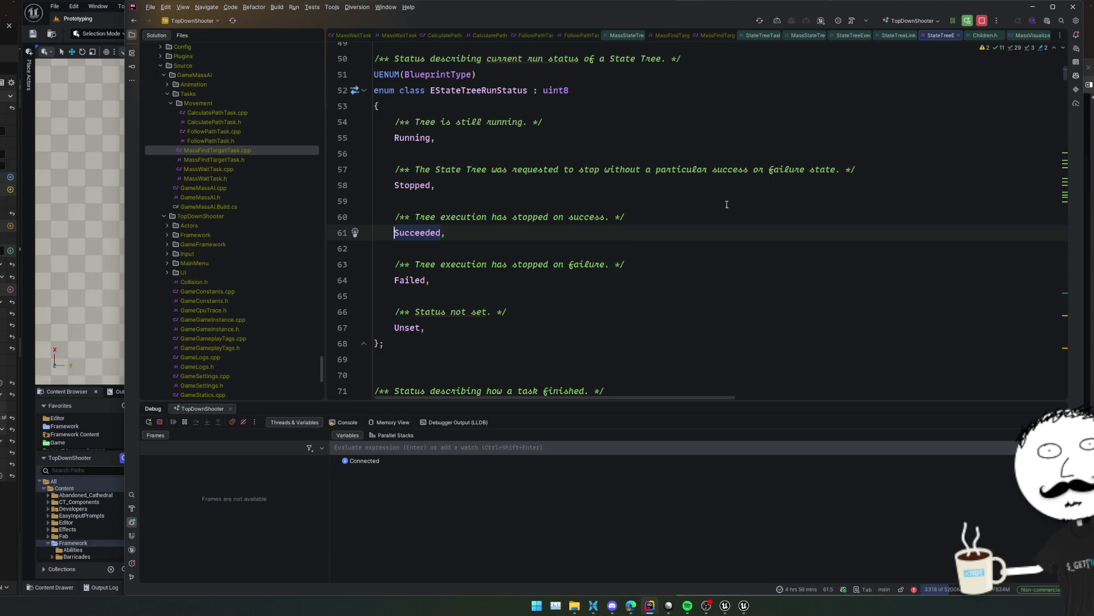
key(ctrl+alt+Left)
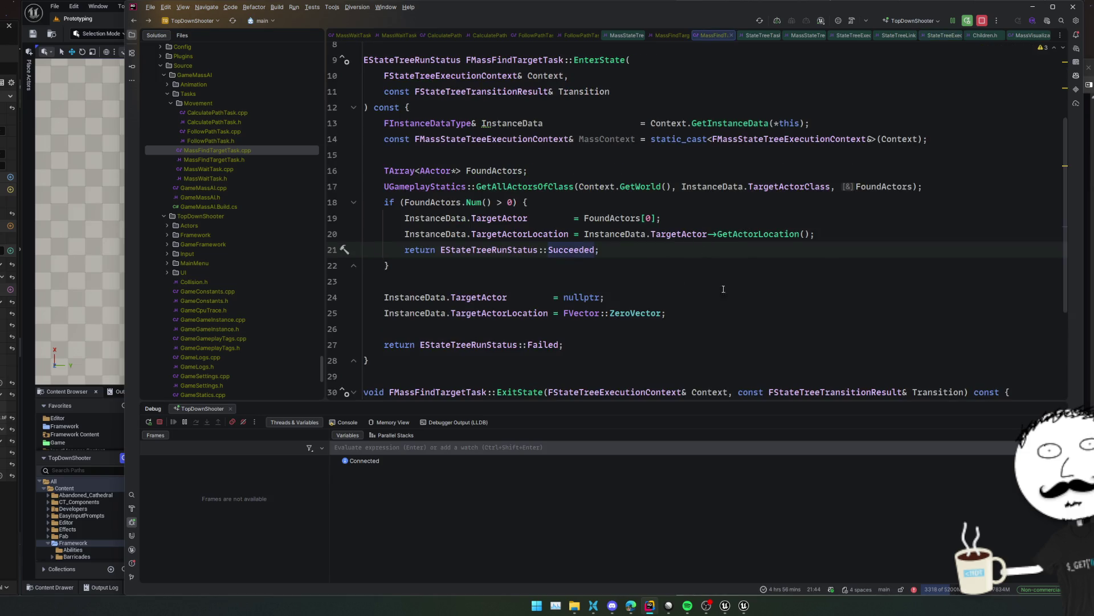
Navigate from MassFindTargetTask.cpp to the instance data declarations in MassFindTargetTask.h
scroll(726, 288, down, 2)
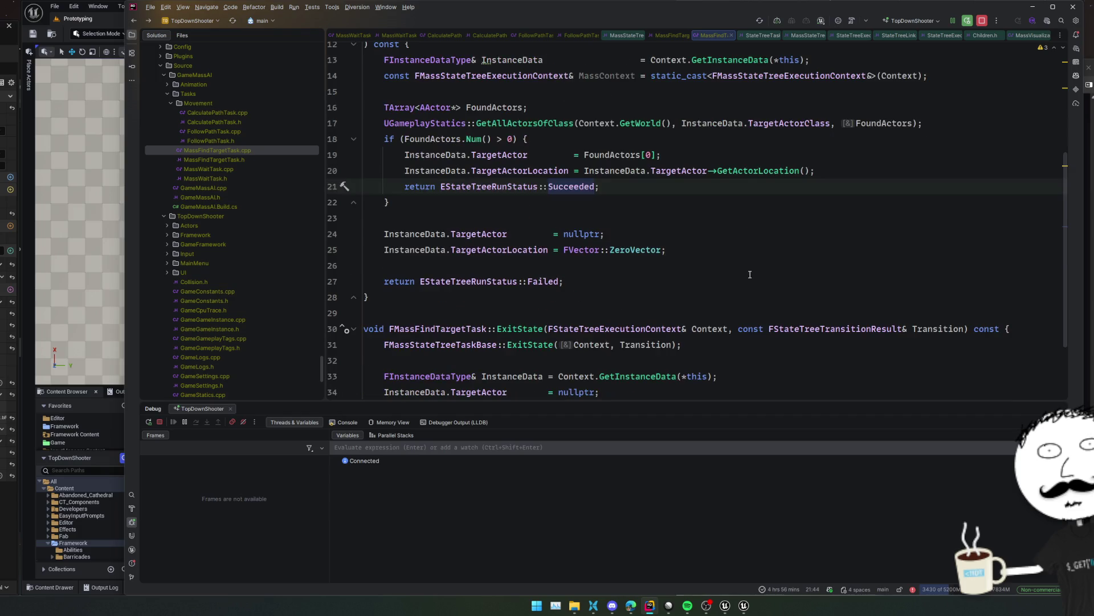
scroll(738, 285, down, 2)
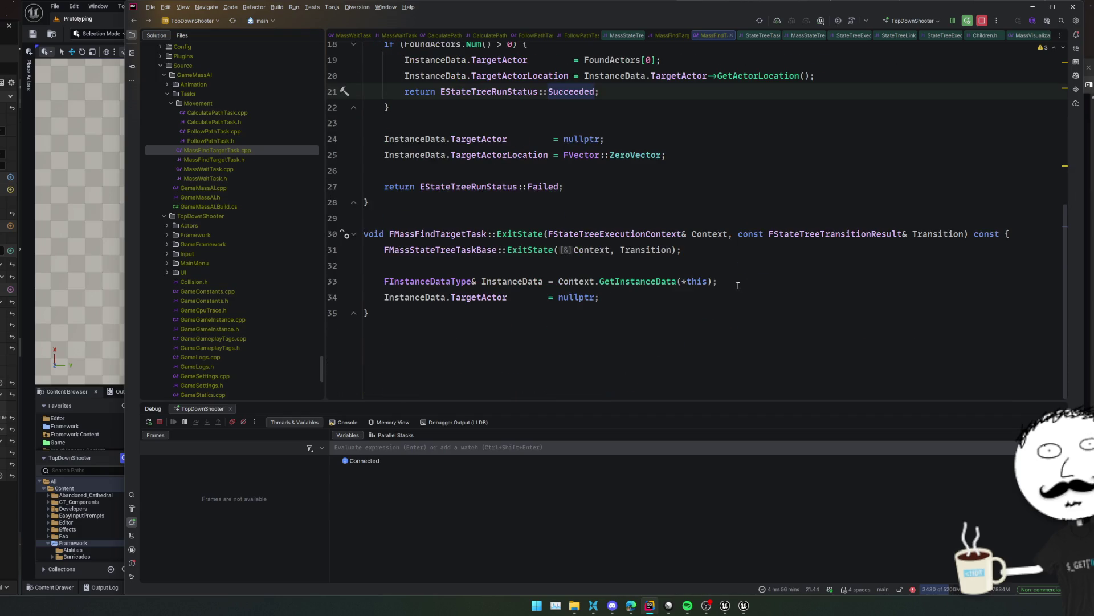
ctrl+click(536, 233)
scroll(619, 230, up, 5)
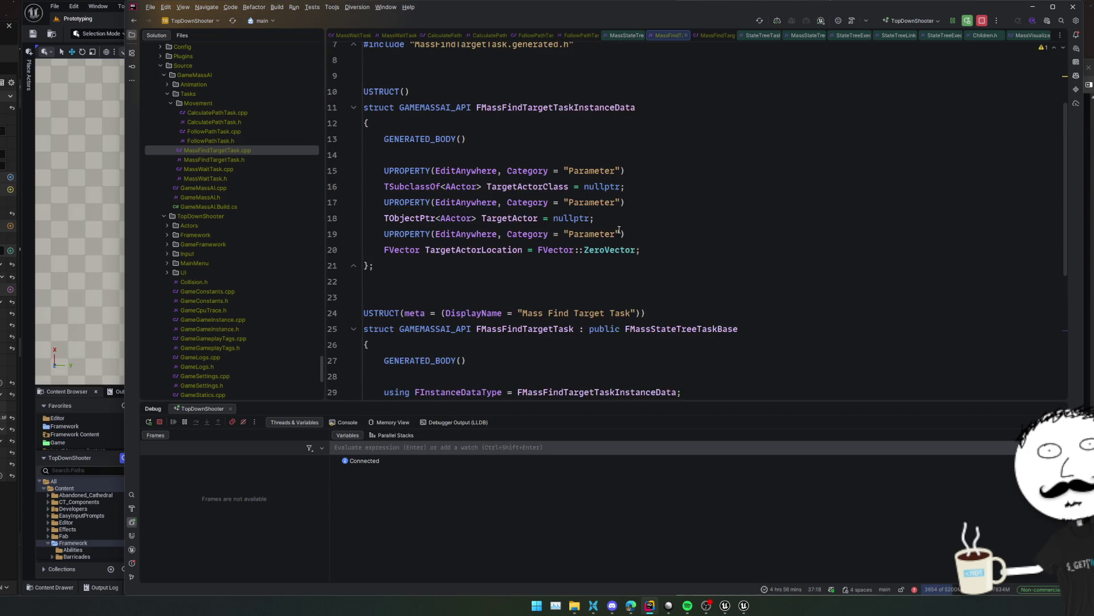
Change both Category "Parameter" specifiers on lines 17 and 19 to "Out" and run a Live Coding compile
double_click(595, 202)
key(alt+j)
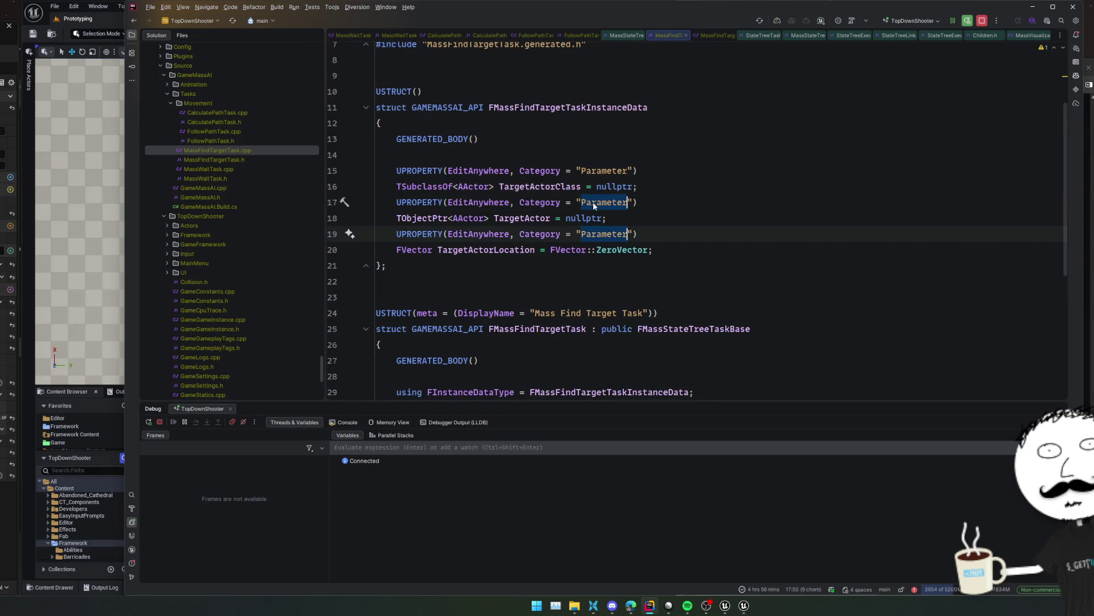
text(Out)
key(ctrl+a)
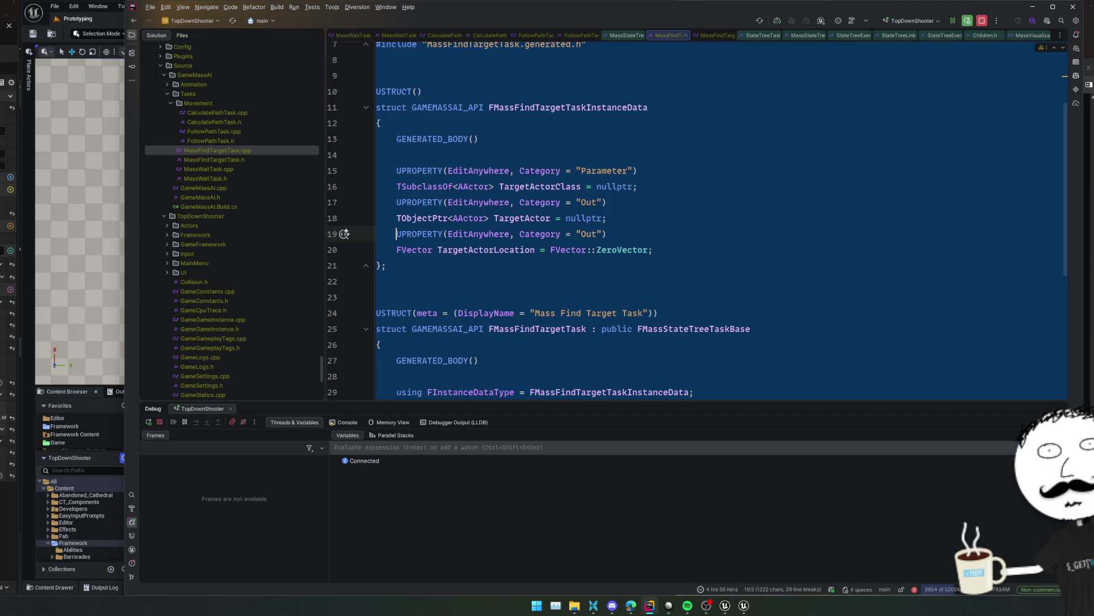
key(Escape)
key(ctrl+alt+F11)
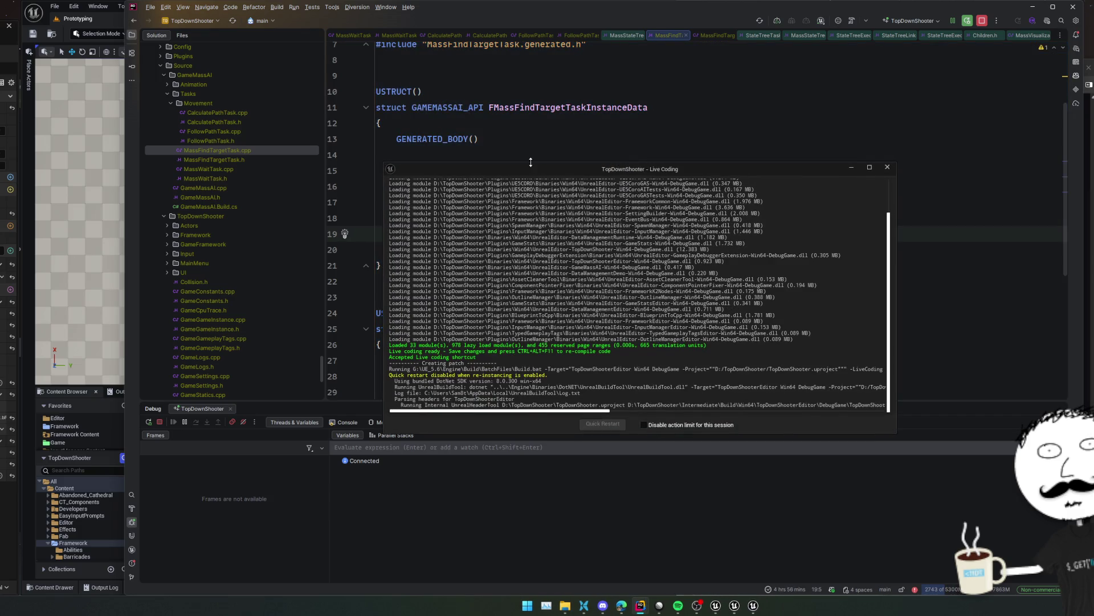
drag(727, 247, 754, 241)
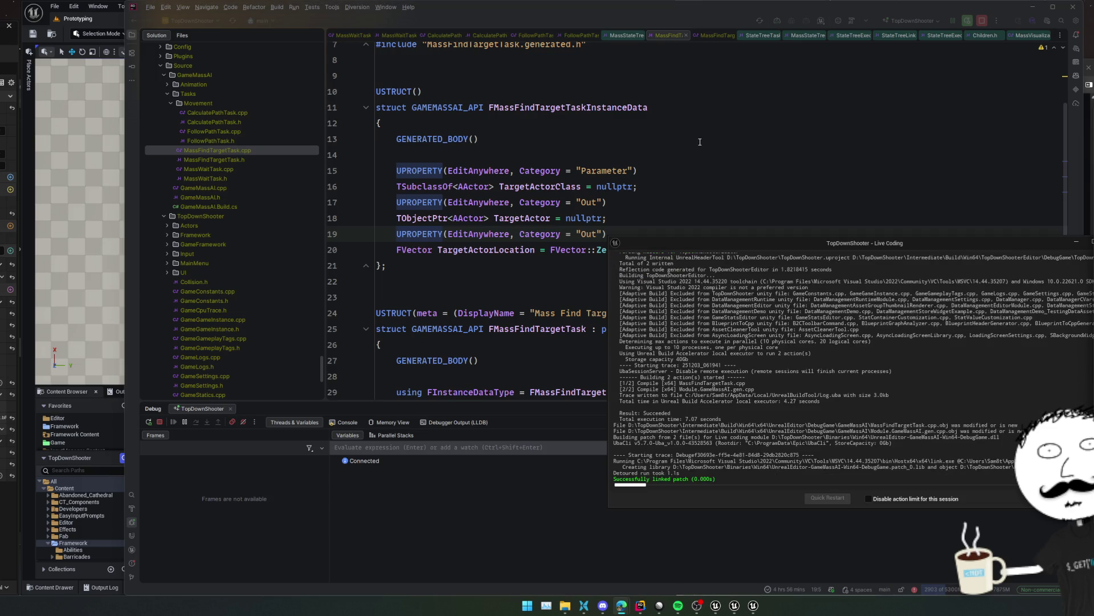
key(alt+Tab)
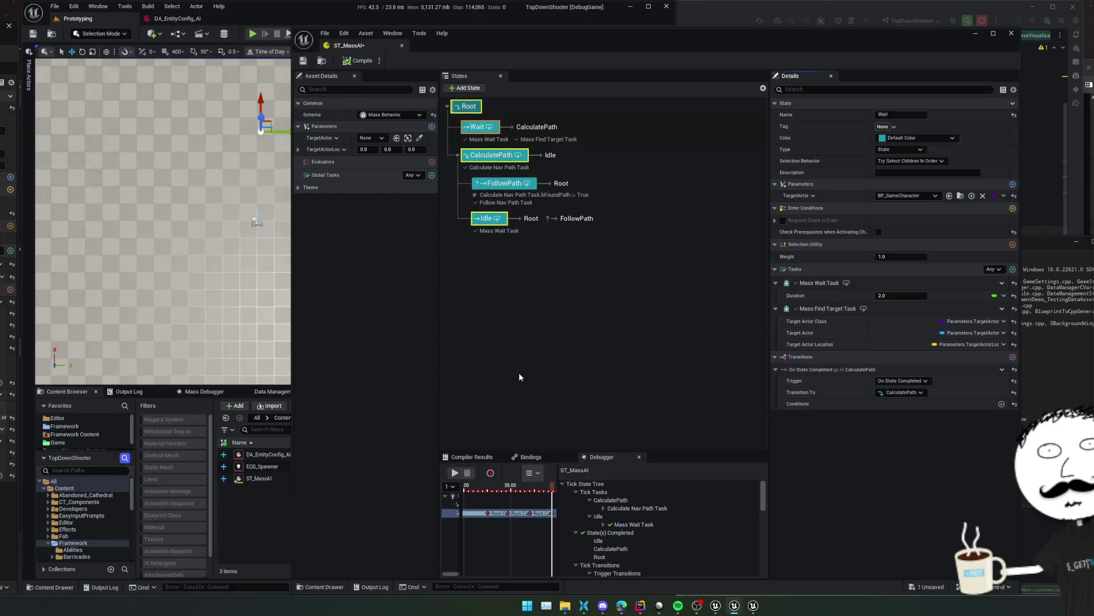
Restore the accidentally deleted Wait state and clear the debugger's recorded tracks
click(447, 513)
key(Delete)
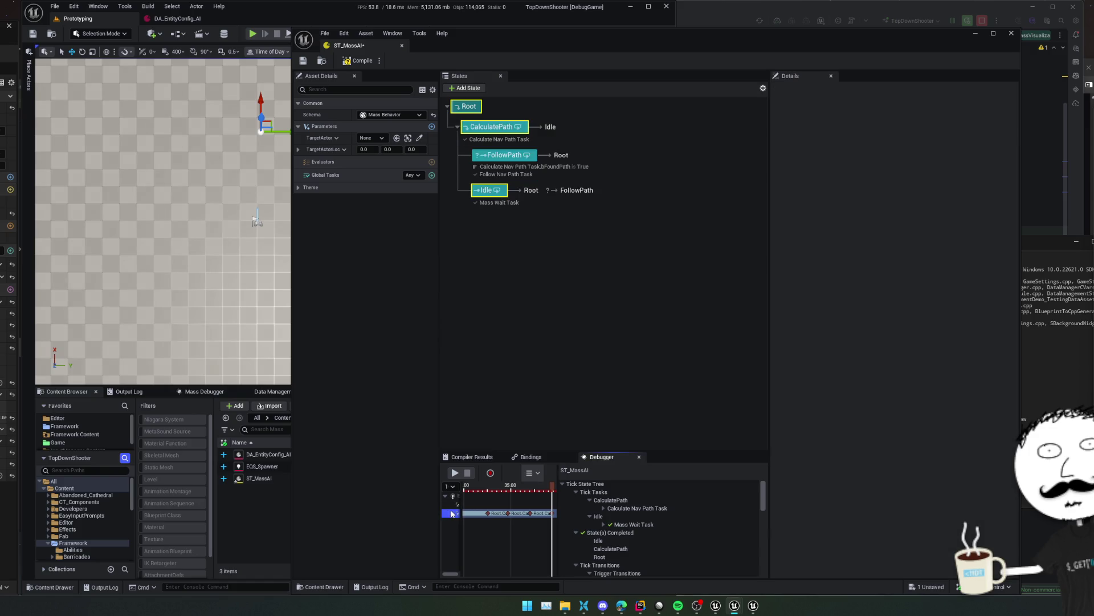
key(ctrl+z)
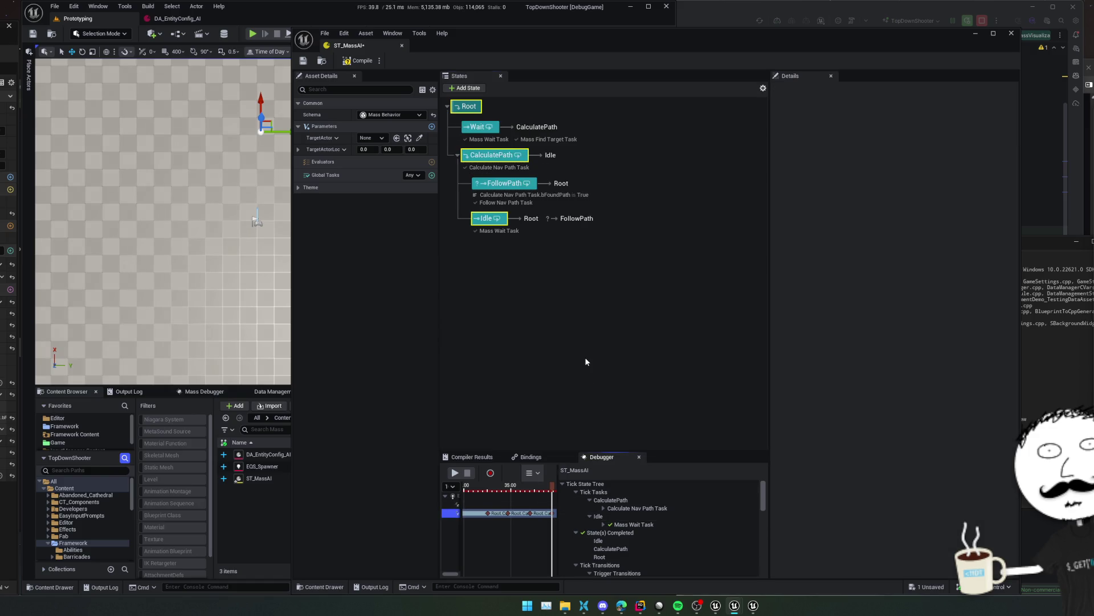
drag(558, 524, 723, 524)
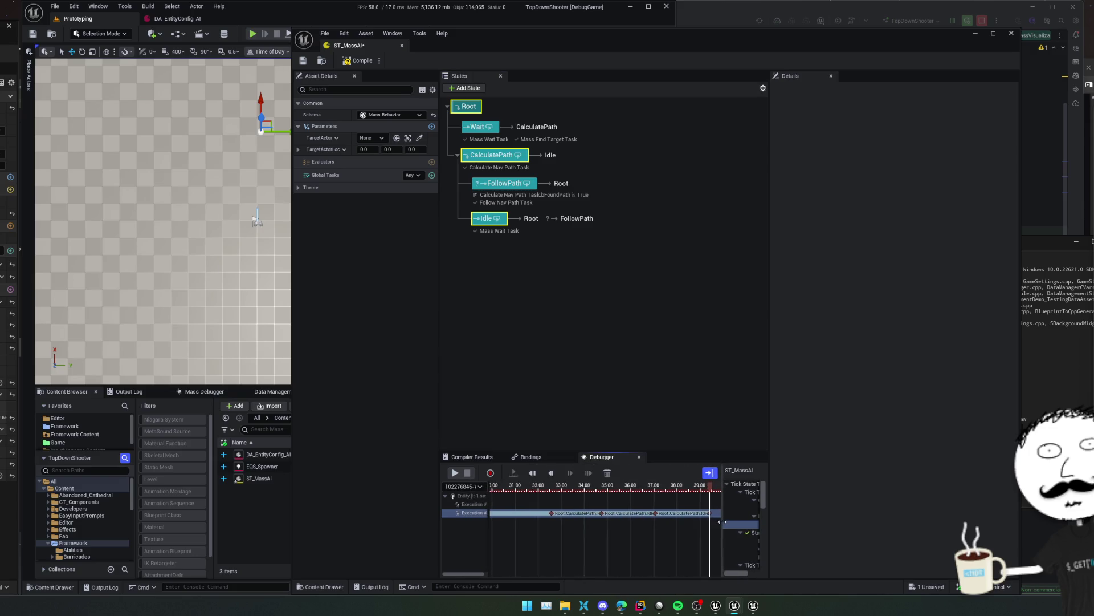
click(607, 473)
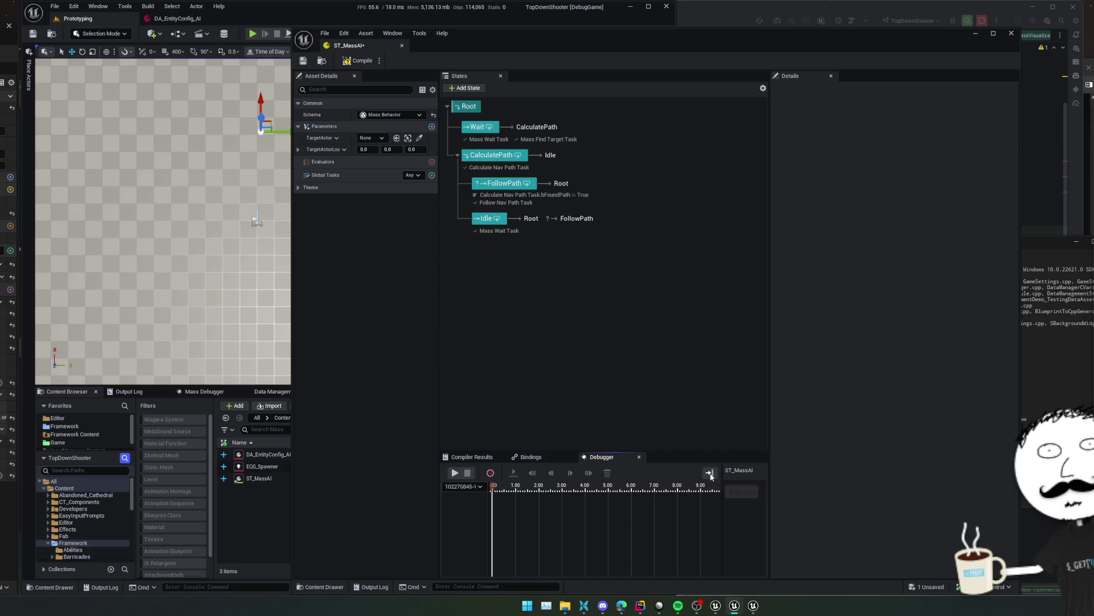
Save and compile ST_MassAI, then review the CalculatePath and Wait state details
key(ctrl+s)
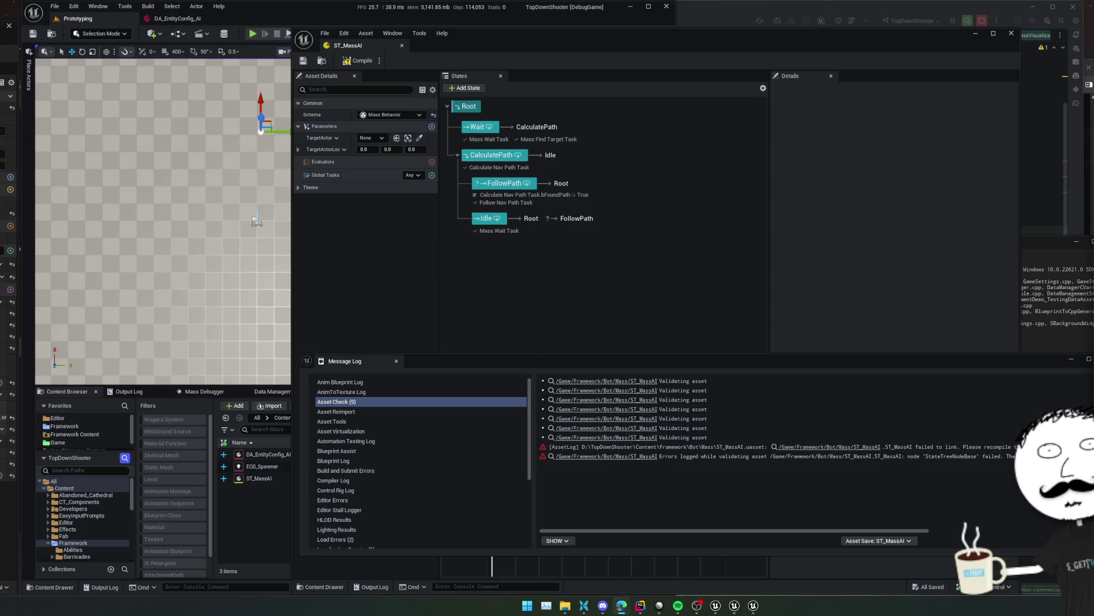
click(1071, 360)
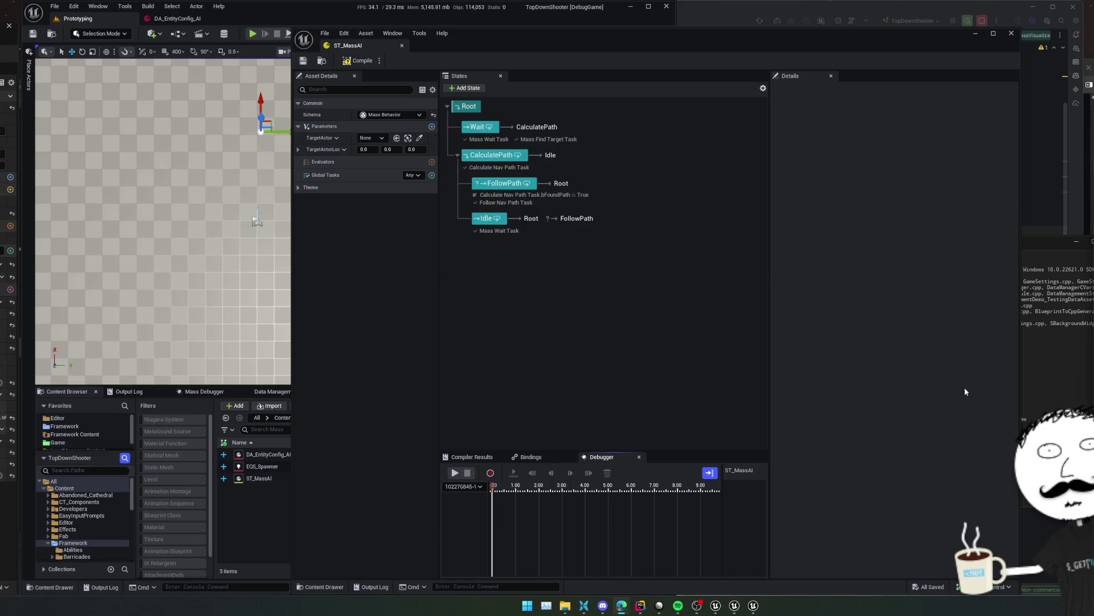
click(359, 60)
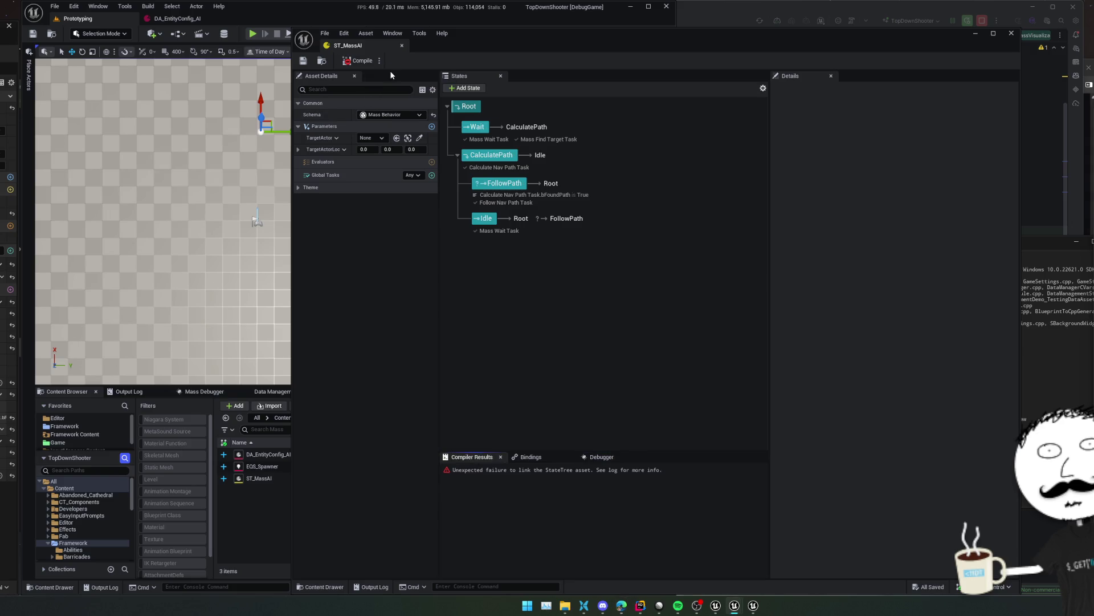
click(488, 158)
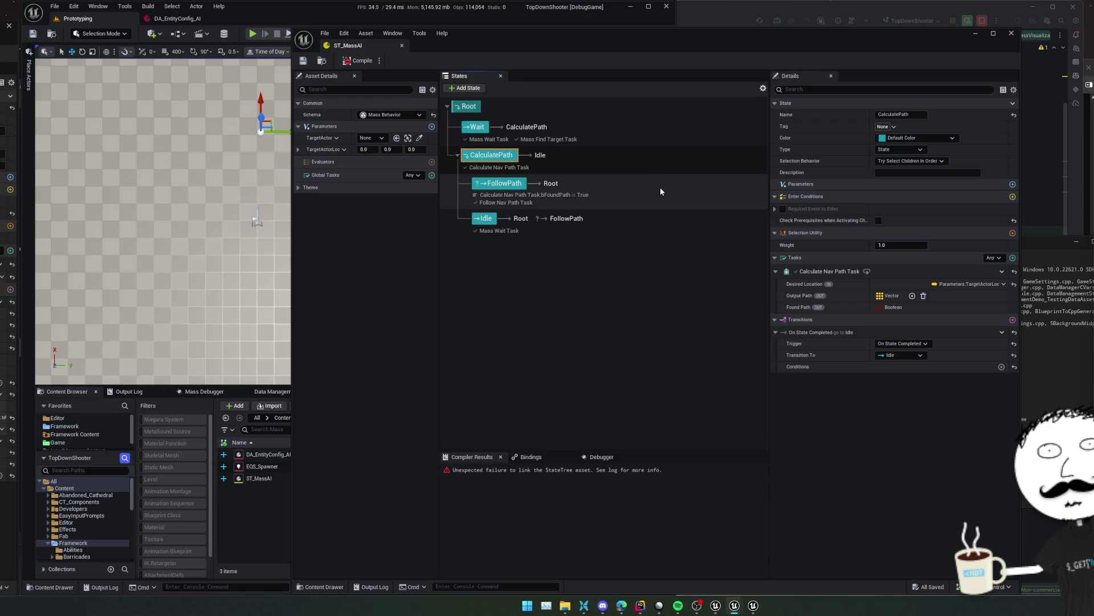
double_click(478, 127)
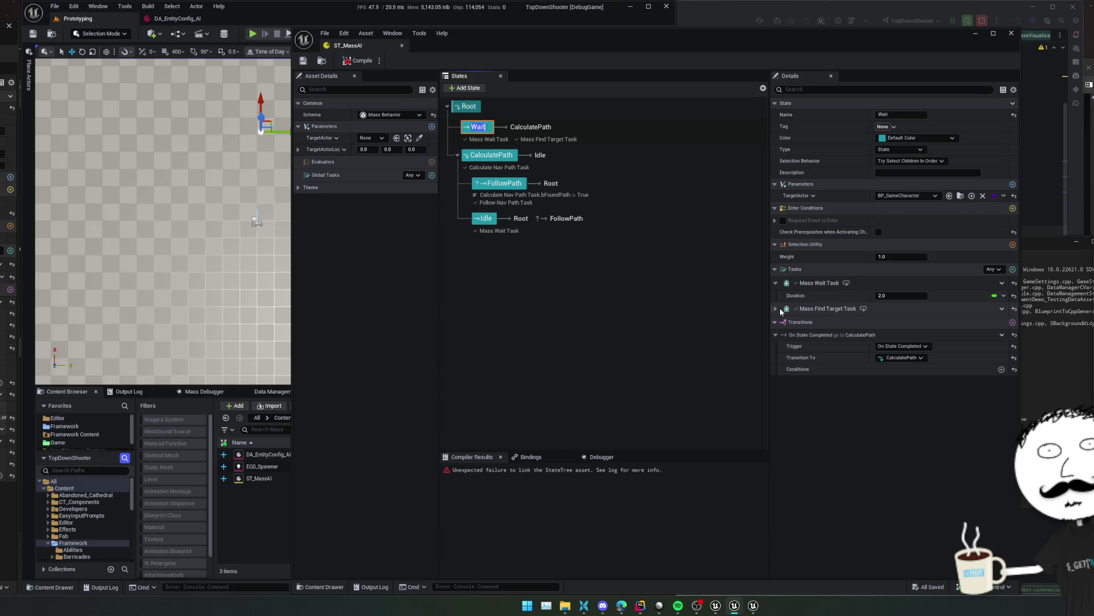
In Mass Find Target Task, reset the Target Actor binding and clear Target Actor Class to None
click(778, 307)
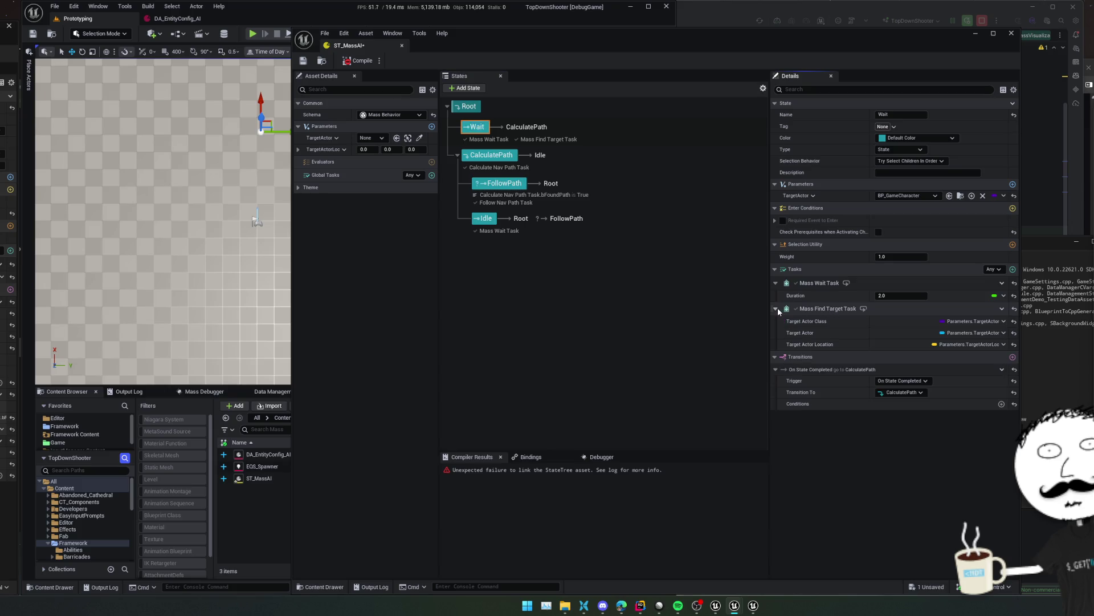
click(1014, 333)
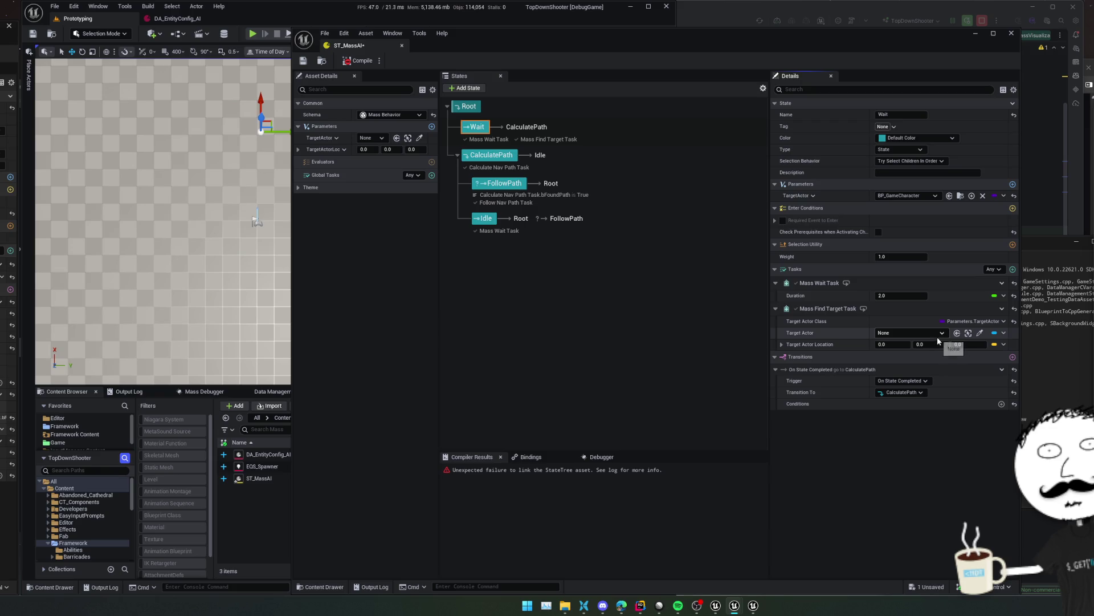
click(1004, 333)
mouse_move(1037, 367)
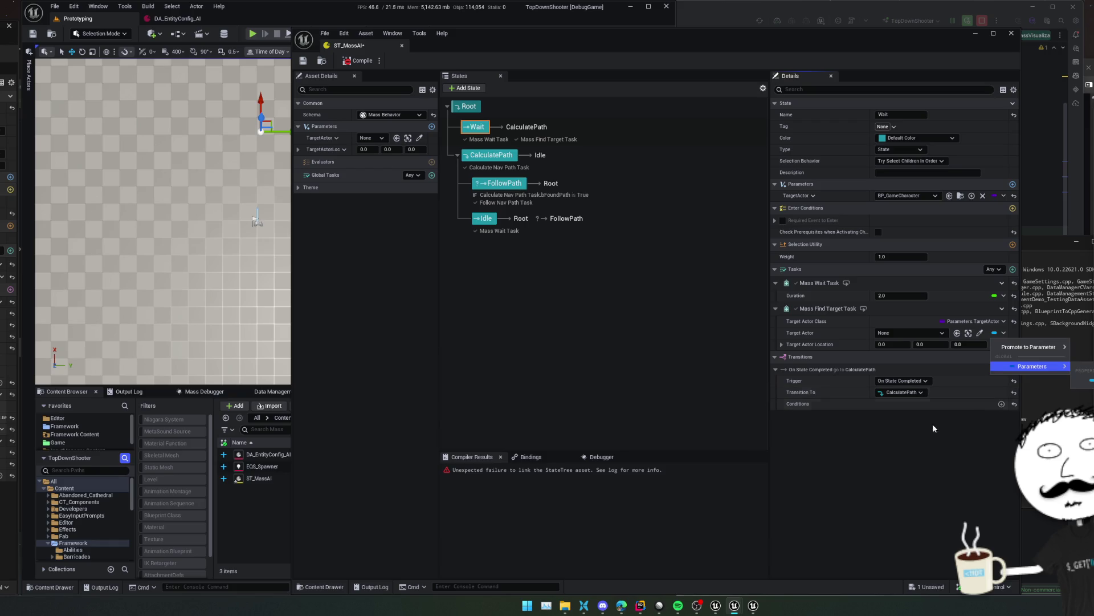
click(911, 435)
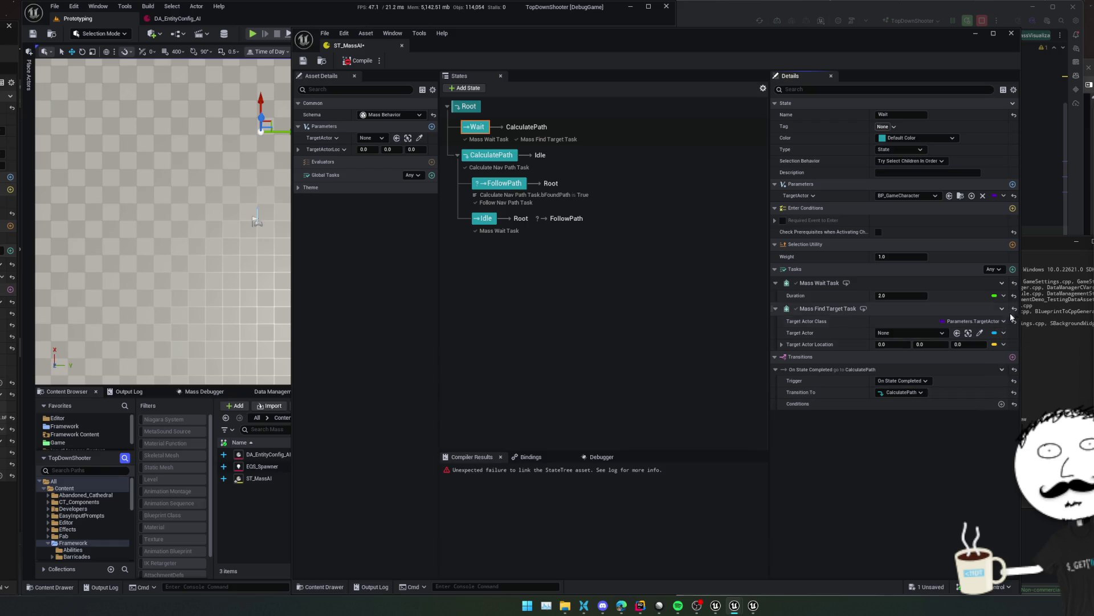
right_click(1011, 313)
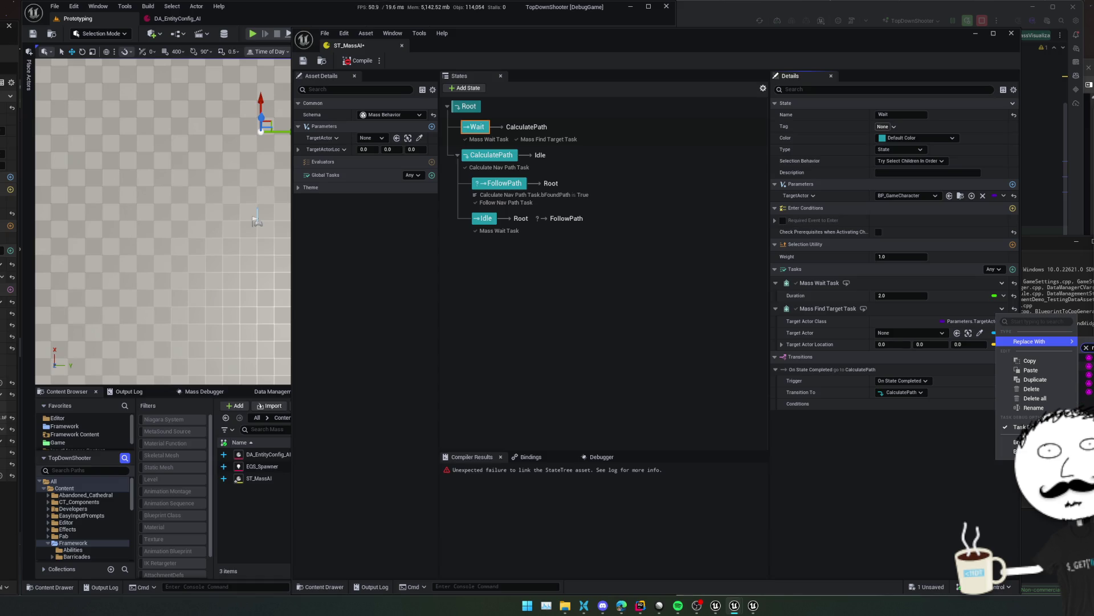
click(1086, 364)
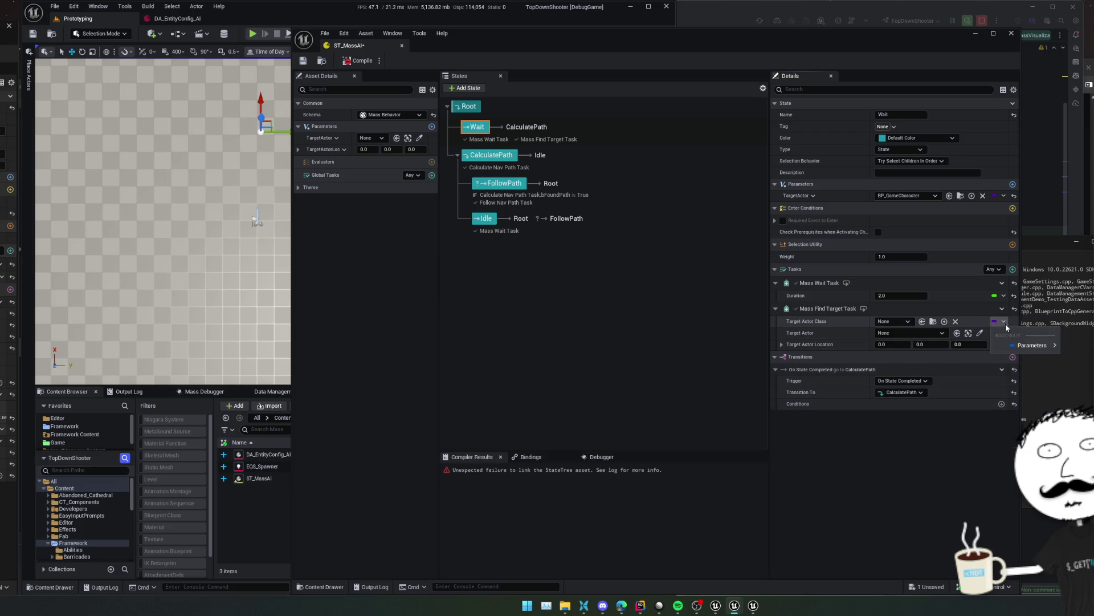
Save ST_MassAI with Ctrl+S and recompile it after dismissing the Message Log
key(ctrl+s)
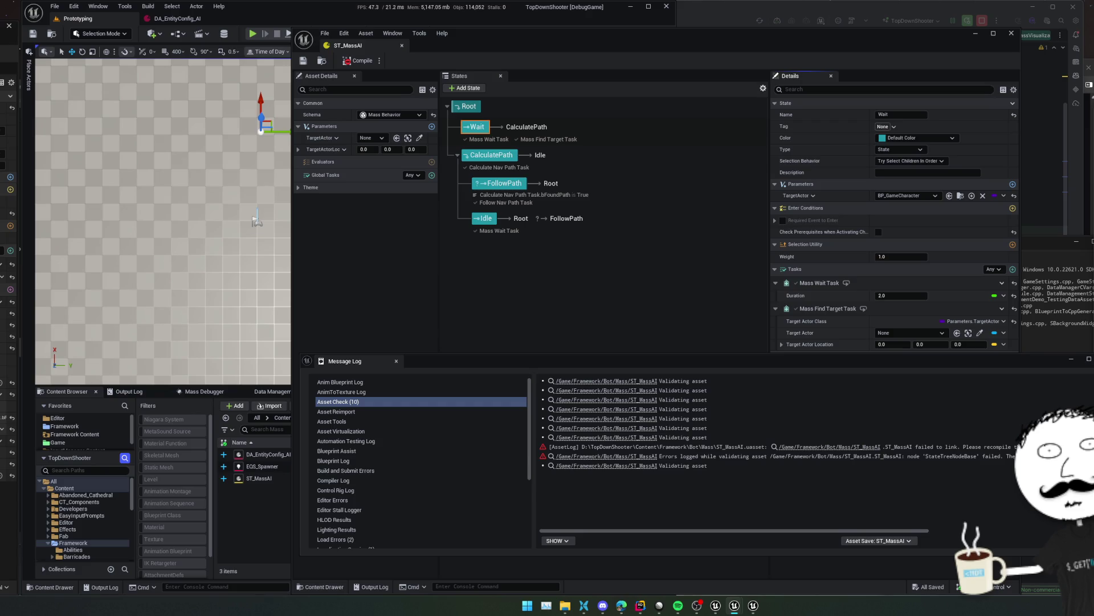
click(574, 186)
click(358, 61)
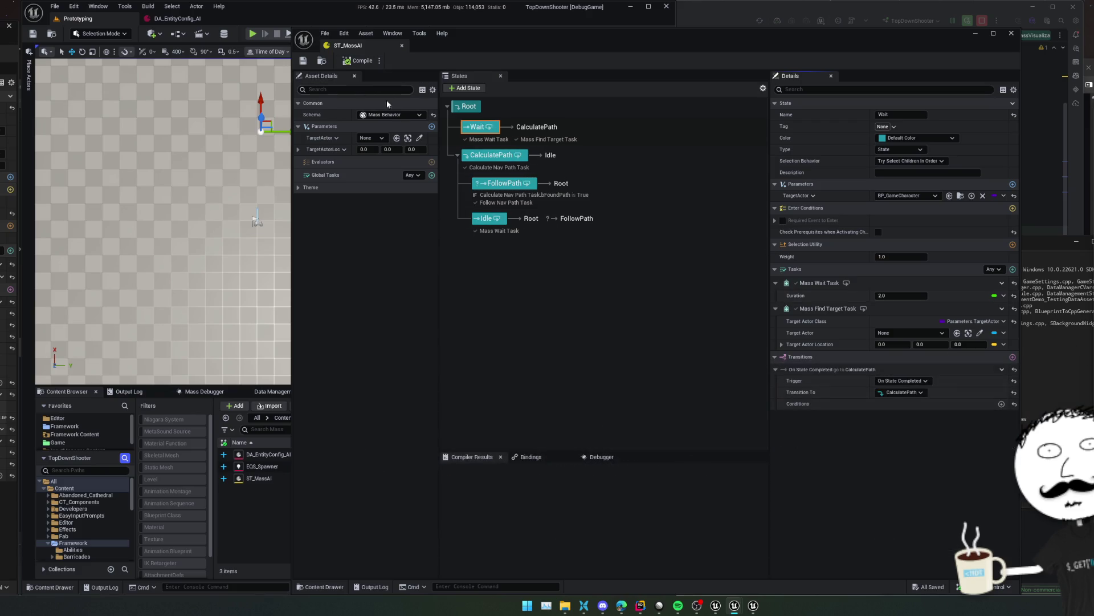
Verify CalculatePath's Desired Location binds to Parameters.TargetActorLoc, then close the ST_MassAI editor window
click(483, 153)
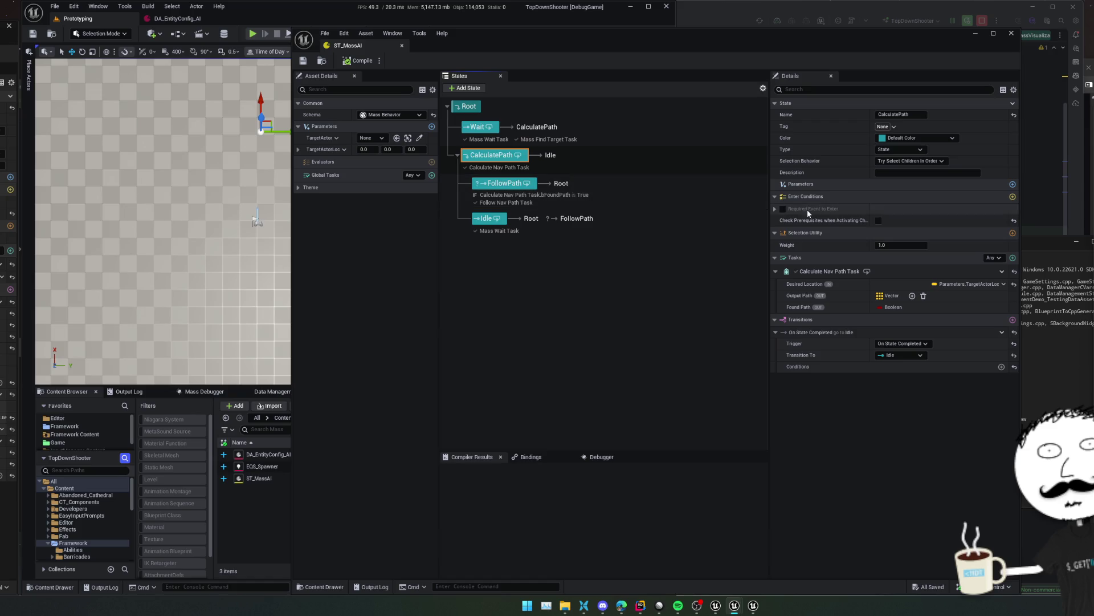
click(990, 285)
mouse_move(994, 336)
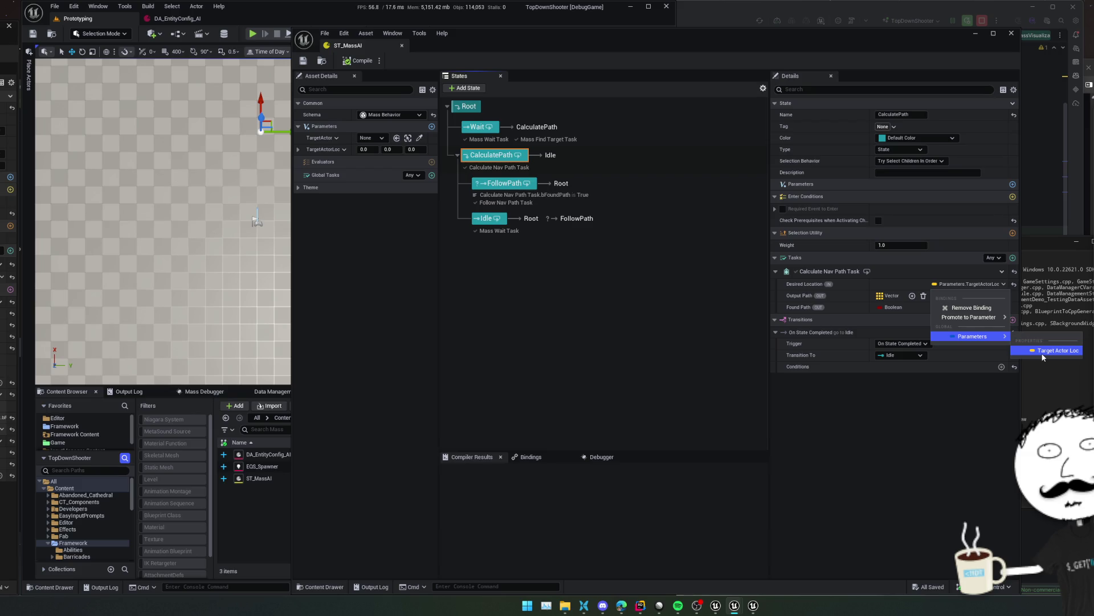
click(903, 398)
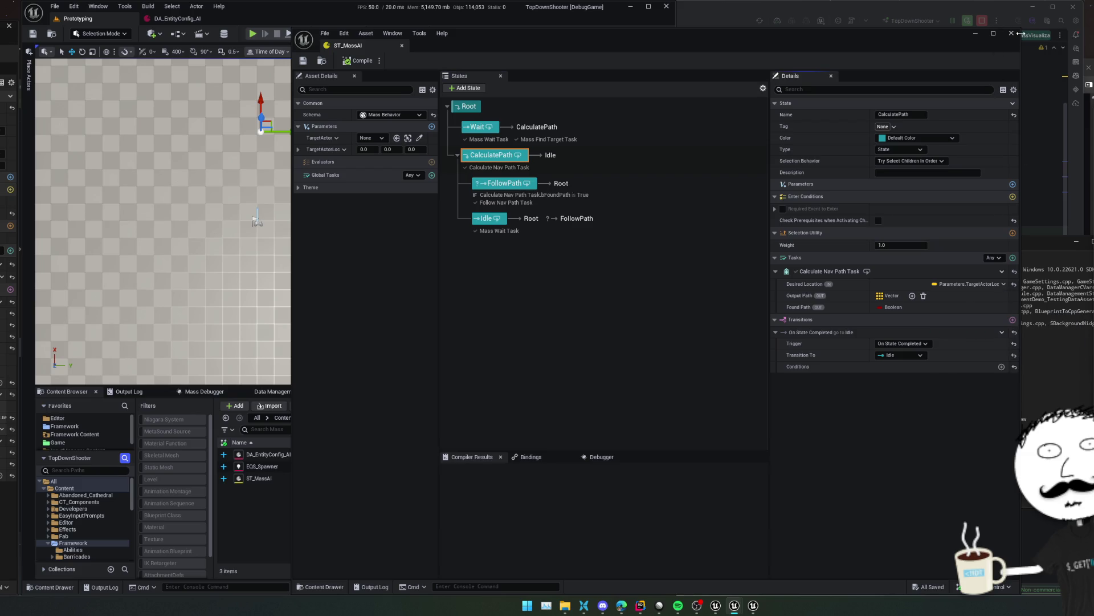
click(1012, 33)
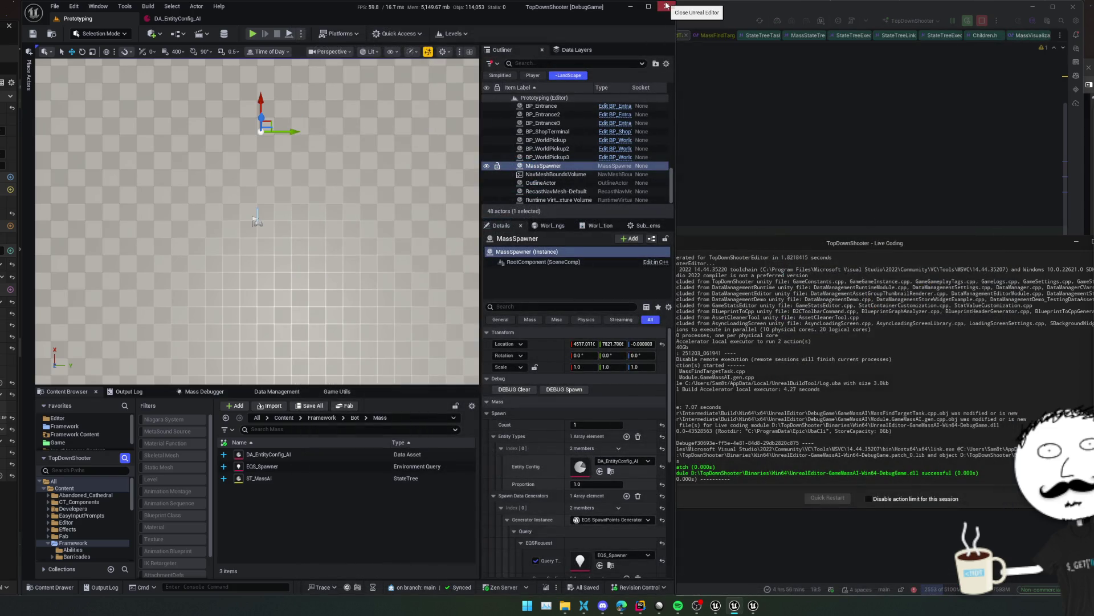
Close the Unreal Editor from its title bar and return to MassFindTargetTask.h in Rider
click(693, 8)
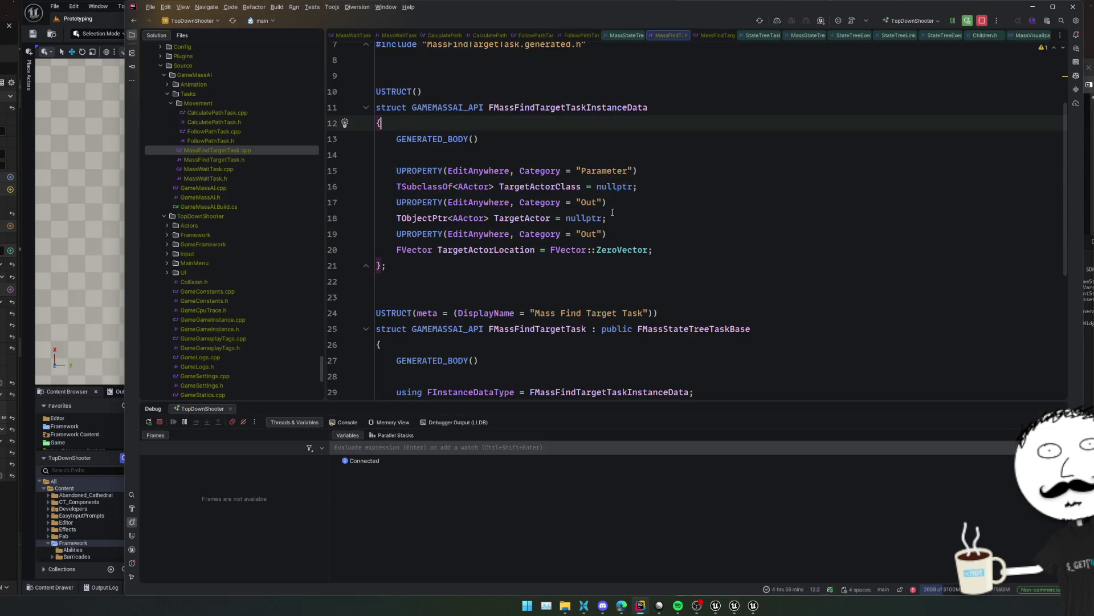
click(333, 187)
key(alt+Tab)
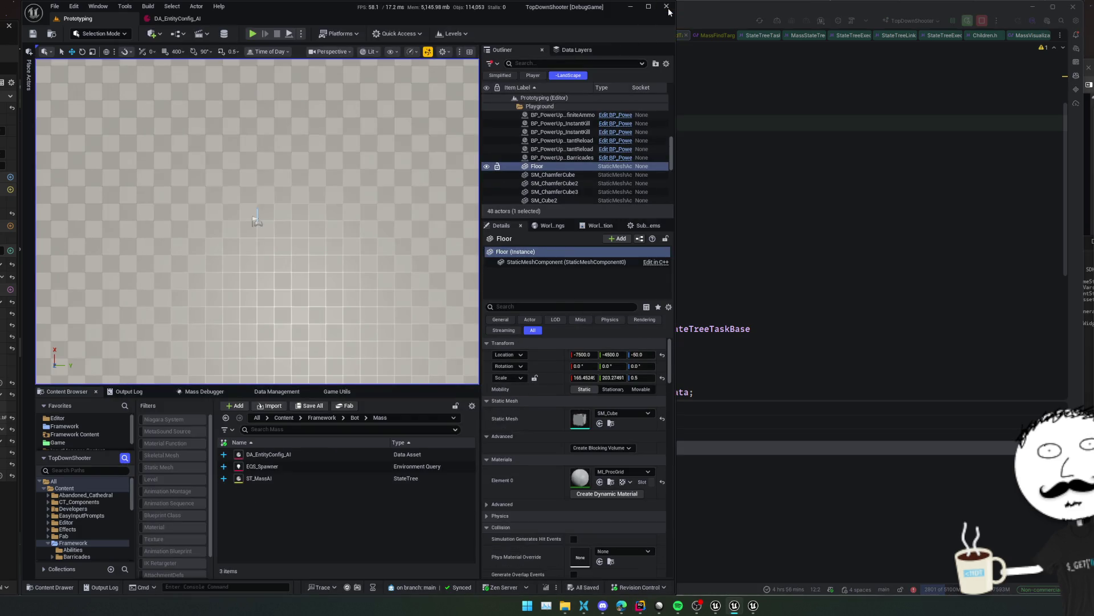
click(668, 8)
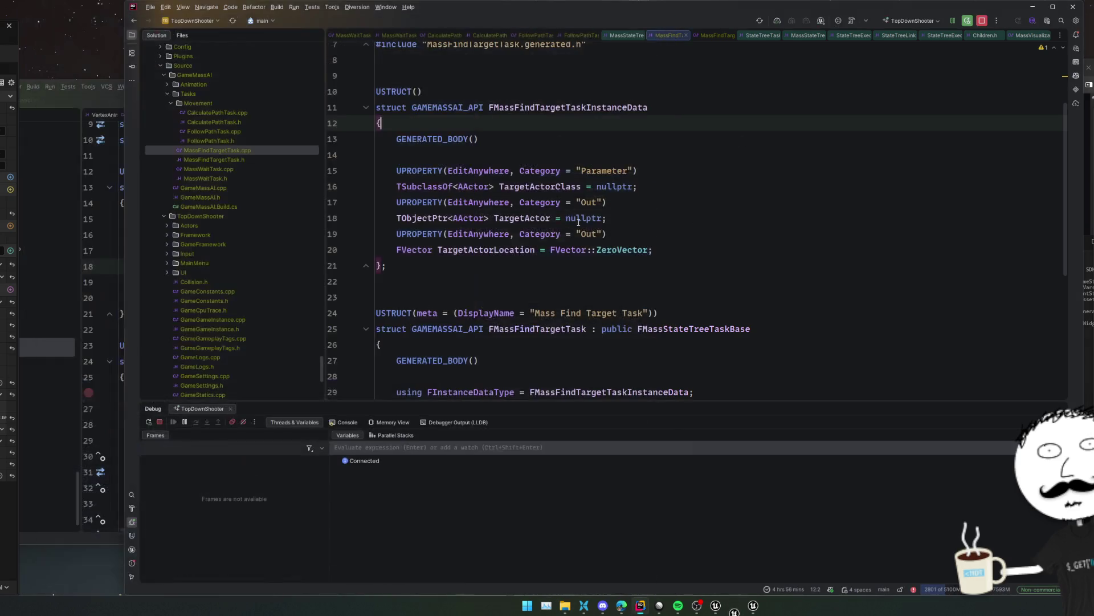
click(675, 247)
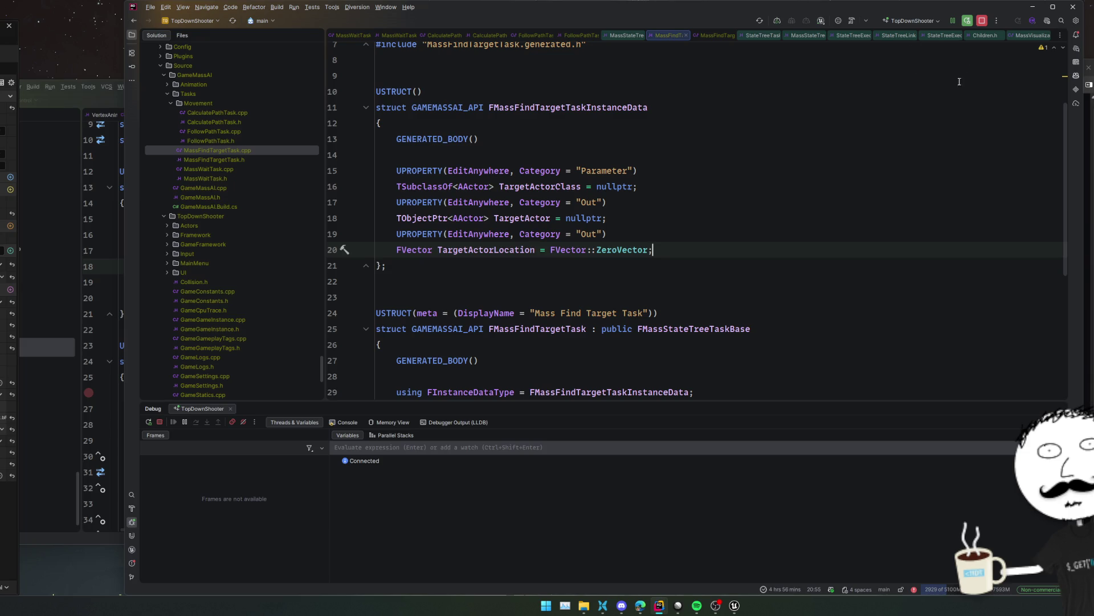
click(905, 150)
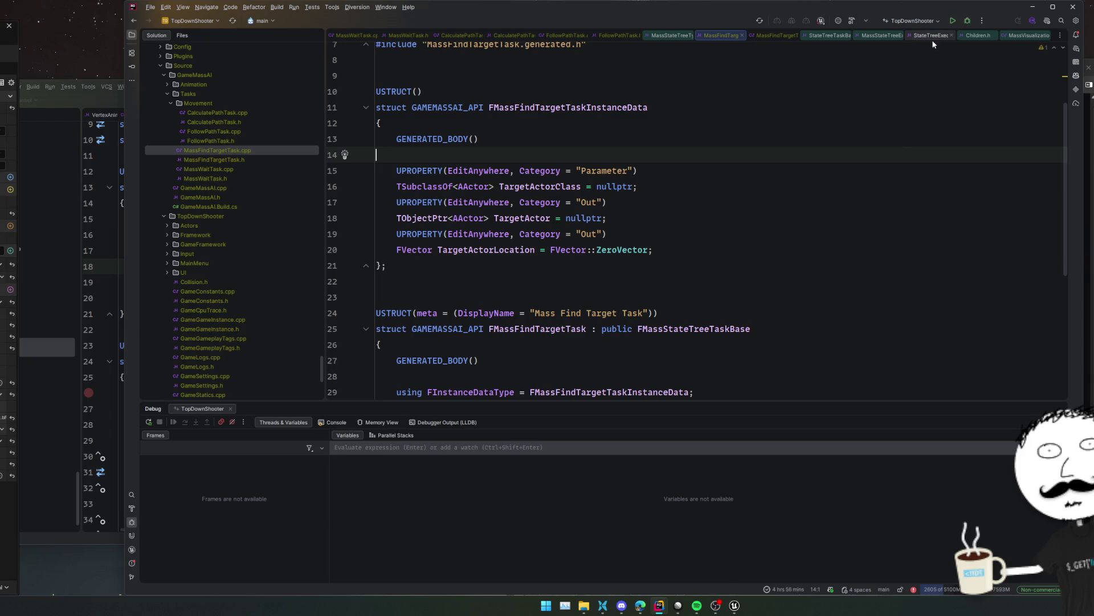
Rebuild the project with Build/Debug and close the MassStateTreeTypes.h tab
click(969, 23)
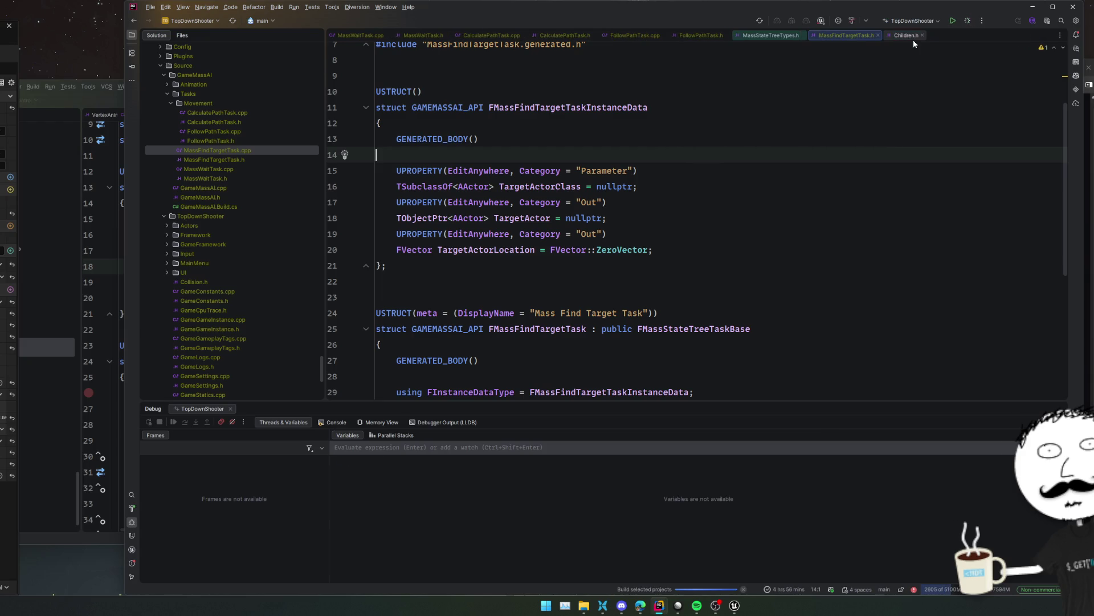
middle_click(770, 35)
click(741, 91)
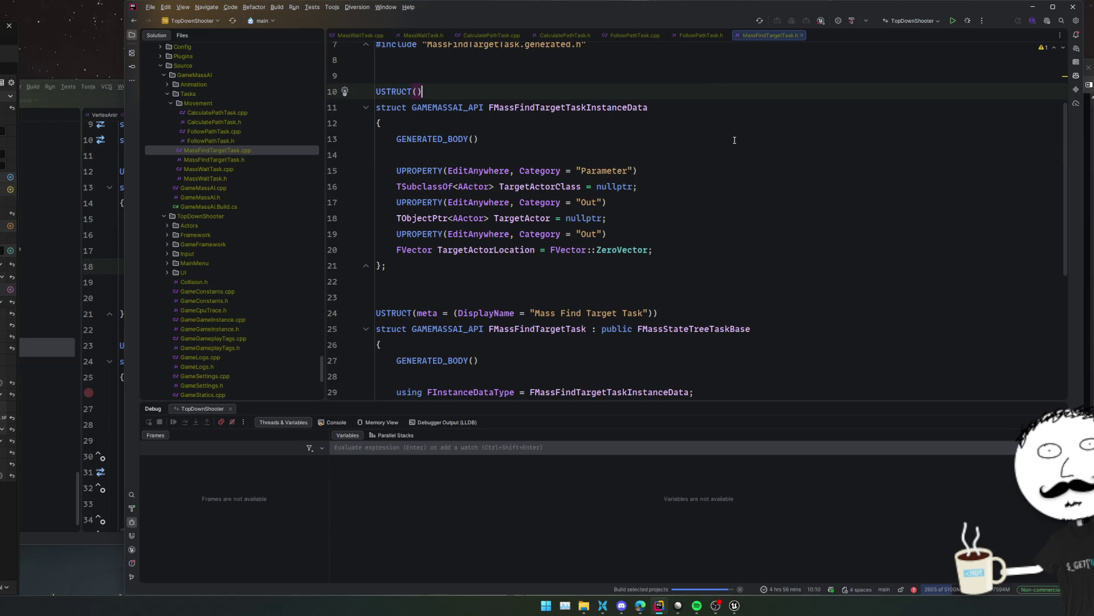
scroll(755, 181, down, 2)
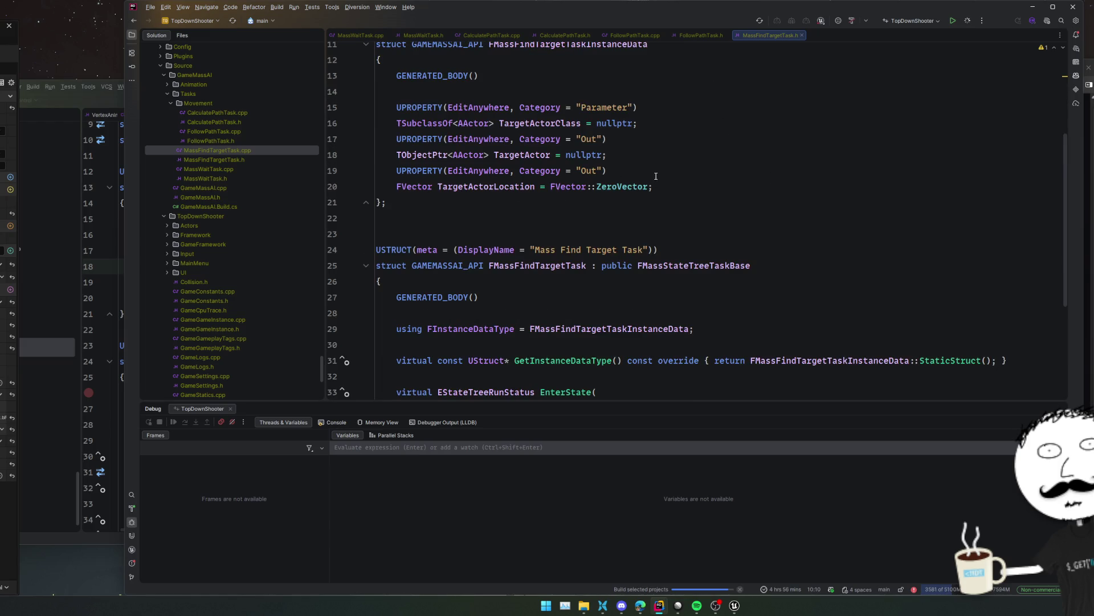
Highlight FMassFindTargetTaskInstanceData usages and jump to the EnterState definition in MassFindTargetTask.cpp
click(661, 329)
scroll(741, 285, down, 2)
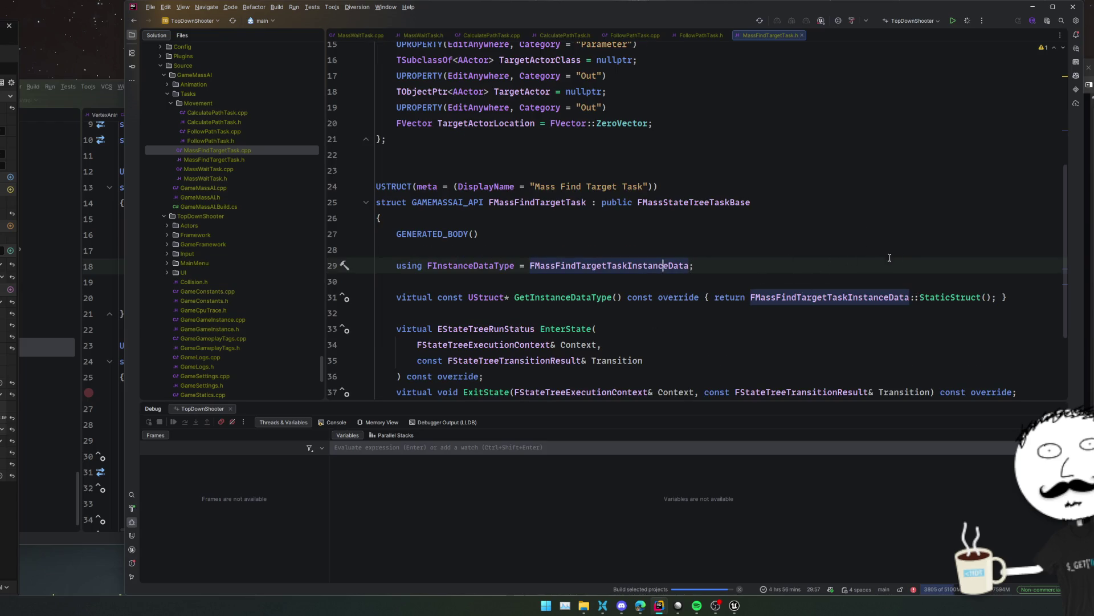
scroll(923, 257, down, 2)
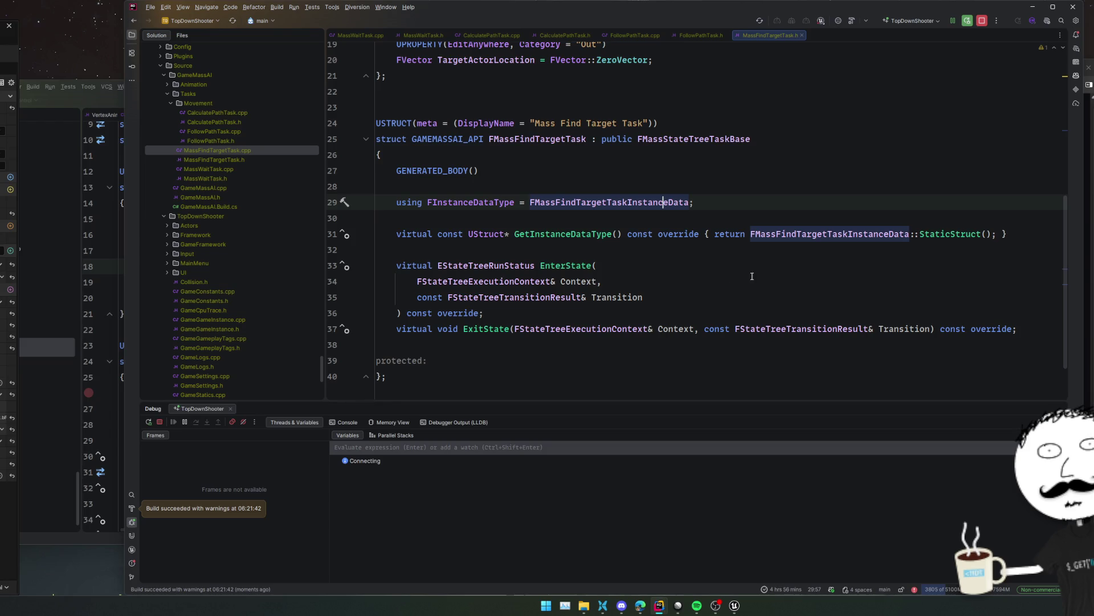
ctrl+click(569, 266)
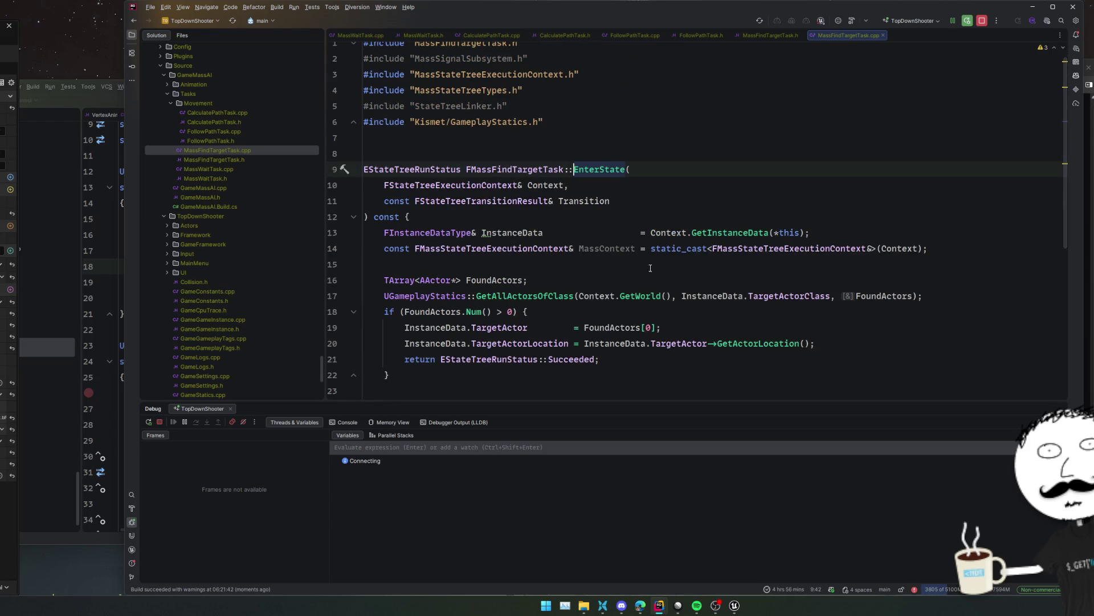
Look over the FMassStateTreeExecutionContext declaration in MassStateTreeExecutionContext.h
ctrl+click(750, 252)
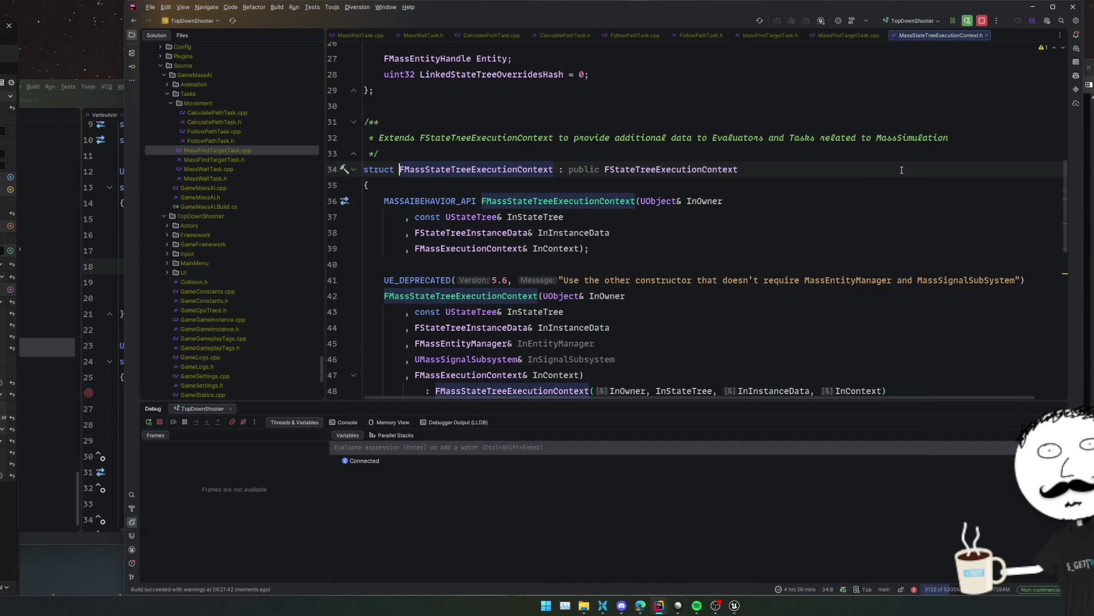
scroll(952, 183, down, 7)
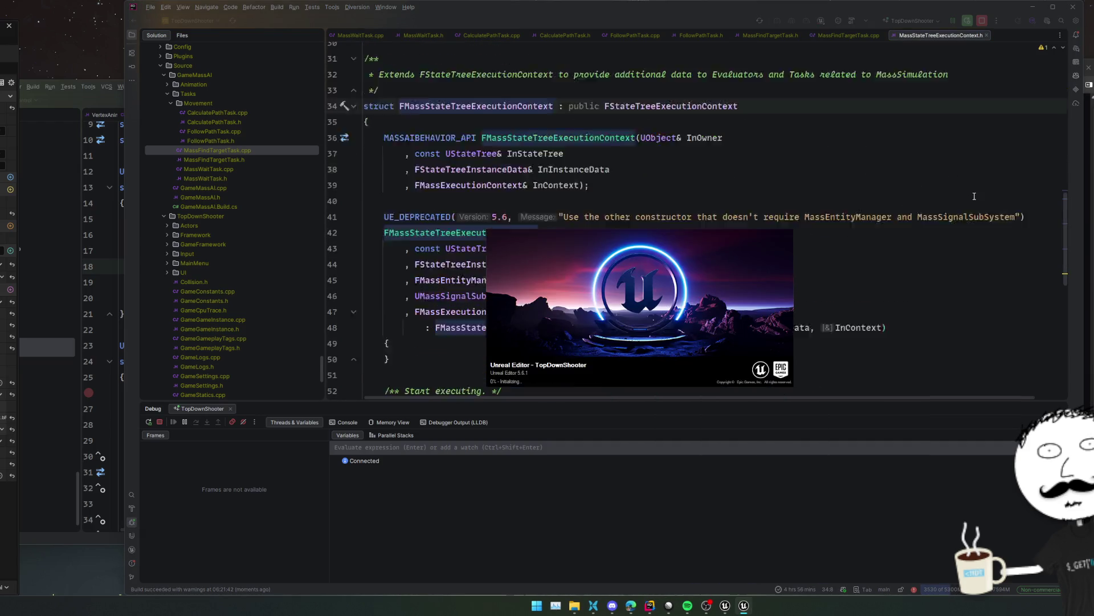
scroll(968, 198, down, 5)
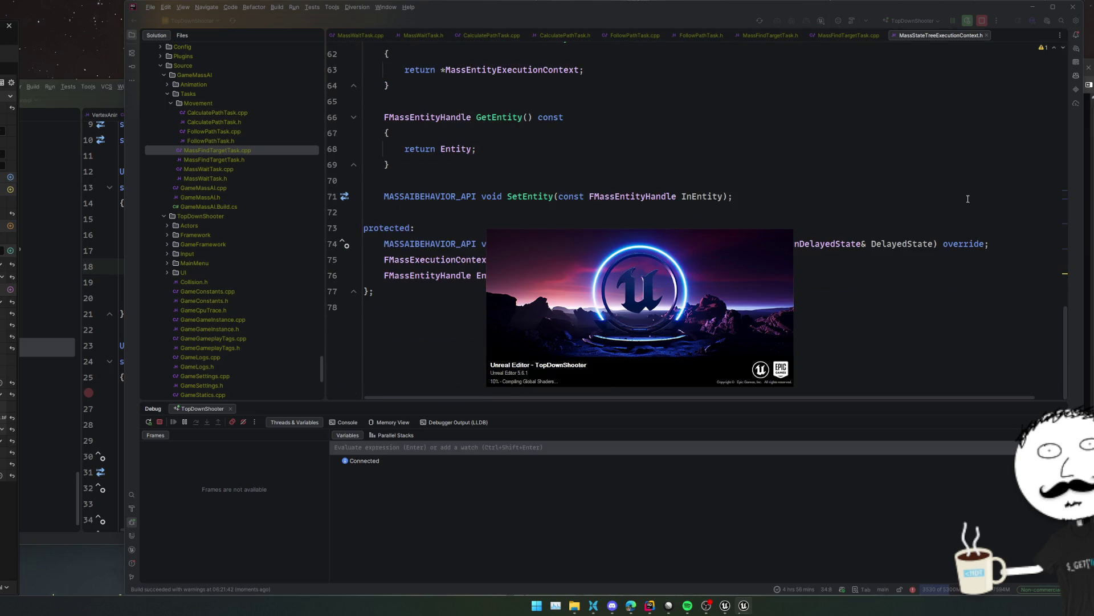
scroll(967, 199, up, 12)
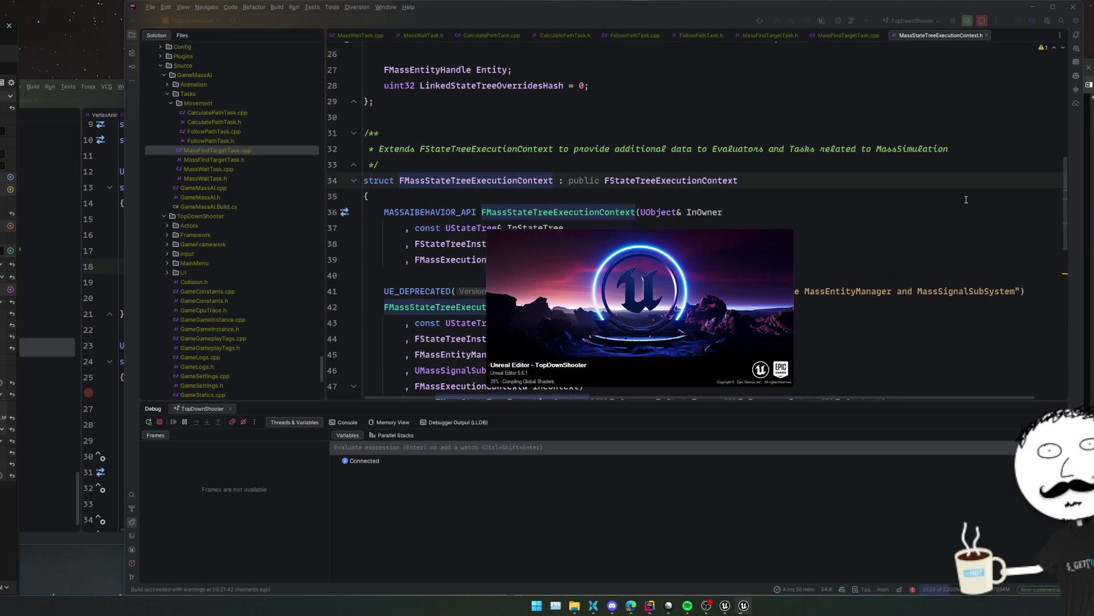
scroll(966, 200, up, 3)
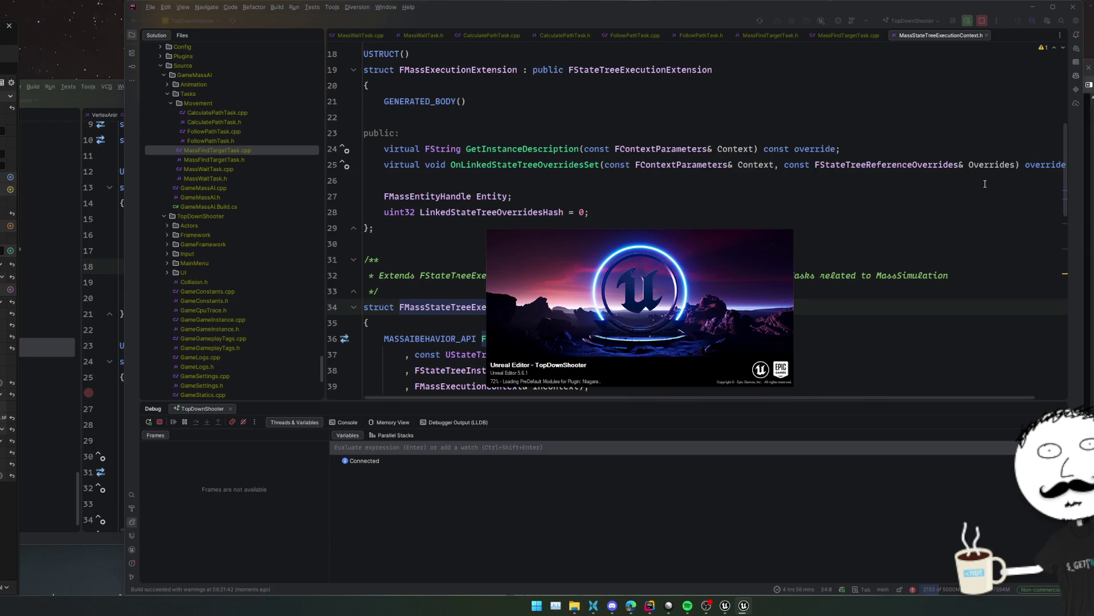
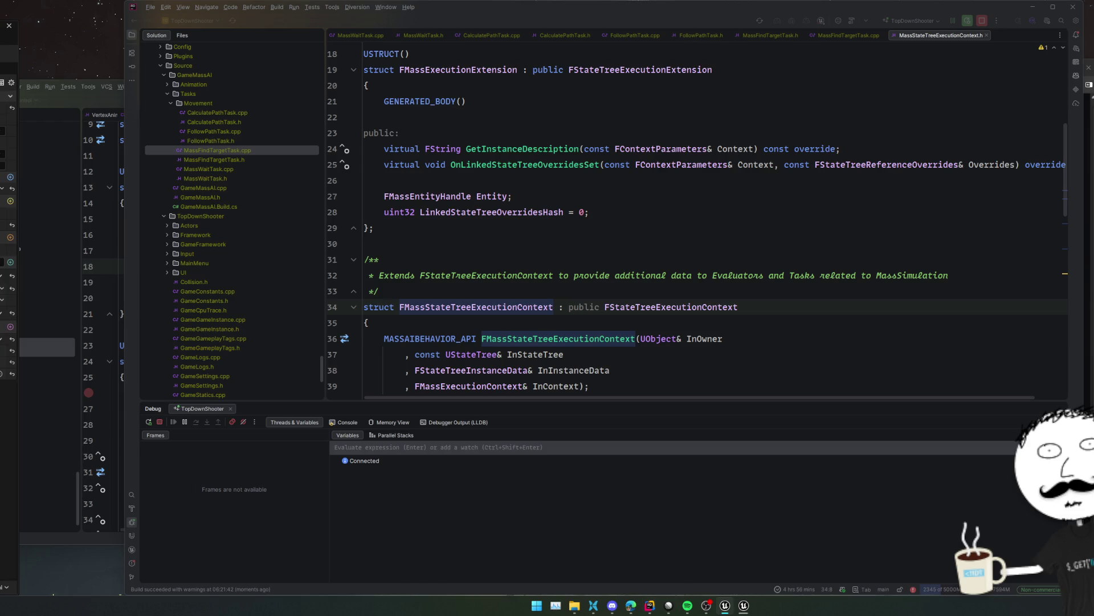
Place the caret at the end of line 28 in the MassStateTreeExecutionContext header
click(589, 212)
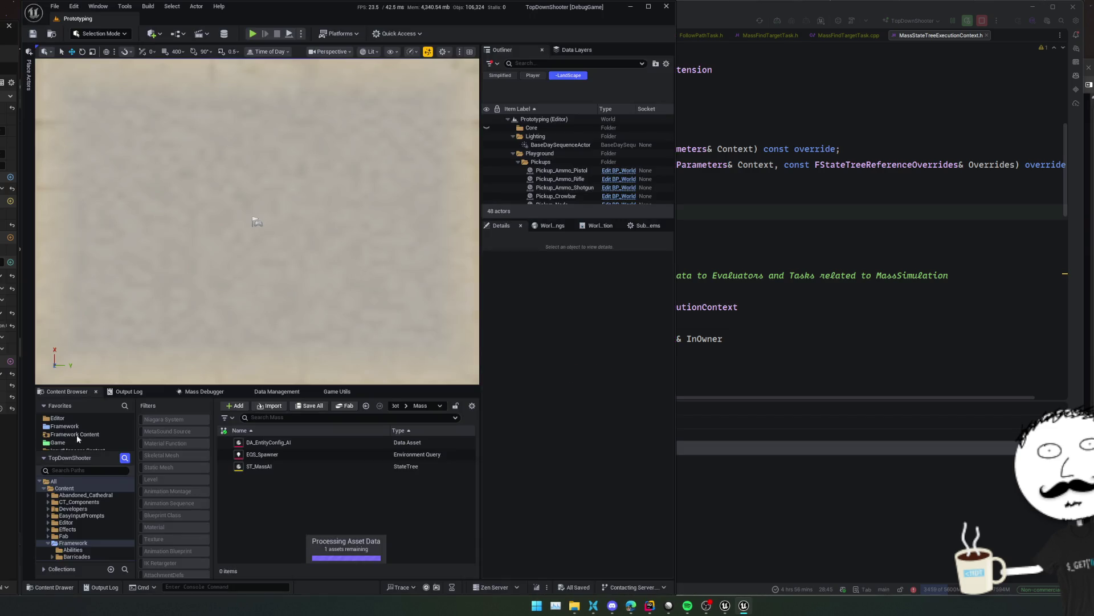
Open DA_EntityConfig_AI and the ST_MassAI state tree with the Wait state selected
double_click(268, 442)
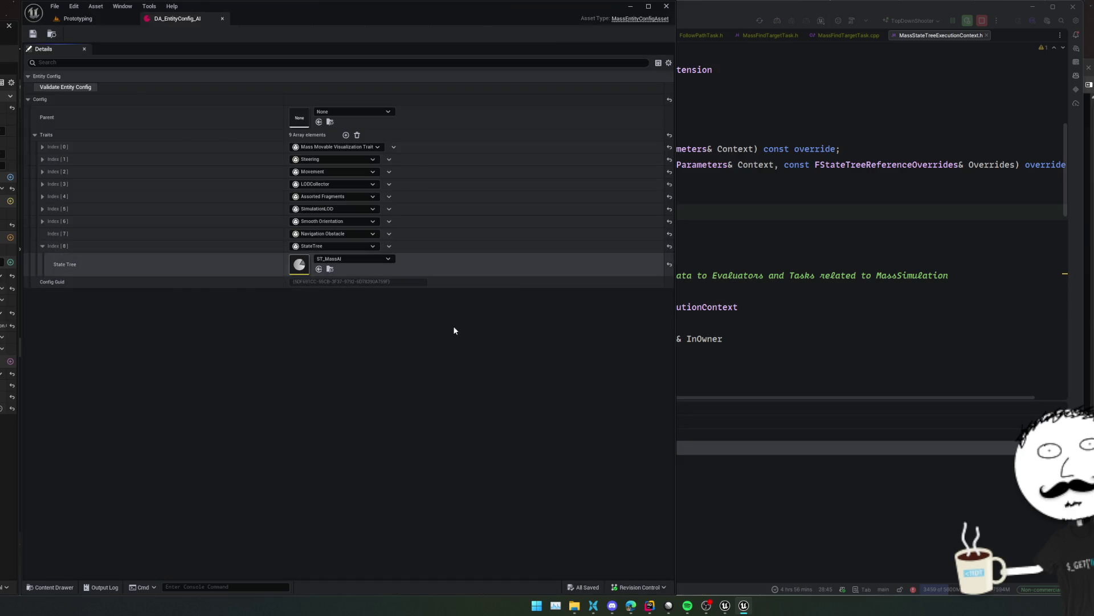
click(206, 128)
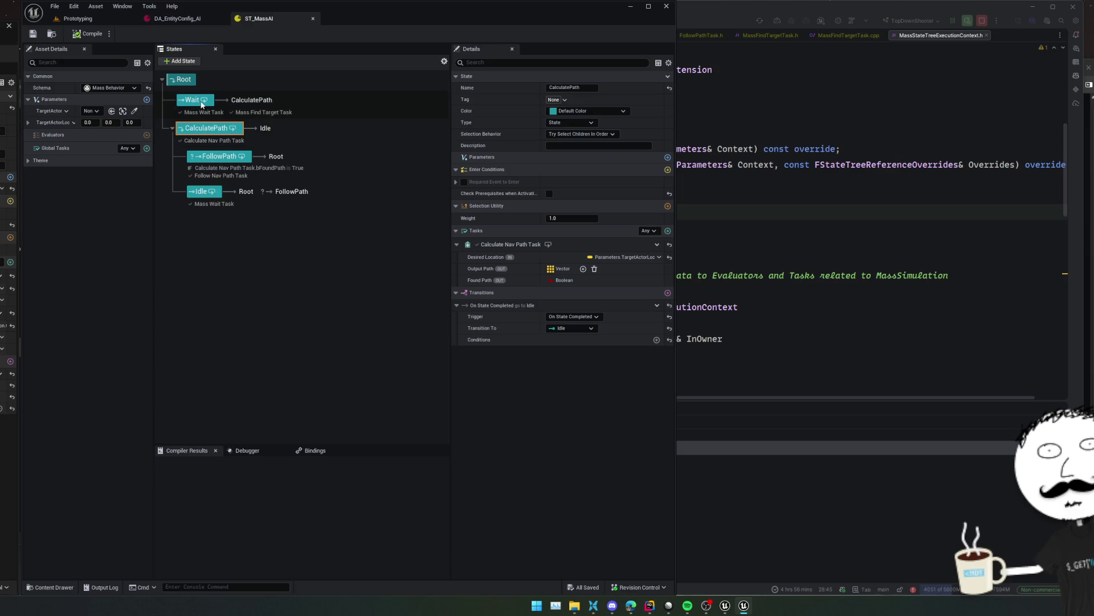
click(201, 105)
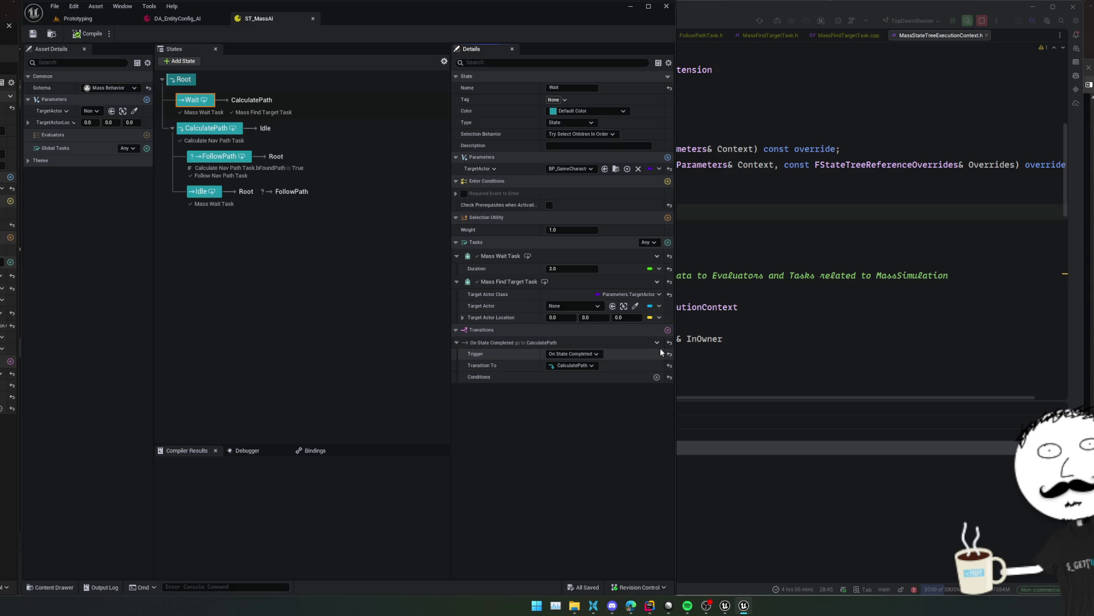
Bind Wait's Target Actor to Parameters.TargetActor, compile and save, then inspect CalculatePath
click(659, 306)
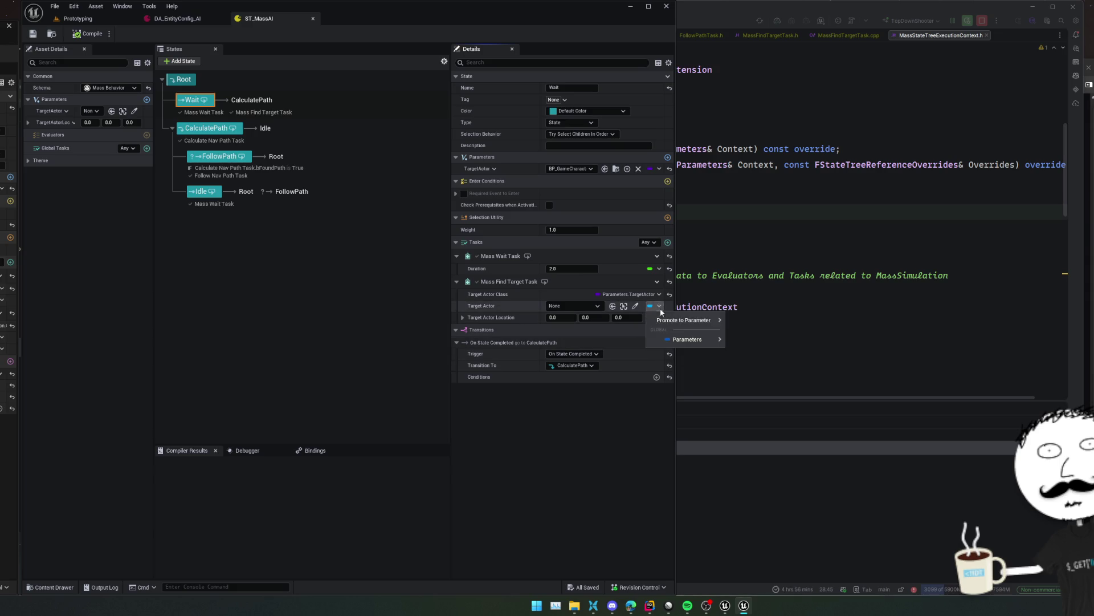
mouse_move(687, 340)
click(746, 354)
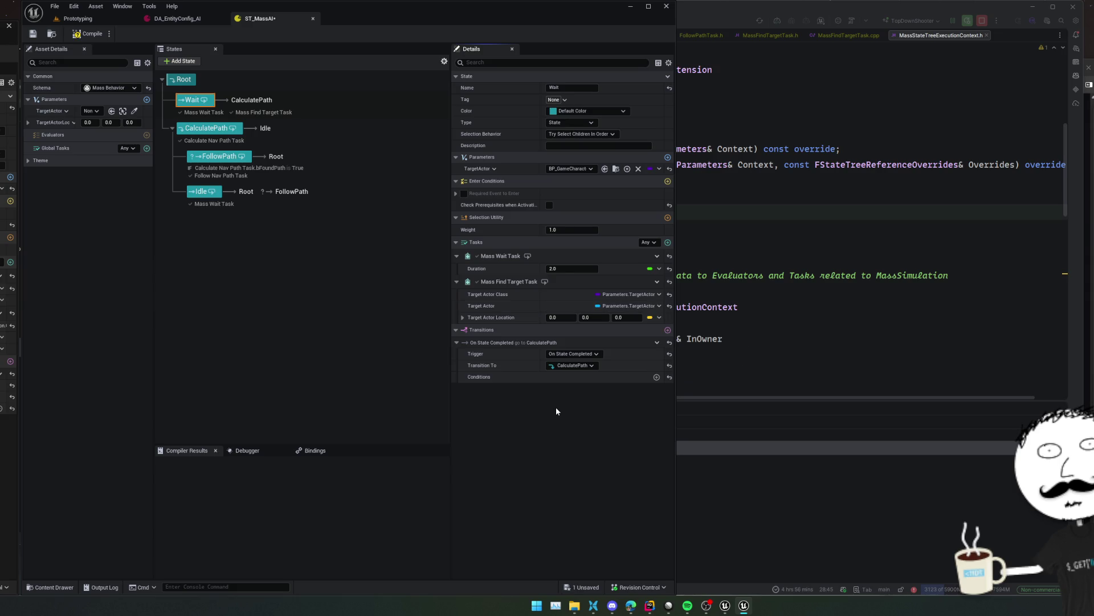
click(88, 34)
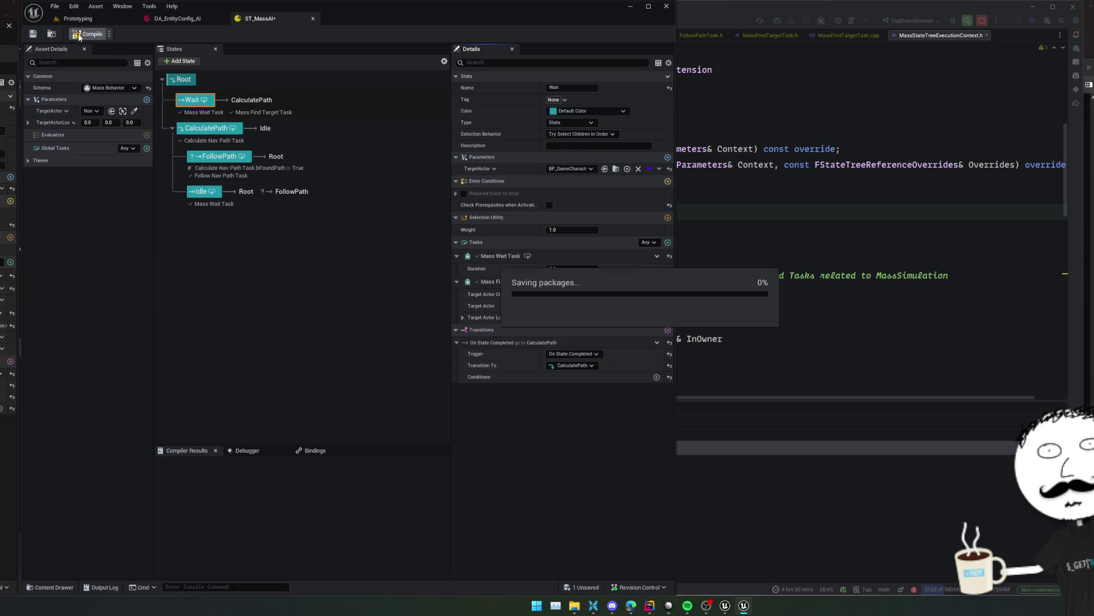
click(219, 131)
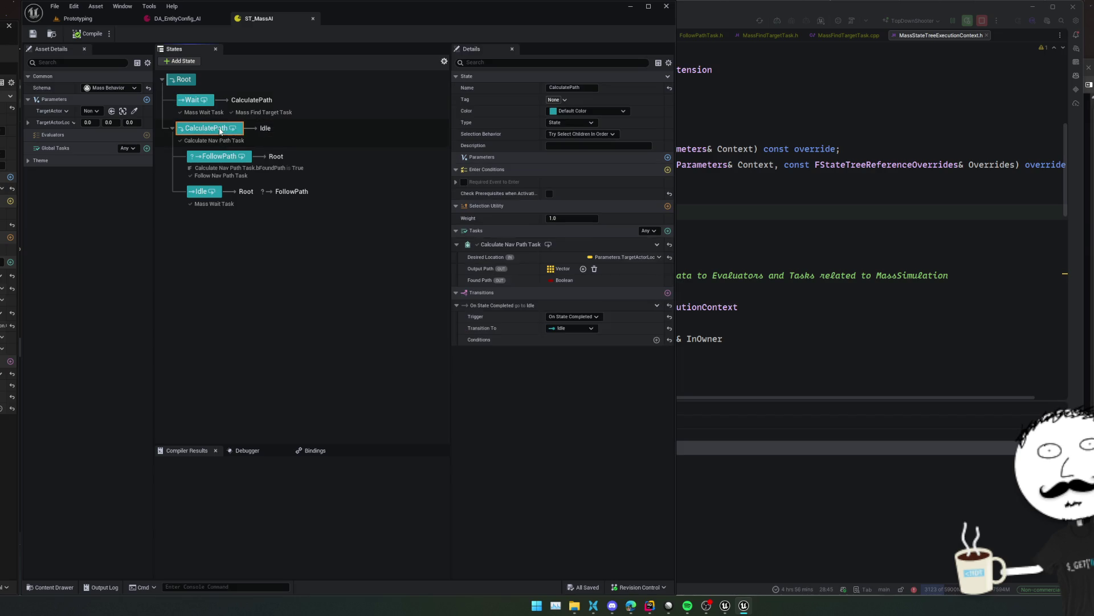
click(659, 257)
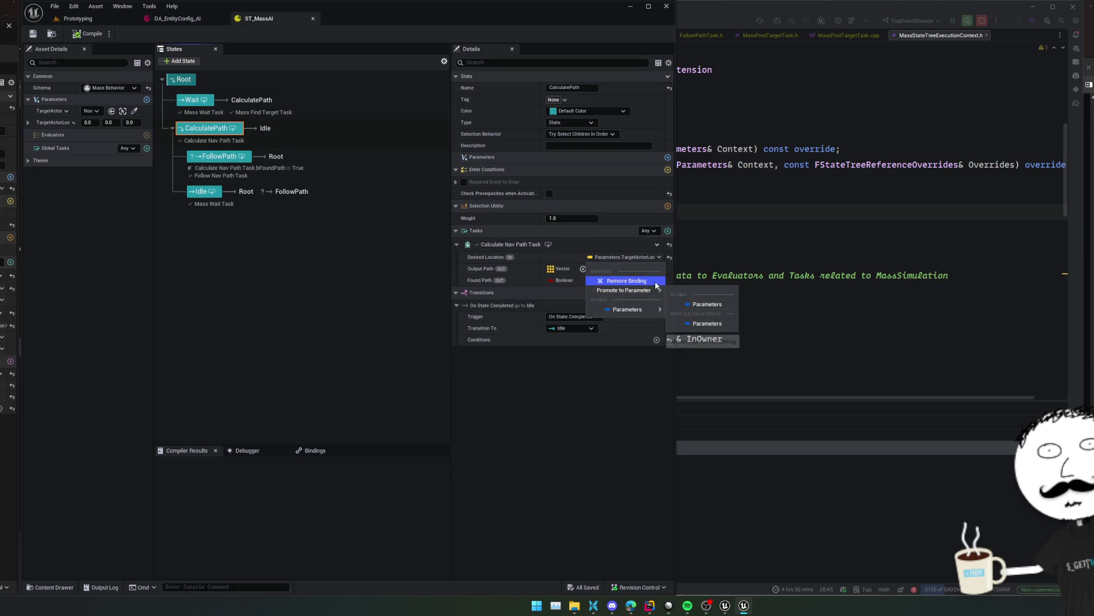
Remove CalculatePath's Desired Location binding and delete the TargetActorLoc parameter
click(655, 281)
click(658, 257)
mouse_move(702, 292)
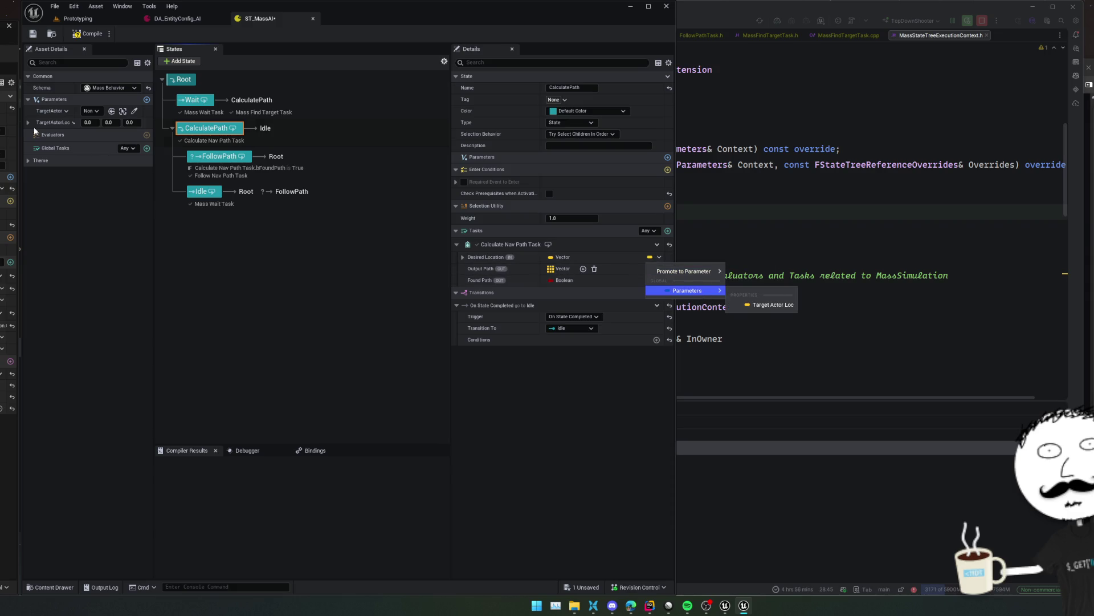
click(74, 123)
click(67, 161)
Check promote options for Desired Location and Wait's Target Actor Location without binding anything
click(658, 257)
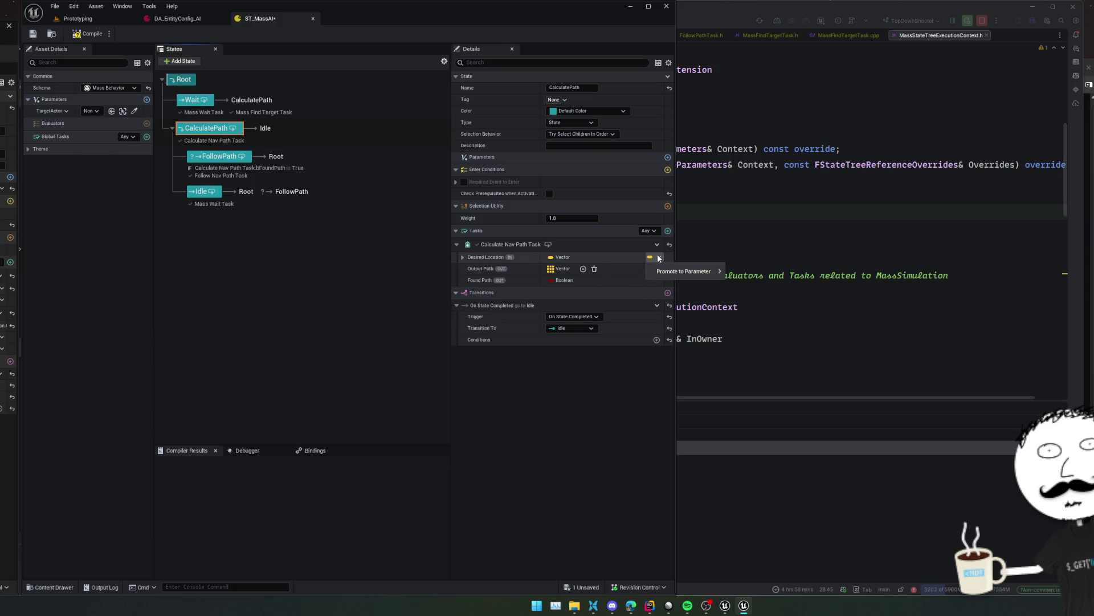
mouse_move(704, 276)
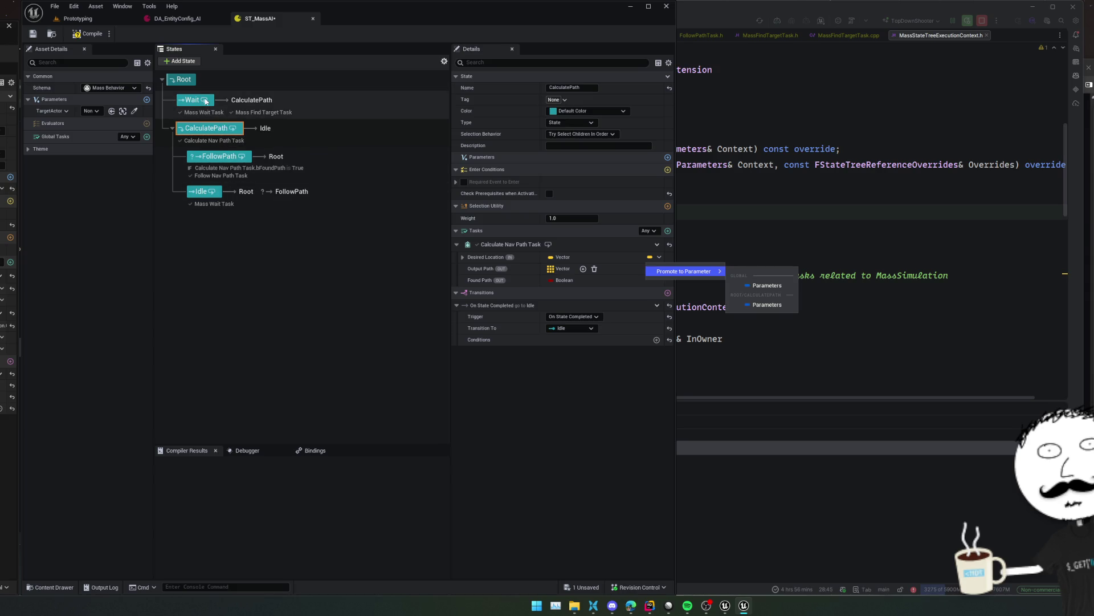
click(206, 101)
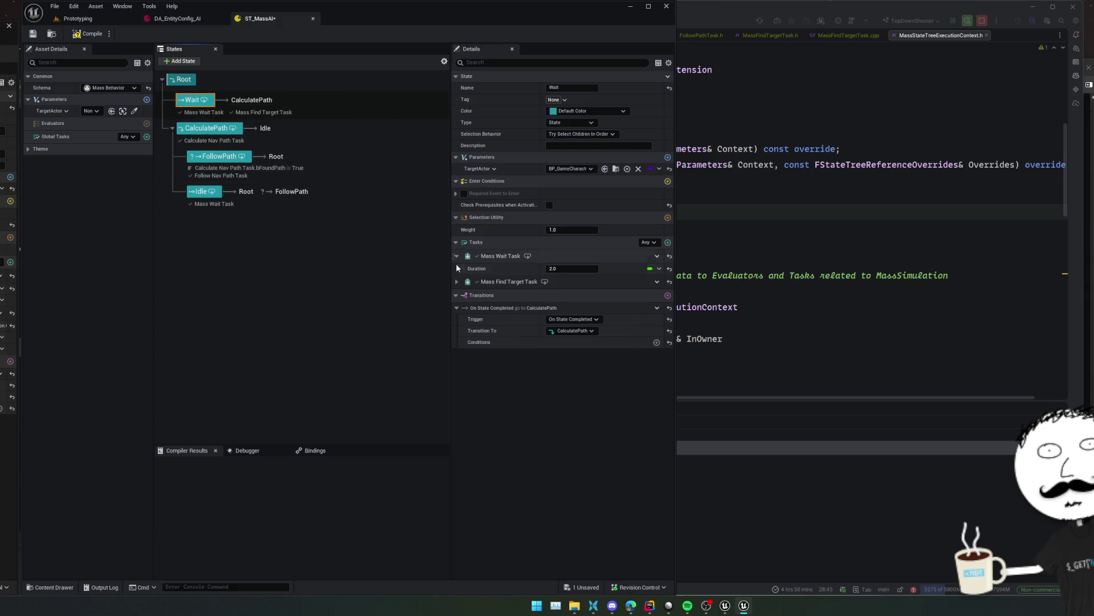
click(457, 281)
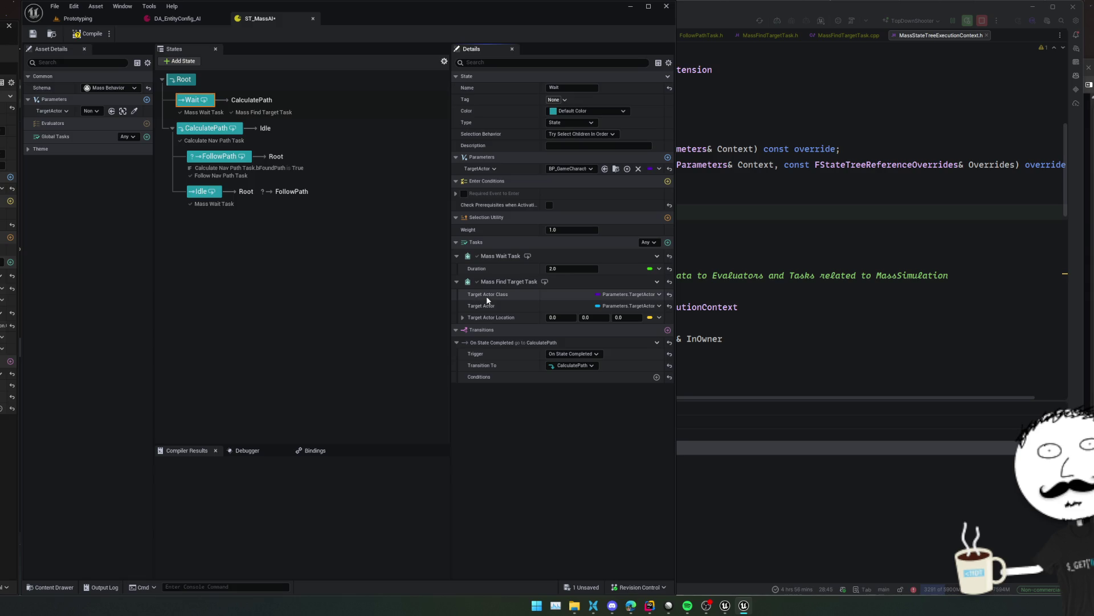
click(661, 318)
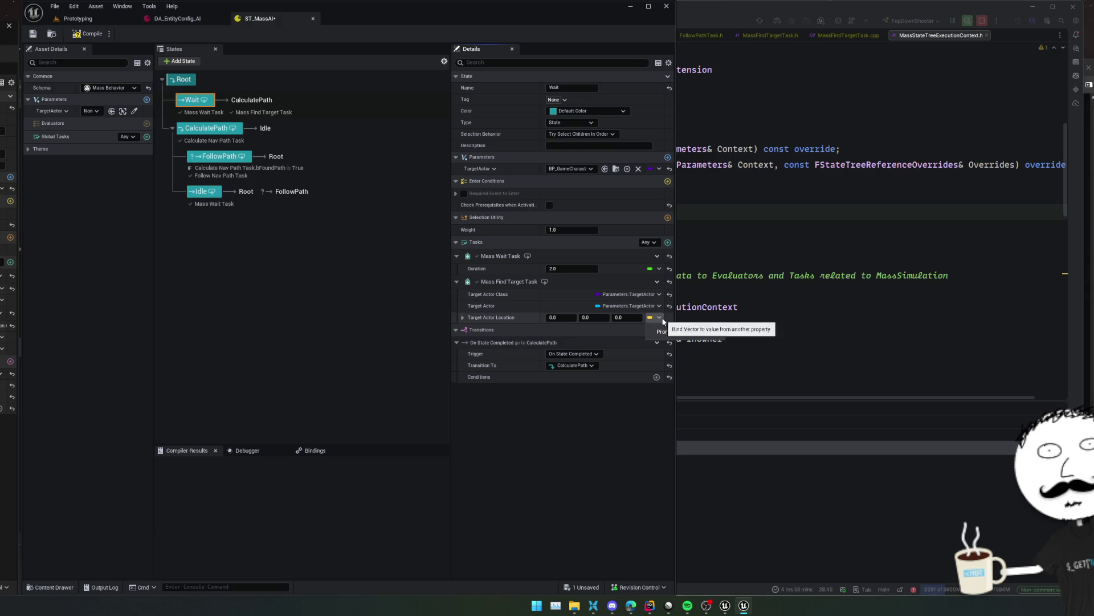
mouse_move(667, 330)
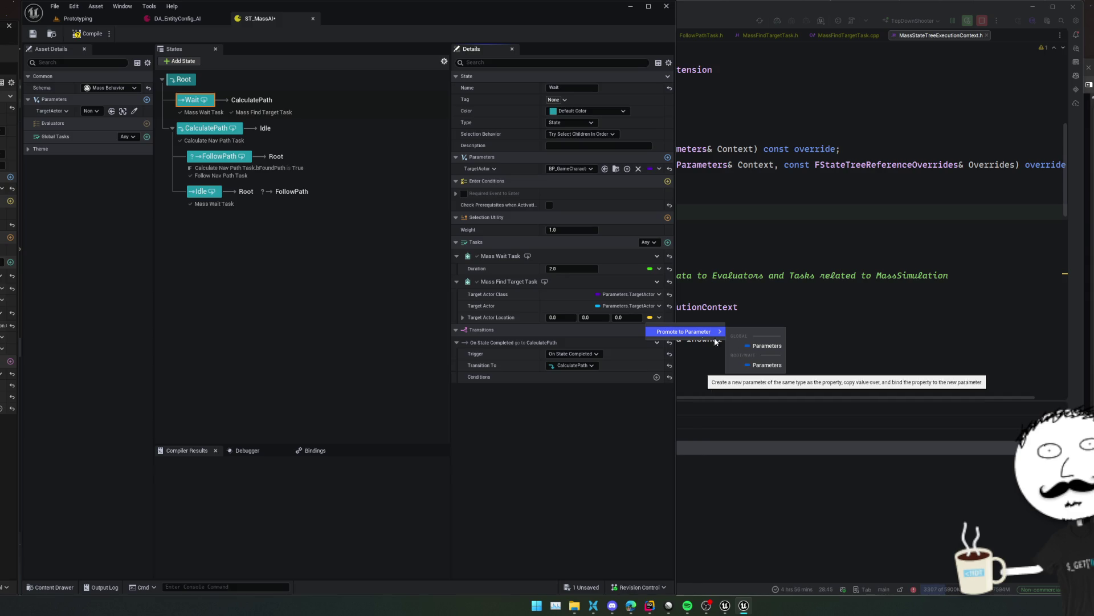
click(767, 346)
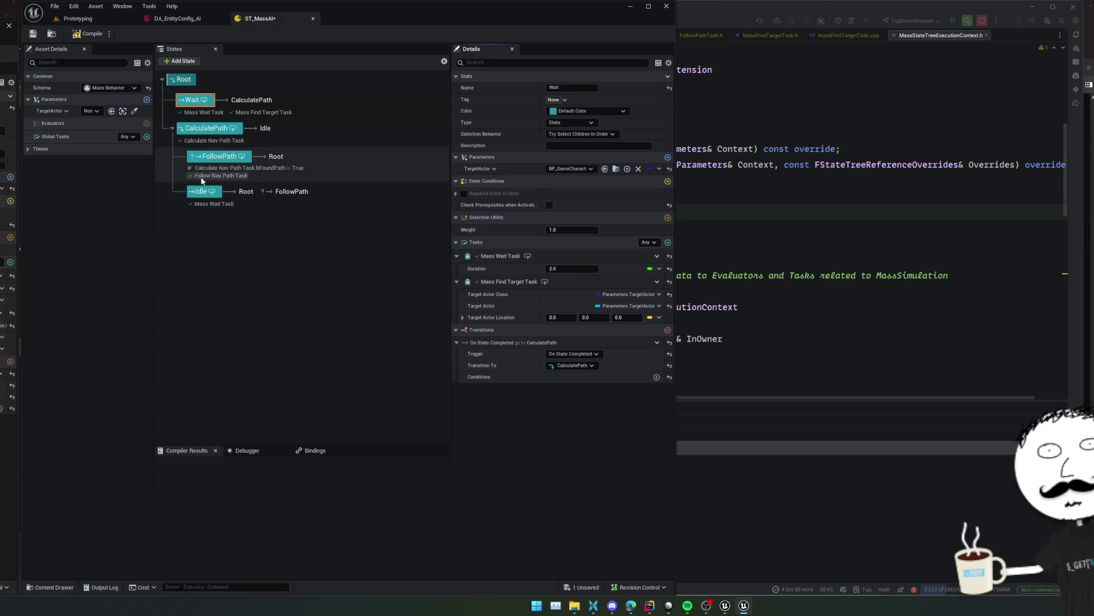
Inspect FollowPath's In Path binding, then revisit Wait's Mass Find Target Task actions
click(220, 158)
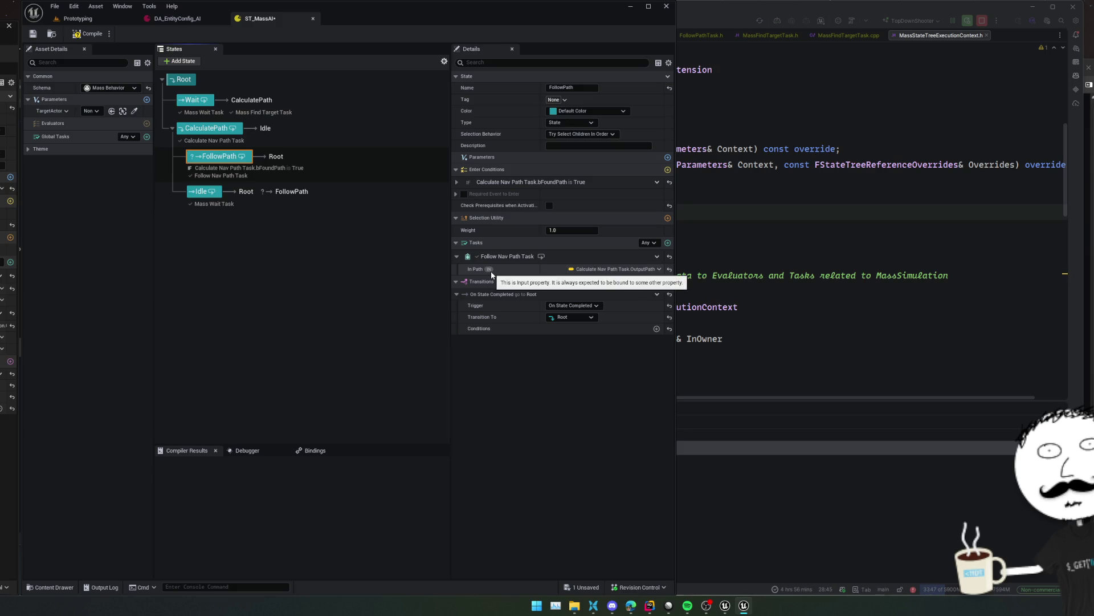
click(641, 272)
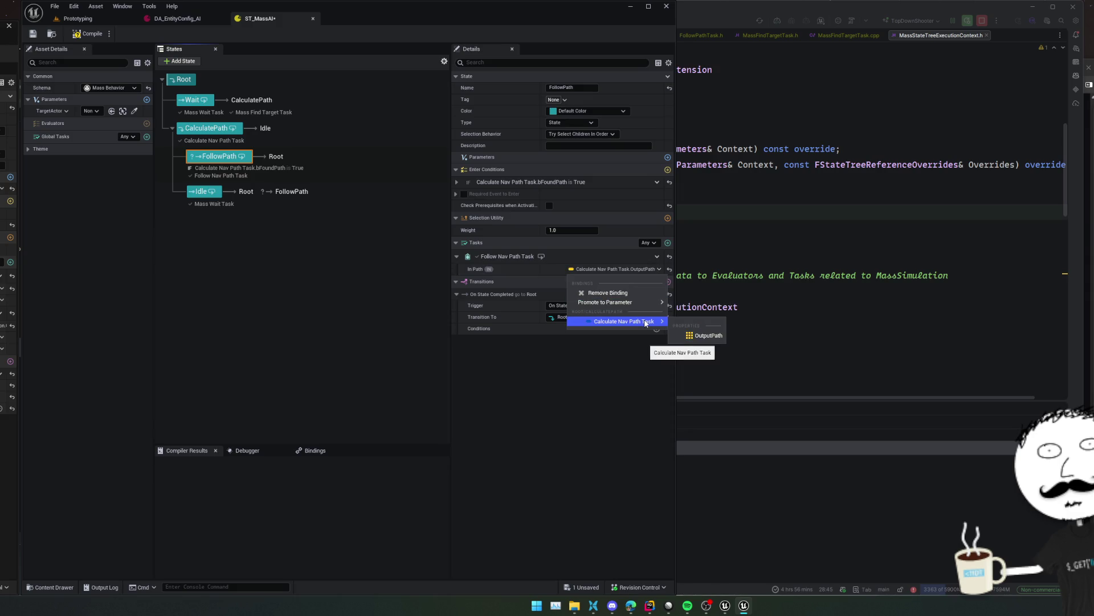
click(208, 129)
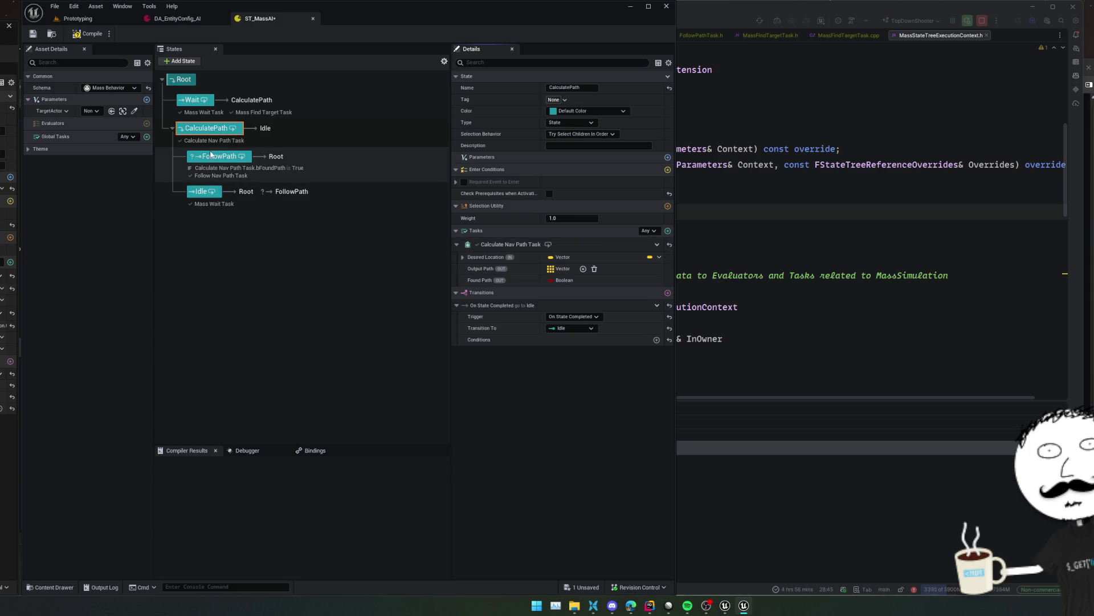
click(194, 100)
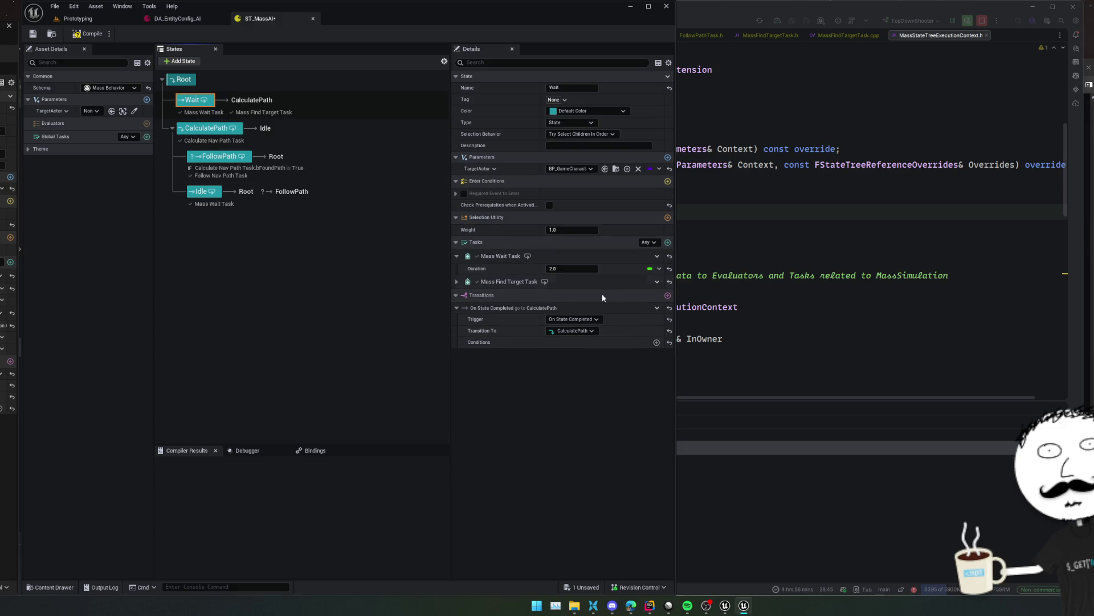
click(504, 282)
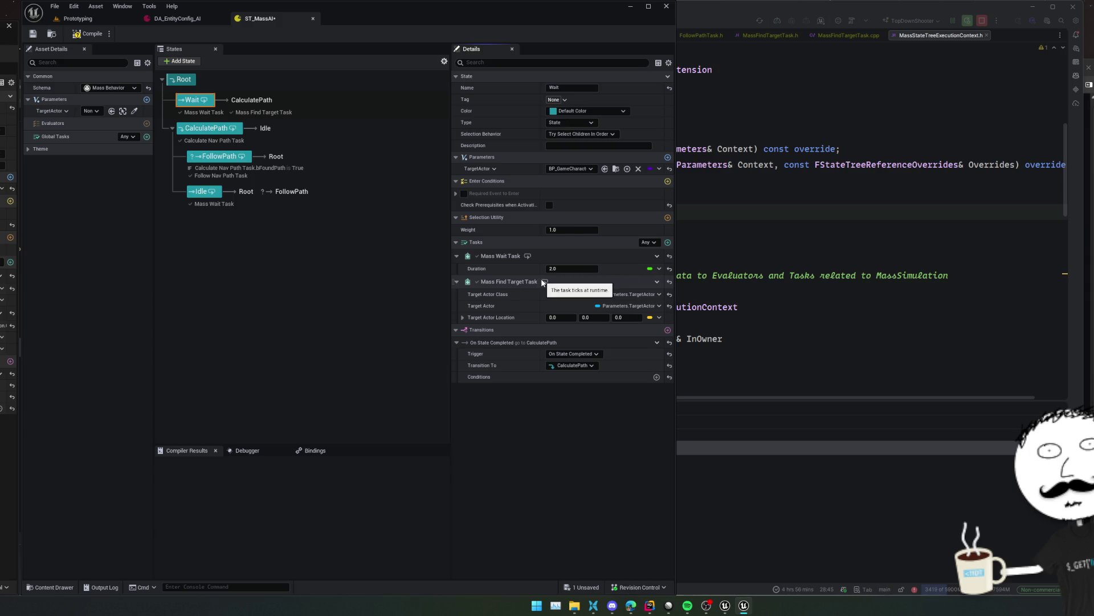
click(656, 282)
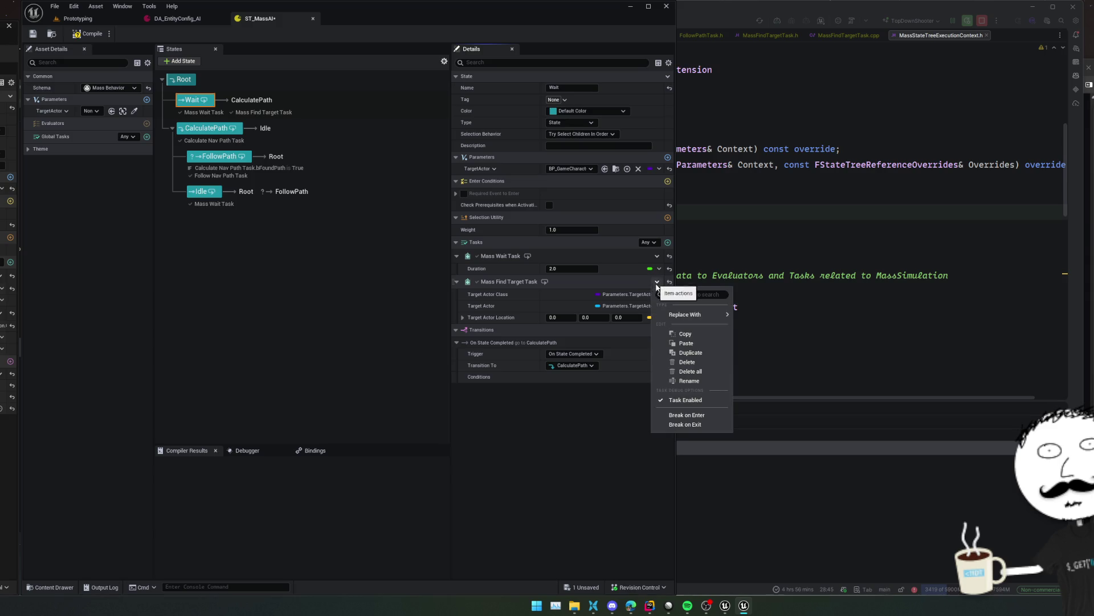
Delete Wait's Mass Find Target Task, along with a mistakenly added Find Smart Object task and transition
click(685, 362)
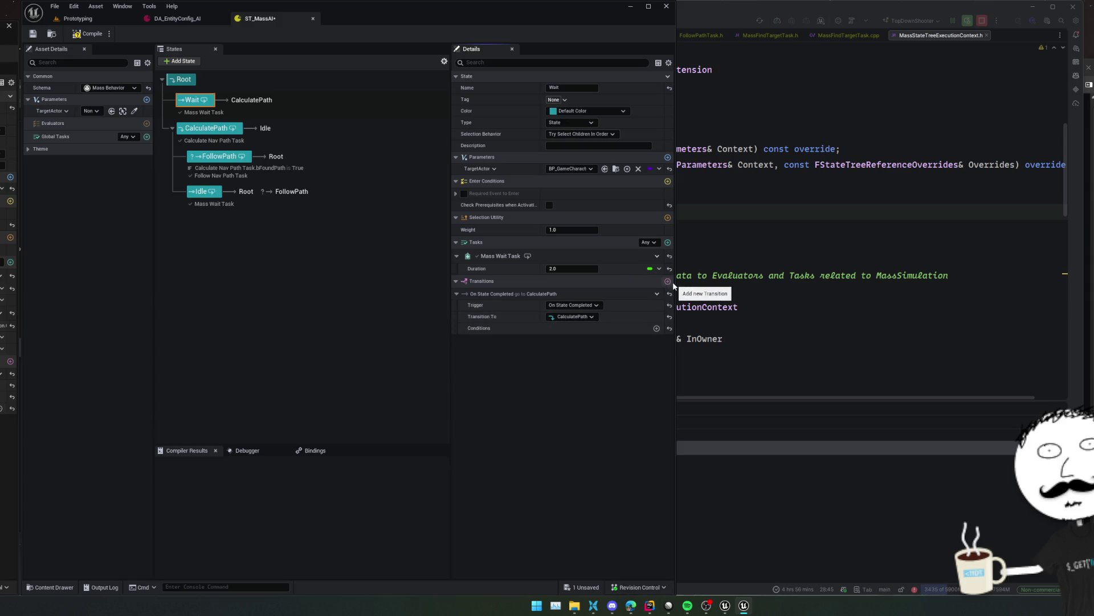
click(668, 242)
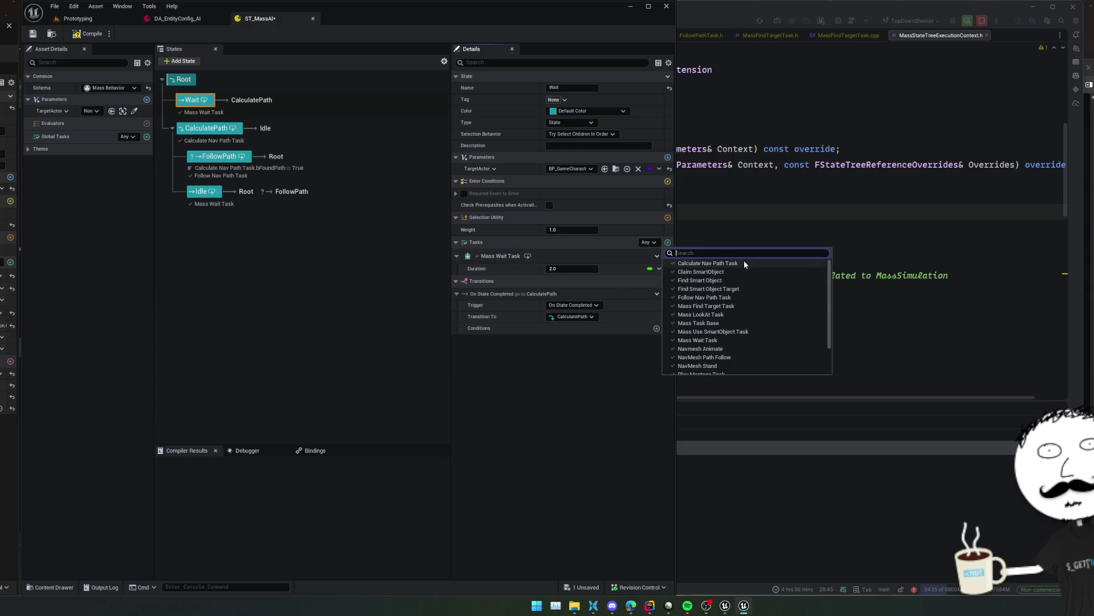
text(mass find)
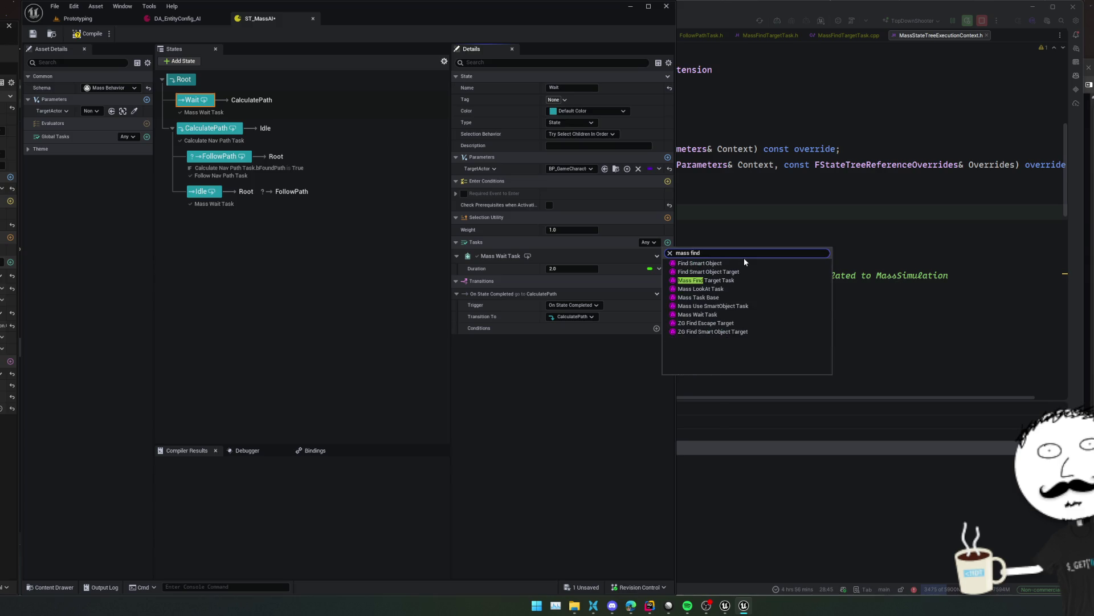
key(Return)
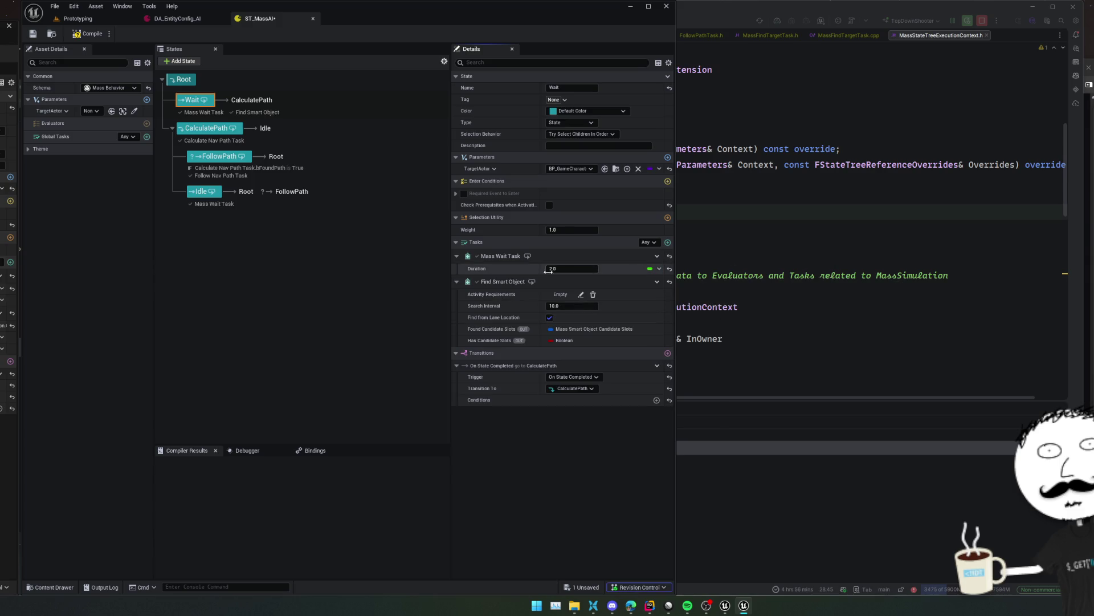
click(657, 281)
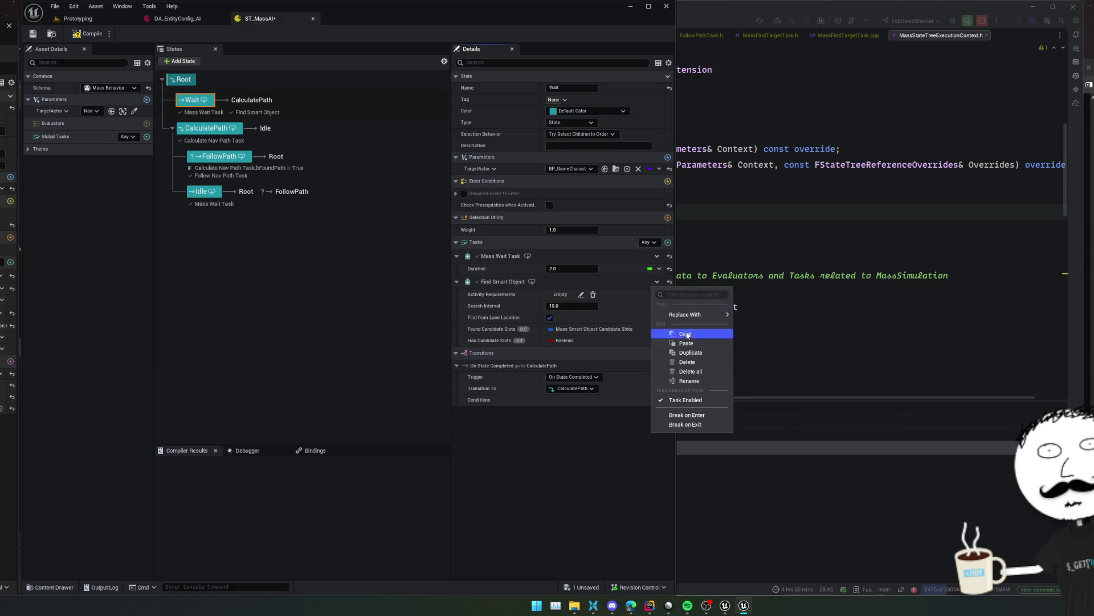
click(697, 361)
click(667, 282)
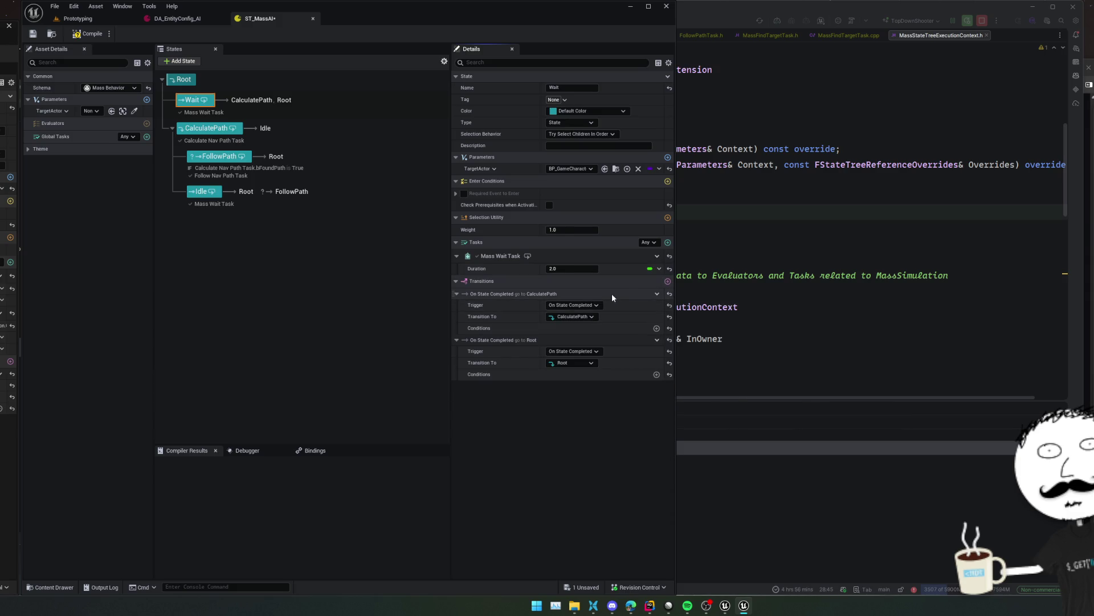
key(ctrl+z)
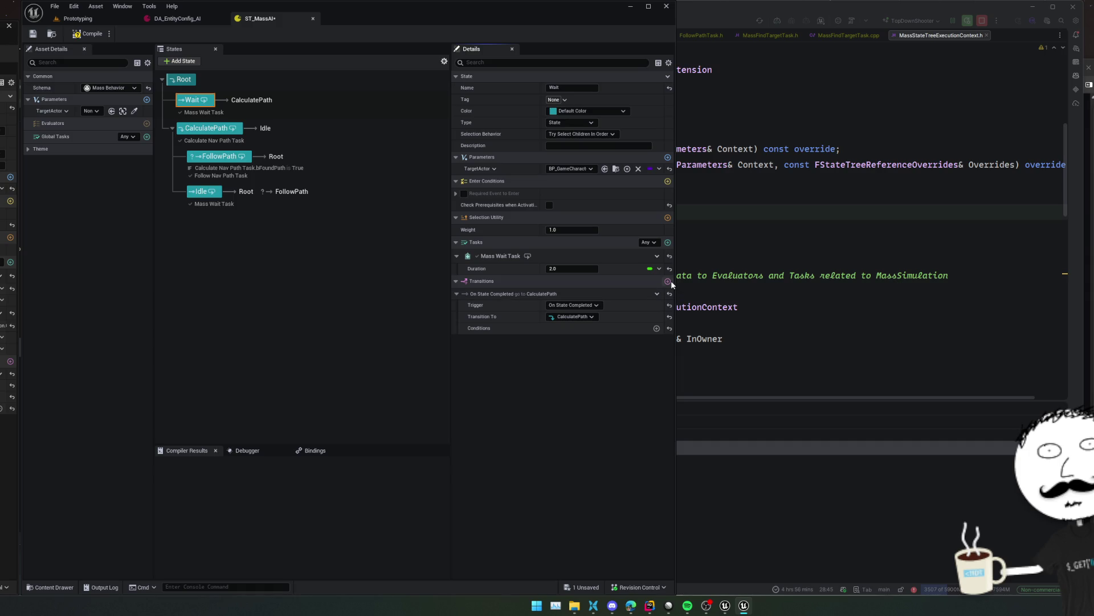
Add Mass Find Target Task to Wait with Target Actor Class bound to Parameters.TargetActor
click(668, 242)
text(find)
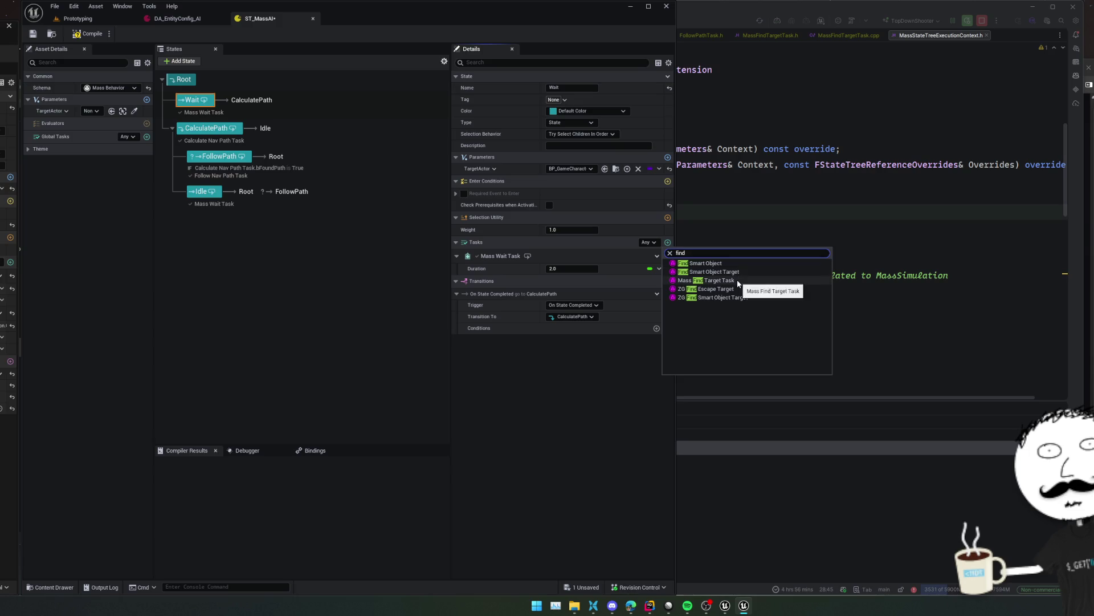
click(737, 281)
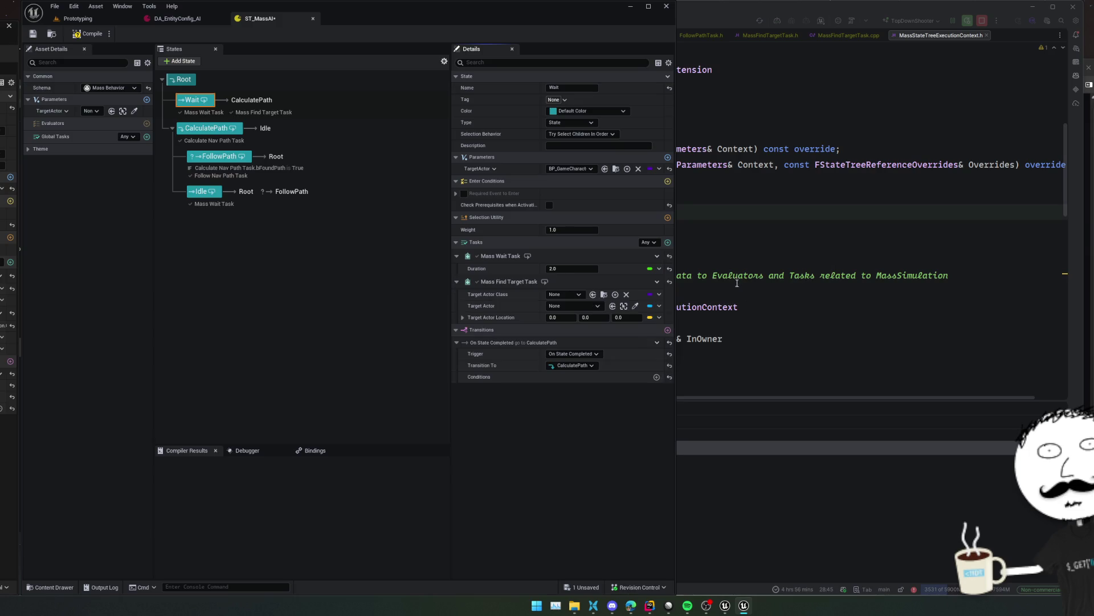
click(659, 295)
mouse_move(690, 318)
click(741, 330)
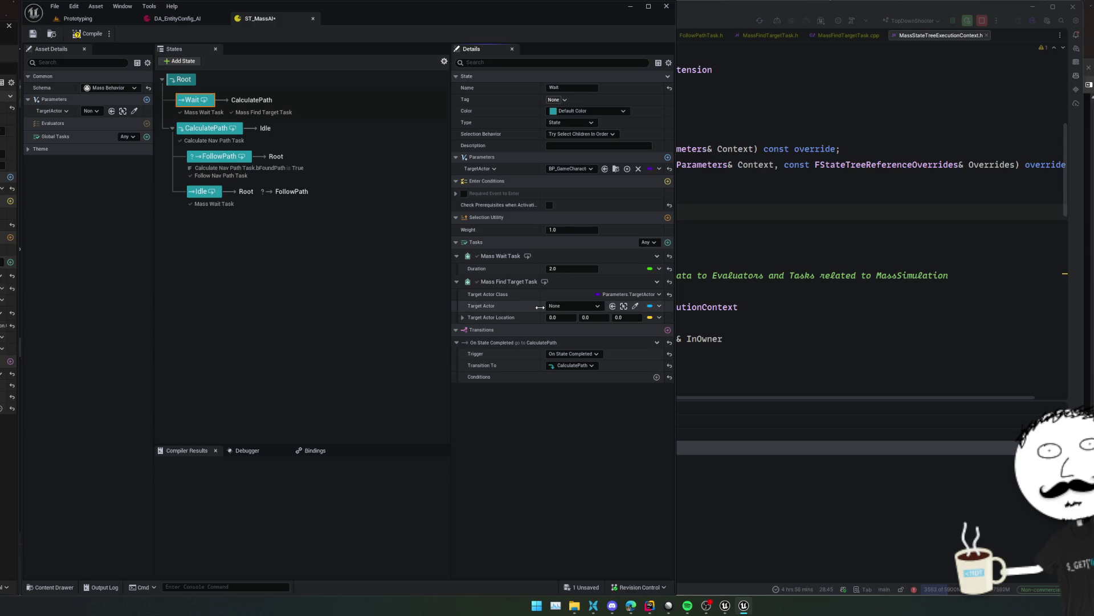
click(735, 269)
click(393, 228)
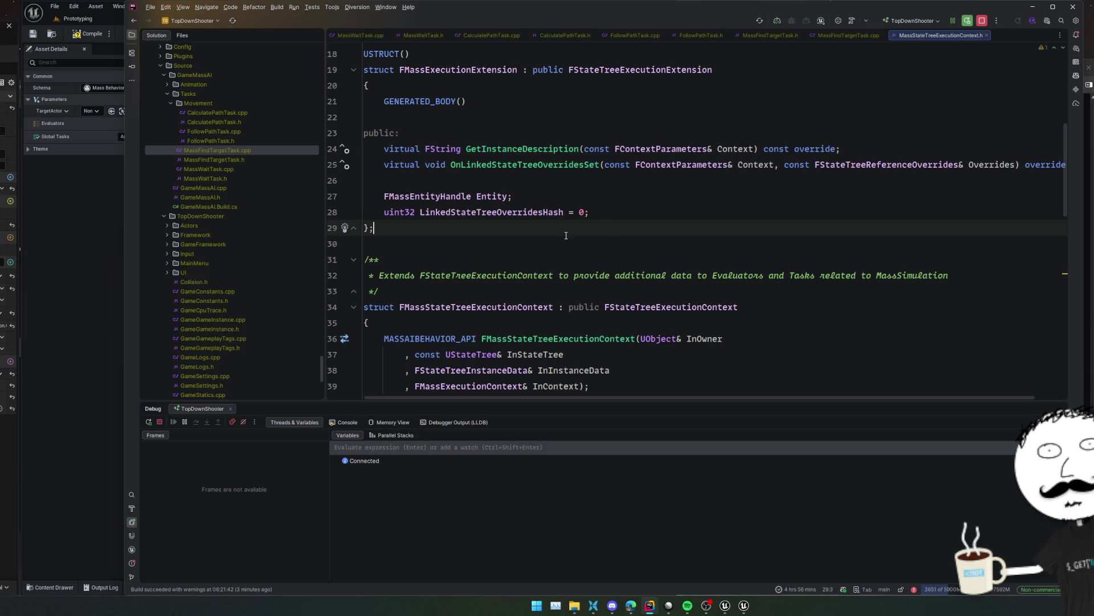
Review the Parameter and Input categories in MassWaitTask and FollowPathTask headers
double_click(221, 170)
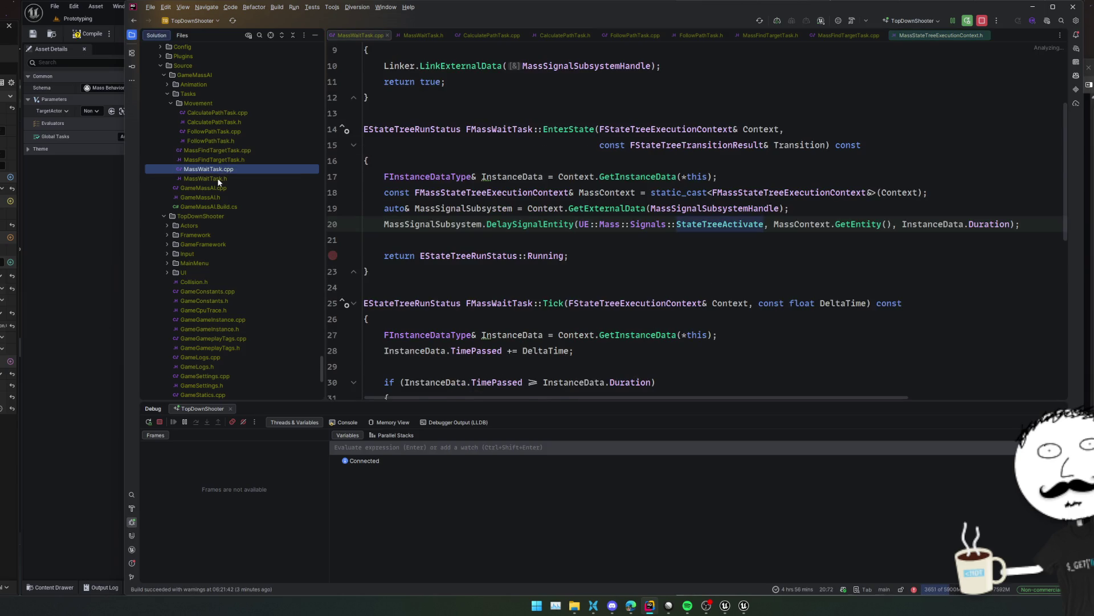
double_click(219, 180)
double_click(599, 193)
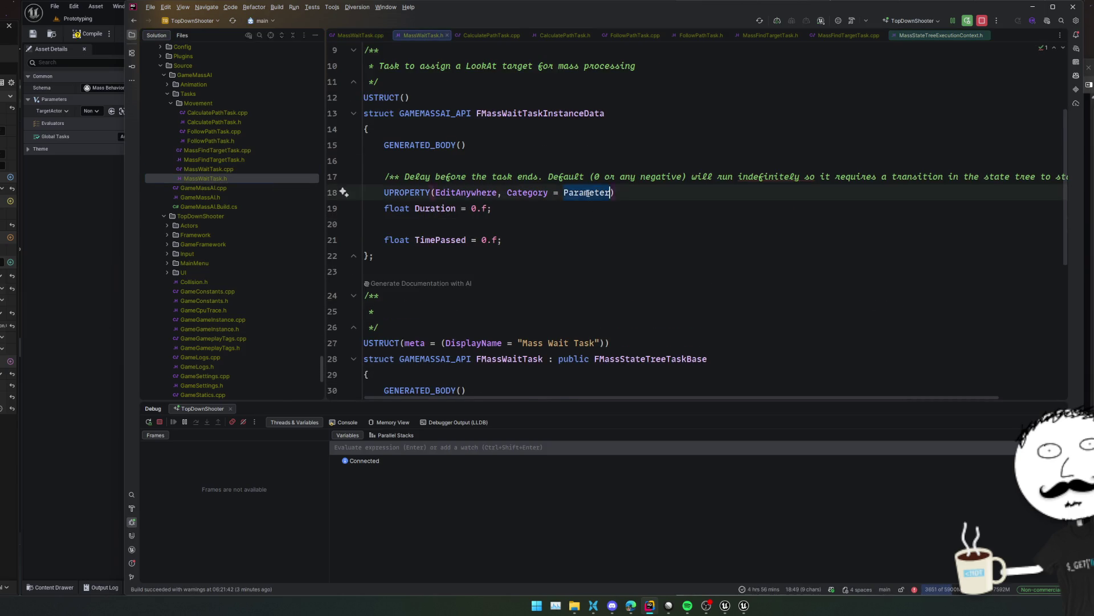
double_click(230, 139)
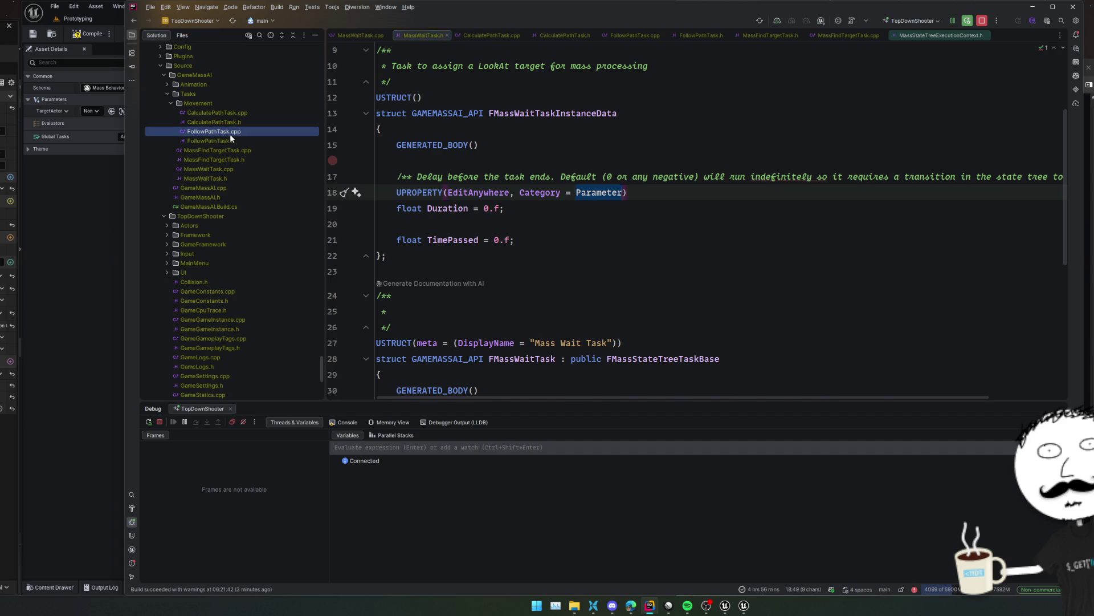
double_click(581, 262)
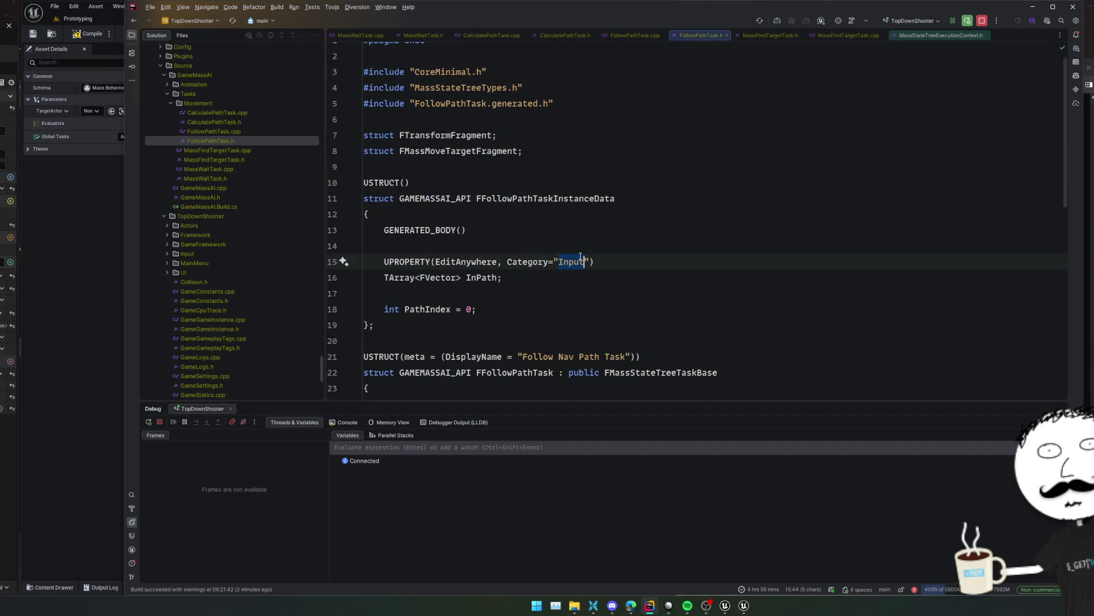
Set a breakpoint on line 15 of CalculatePathTask.h
double_click(207, 123)
scroll(442, 244, down, 2)
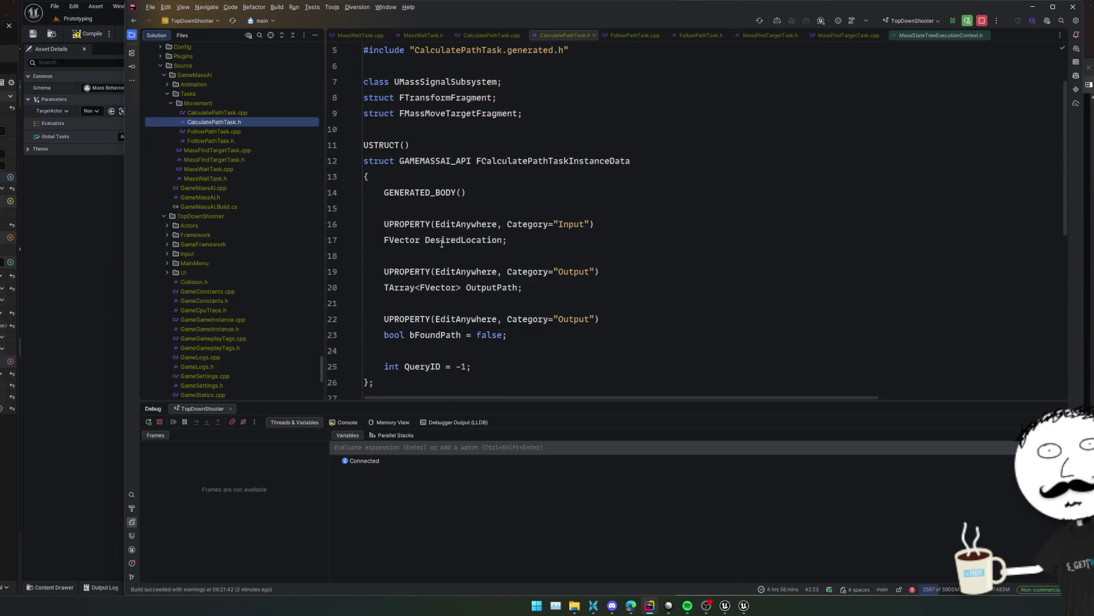
click(352, 208)
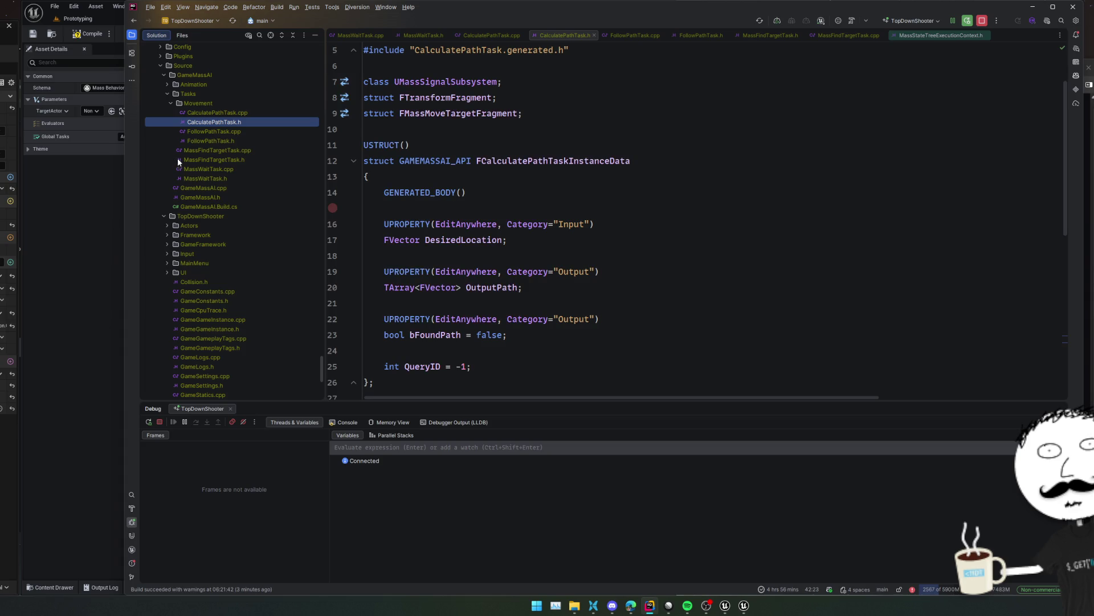
In MassFindTargetTask.h, rename categories Out to Output and Parameter to Input
double_click(214, 159)
scroll(454, 231, up, 5)
click(590, 240)
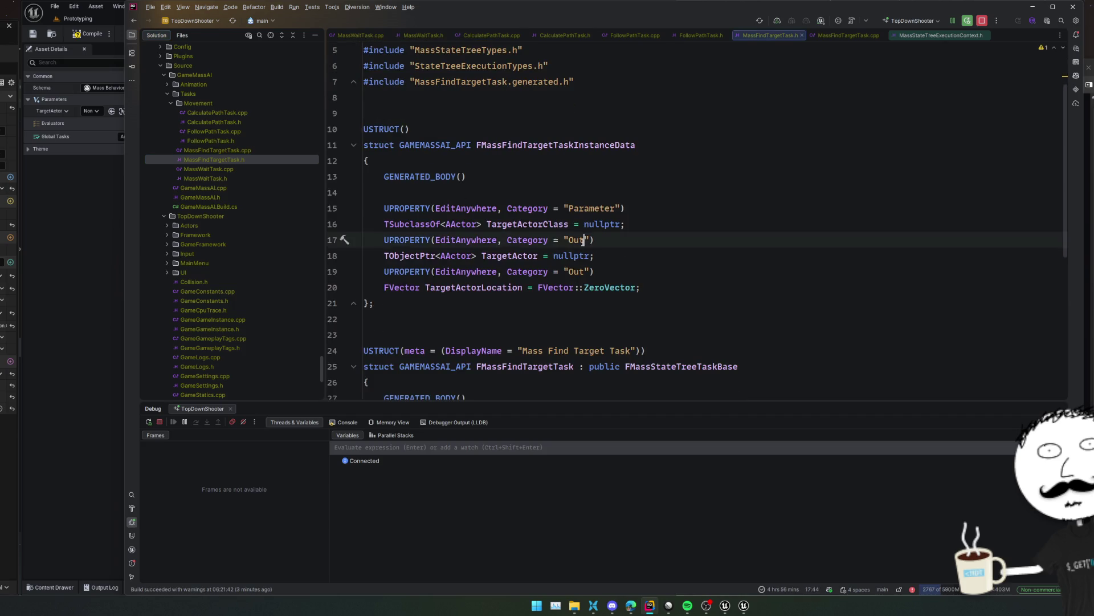
alt+shift+click(595, 271)
text(put)
click(608, 196)
double_click(606, 208)
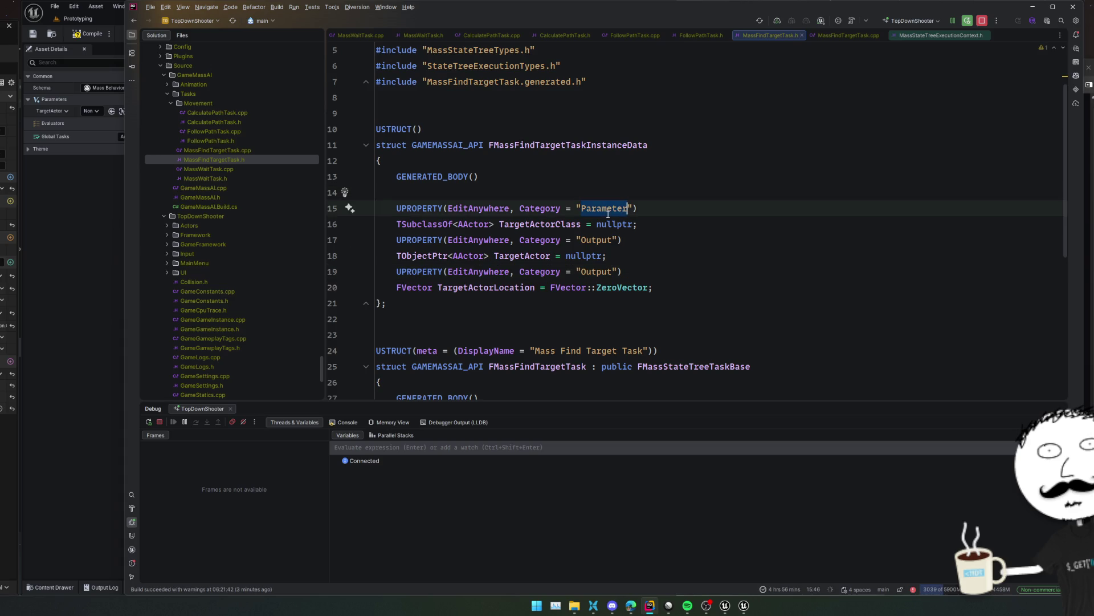
text(Input)
key(Home)
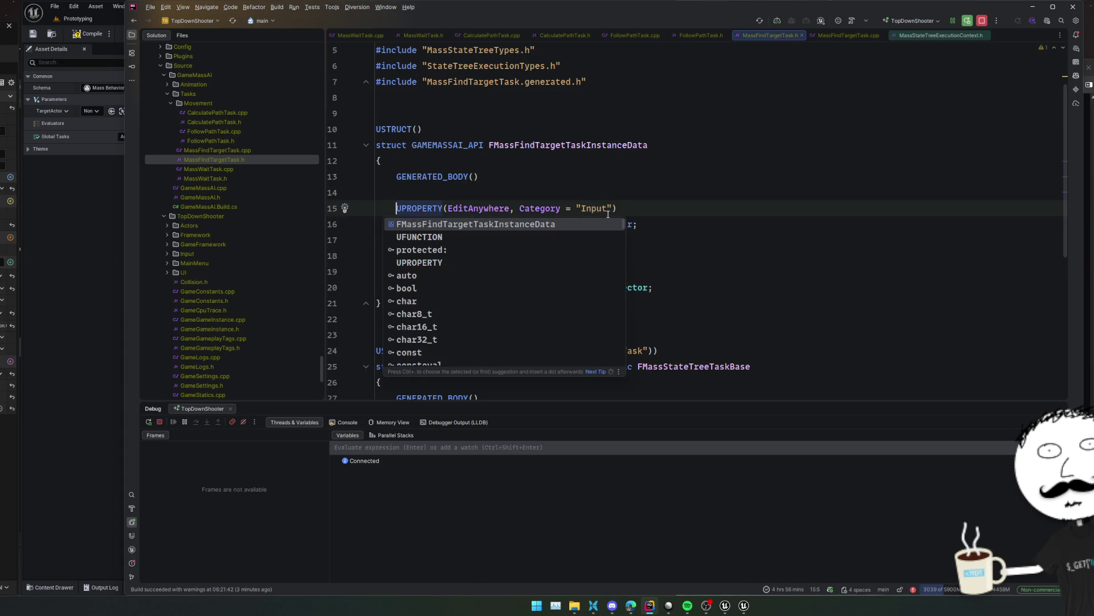
Live-compile the header change with Ctrl+Alt+F11
key(ctrl+alt+F11)
mouse_move(546, 170)
mouse_down()
mouse_move(619, 183)
mouse_move(786, 174)
mouse_up()
scroll(551, 157, down, 2)
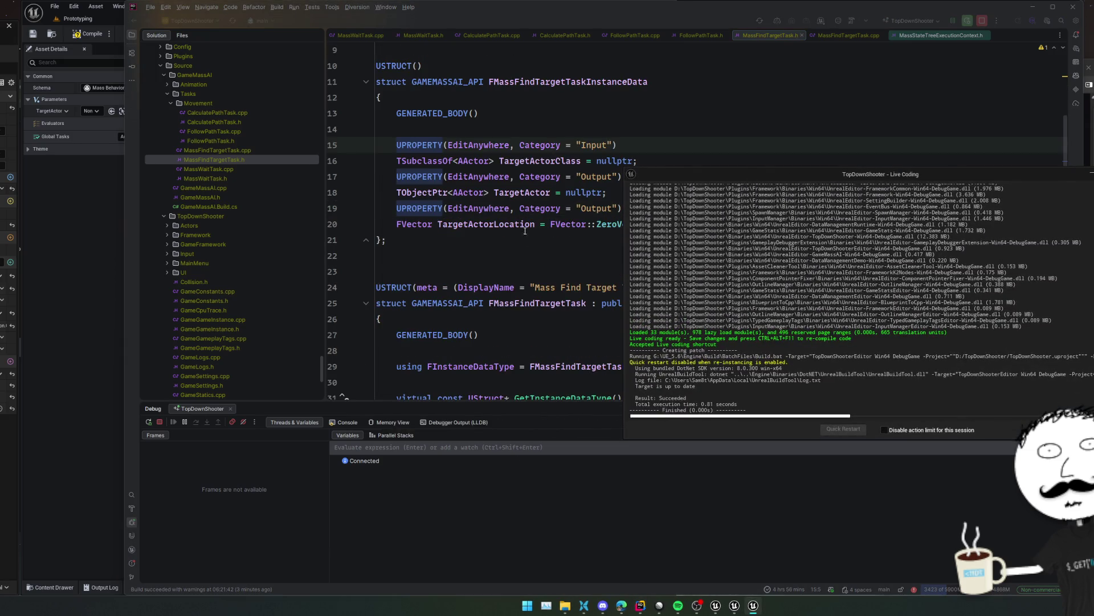
Rerun Live Coding with Ctrl+Alt+F11 and resume past the MTAccessDetector data-race ensure
click(523, 254)
key(ctrl+alt+F11)
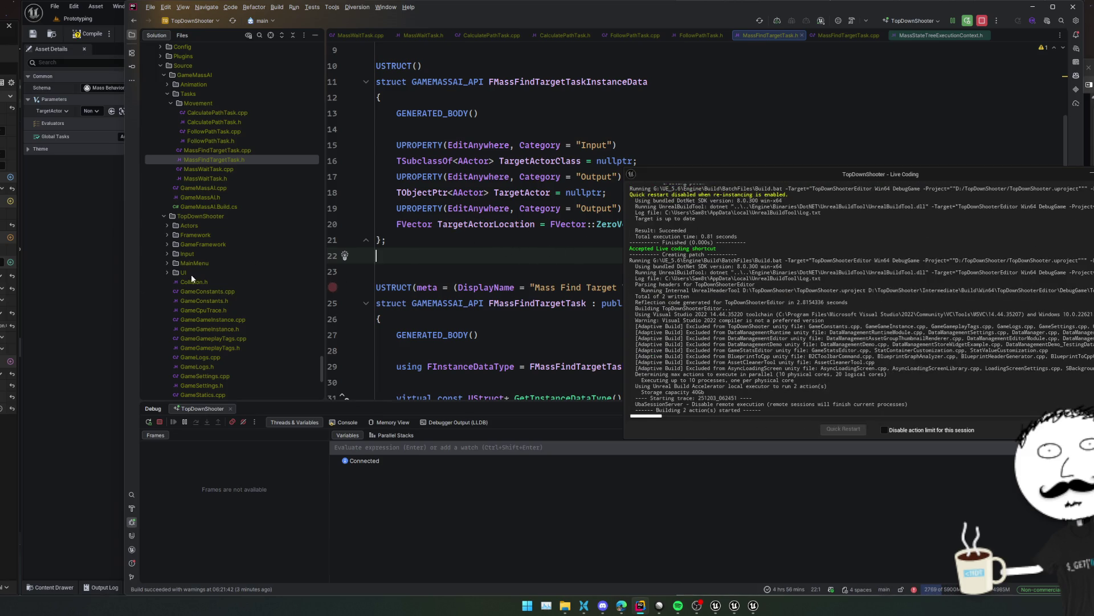
click(88, 281)
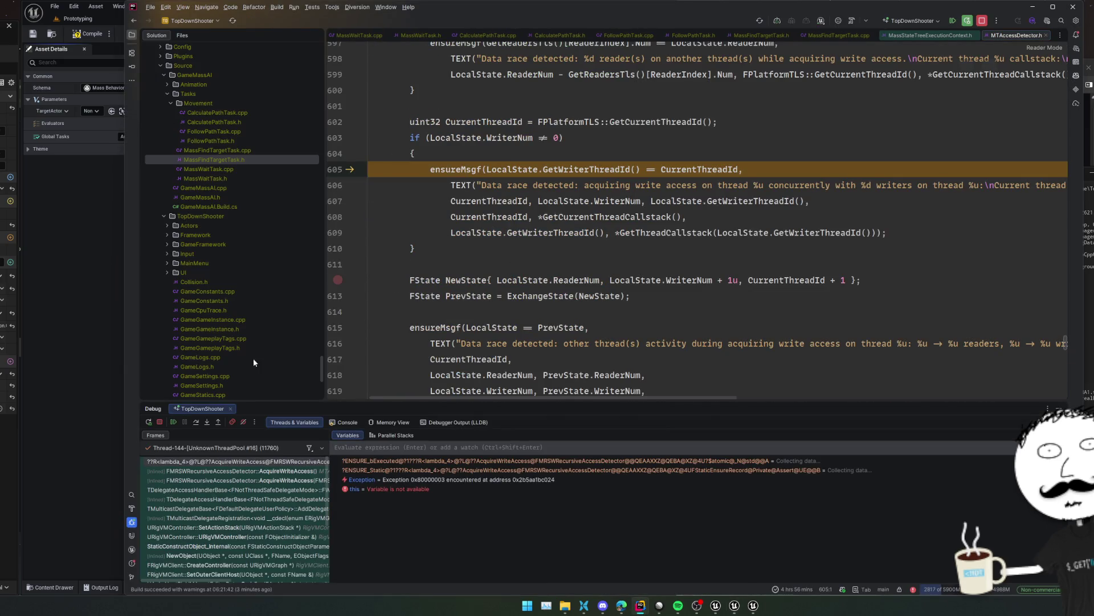
click(174, 421)
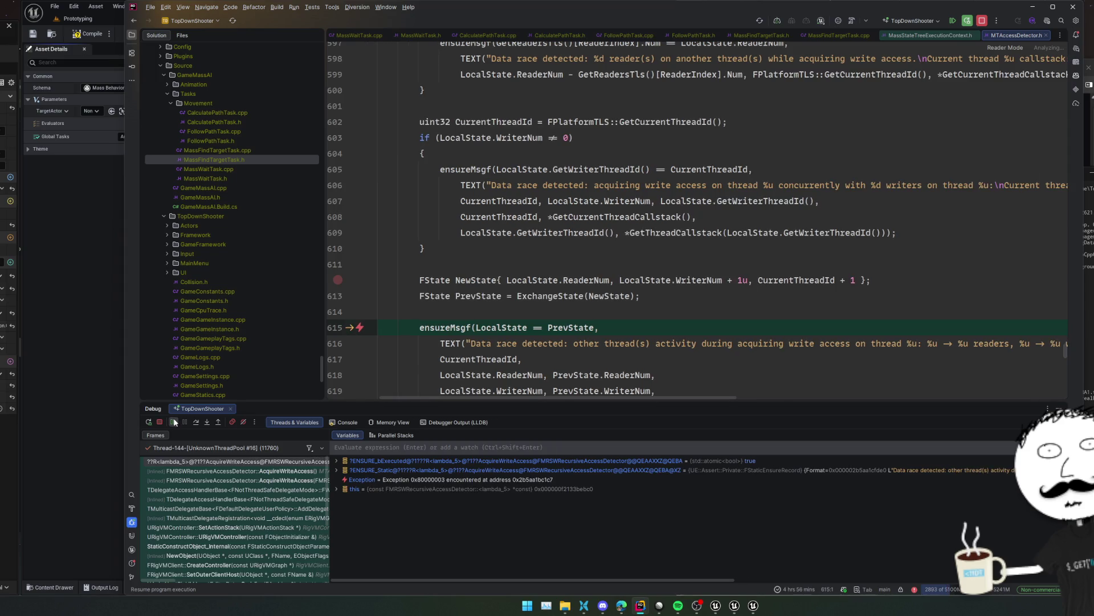
click(174, 422)
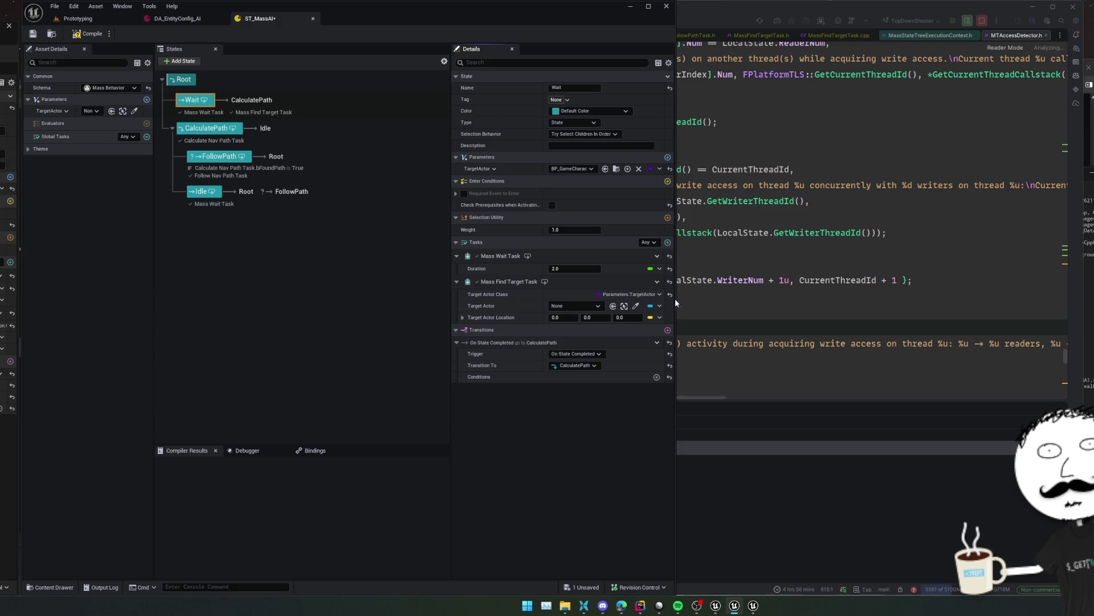
Replace Wait's empty task slot with a fresh Mass Find Target Task found via 'find'
click(660, 306)
key(Escape)
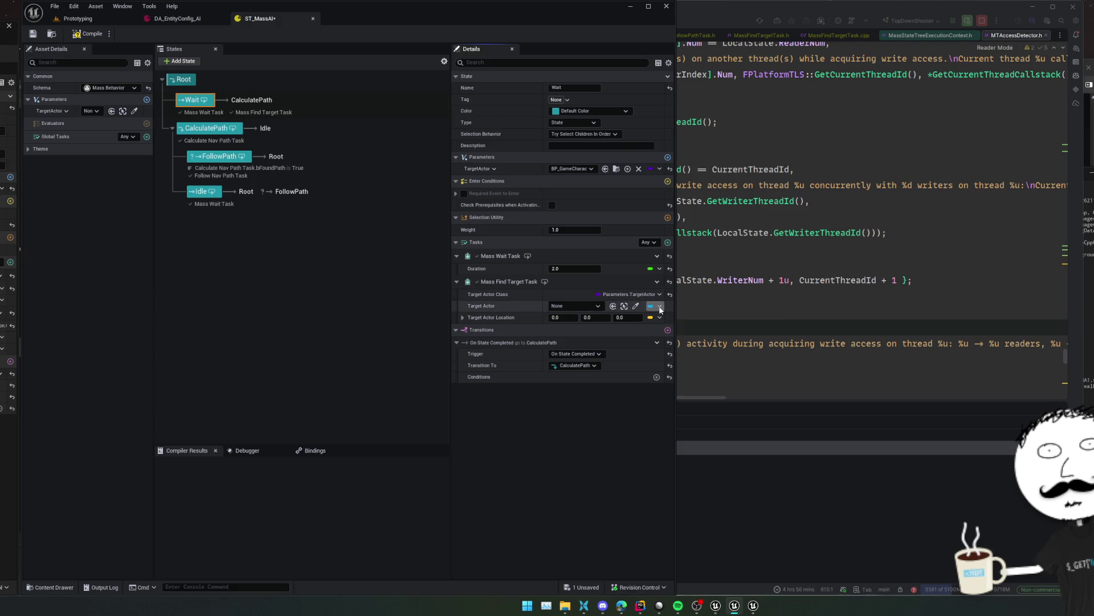
click(669, 281)
click(656, 281)
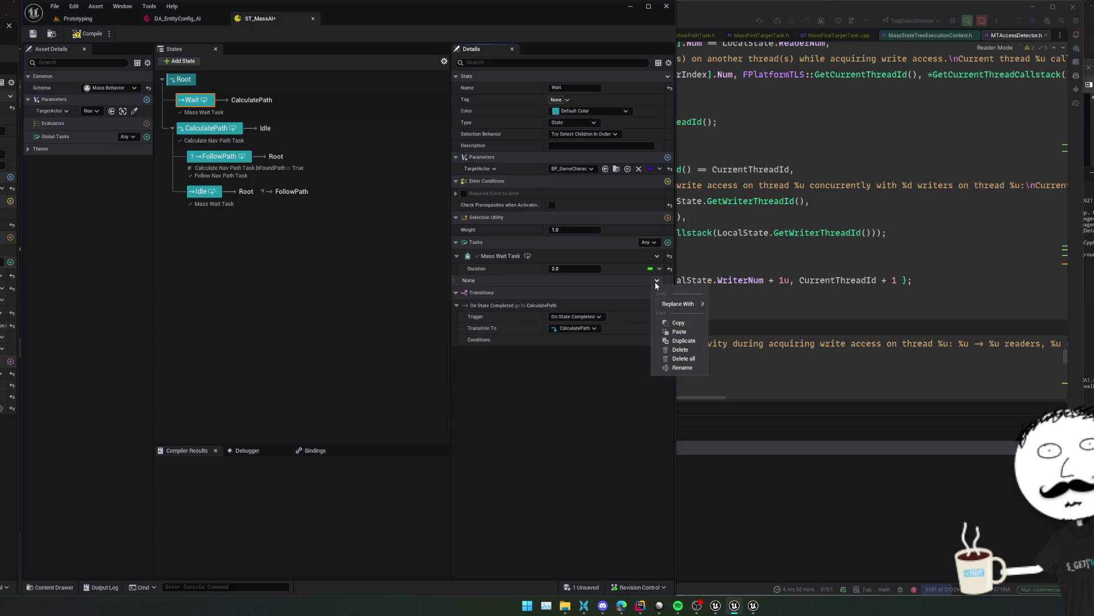
mouse_move(688, 304)
text(find)
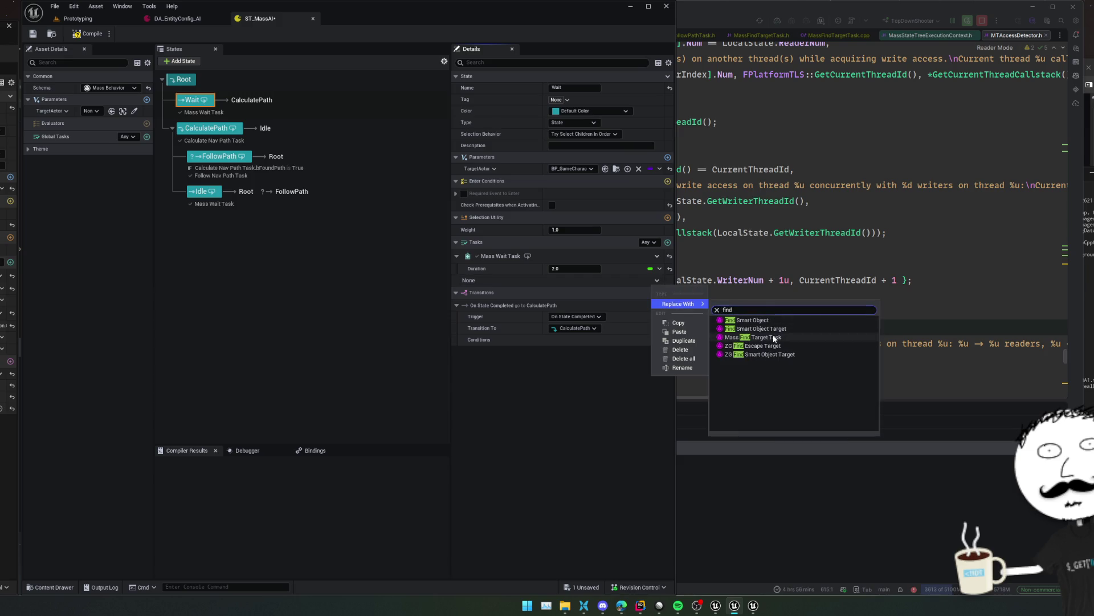
click(773, 336)
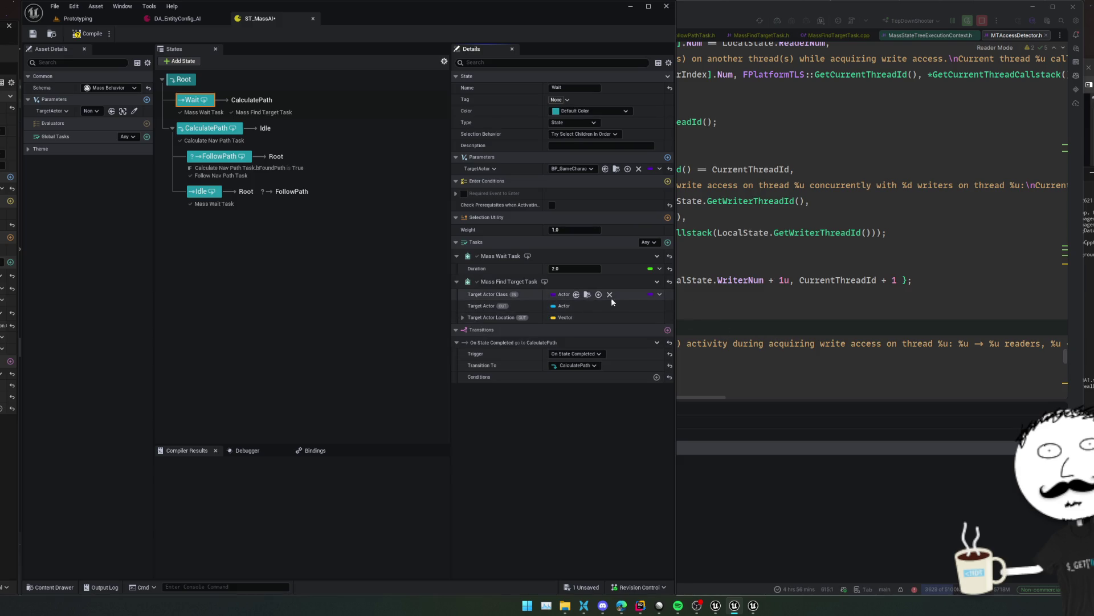
Bind Target Actor Class to Parameters.TargetActor and save ST_MassAI with Ctrl+S
click(657, 294)
mouse_move(688, 319)
click(758, 332)
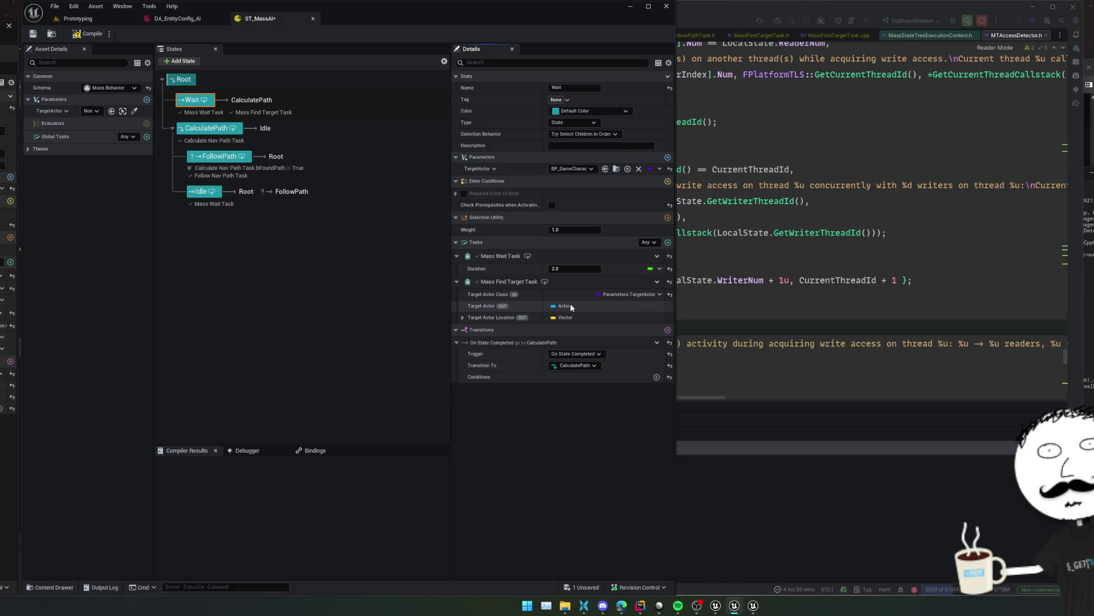
key(ctrl+s)
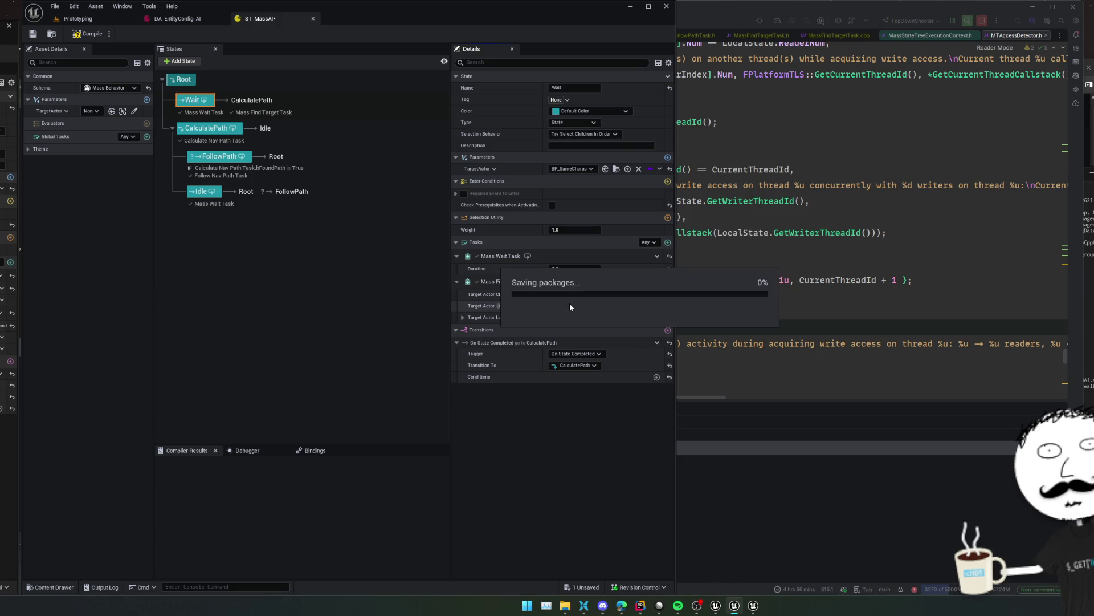
click(358, 341)
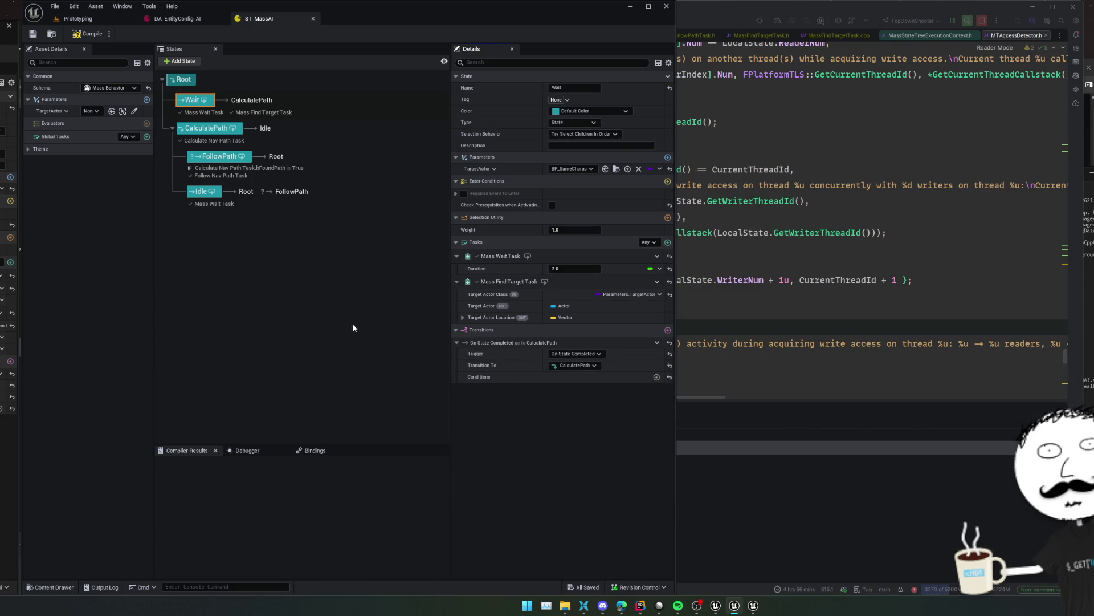
click(206, 128)
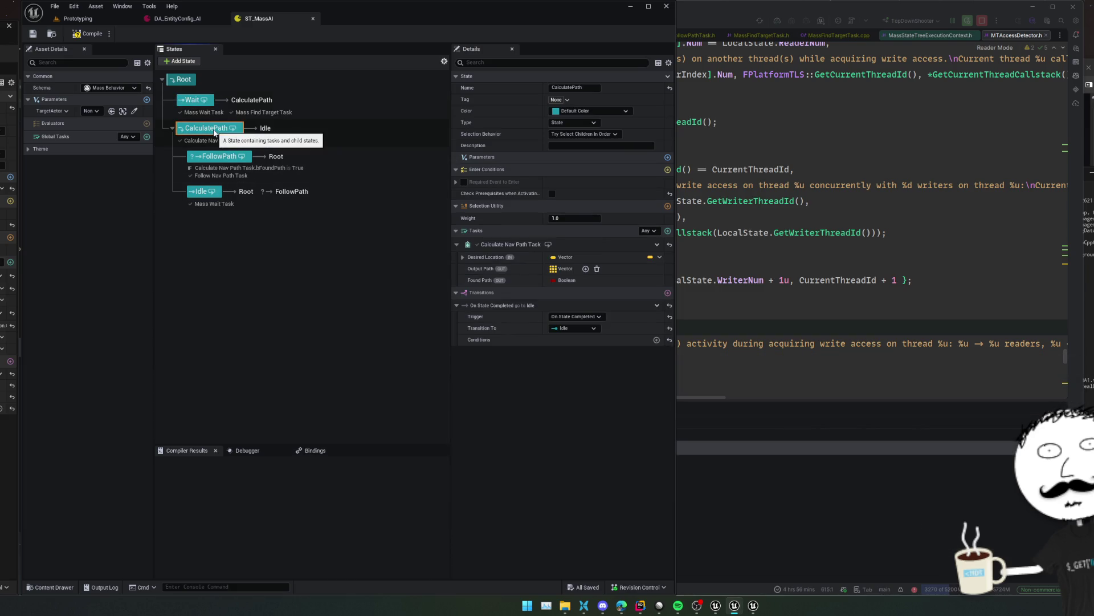
Check CalculatePath's Desired Location binding menu and expand it to show X, Y, Z
click(660, 257)
mouse_move(678, 271)
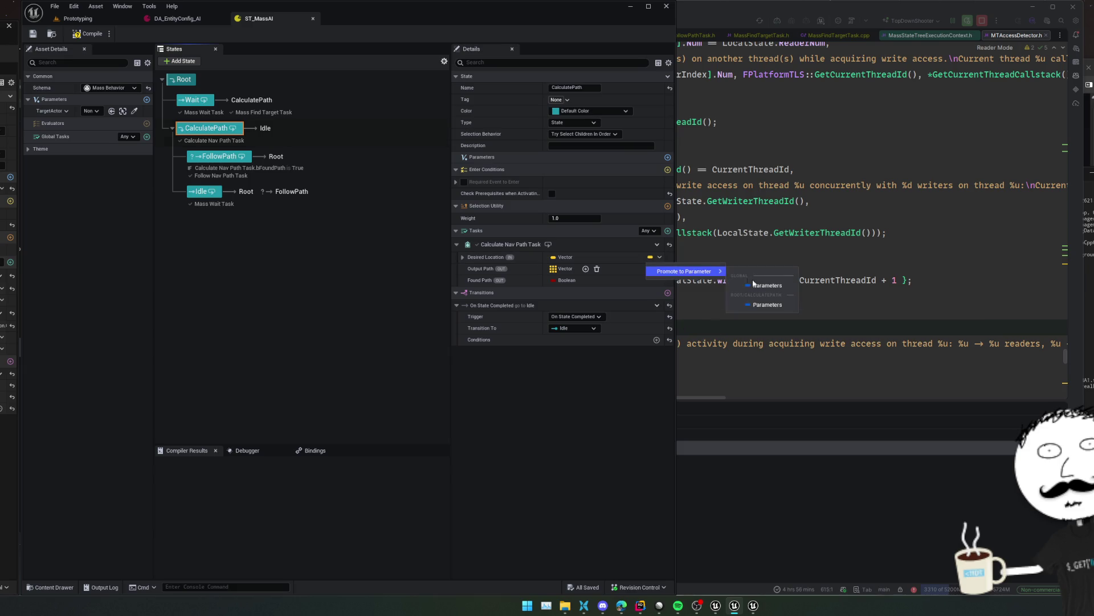
click(525, 402)
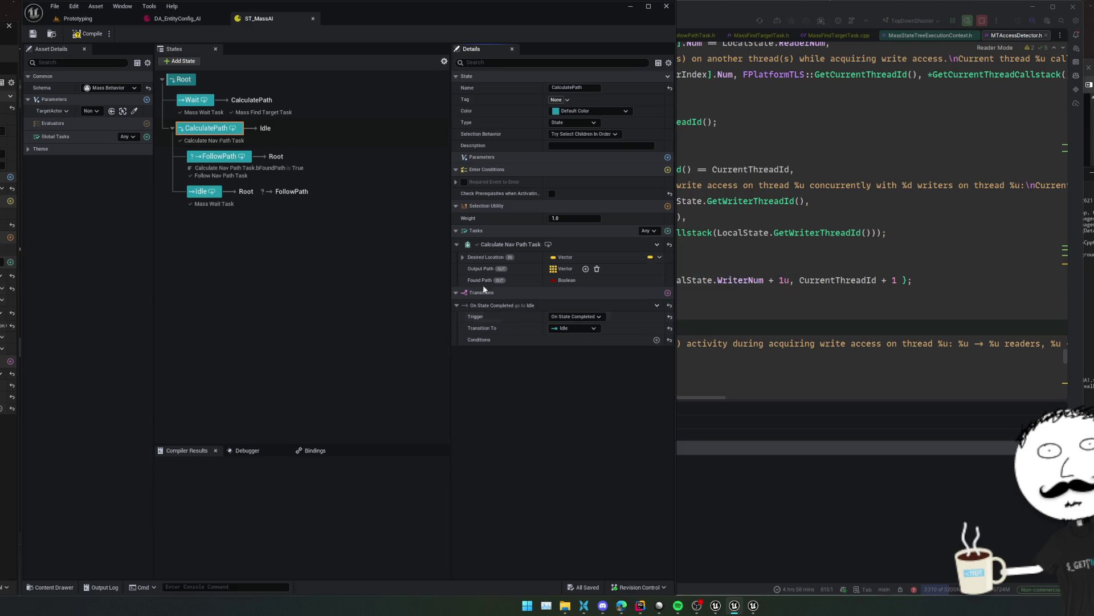
click(460, 255)
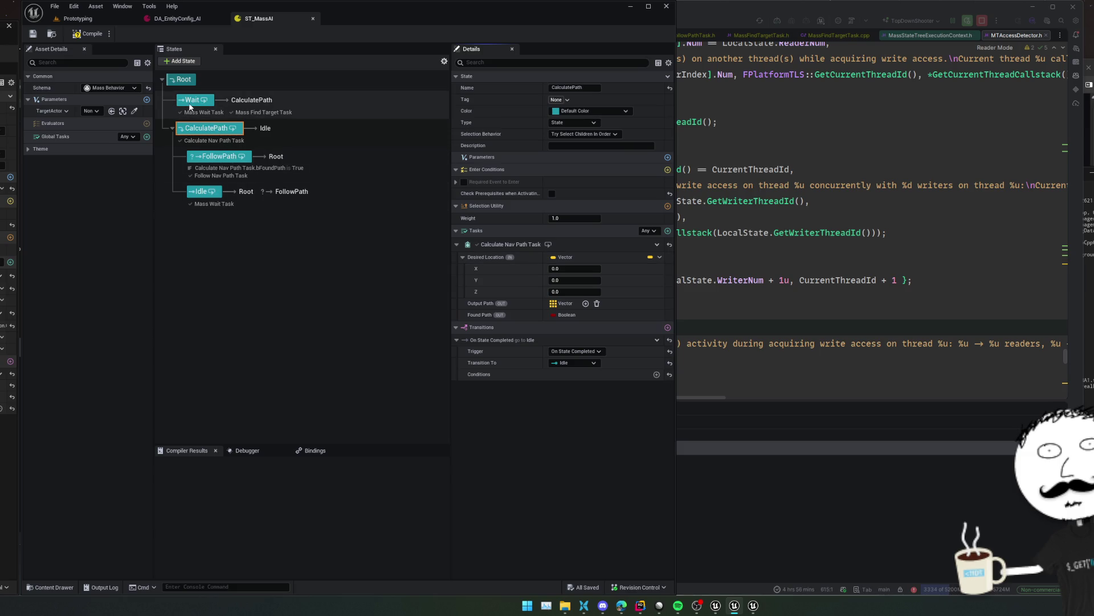
Expand Wait's Mass Find Target Task properties, then return to Rider's debugger
click(192, 100)
click(457, 281)
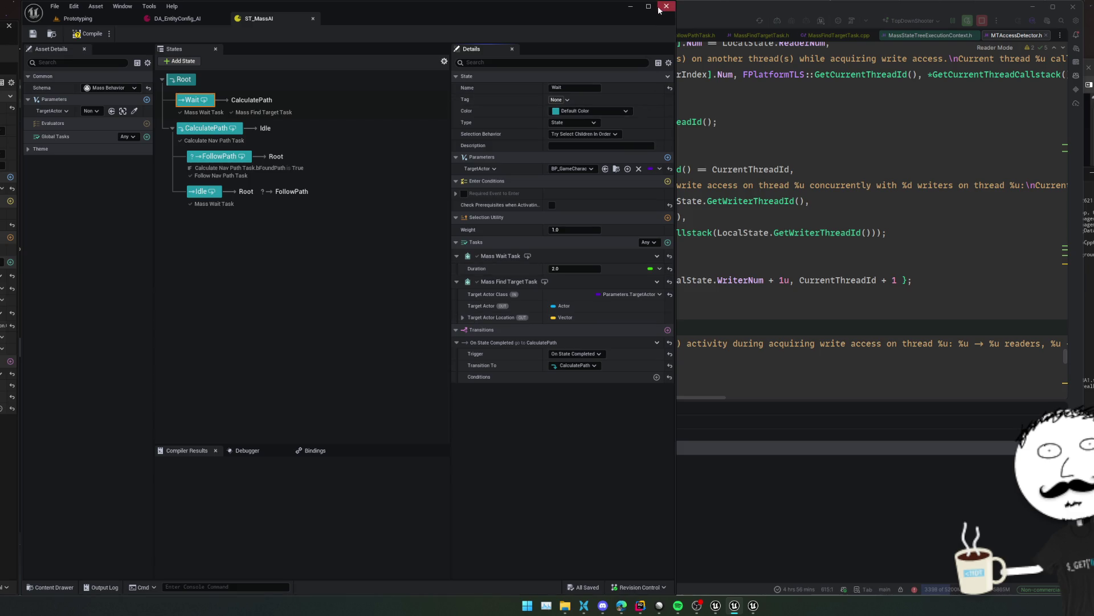
click(785, 187)
click(781, 198)
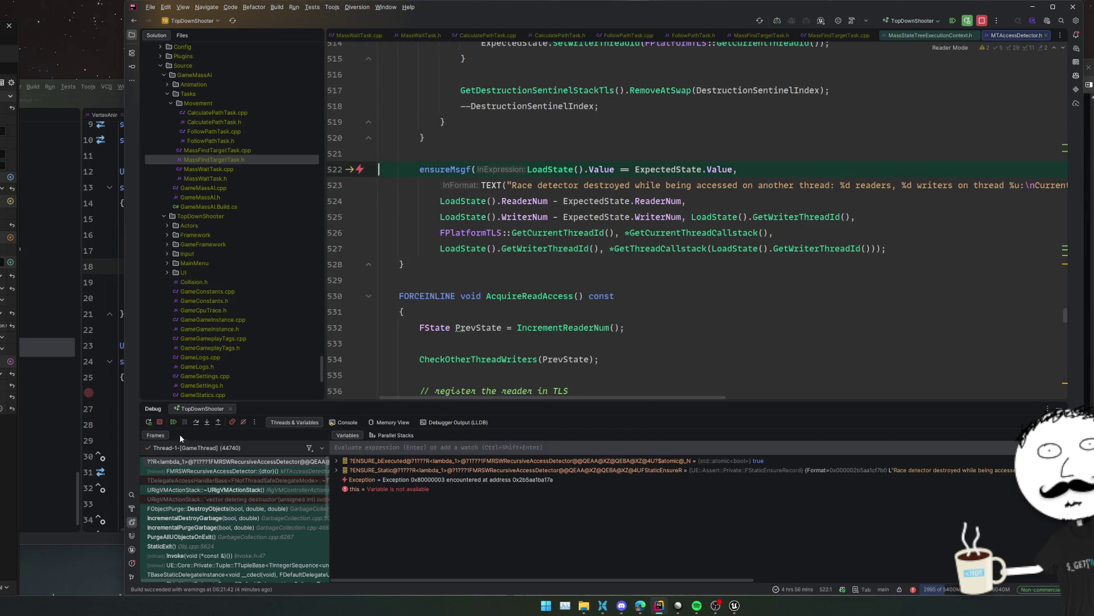
Resume the debugged editor past the race-detector ensure
click(173, 423)
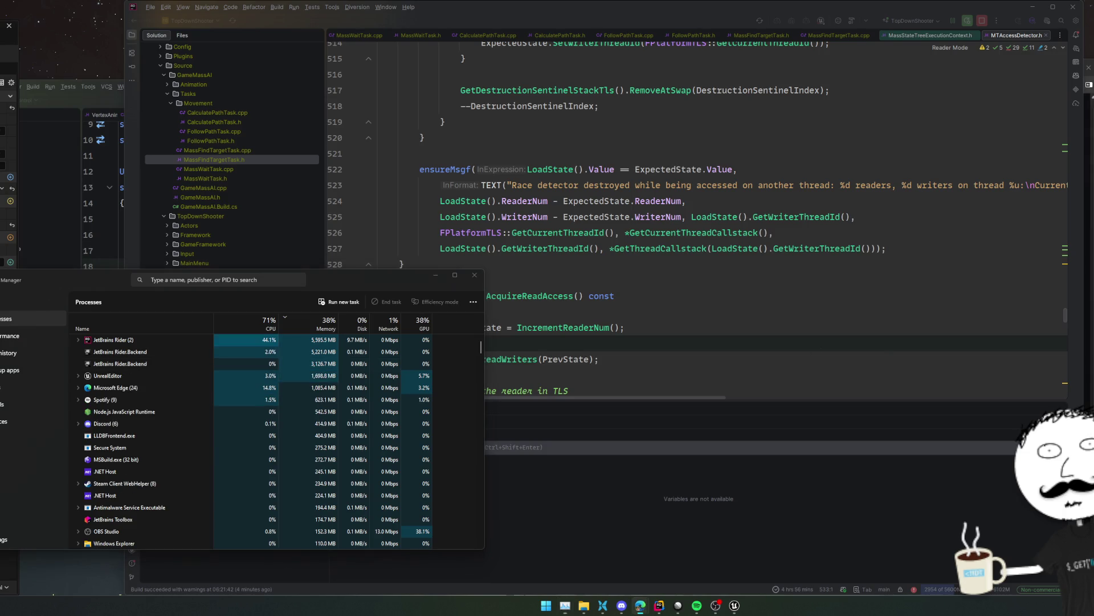
Start a Build Selected Projects run in Rider
click(830, 179)
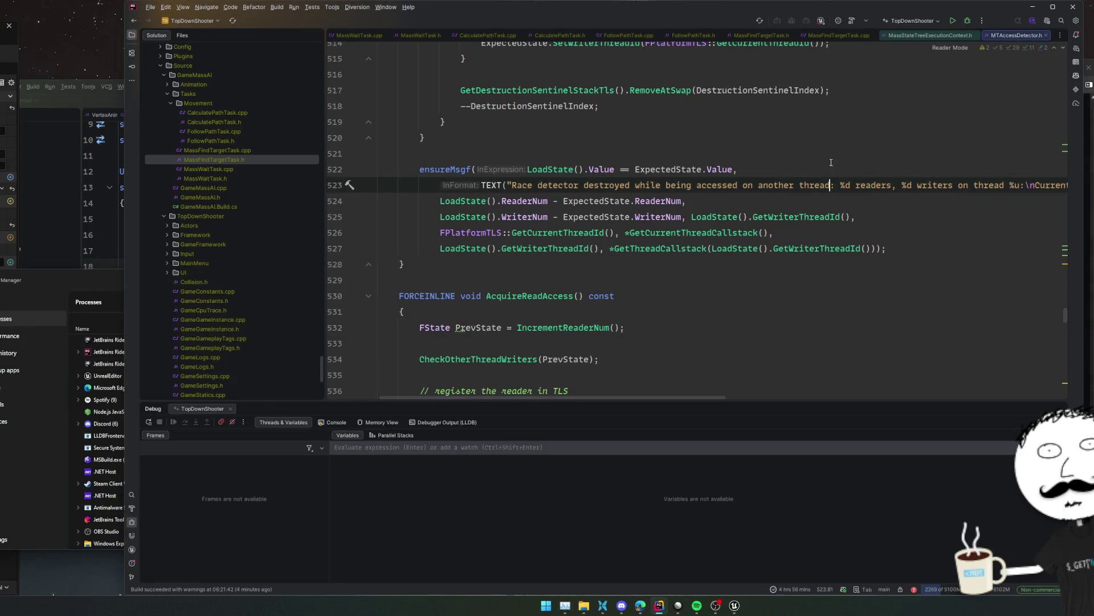
click(967, 21)
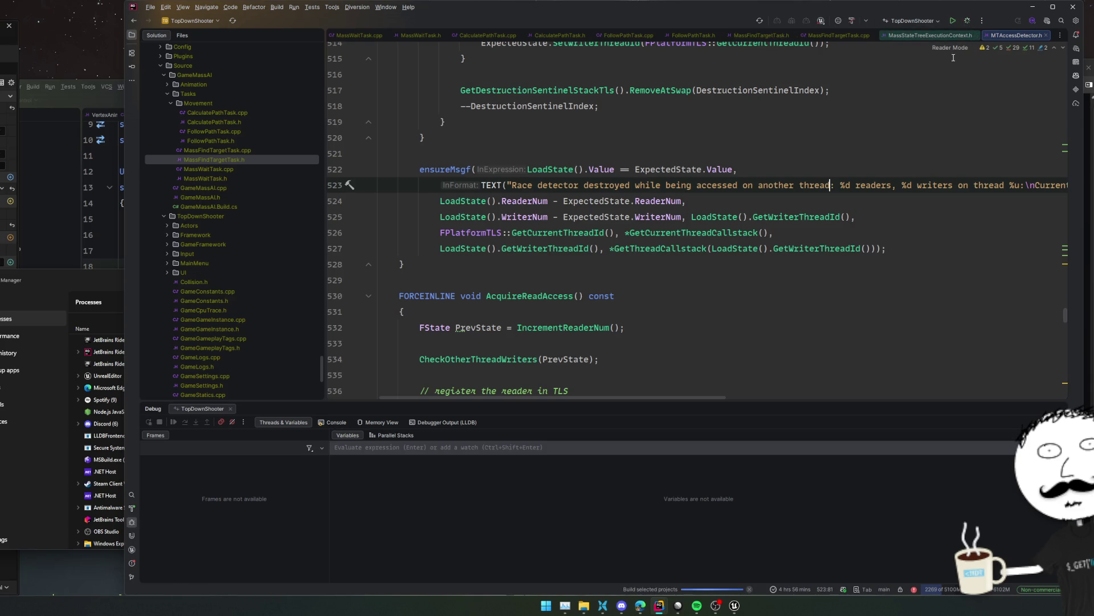
click(58, 456)
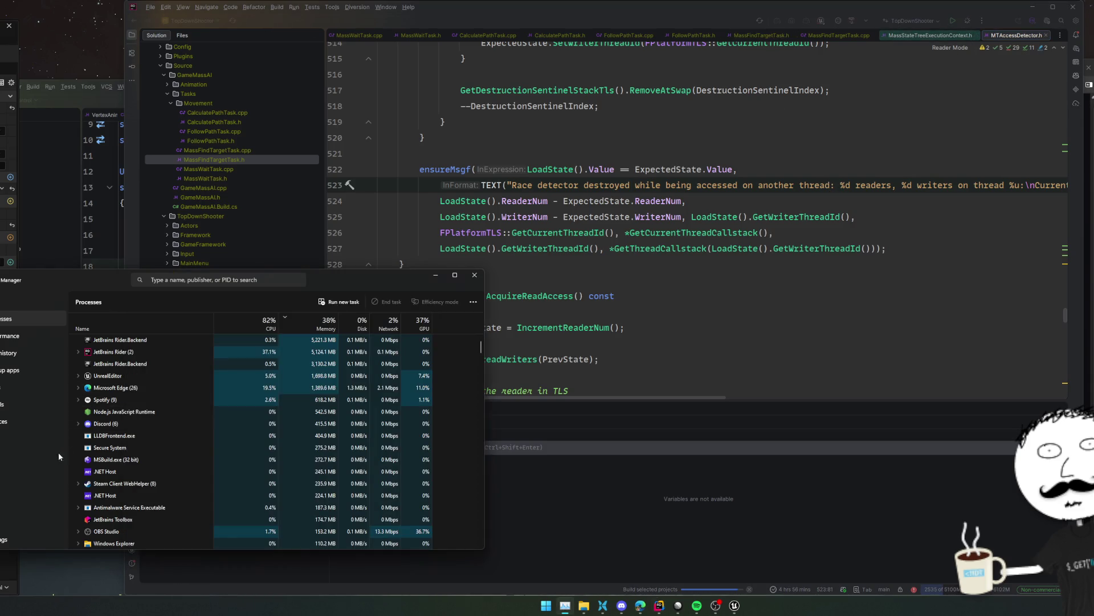
Inspect the UnrealEditor and Microsoft Edge processes in Task Manager, then close it
click(157, 350)
click(154, 375)
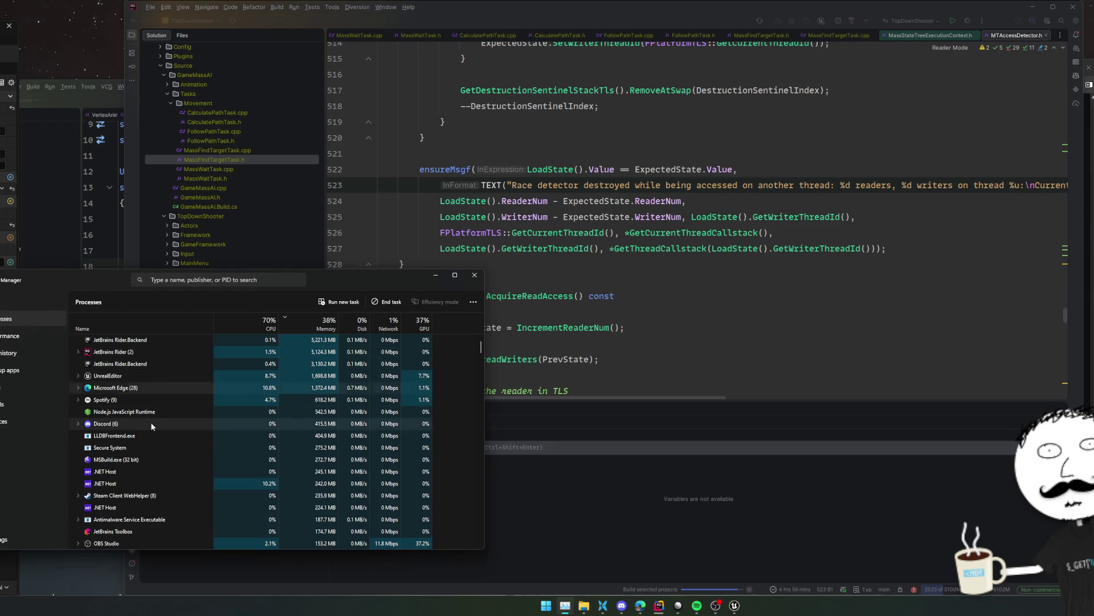
click(79, 388)
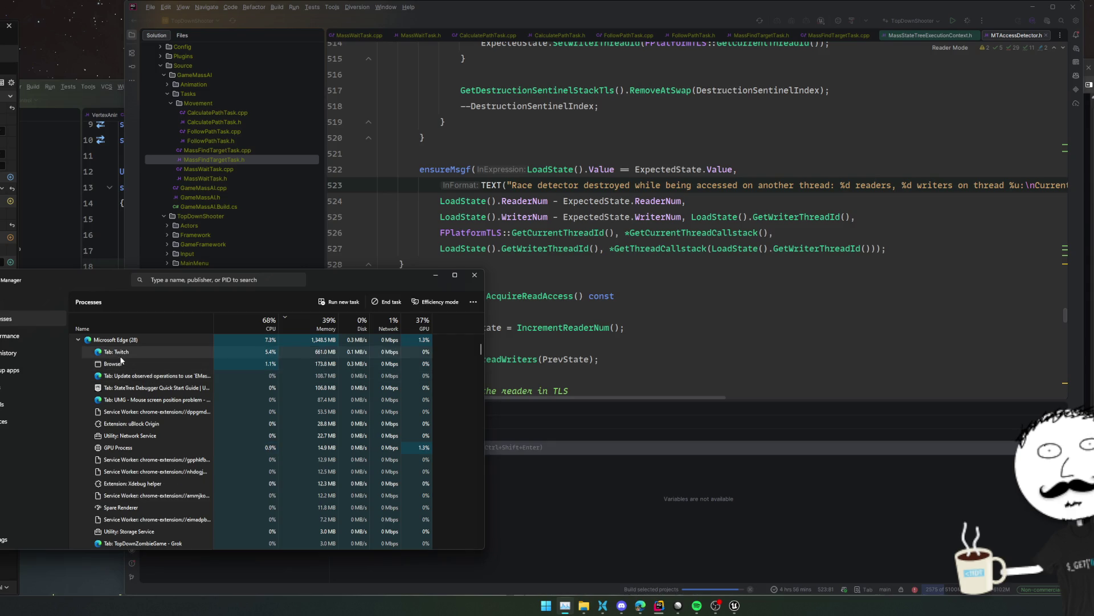
click(79, 340)
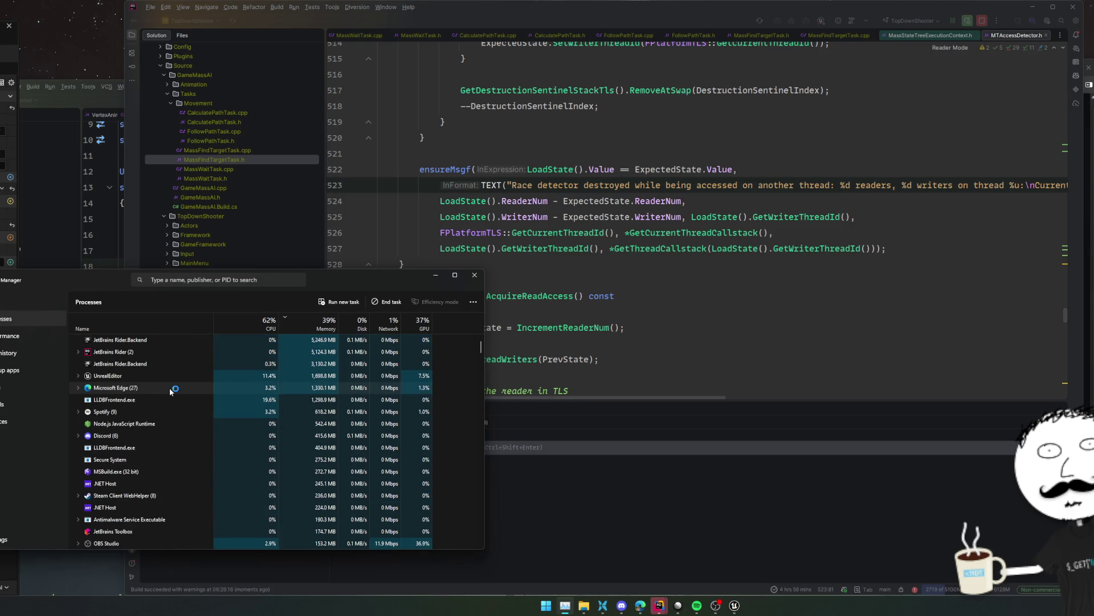
click(474, 275)
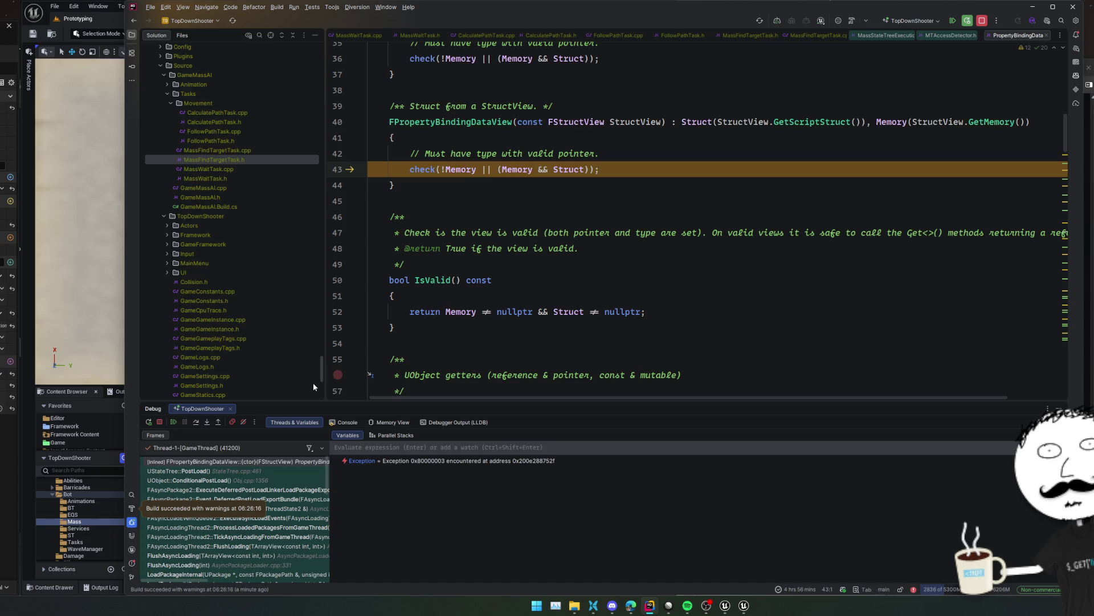
Resume the paused Rider debugger past the failed line 43 check so ST_MassAI returns
click(173, 422)
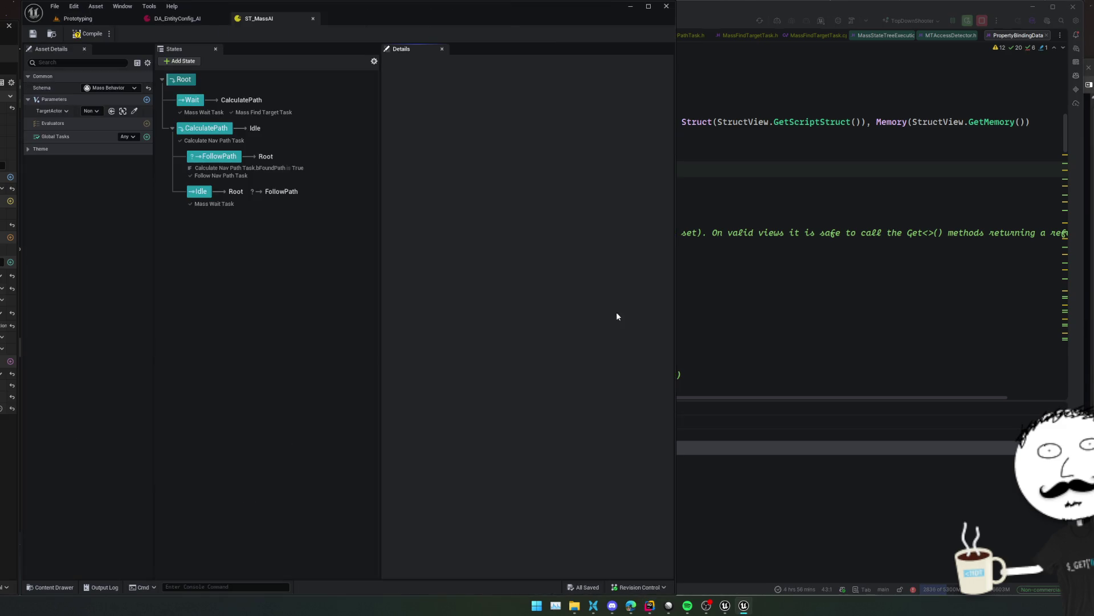
Compile ST_MassAI and inspect CalculatePath's Desired Location binding, where the error appears
click(192, 101)
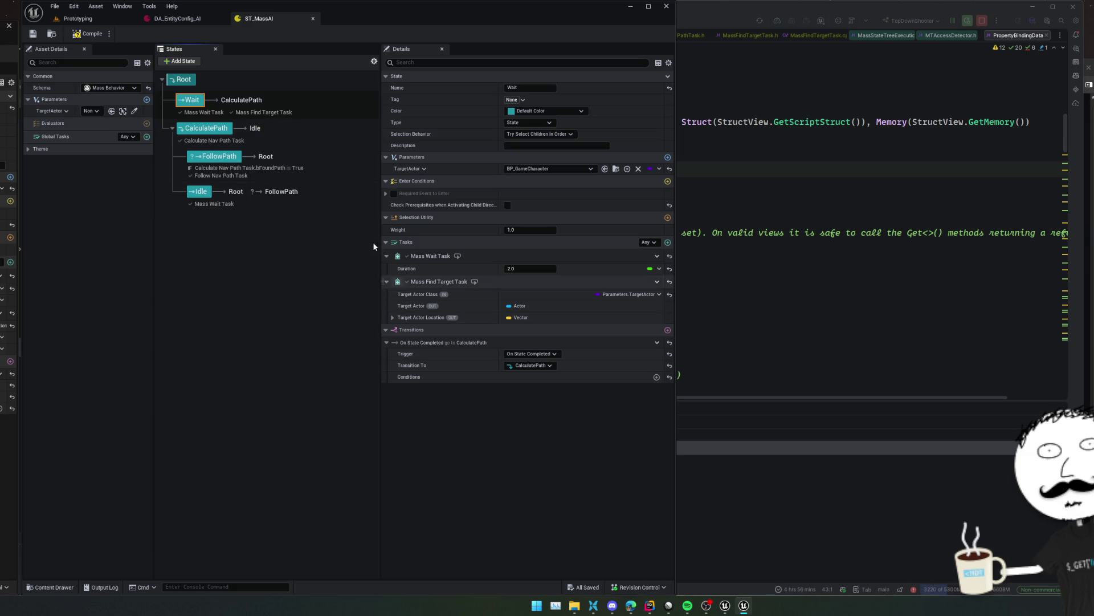
click(84, 34)
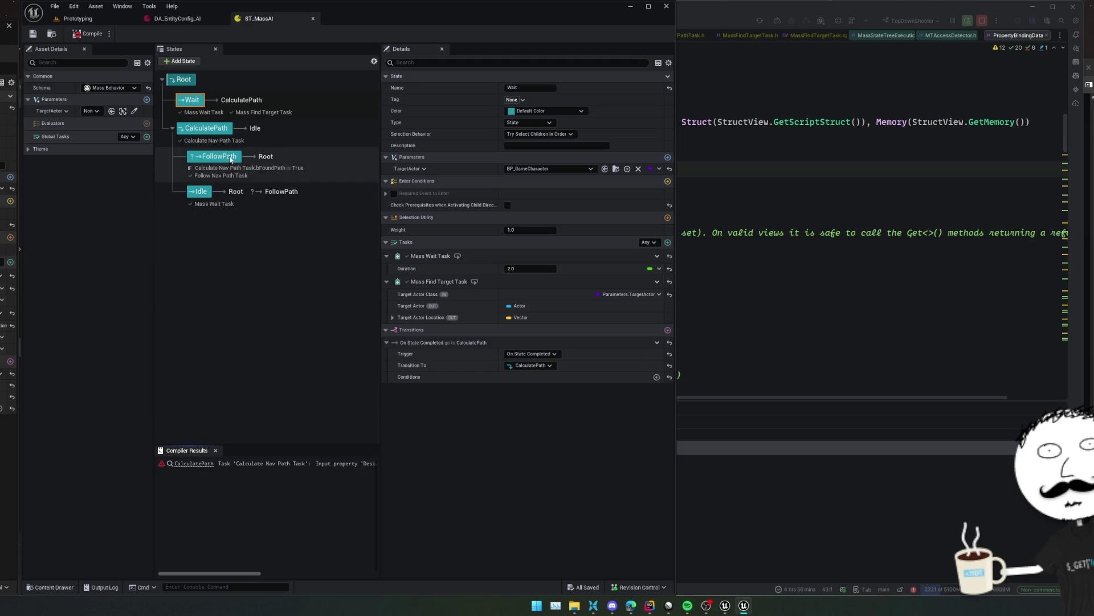
click(206, 133)
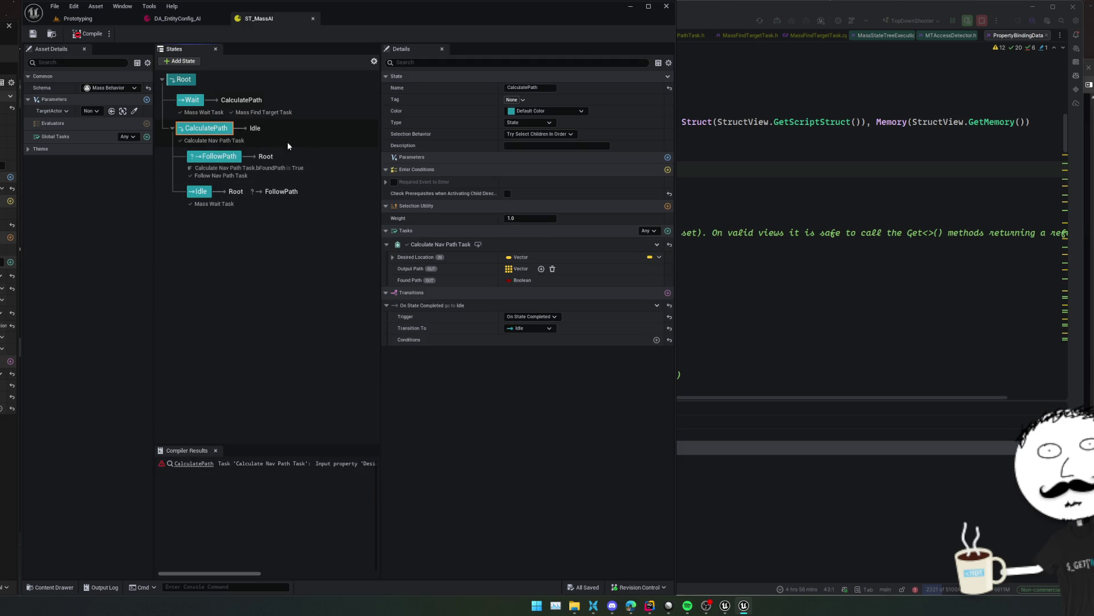
click(660, 257)
mouse_move(693, 273)
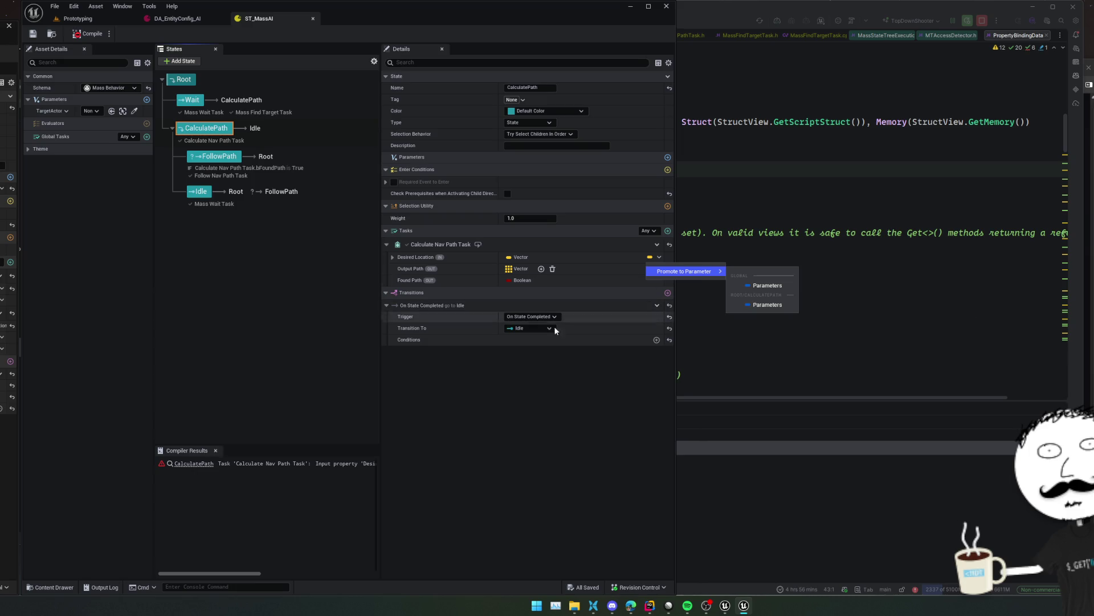
right_click(435, 256)
key(Escape)
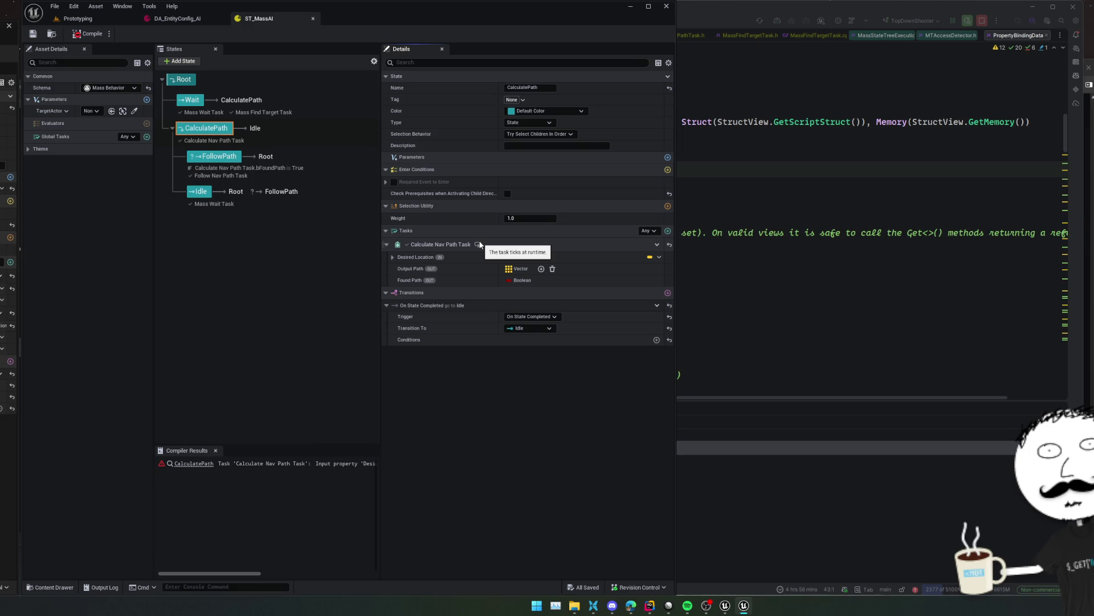
Review Wait's transition, its Mass Find Target Task and FollowPath, then add a state below Wait
click(193, 101)
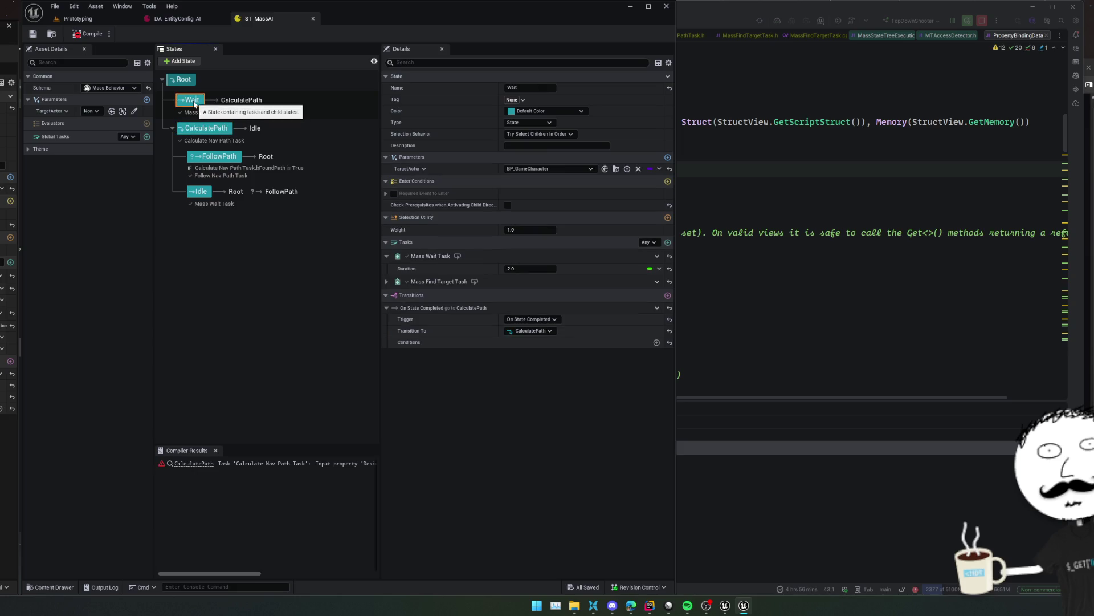
click(236, 101)
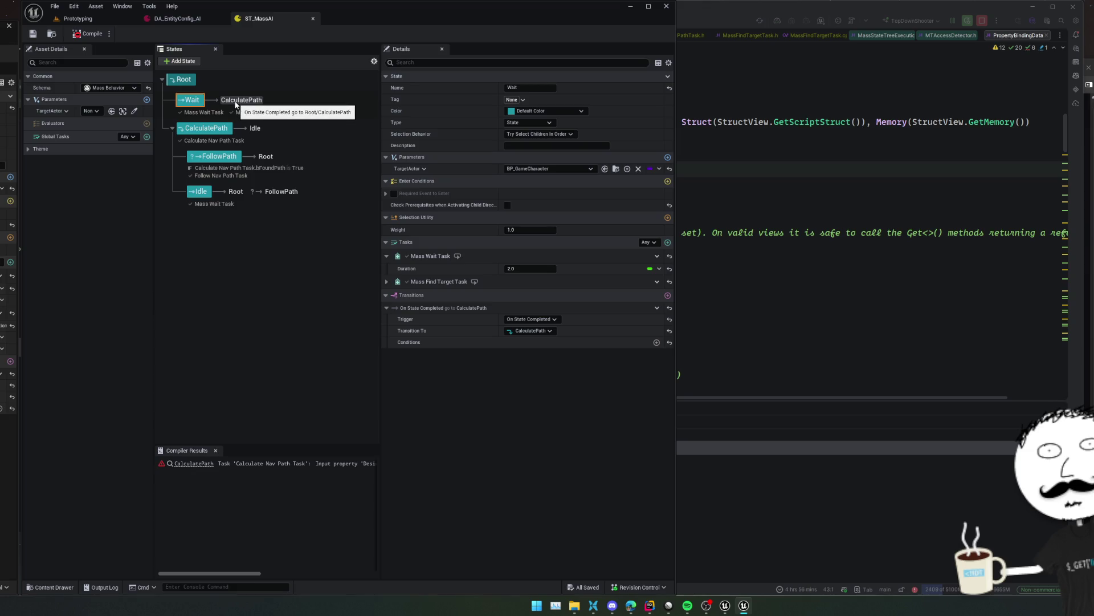
click(387, 282)
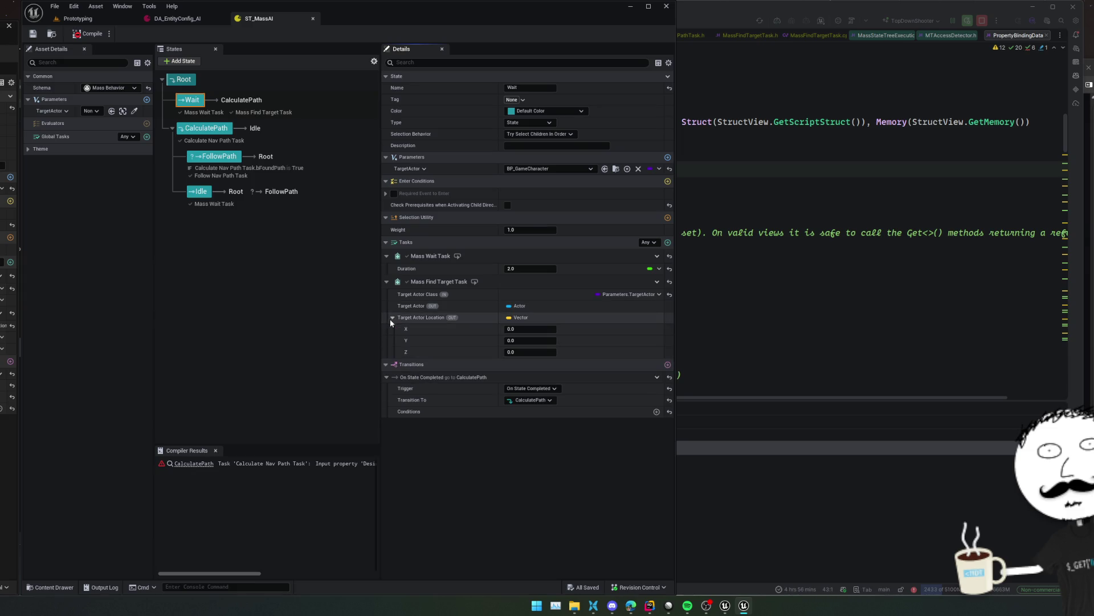
click(211, 156)
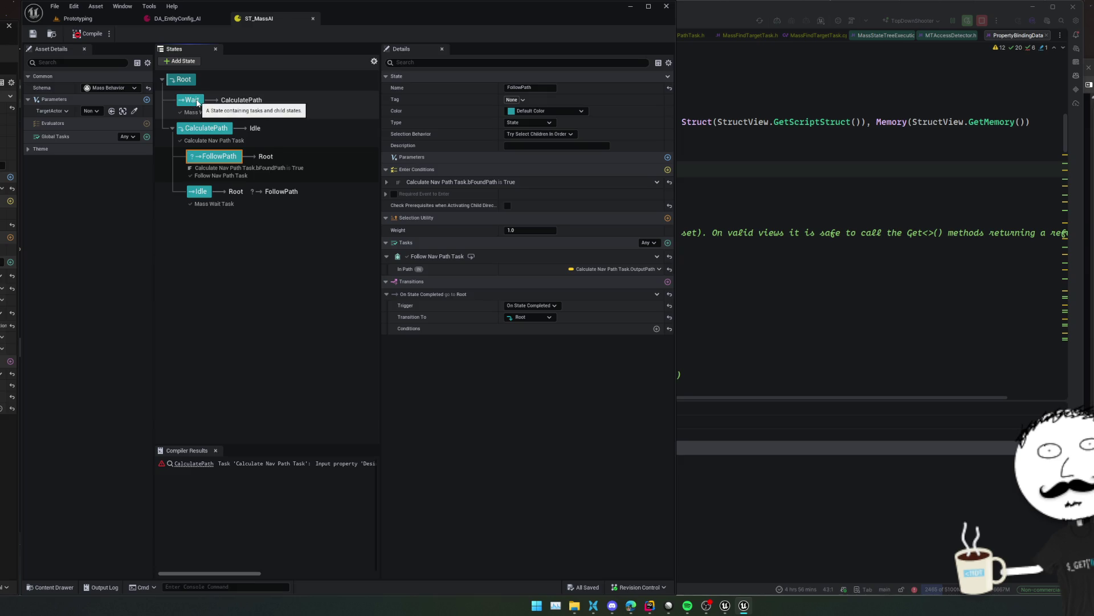
click(197, 103)
click(180, 61)
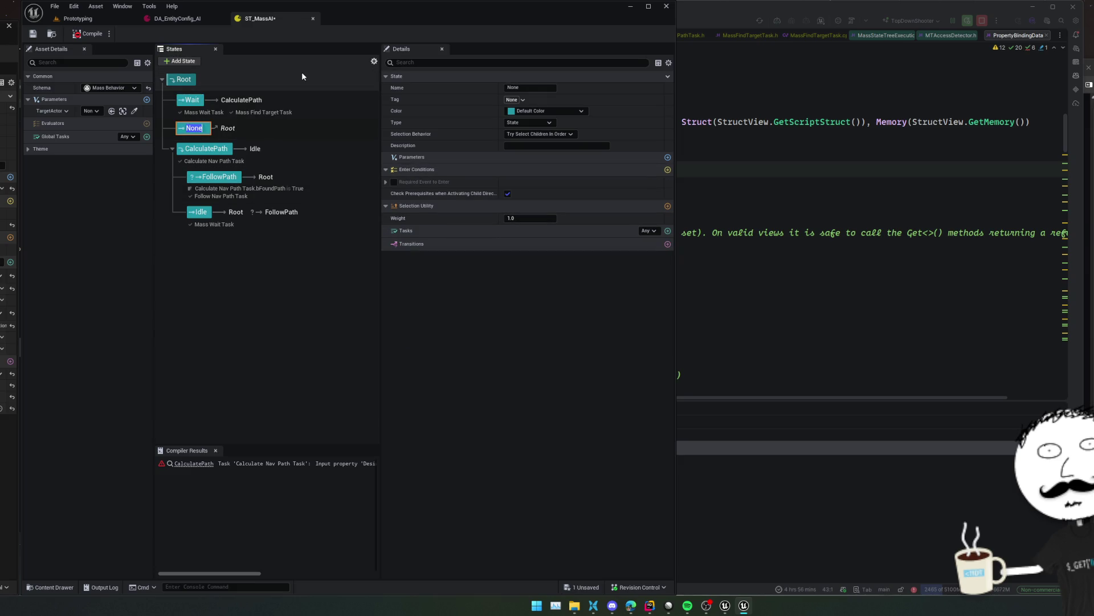
Name the new state FindTarget and copy the Mass Find Target Task from Wait
text(FindTarget)
key(Return)
click(275, 108)
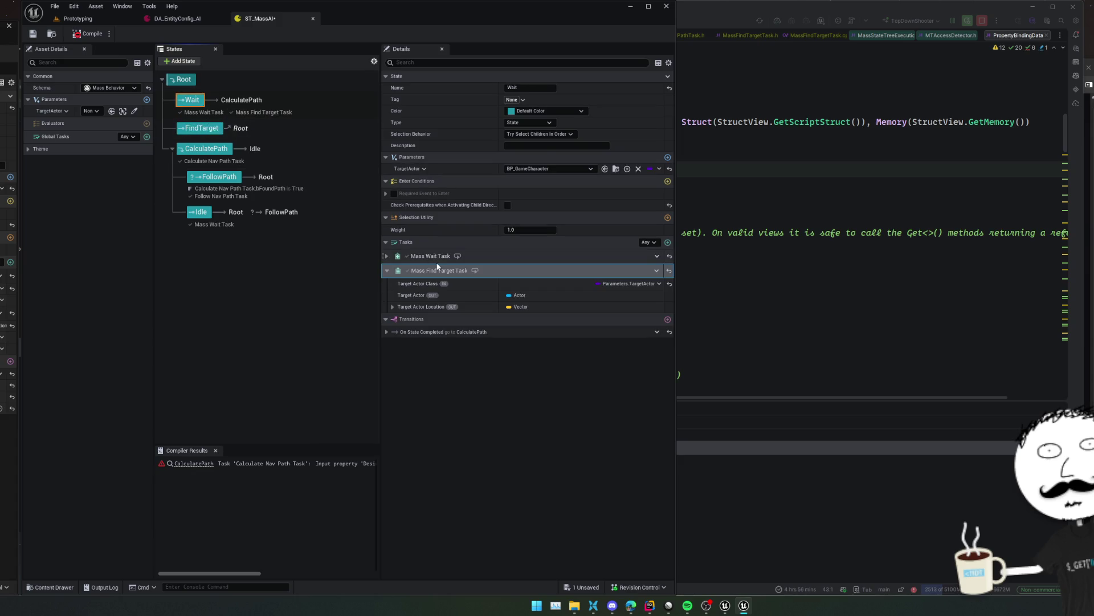
right_click(437, 266)
click(473, 316)
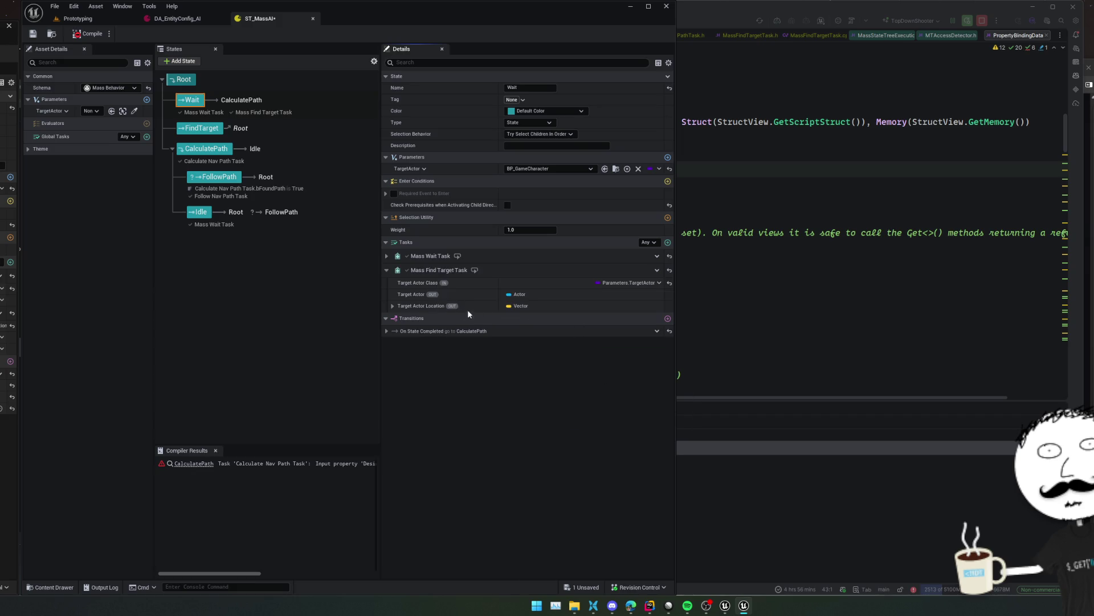
Uncheck FindTarget's child prerequisite check and add a Mass Find Target Task via the 'find tar' search
click(203, 128)
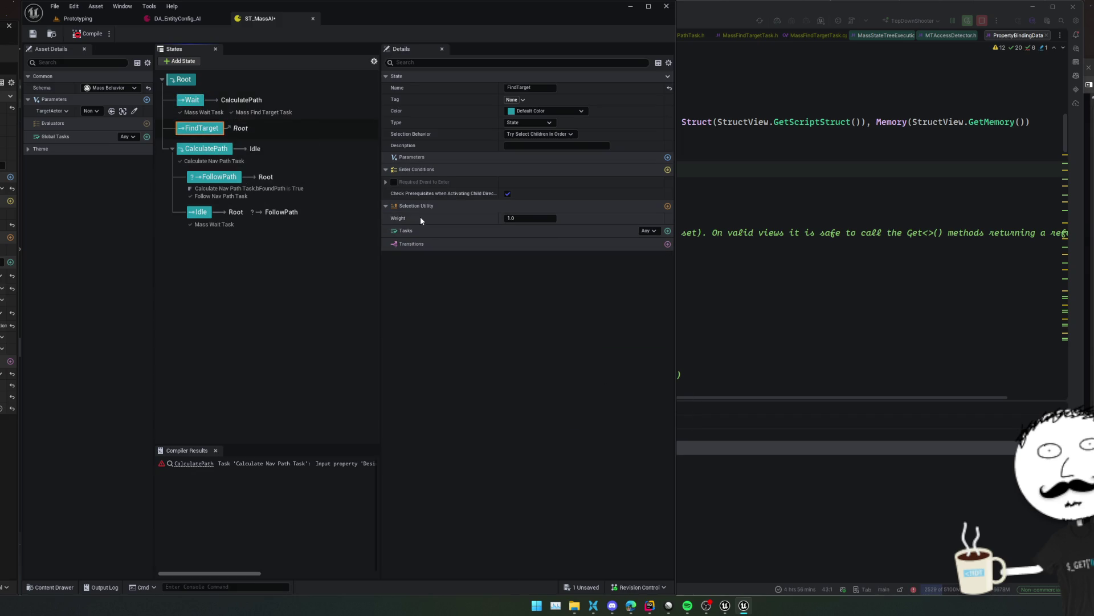
click(511, 193)
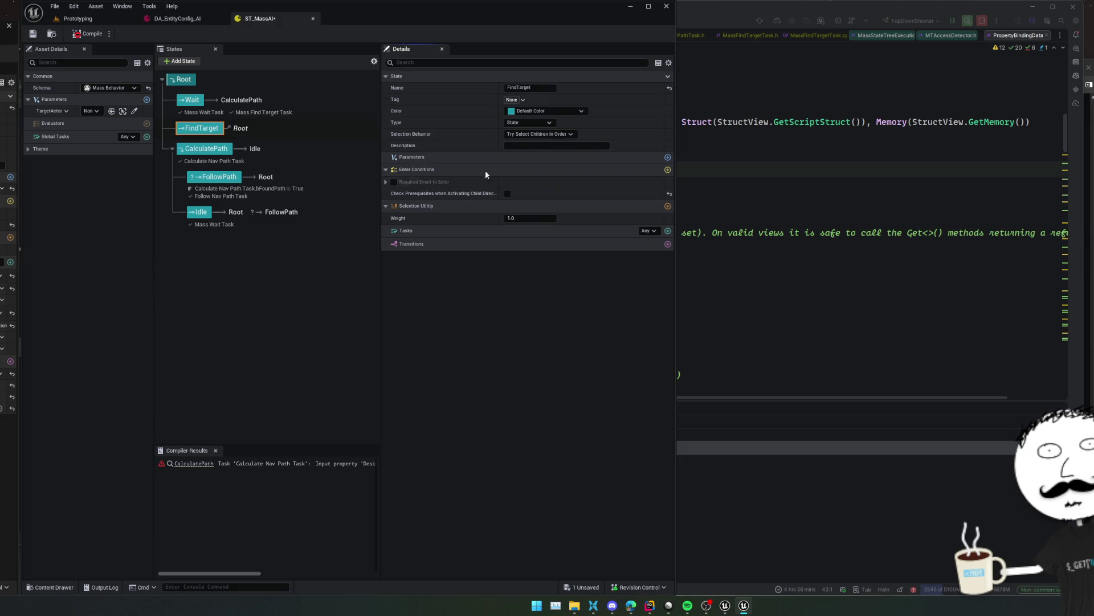
right_click(552, 229)
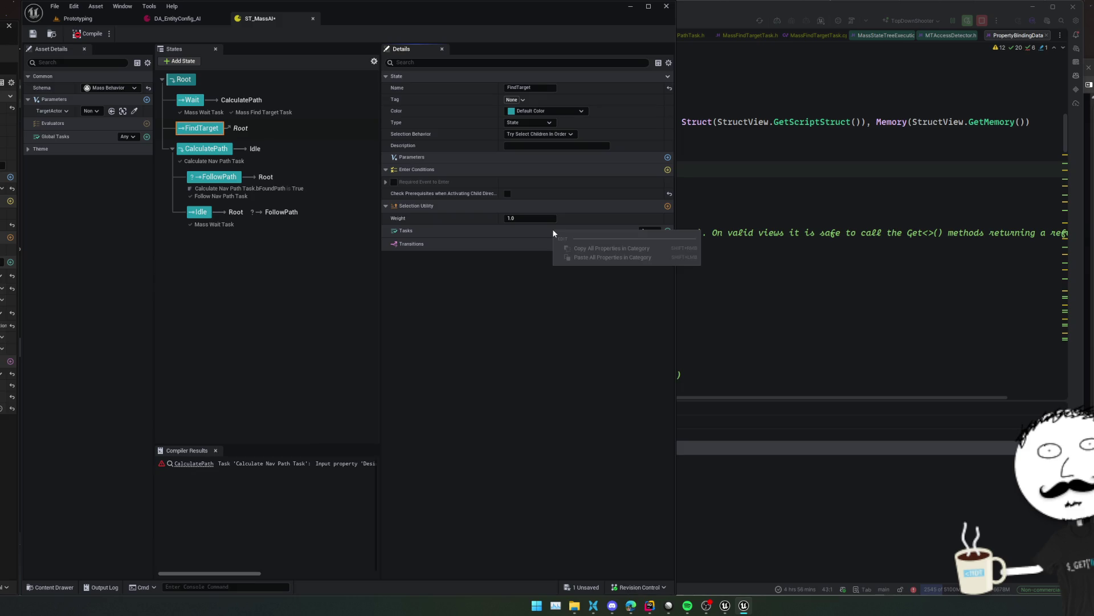
right_click(453, 232)
right_click(397, 228)
click(667, 230)
click(668, 231)
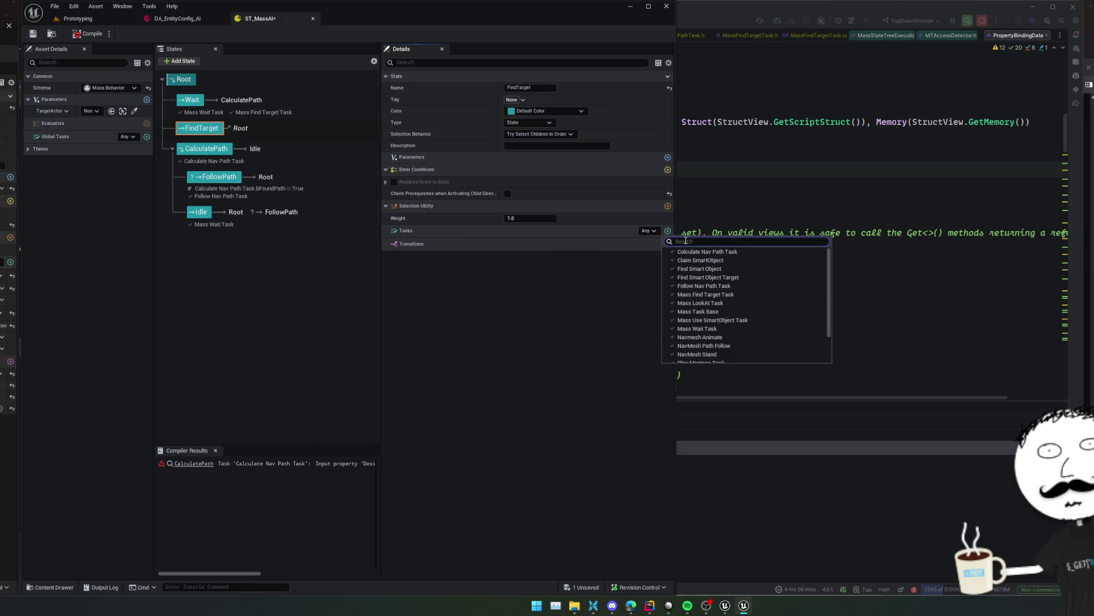
text(find tar)
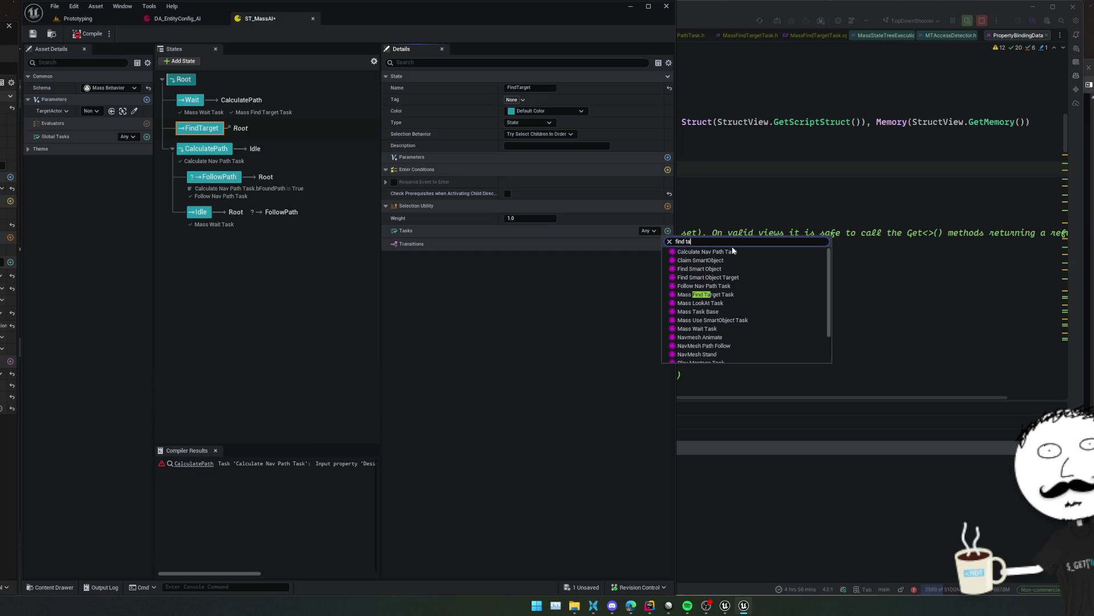
click(724, 268)
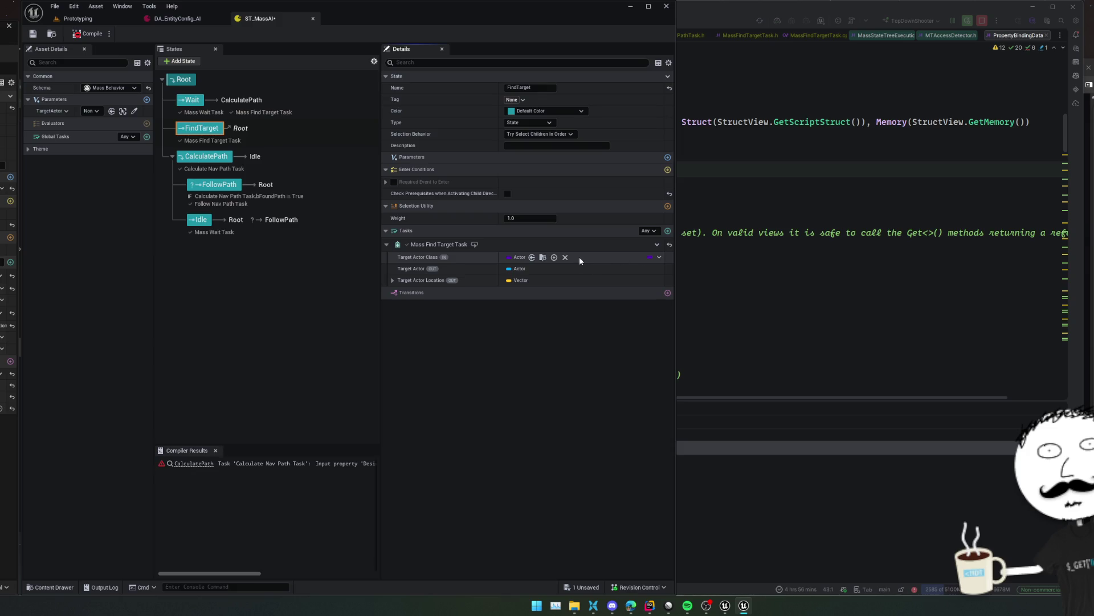
Save and compile ST_MassAI, check the Target Actor Class binding, and add a FindTarget-to-Root transition
key(ctrl+s)
click(85, 33)
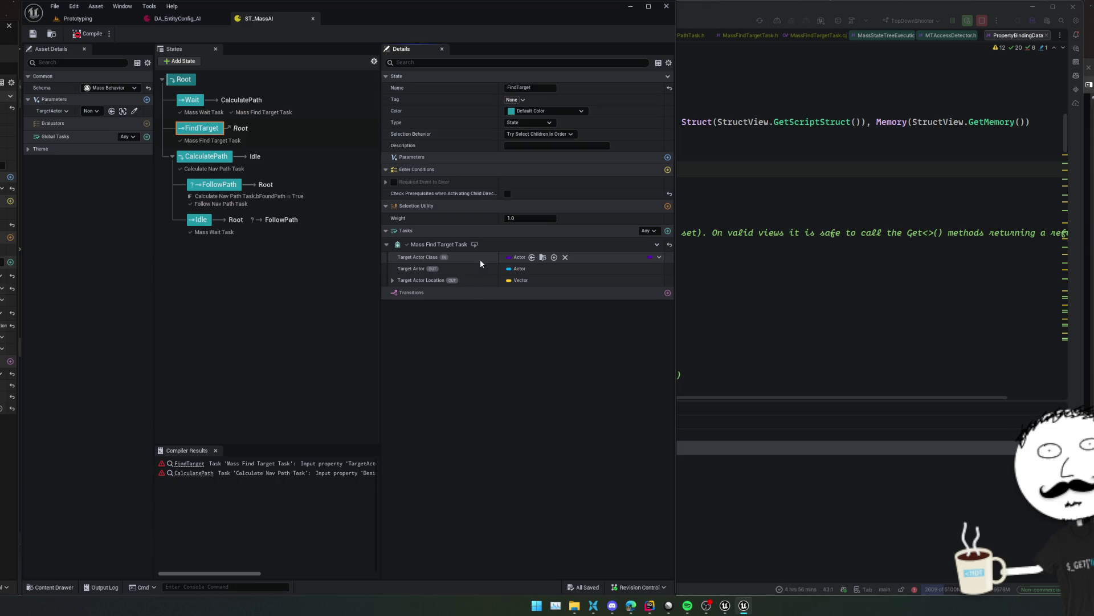
click(656, 257)
click(657, 257)
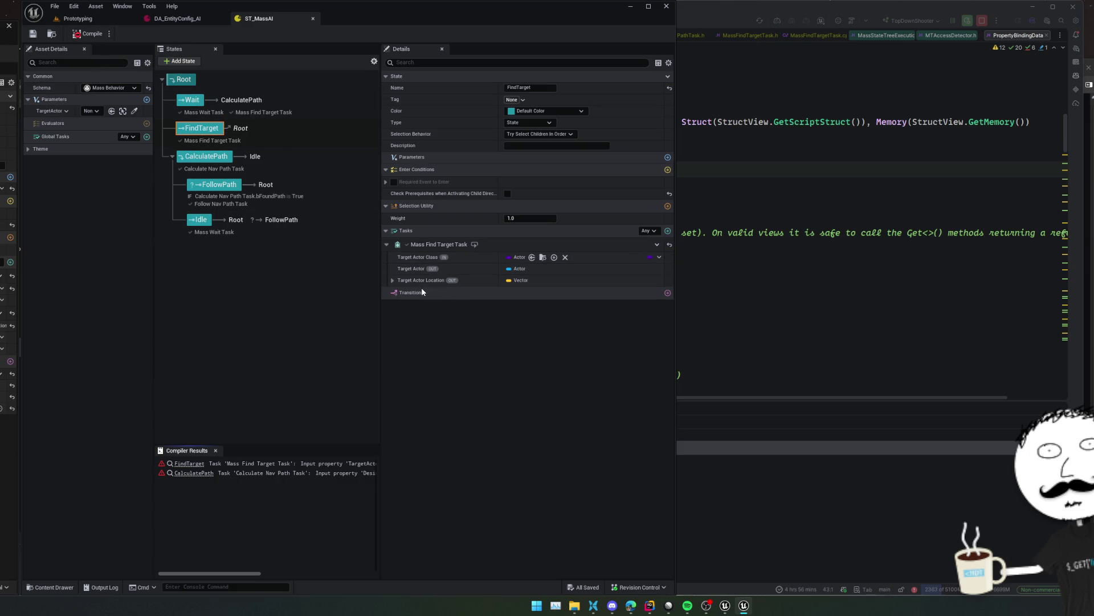
click(667, 292)
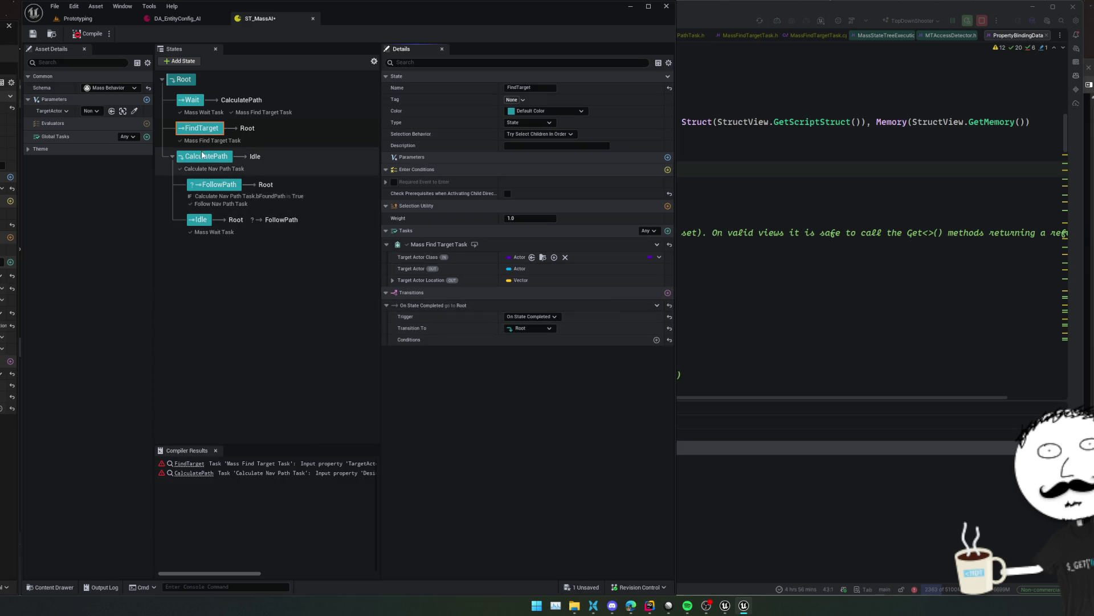
Make CalculatePath a child of FindTarget, save and recompile, then expand FollowPath's bFoundPath condition
drag(199, 155, 202, 129)
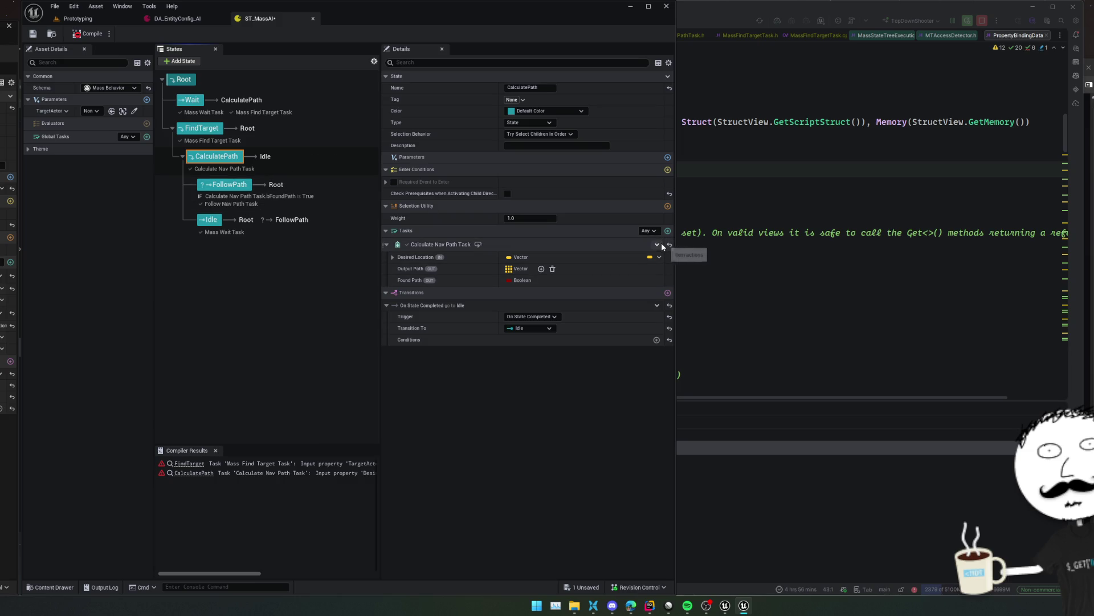
click(660, 257)
click(660, 258)
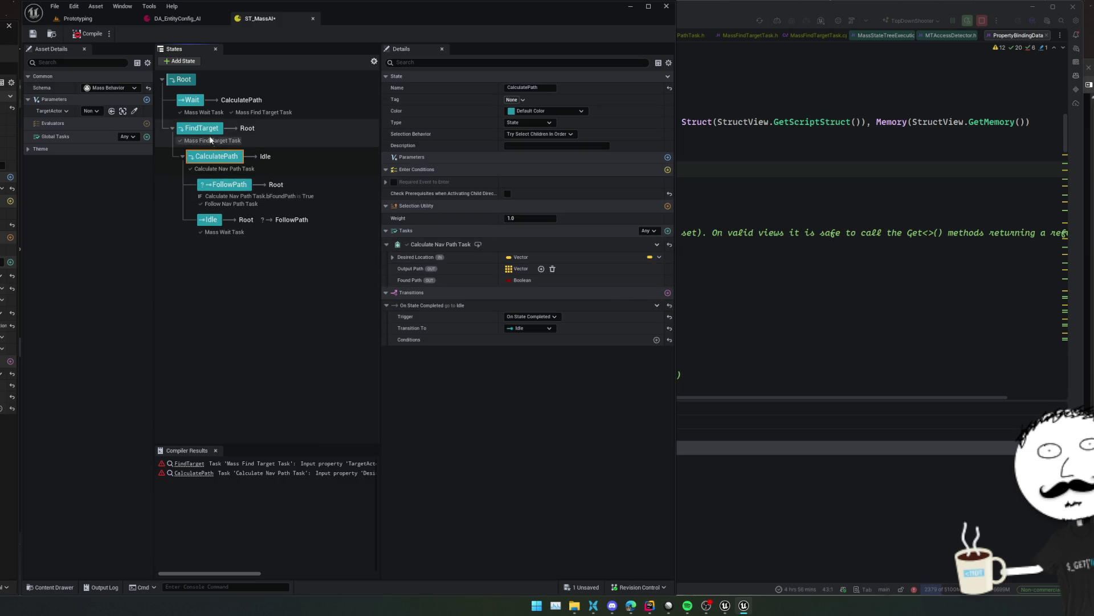
key(ctrl+s)
click(233, 186)
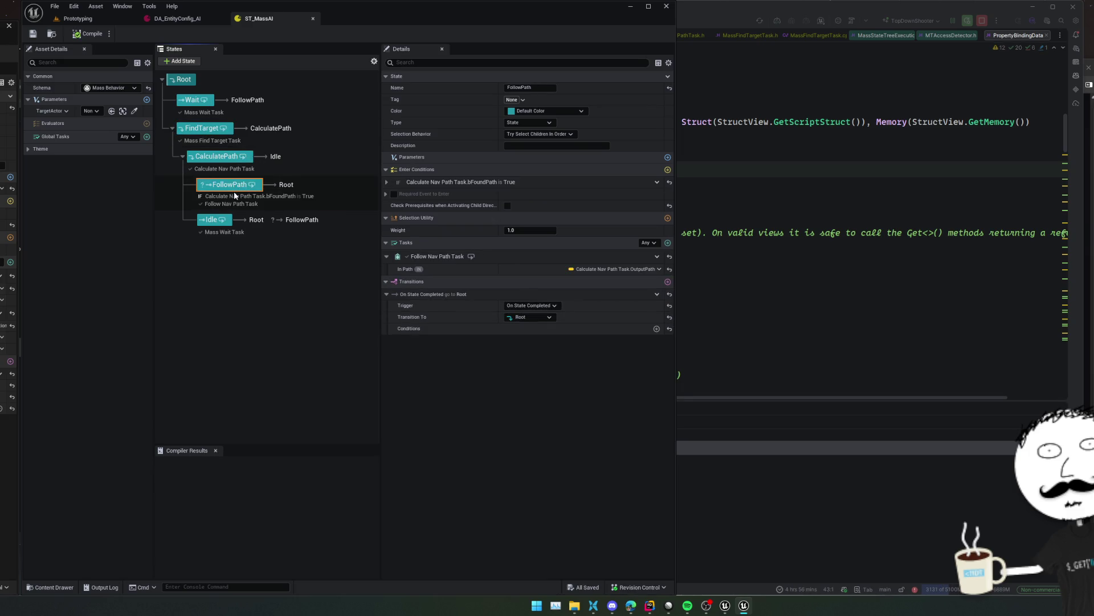
click(386, 183)
click(211, 220)
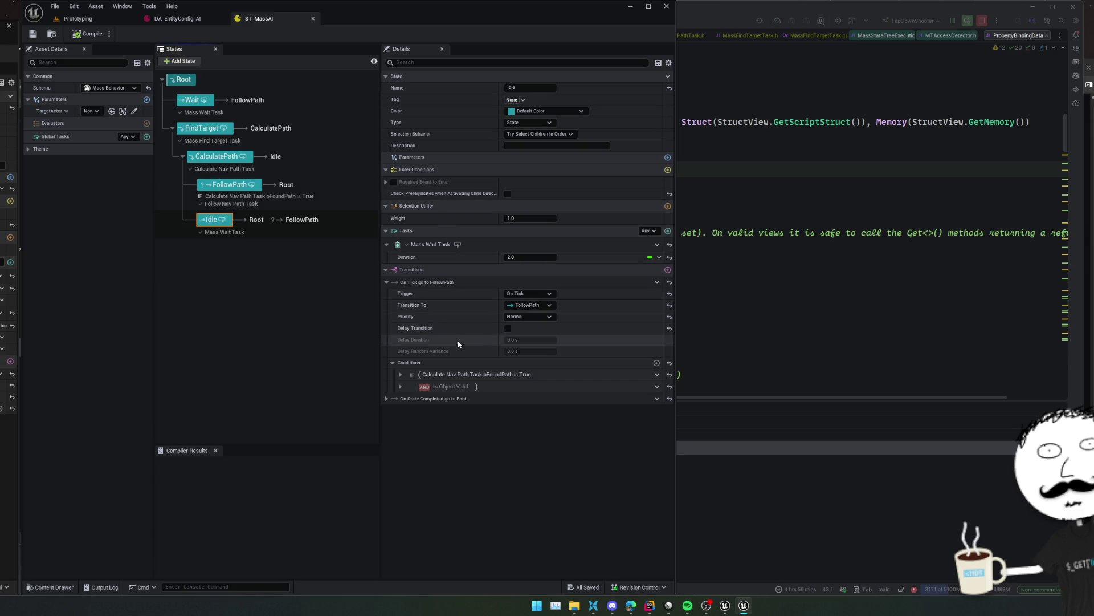
Bind Idle's Is Object Valid object to Mass Find Target Task.TargetActor, then save and compile
click(399, 387)
click(650, 410)
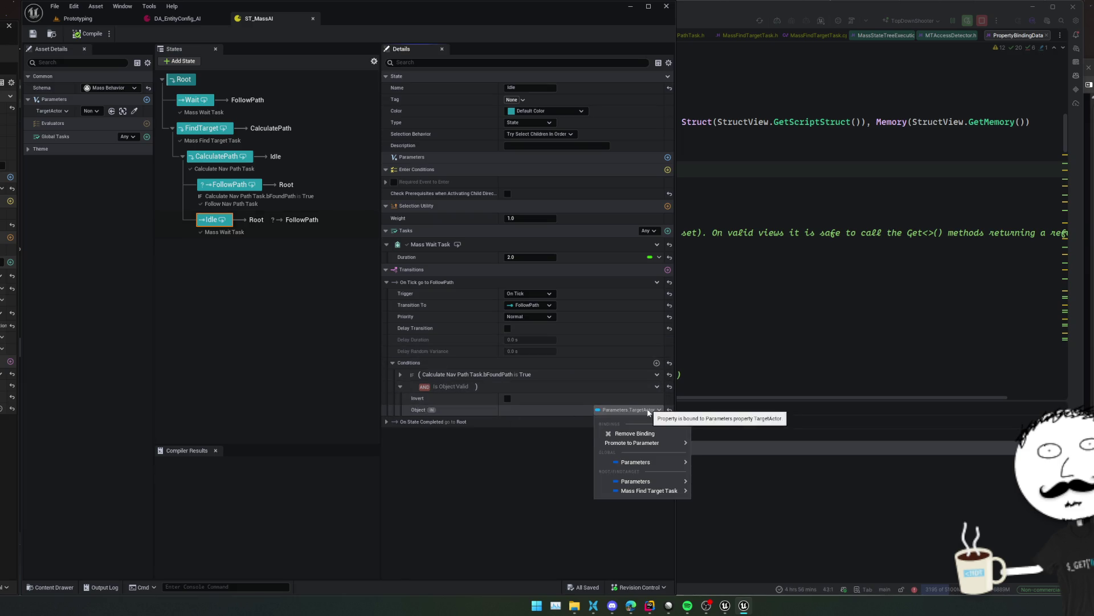
mouse_move(672, 491)
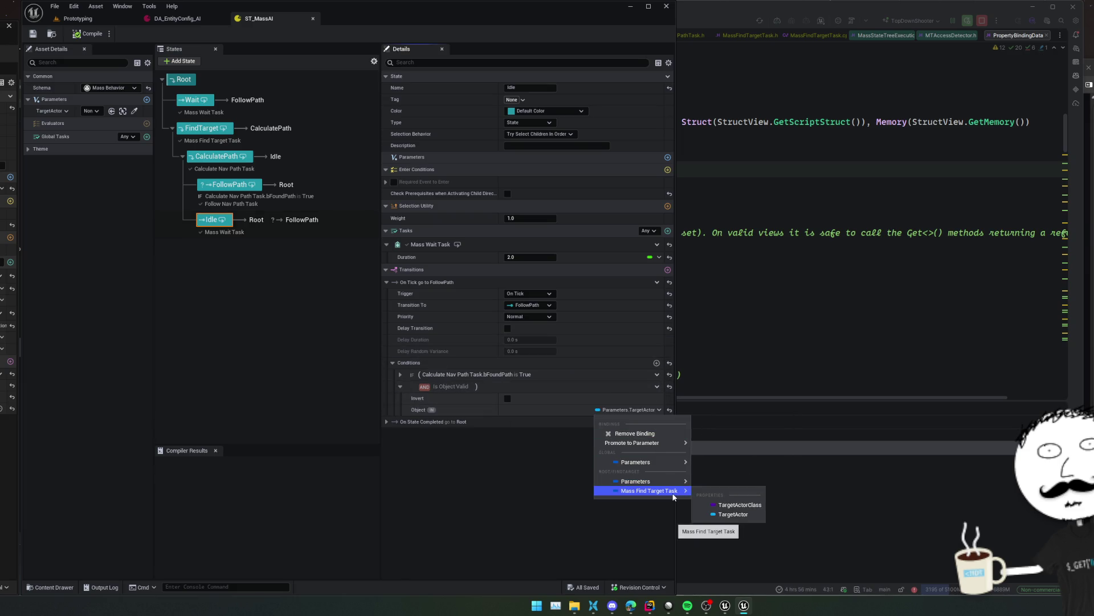
click(723, 514)
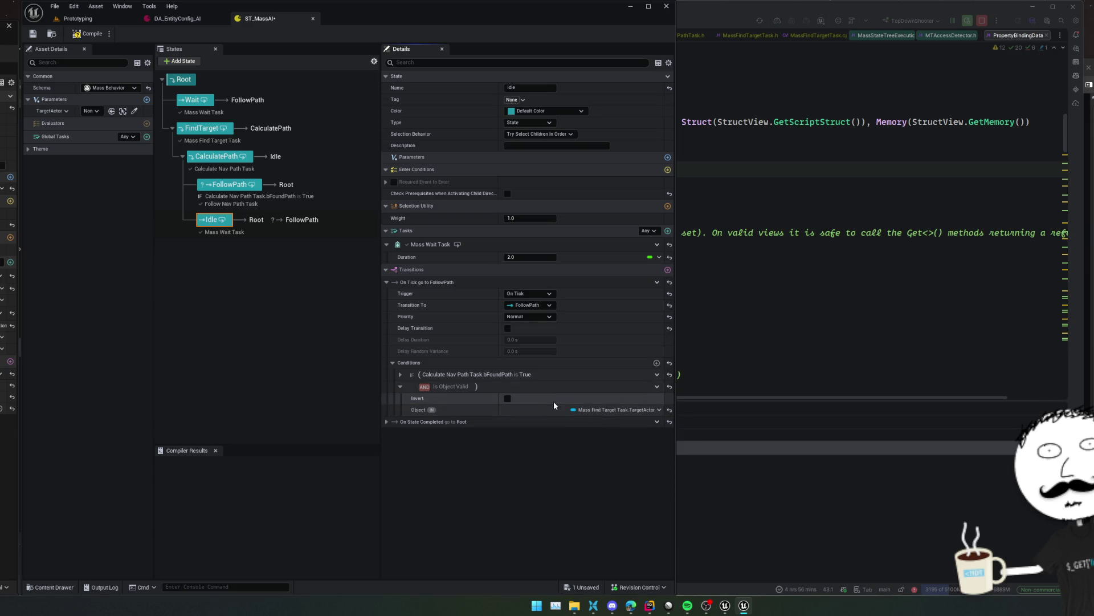
click(385, 422)
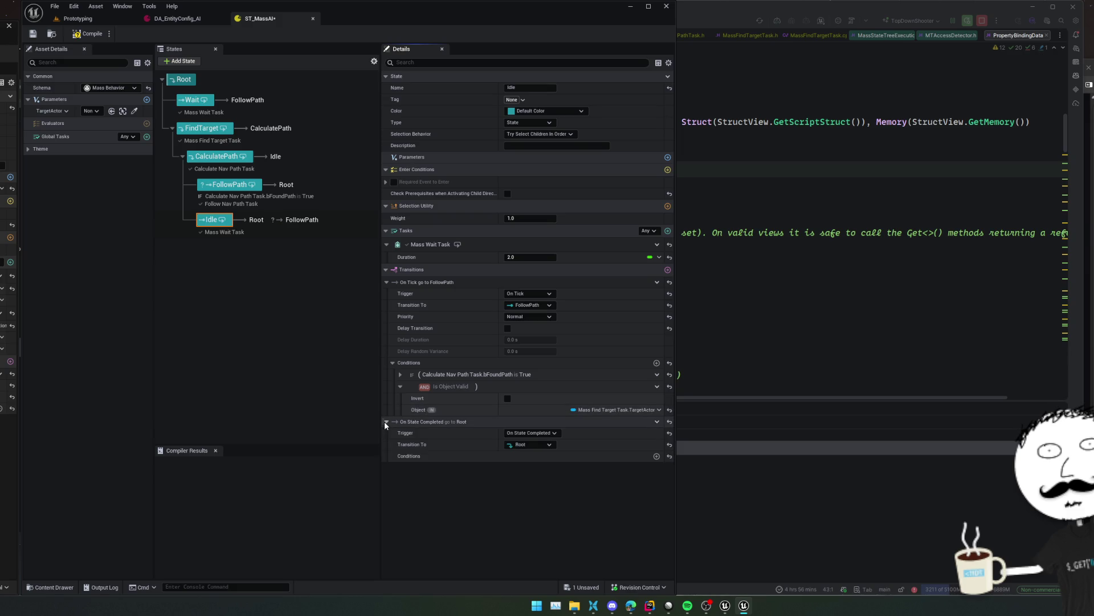
click(400, 374)
key(ctrl+s)
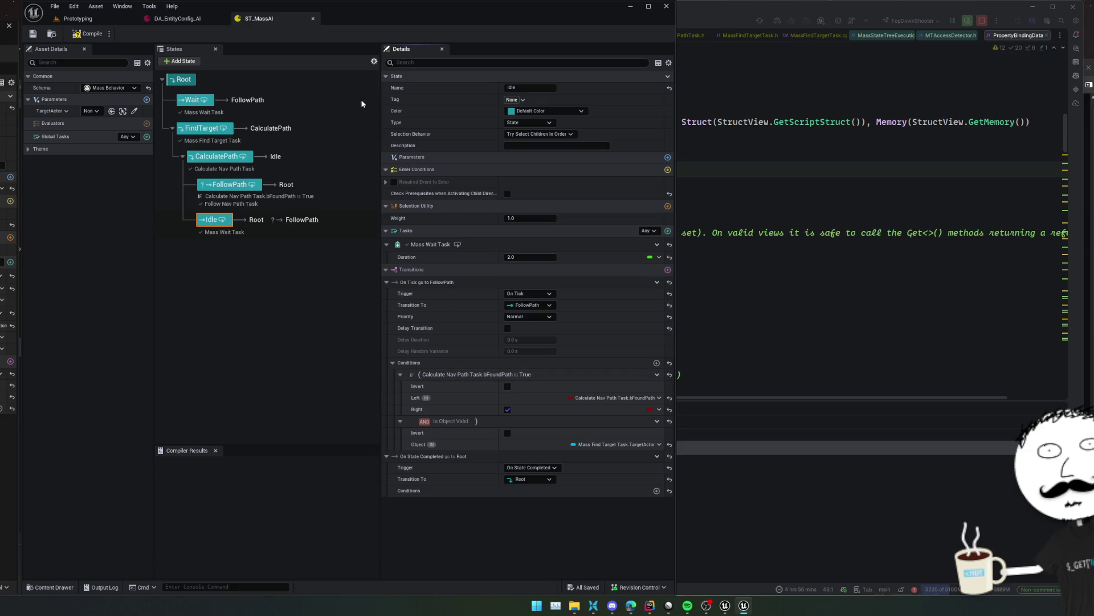
click(88, 34)
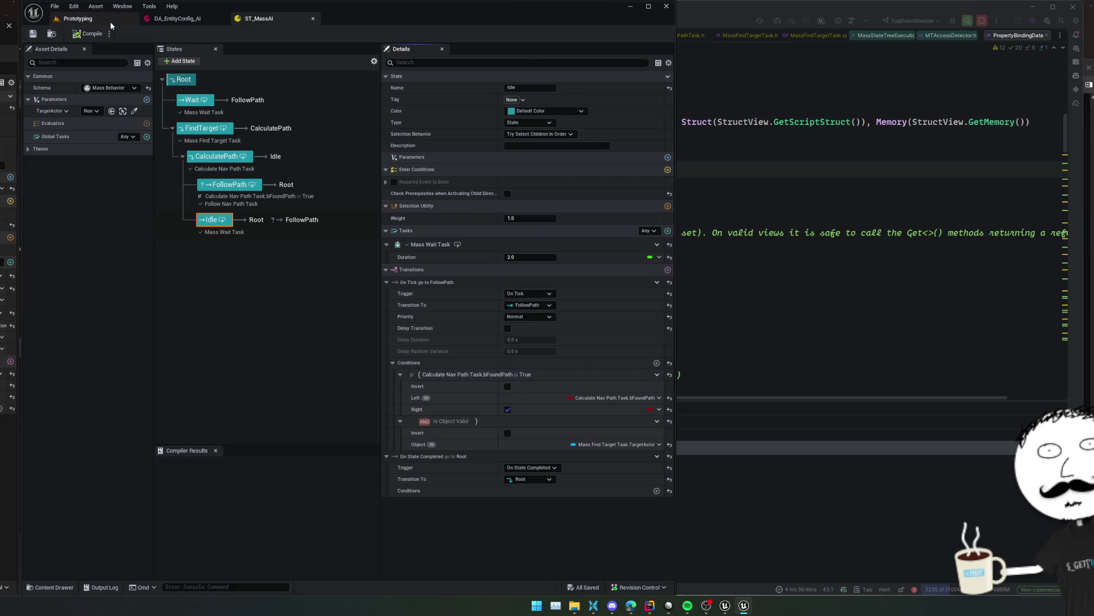
Play the Prototyping level, run AutoStartWaves=False in the console, restart Play, then return to ST_MassAI
click(110, 19)
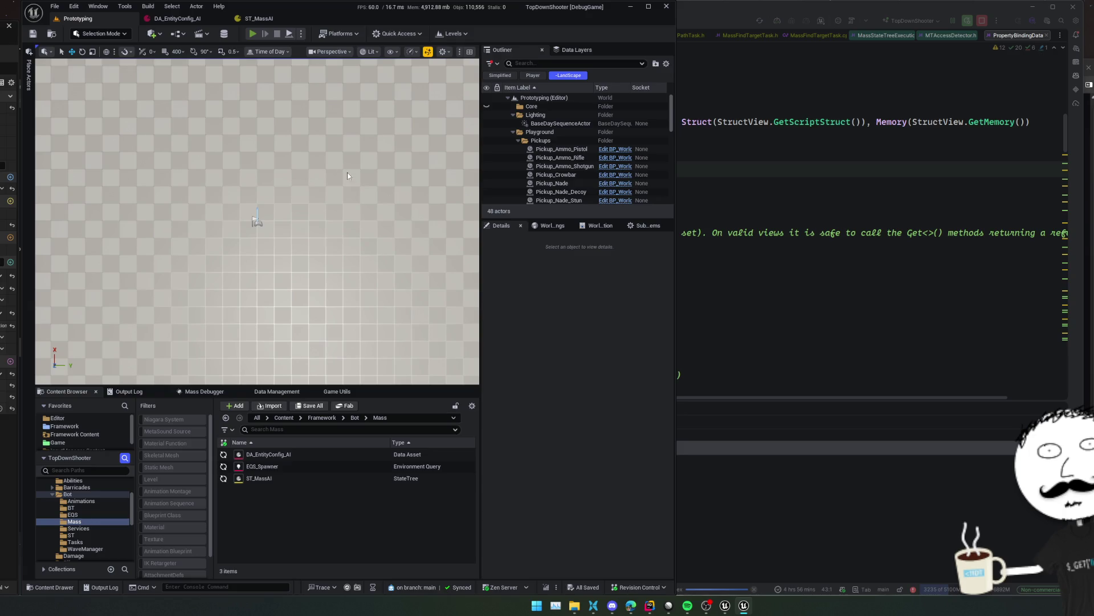
key(alt+p)
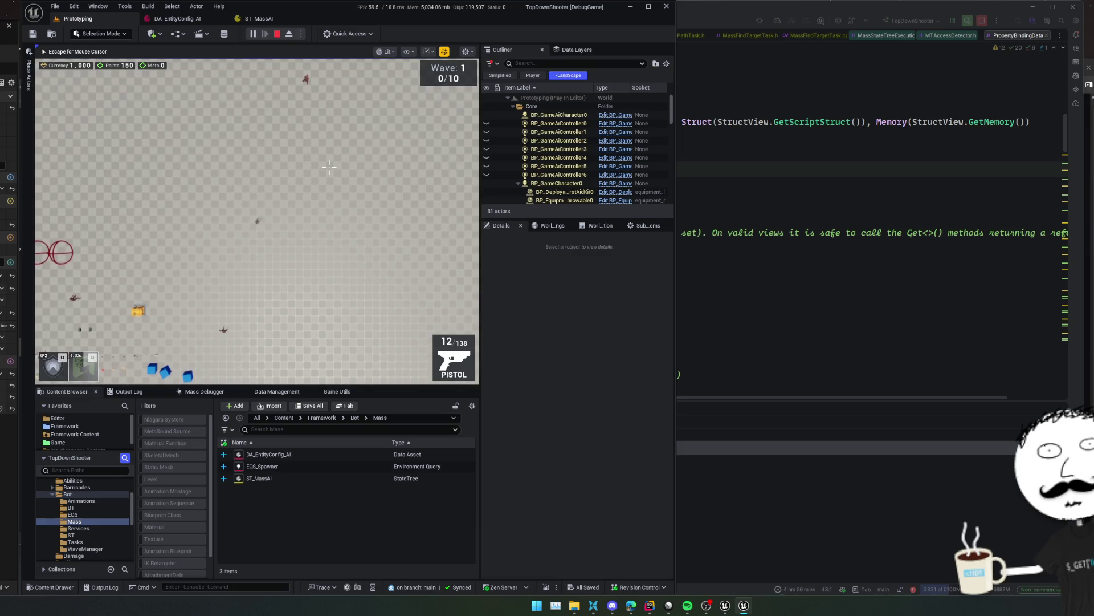
click(234, 587)
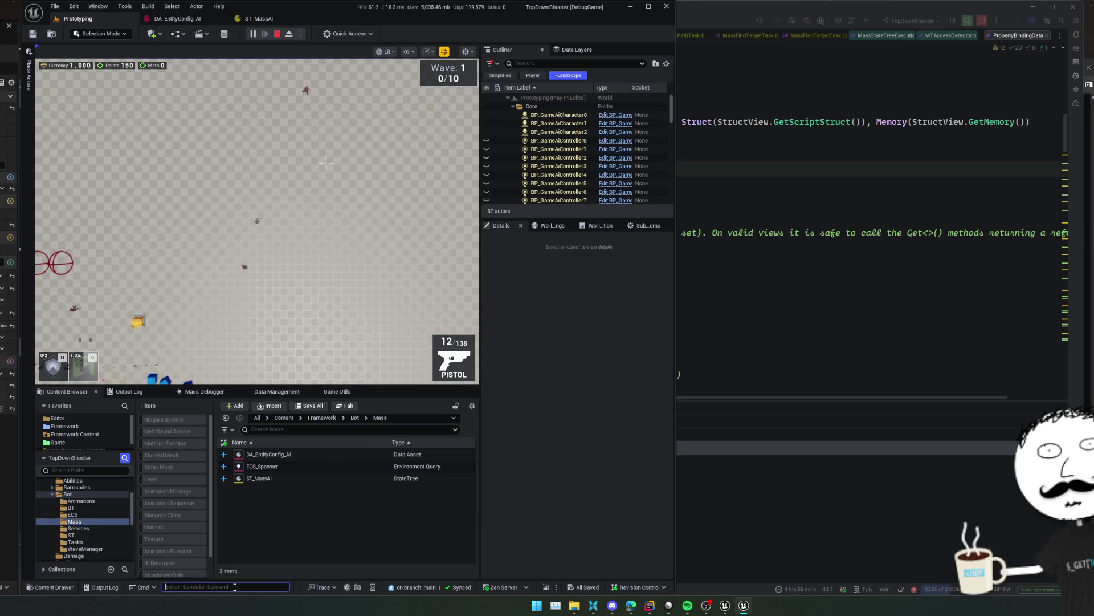
key(Up)
key(Return)
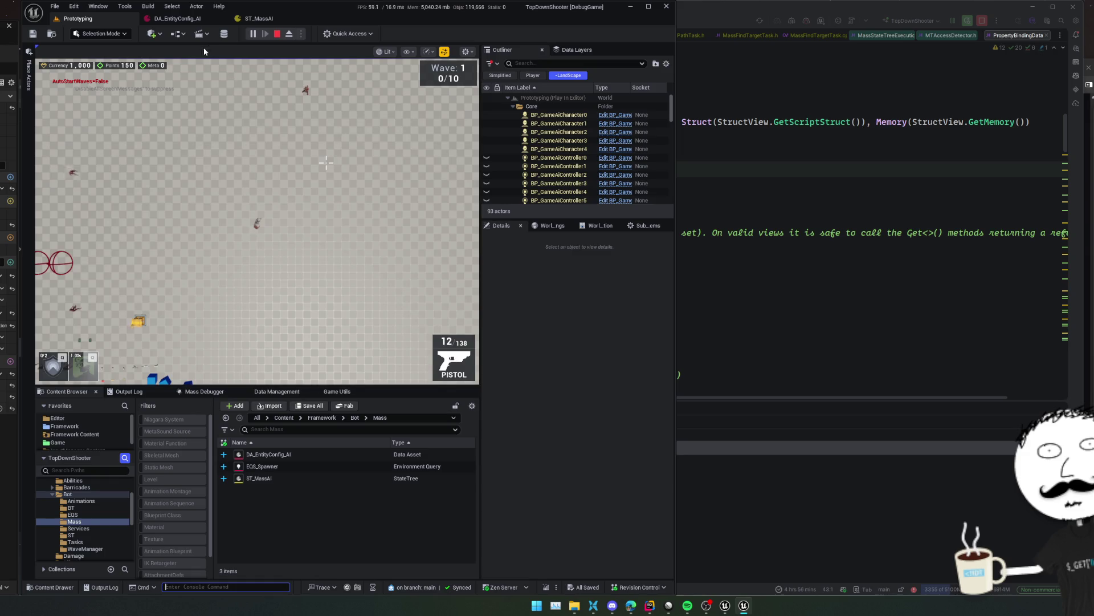
click(277, 34)
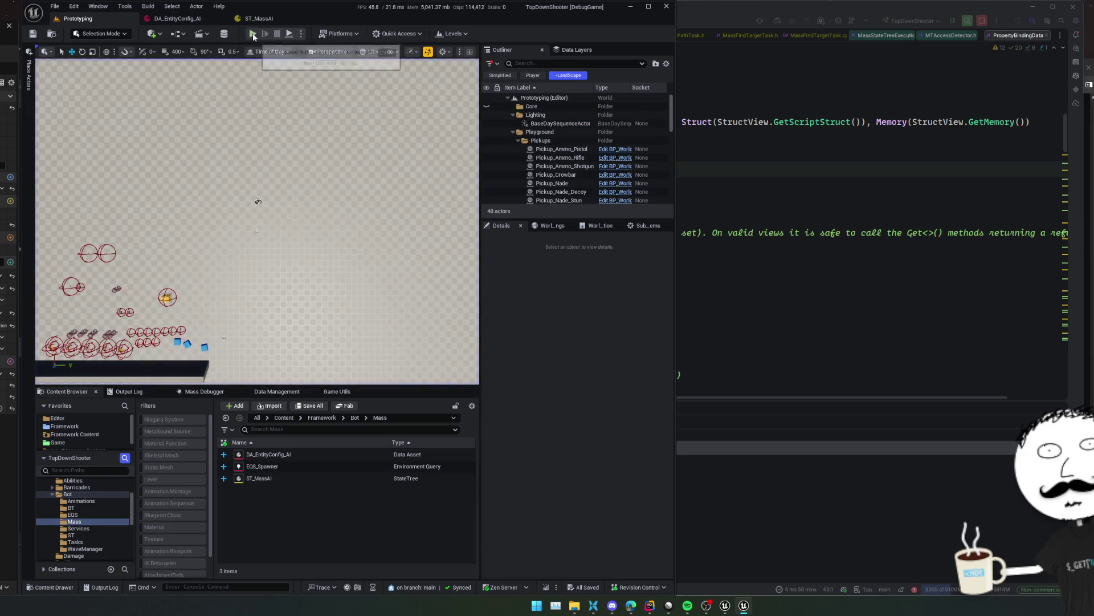
click(252, 34)
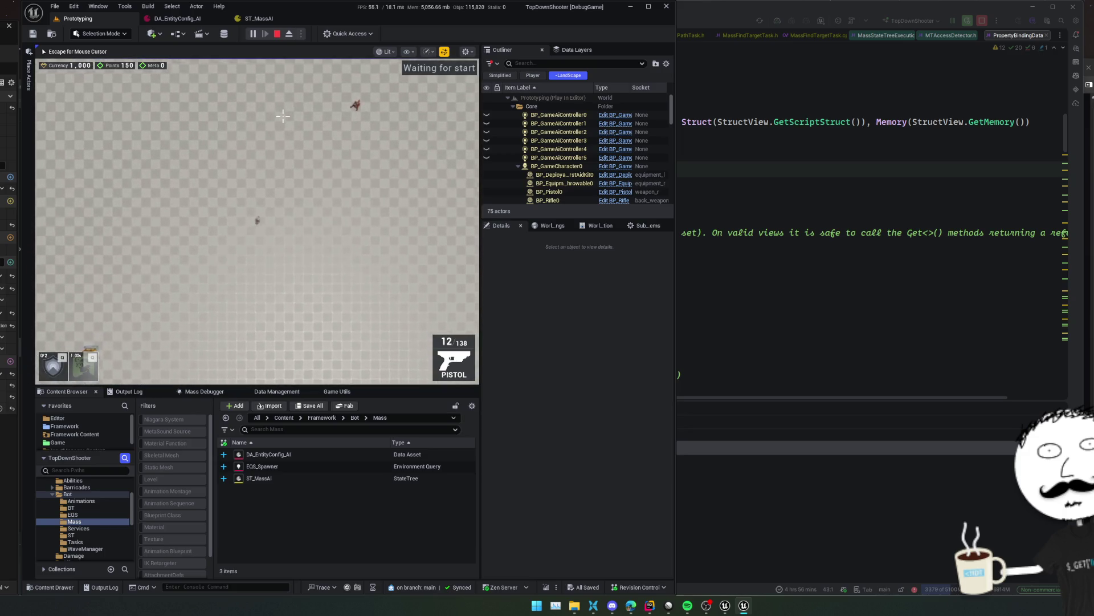
key(Escape)
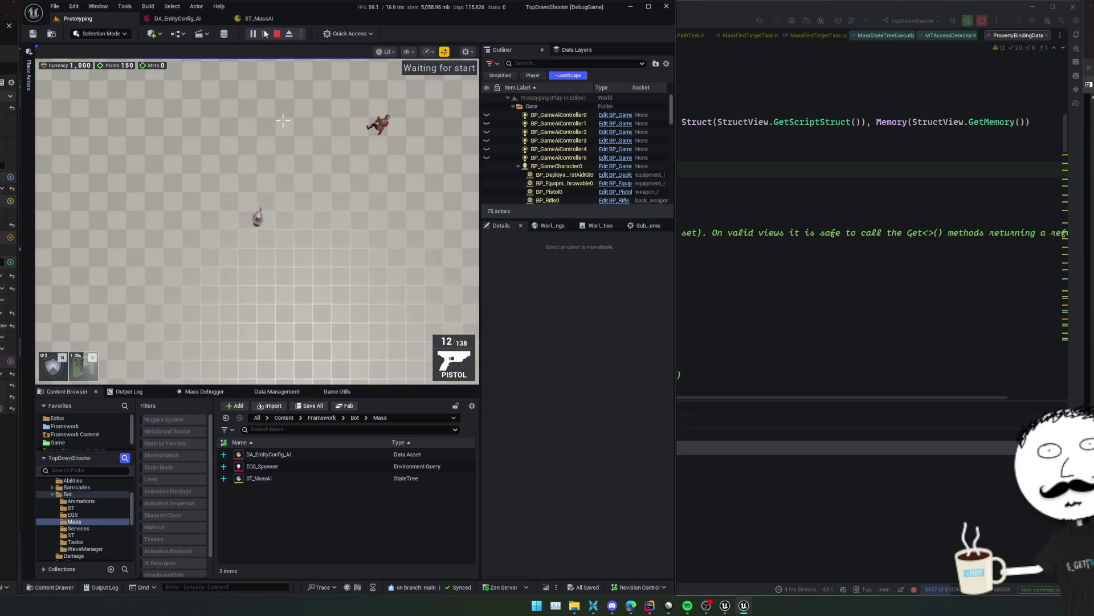
click(259, 19)
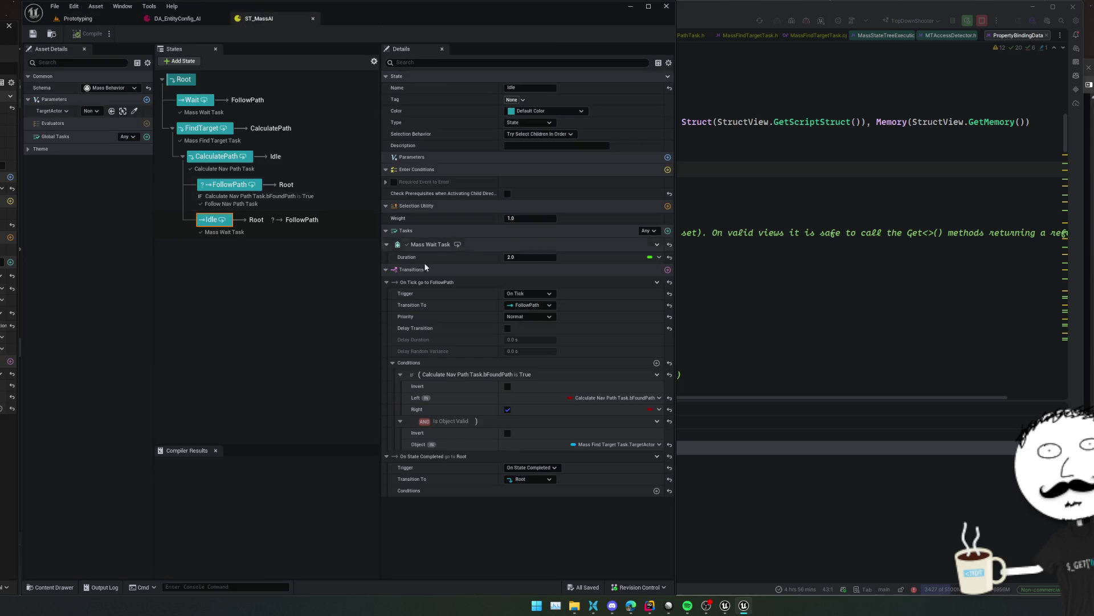
Open the StateTree debugger, widen the panel, start recording, and scrub the timeline around Root.Wait
click(122, 6)
click(211, 122)
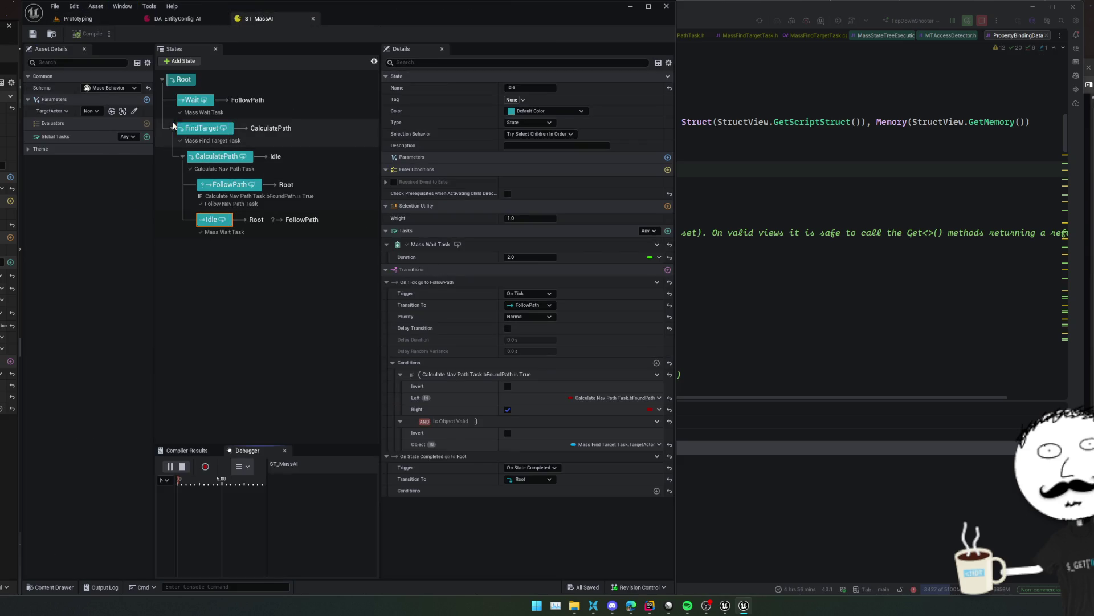
drag(381, 501, 515, 536)
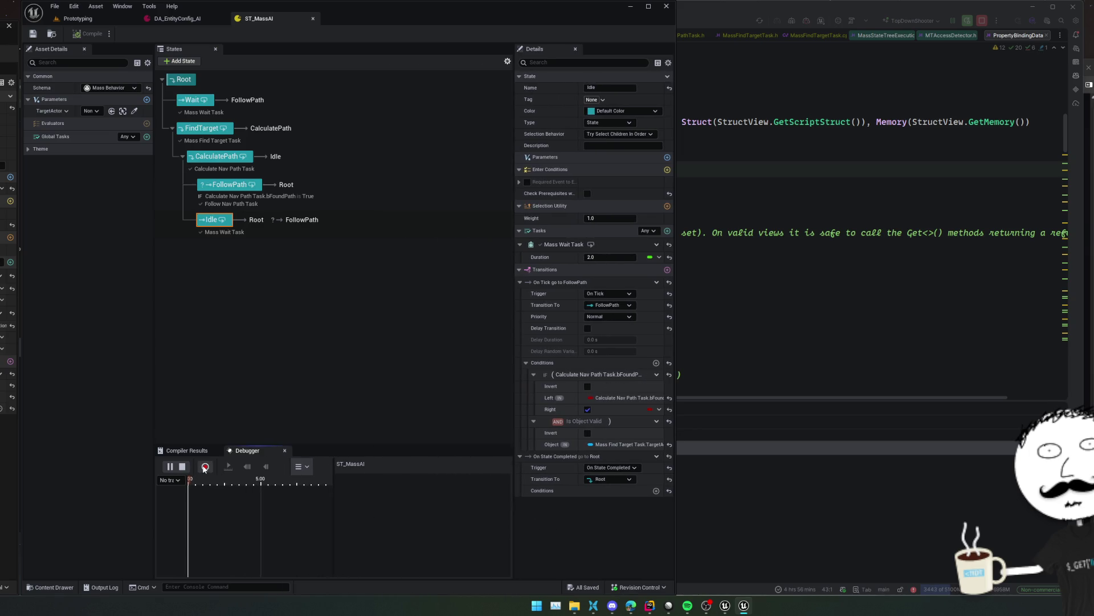
click(205, 466)
click(318, 503)
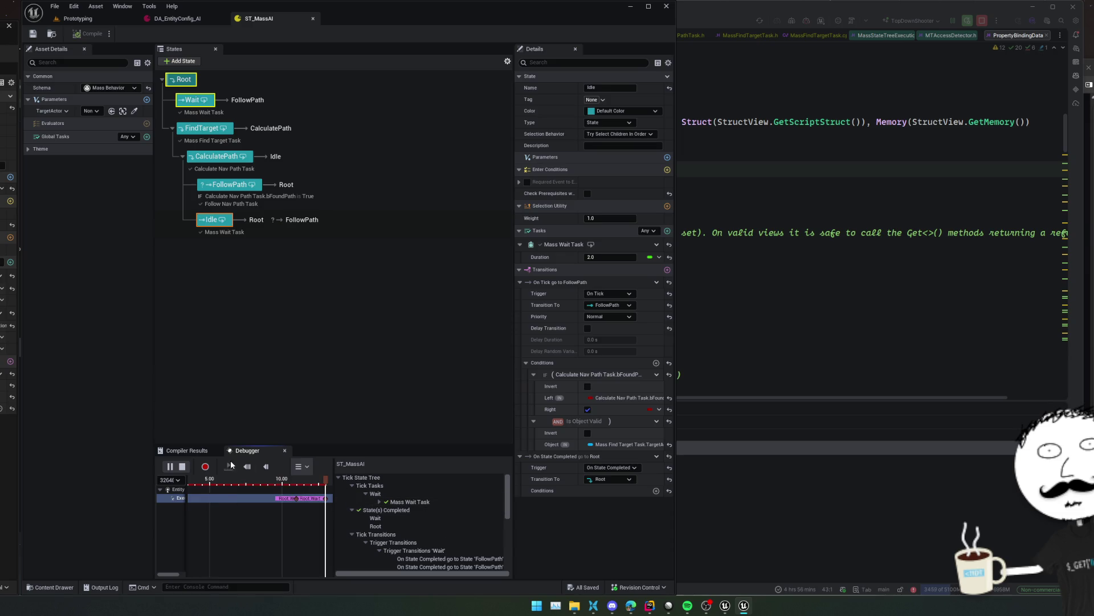
click(283, 498)
click(301, 500)
drag(310, 501, 326, 481)
Expand Bool Compare in the trace to see FollowPath's bFoundPath comparing False, and select FollowPath
scroll(417, 513, down, 1)
scroll(471, 513, down, 6)
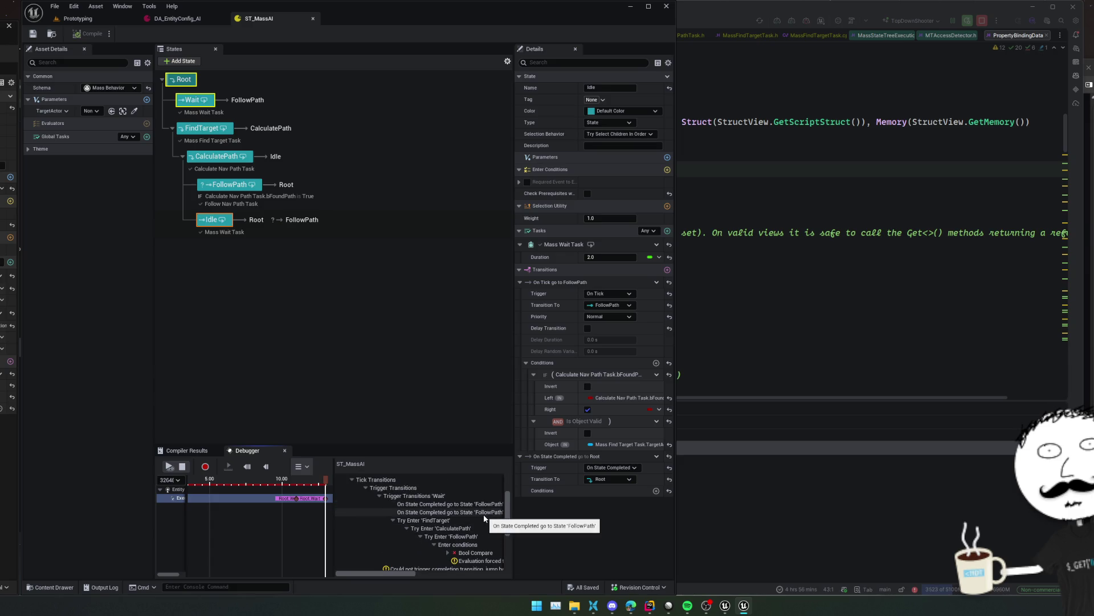
scroll(484, 512, down, 3)
mouse_move(374, 577)
mouse_down()
mouse_move(455, 573)
mouse_move(373, 573)
mouse_up()
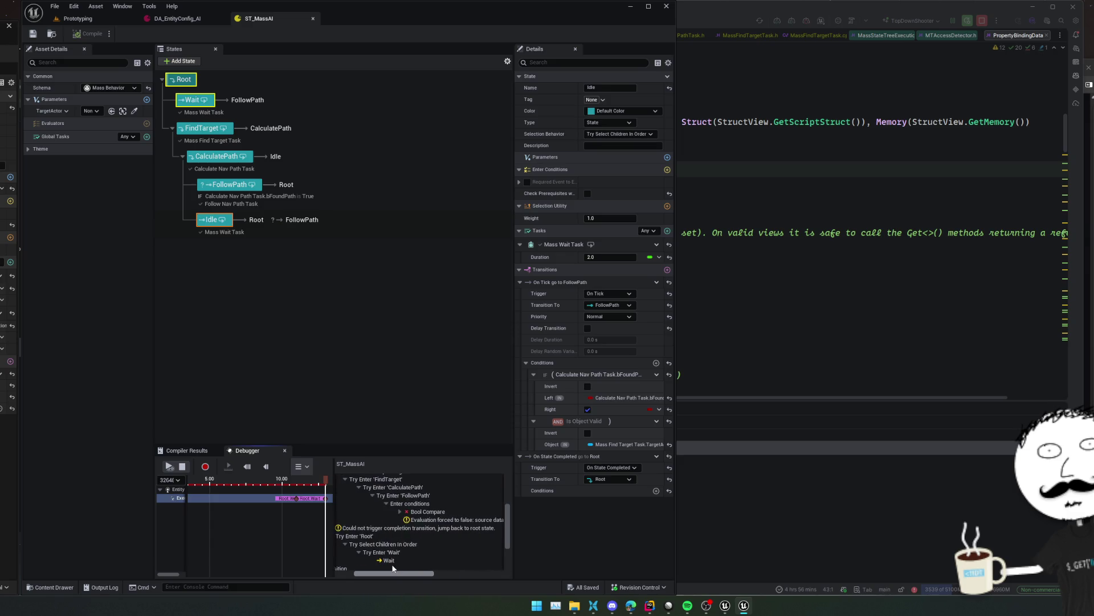
scroll(423, 526, up, 2)
double_click(423, 525)
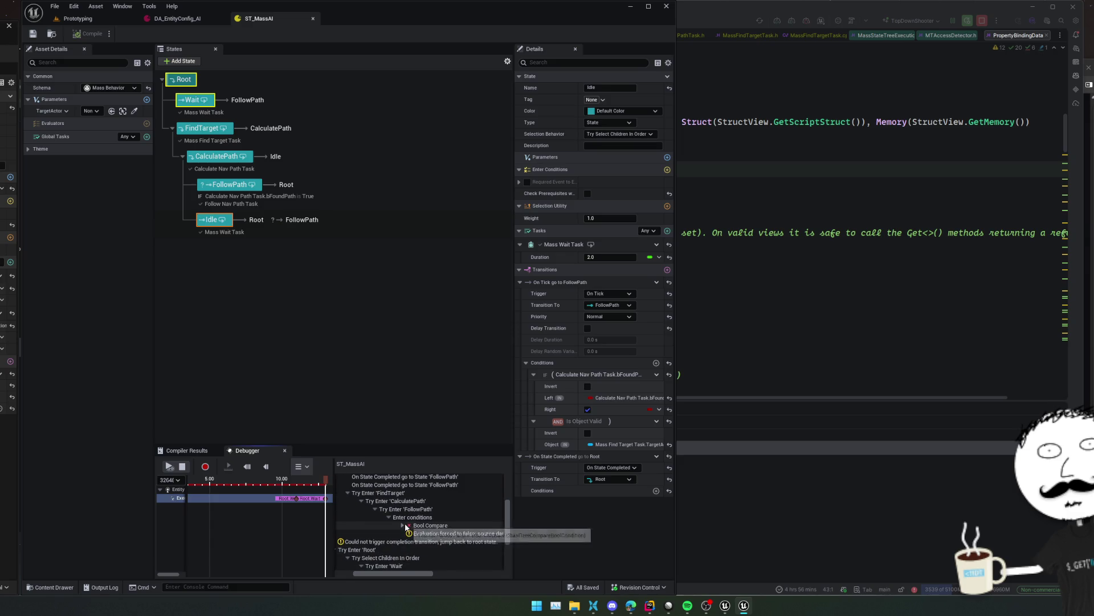
mouse_move(445, 528)
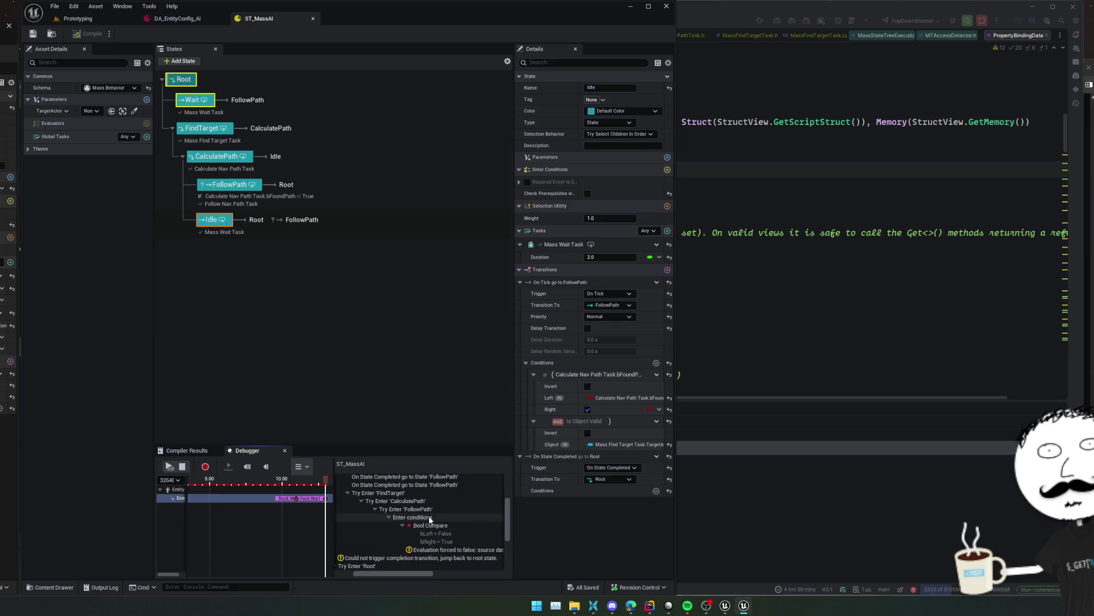
click(429, 510)
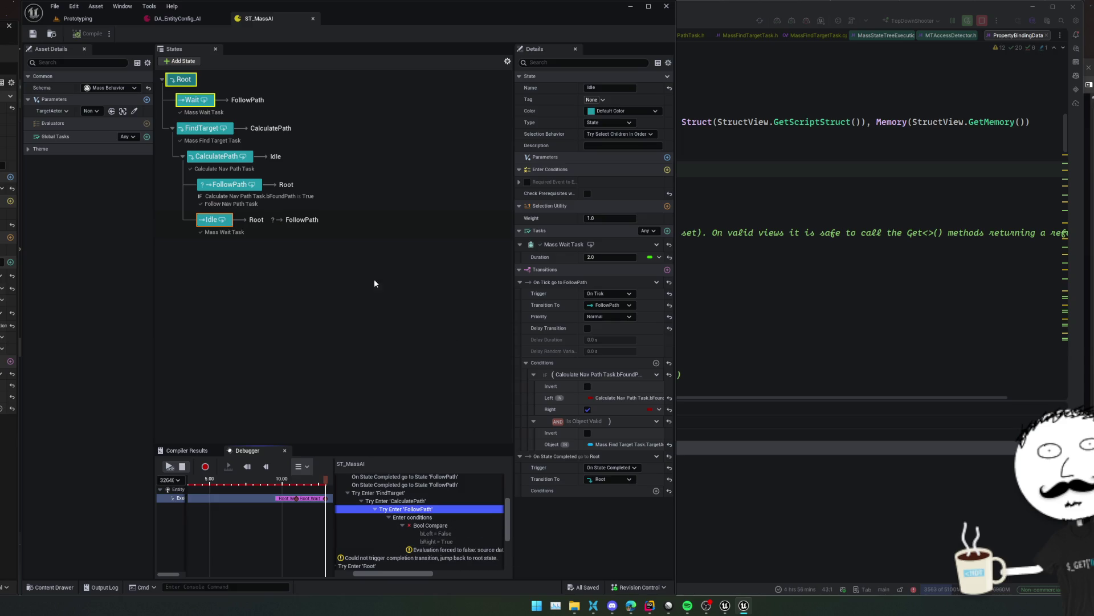
click(228, 185)
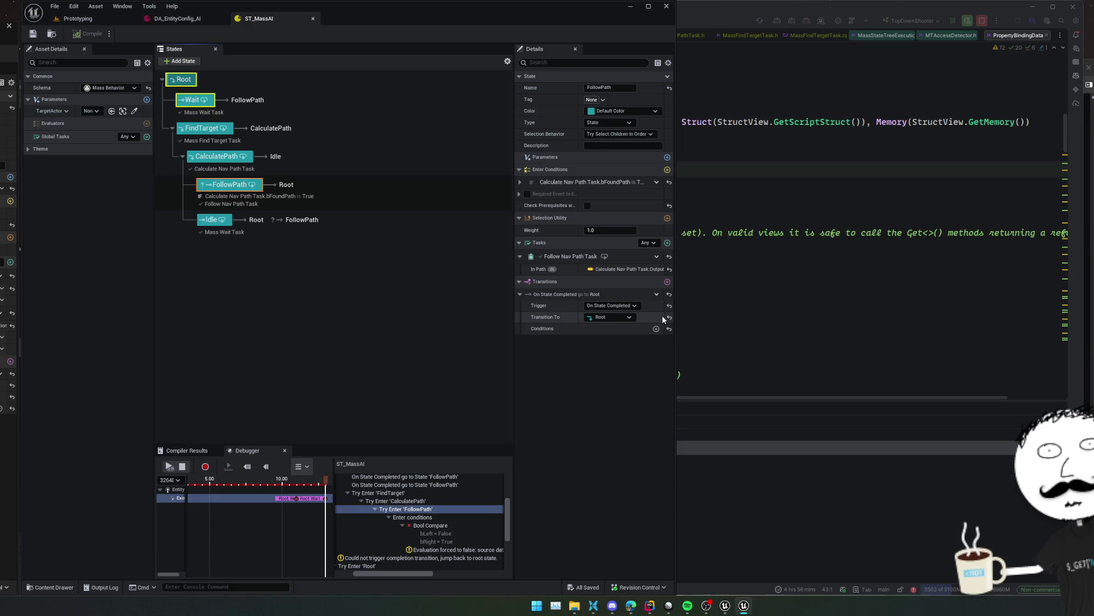
Check FollowPath's In Path binding, then bind the bFoundPath condition's Left to Calculate Nav Path Task.bFoundPath
click(629, 269)
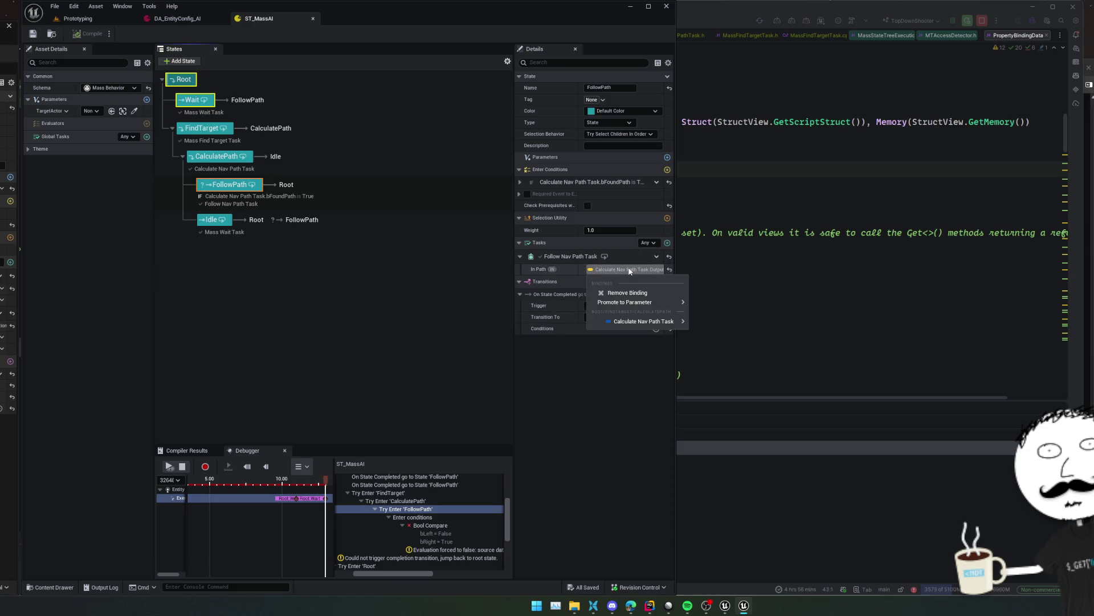
mouse_move(643, 323)
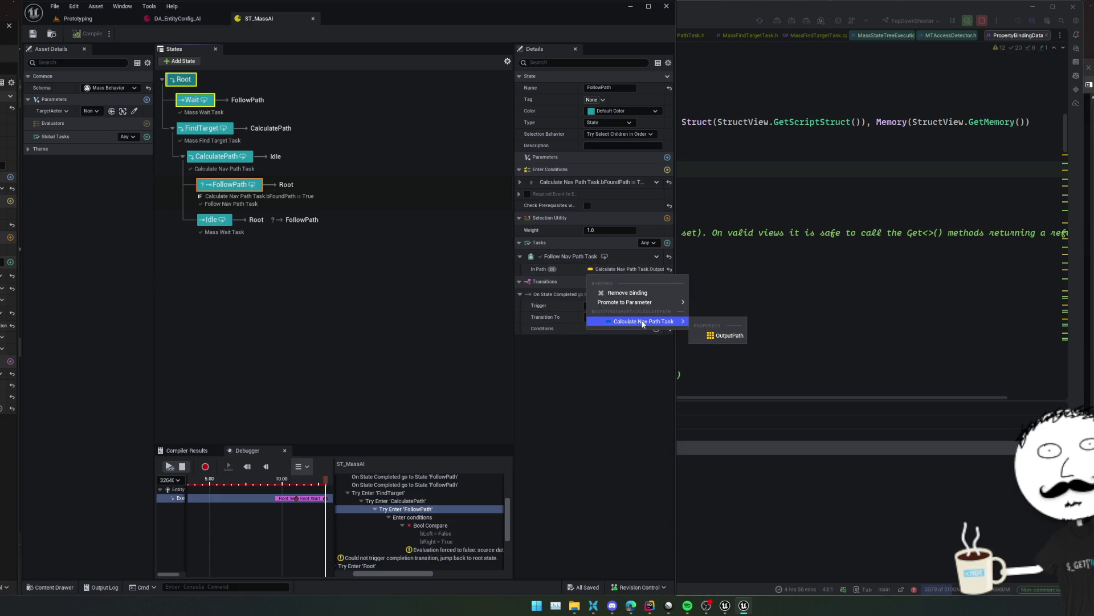
click(636, 363)
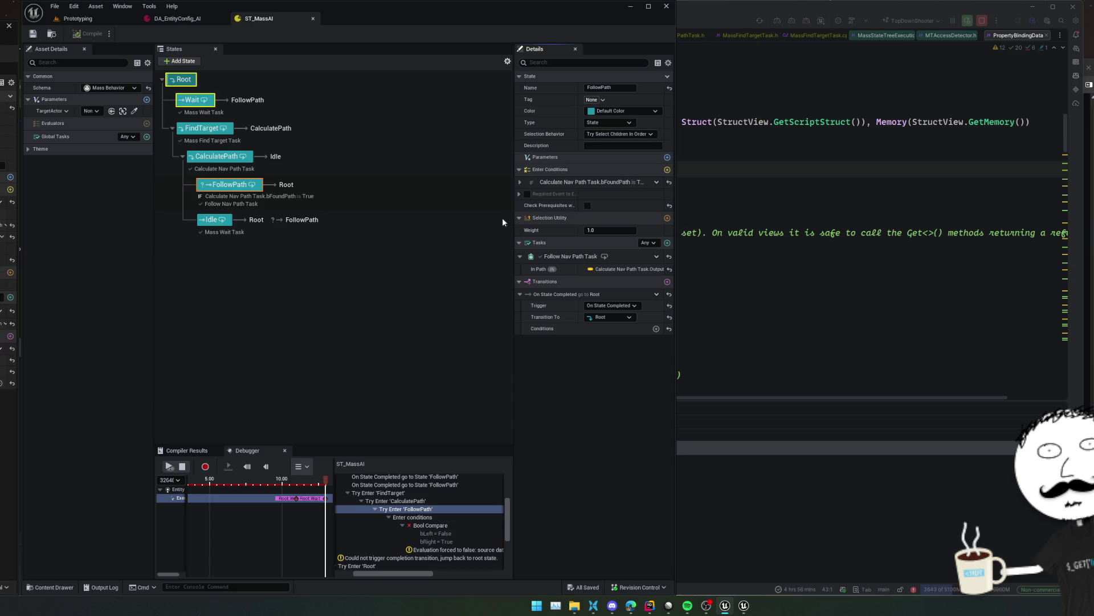
click(519, 182)
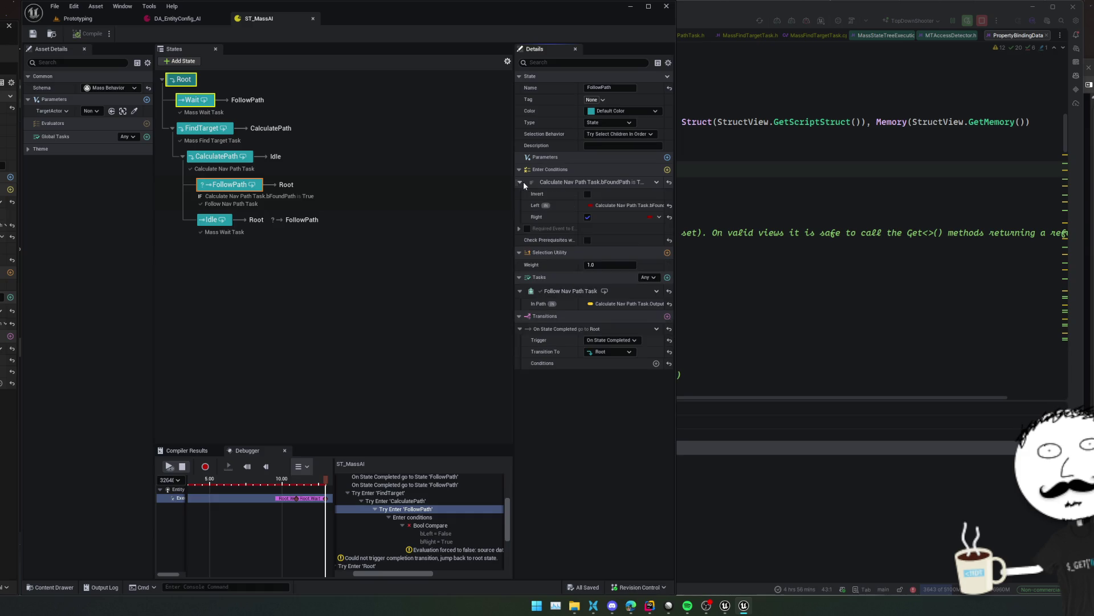
click(616, 208)
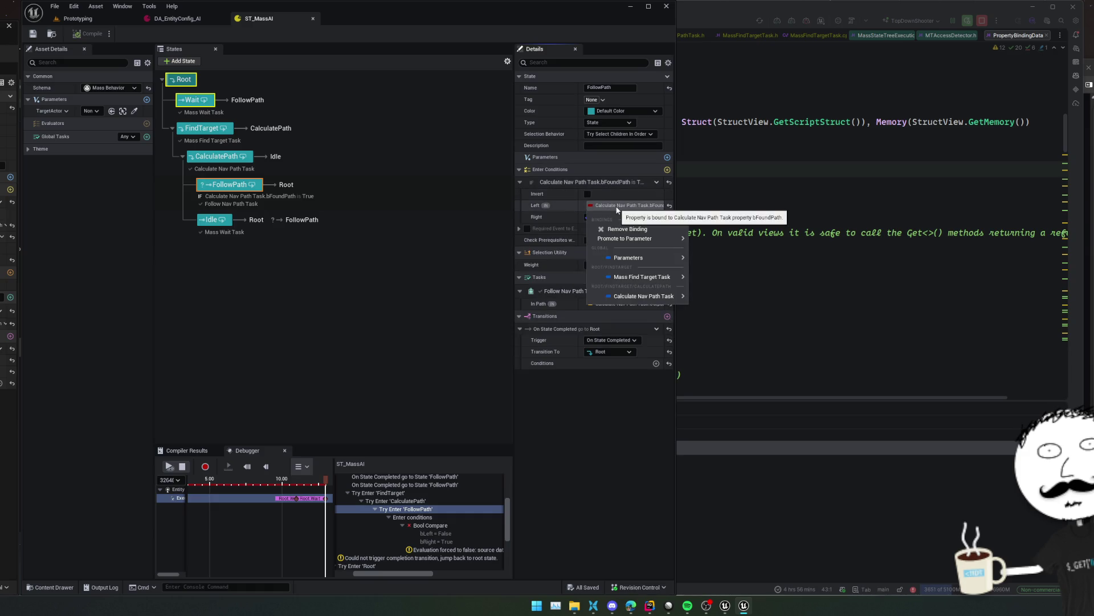
mouse_move(673, 299)
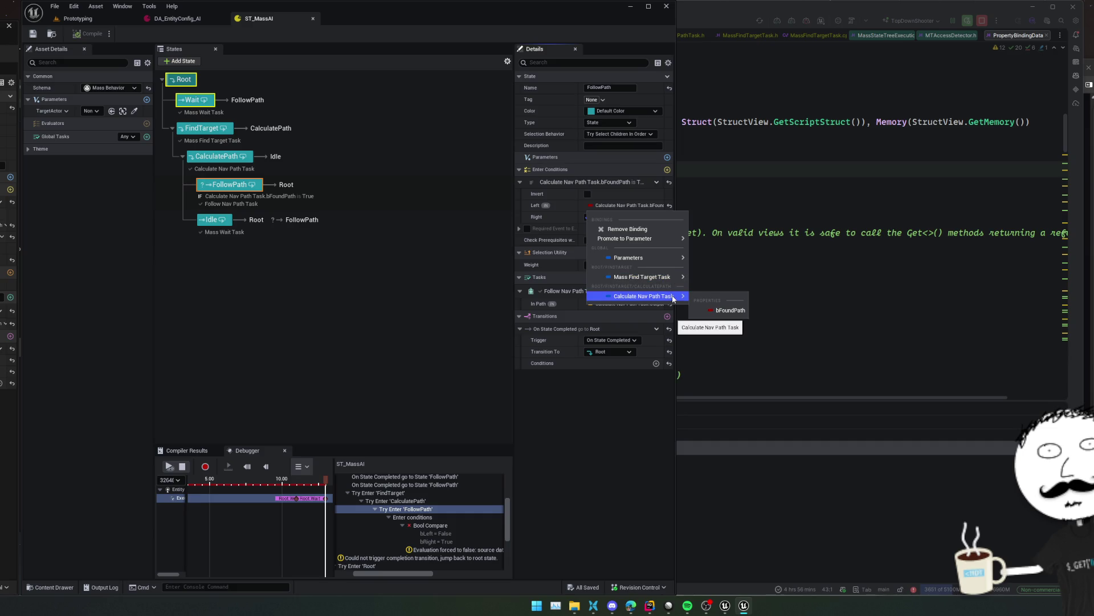
click(710, 308)
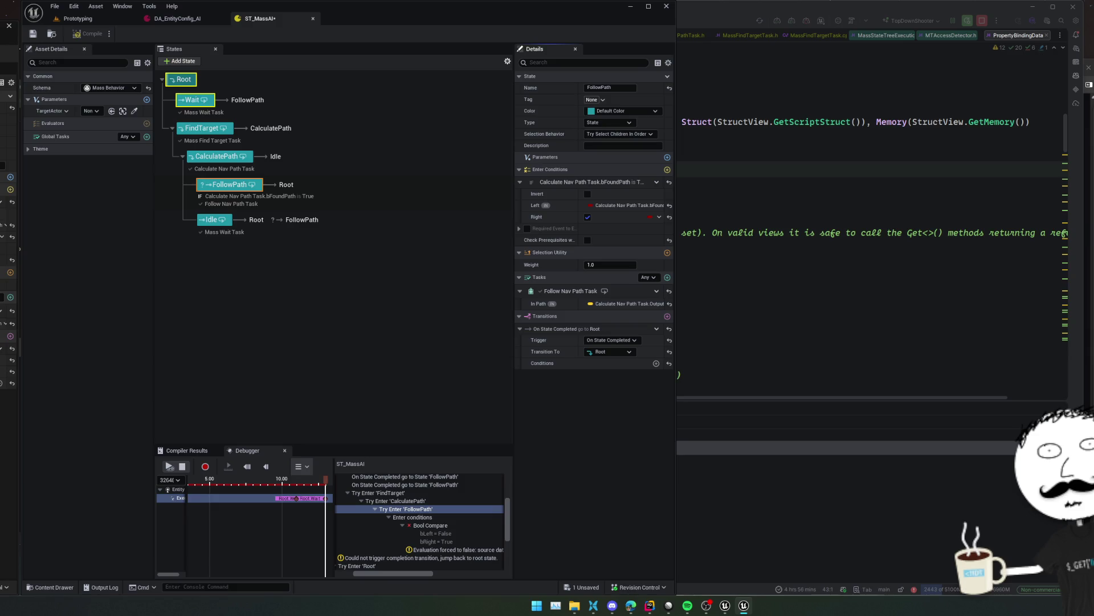
Delete the Is Object Valid condition from Idle's transition and review its bFoundPath condition
click(231, 226)
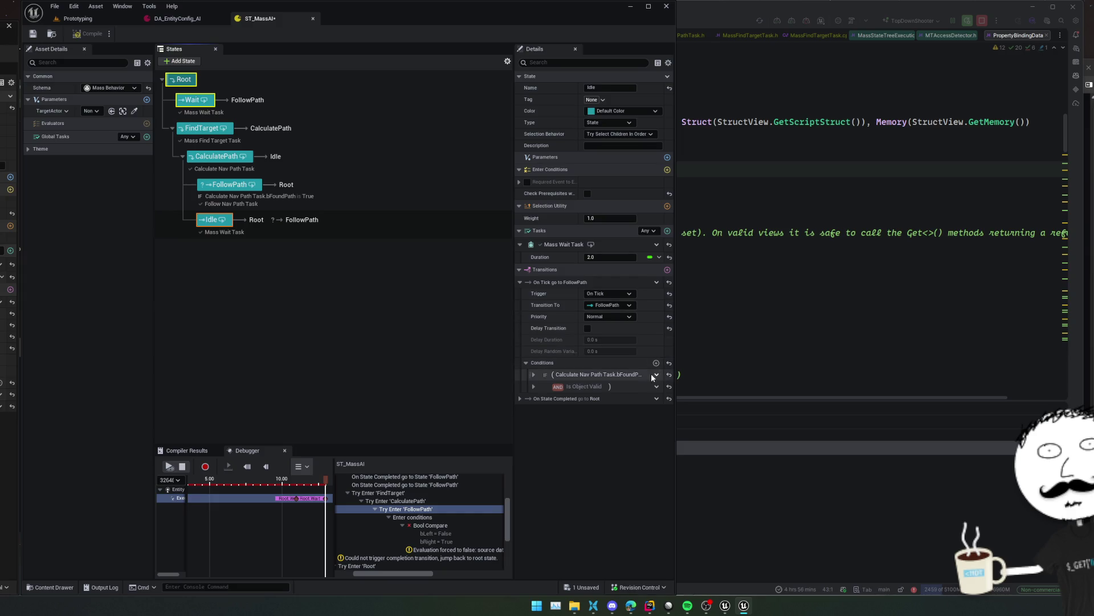
click(656, 387)
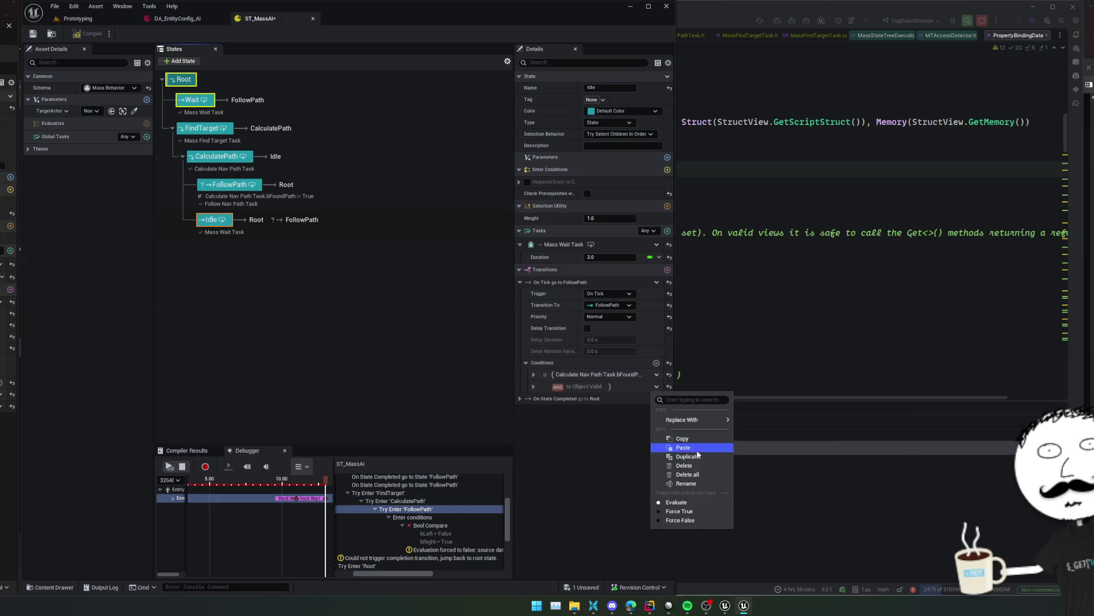
click(684, 465)
click(520, 387)
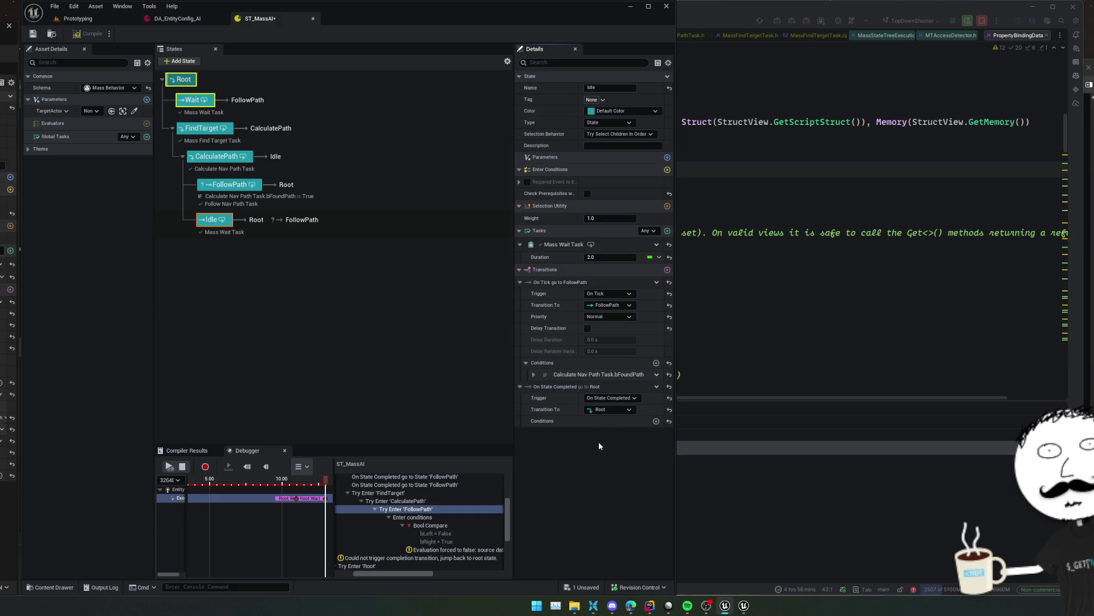
click(533, 374)
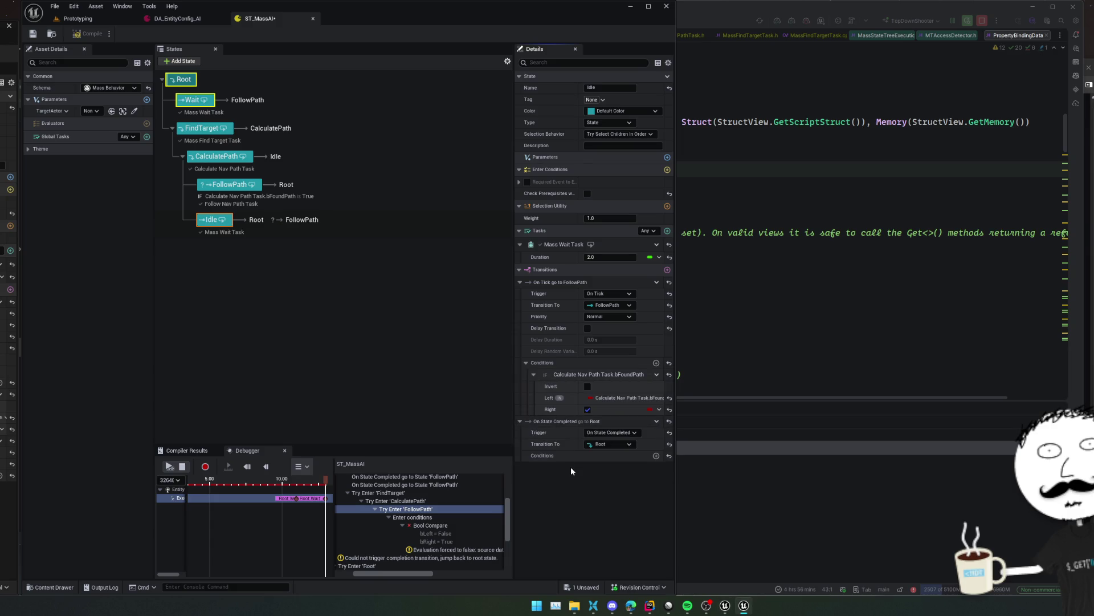
Stop the debug session, close Unreal Insights, set the debugger trace to none, and switch to Rider
click(181, 466)
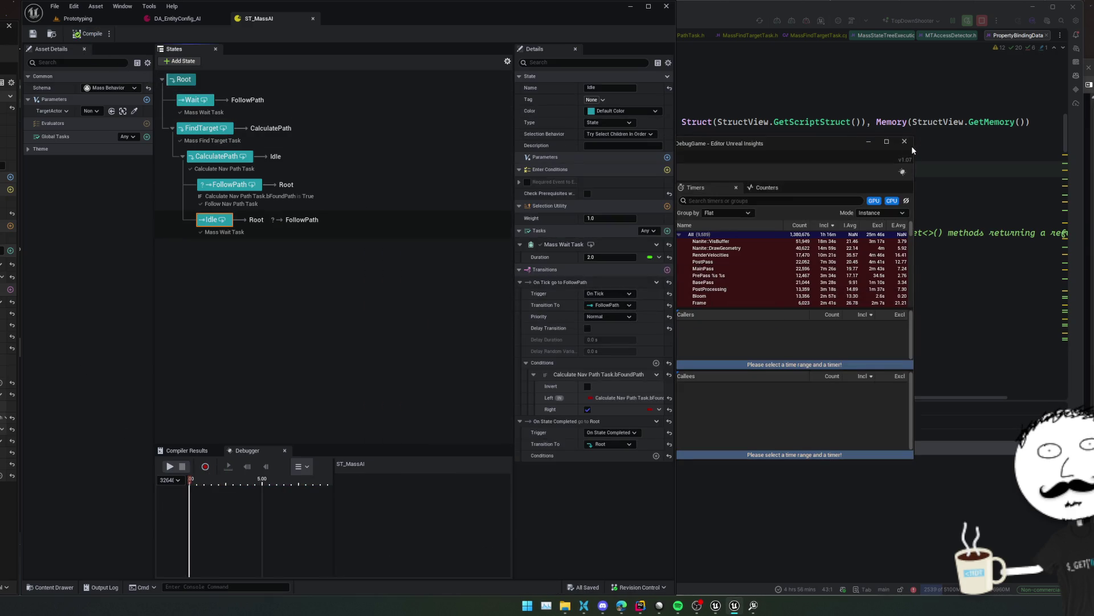
click(905, 142)
click(169, 479)
click(170, 489)
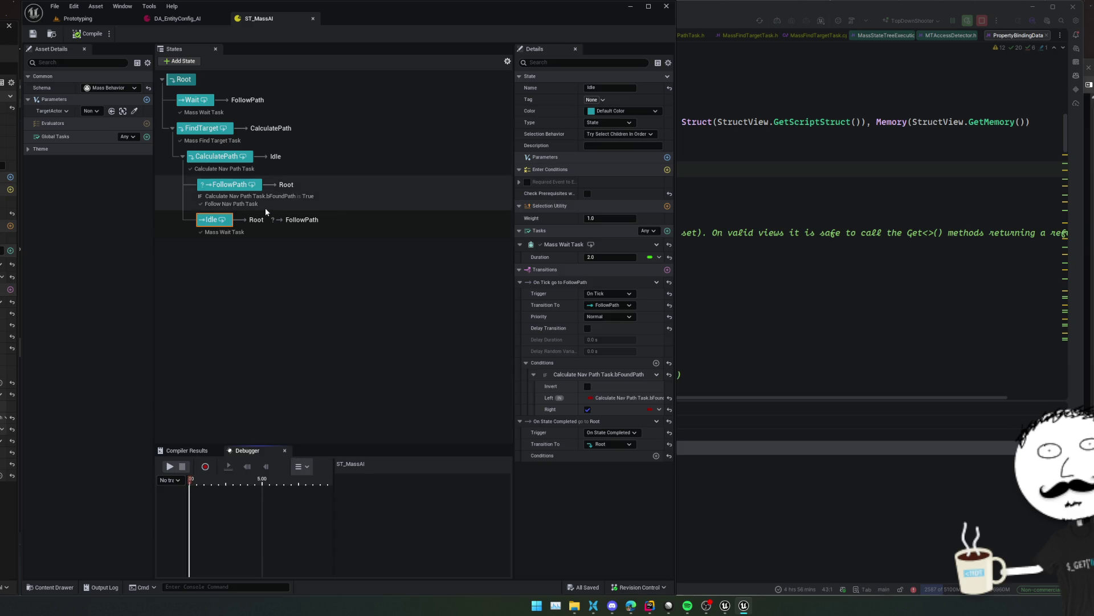
click(209, 132)
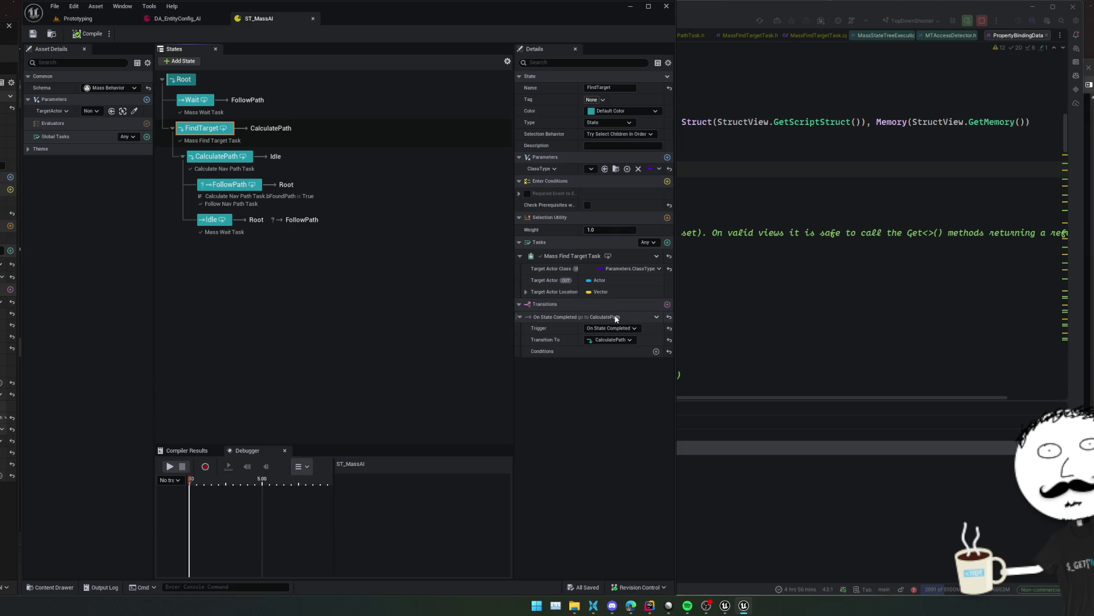
click(728, 315)
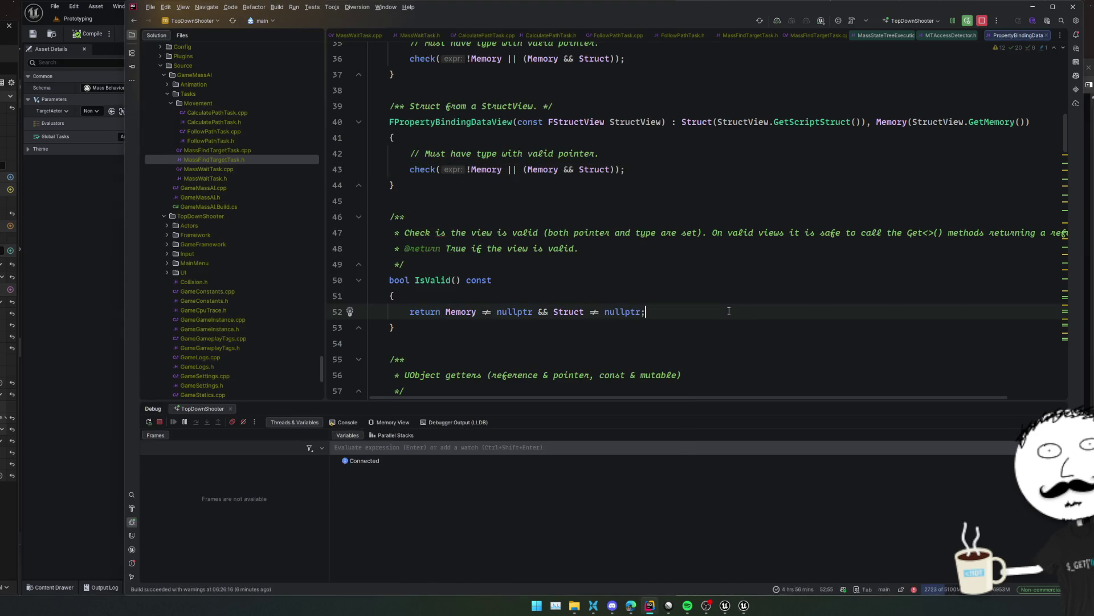
Read EnterState/ExitState in MassFindTargetTask.h and .cpp, then select CalculatePath back in ST_MassAI
double_click(243, 161)
double_click(251, 150)
scroll(429, 227, down, 3)
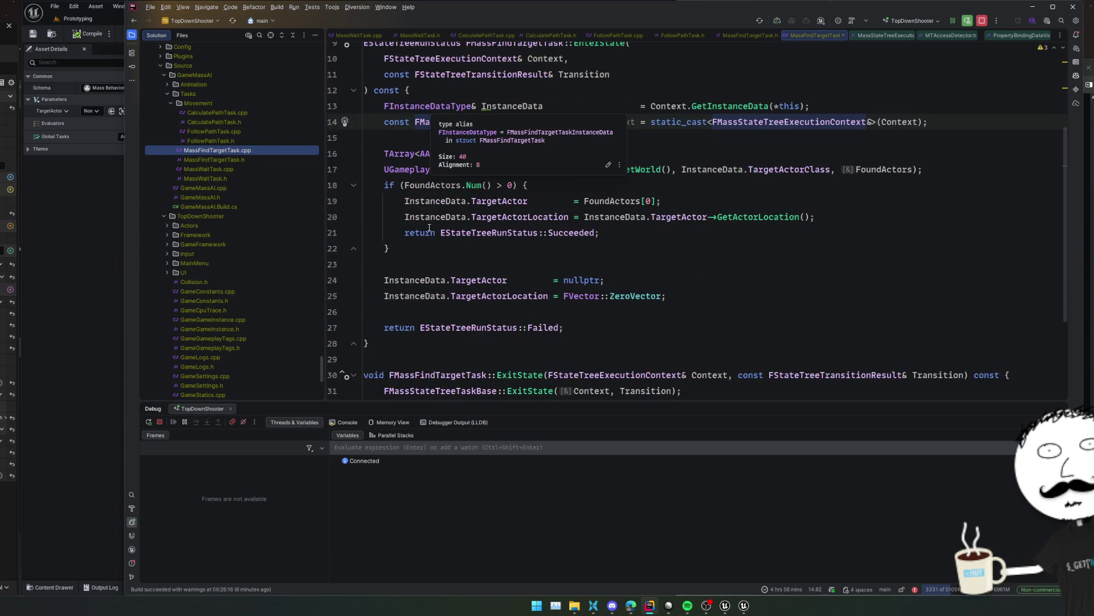
scroll(429, 227, down, 3)
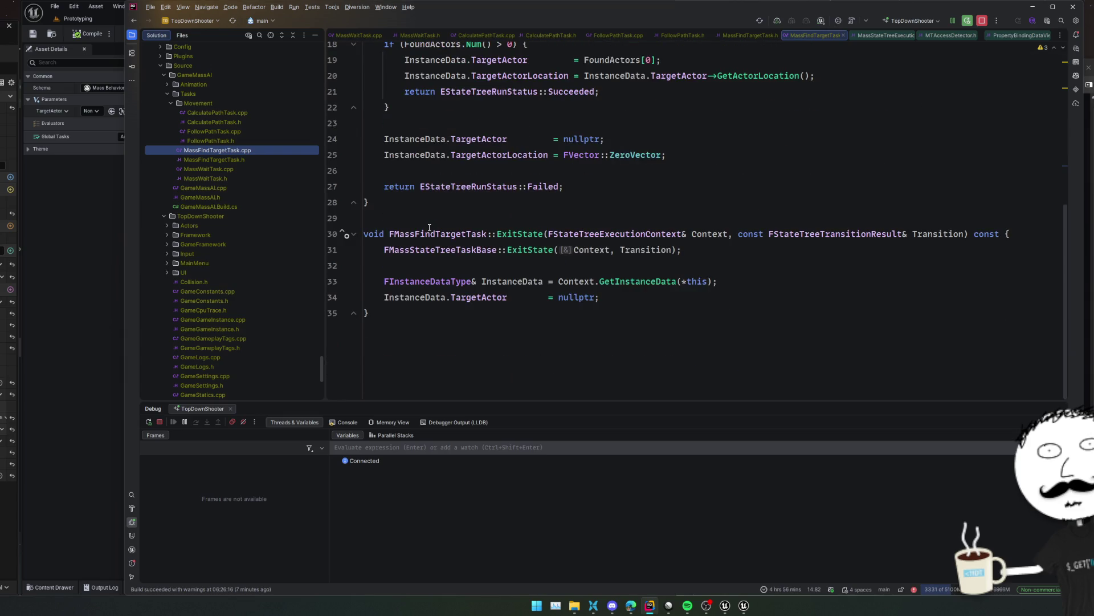
click(130, 269)
click(220, 159)
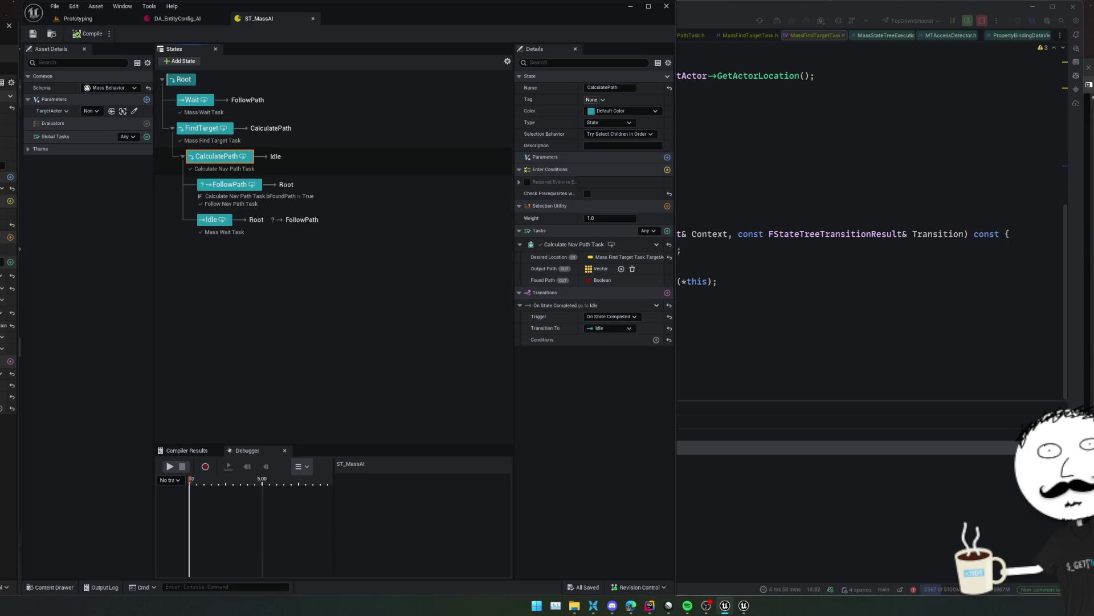
click(33, 34)
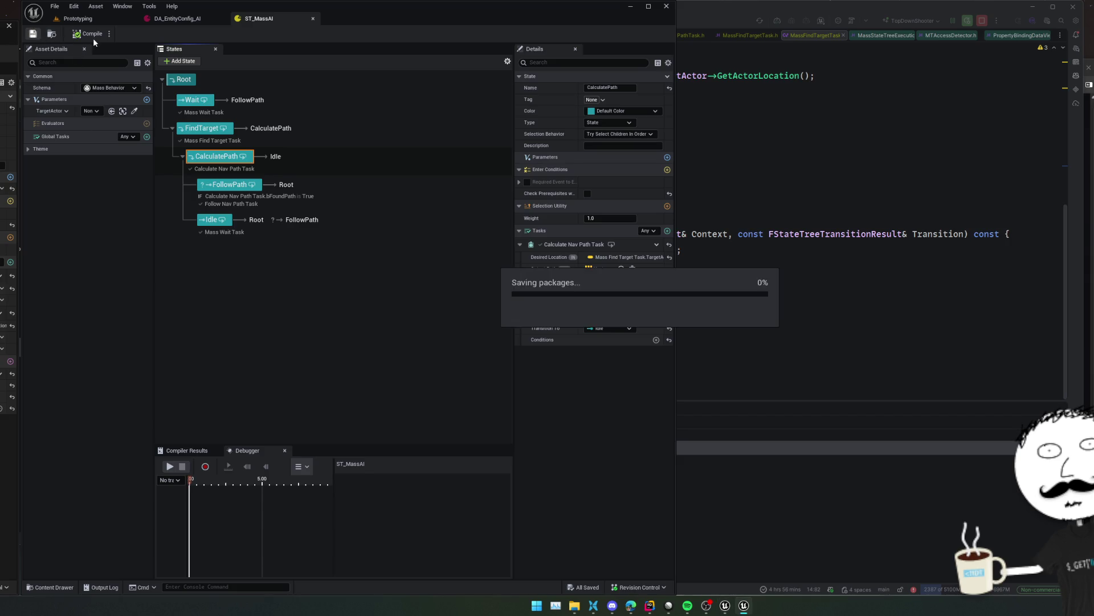
click(31, 149)
click(280, 124)
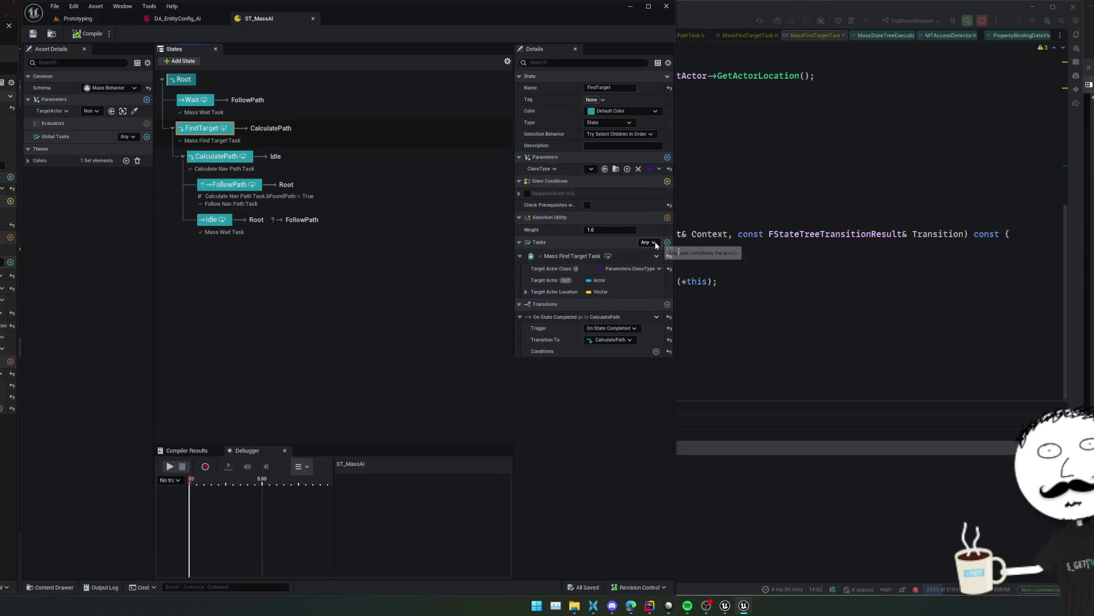
click(667, 242)
scroll(741, 319, down, 2)
scroll(750, 337, up, 1)
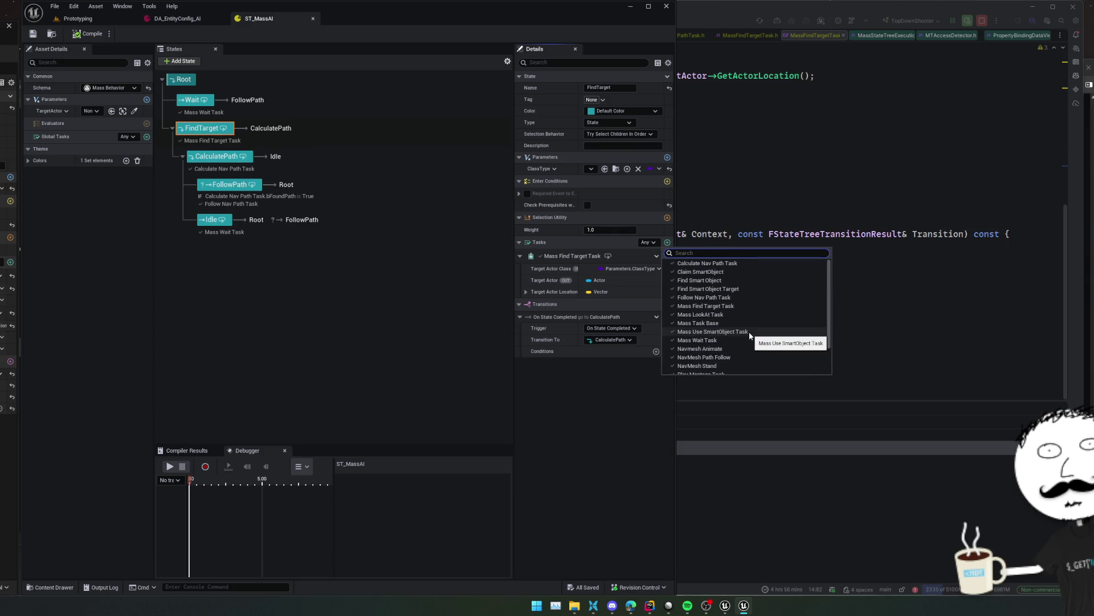
click(621, 374)
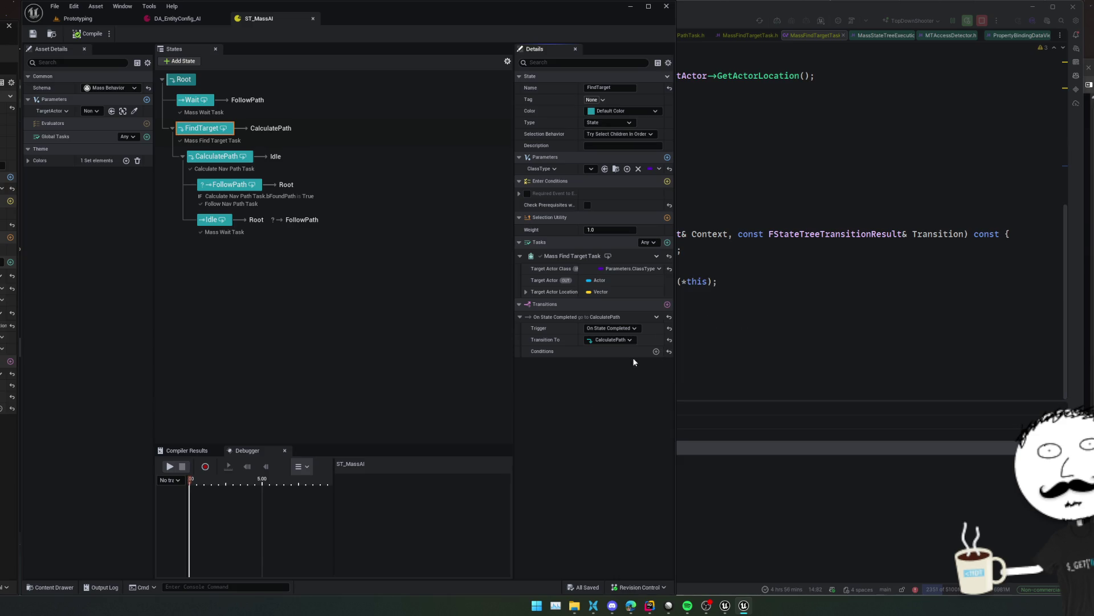
click(667, 181)
scroll(758, 280, down, 3)
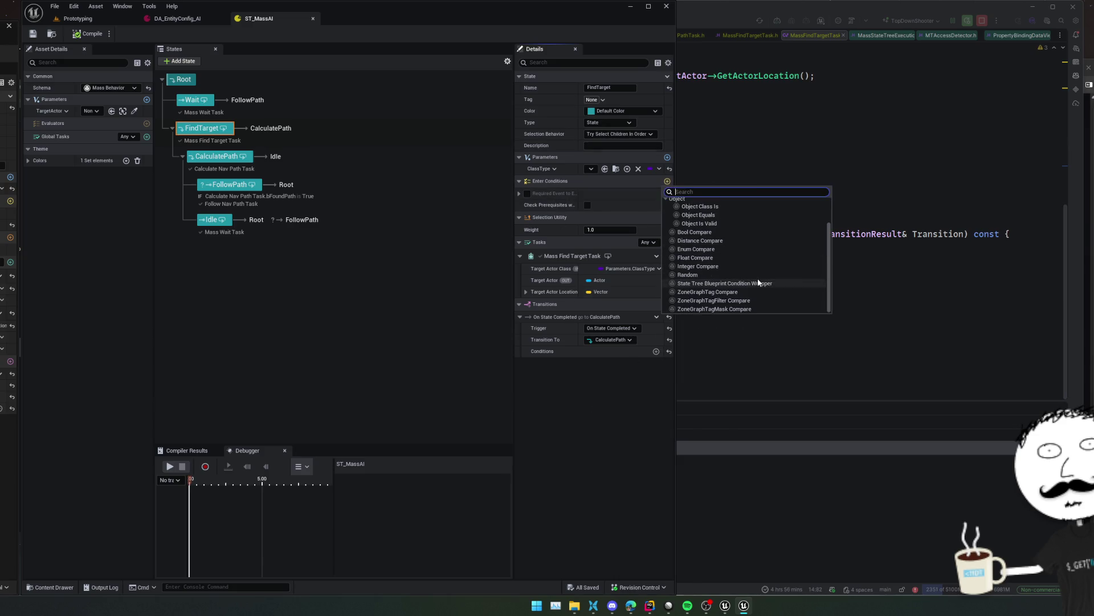
click(580, 390)
click(668, 304)
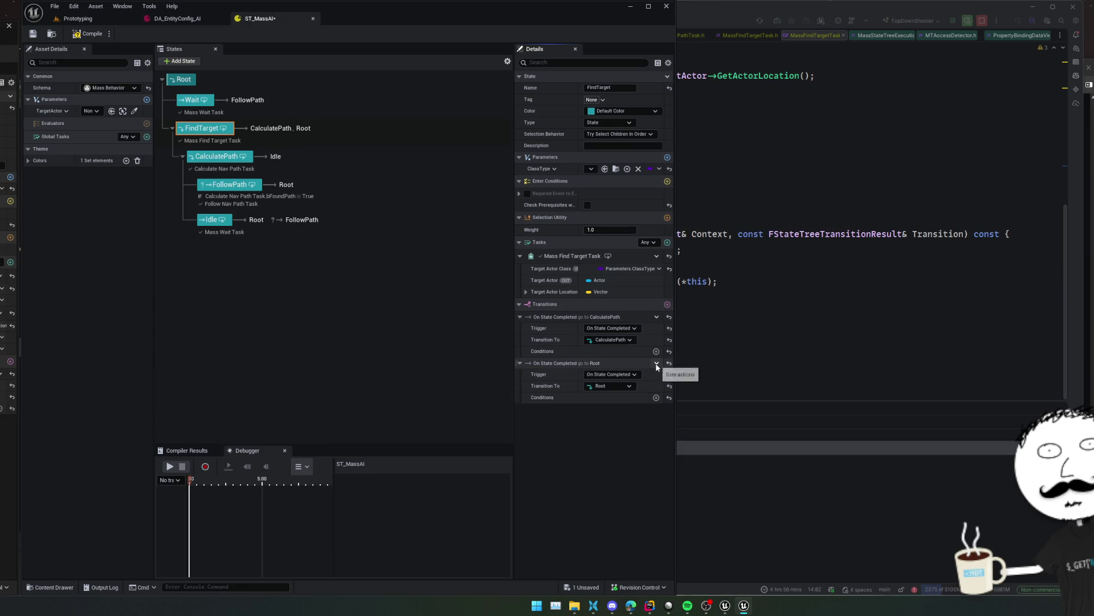
click(603, 375)
click(650, 411)
right_click(653, 364)
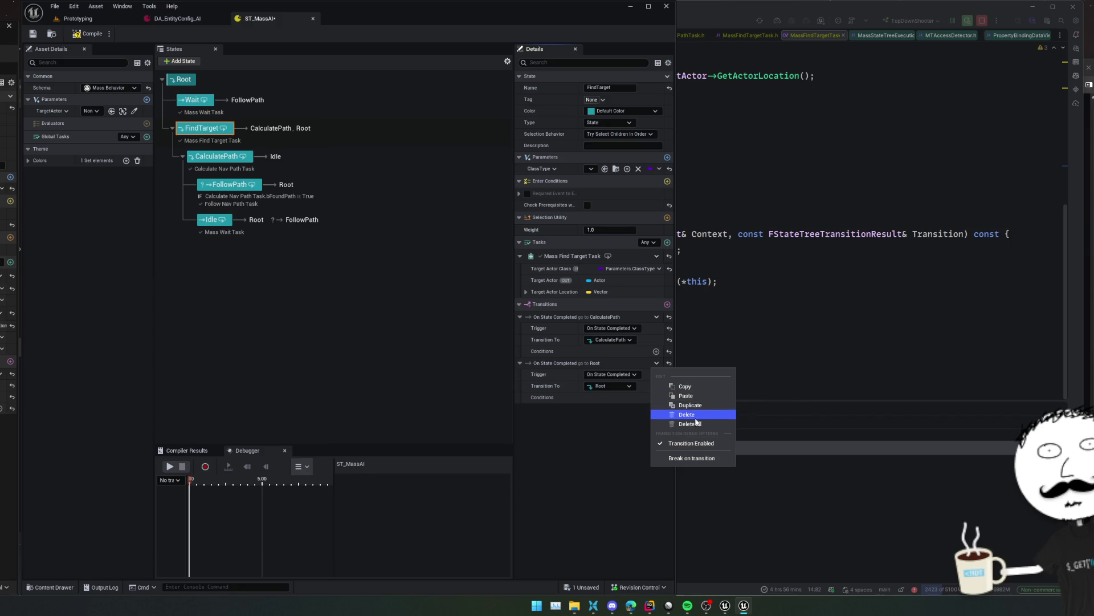
click(690, 414)
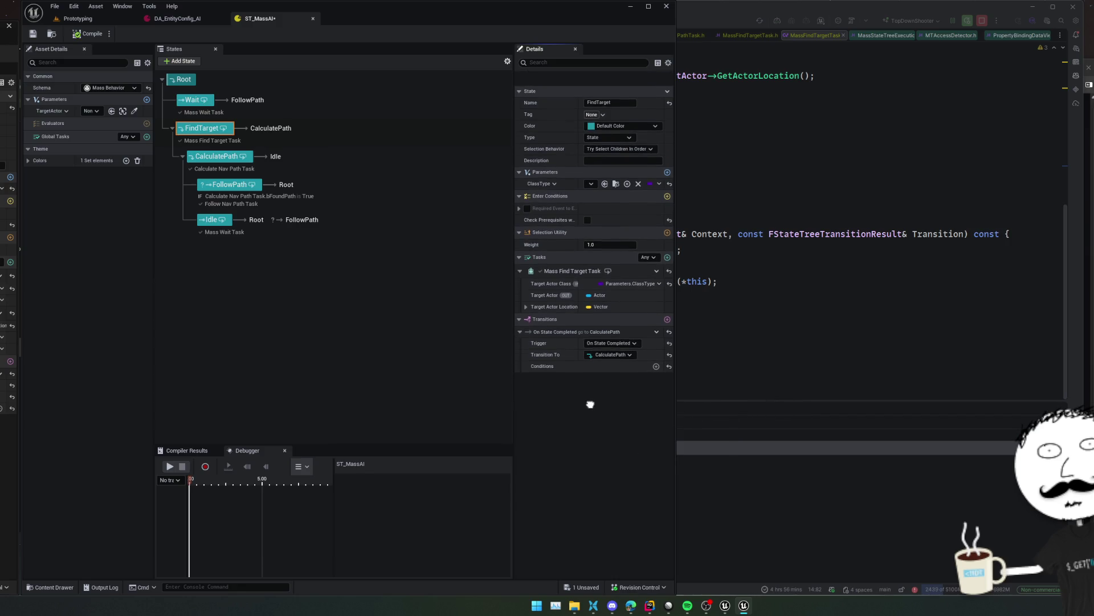
drag(513, 385, 467, 387)
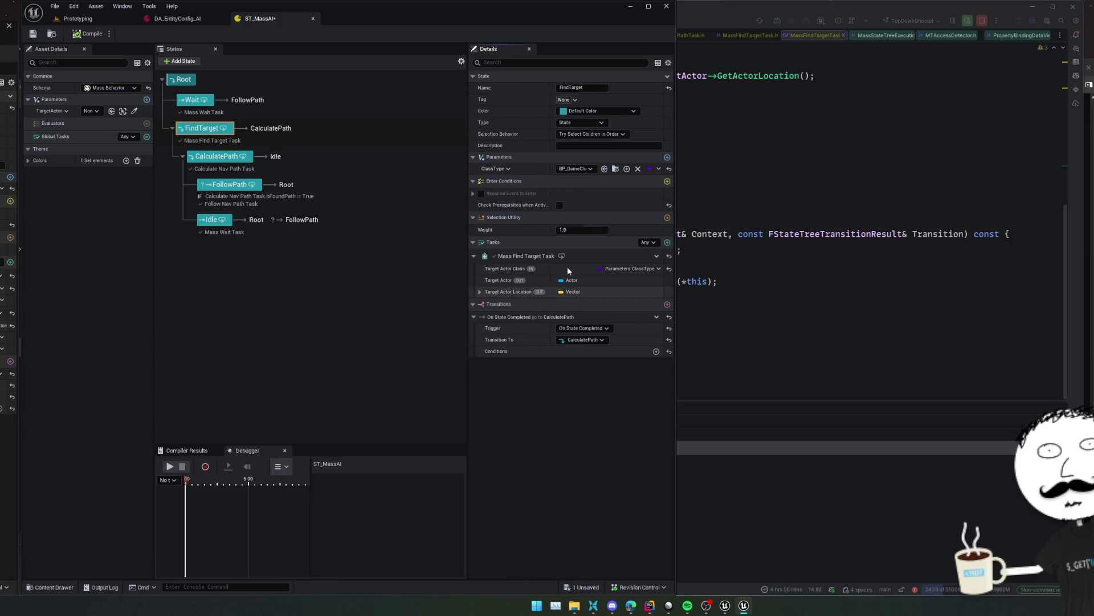
click(575, 123)
click(565, 132)
click(591, 134)
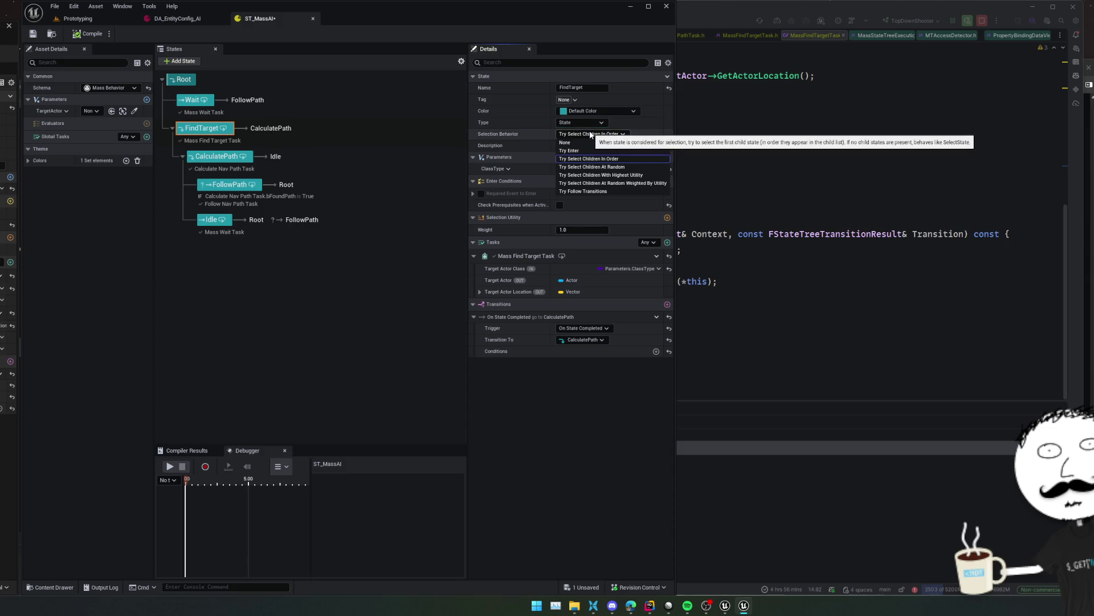
click(504, 121)
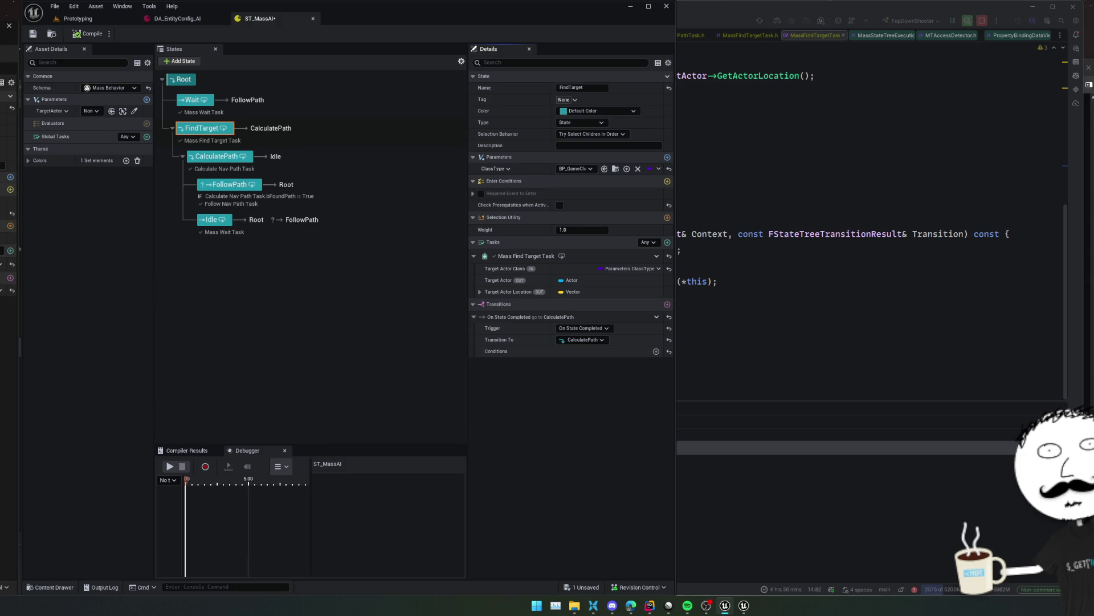
key(ctrl+s)
Play the Prototyping level in the editor and return to the ST_MassAI debugger
click(78, 19)
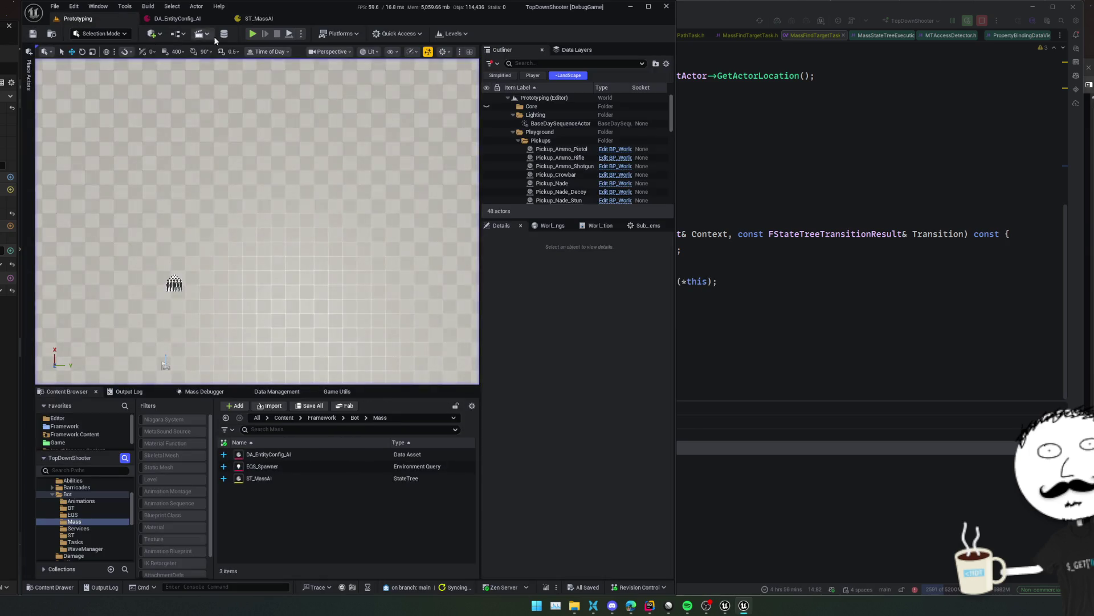
click(253, 36)
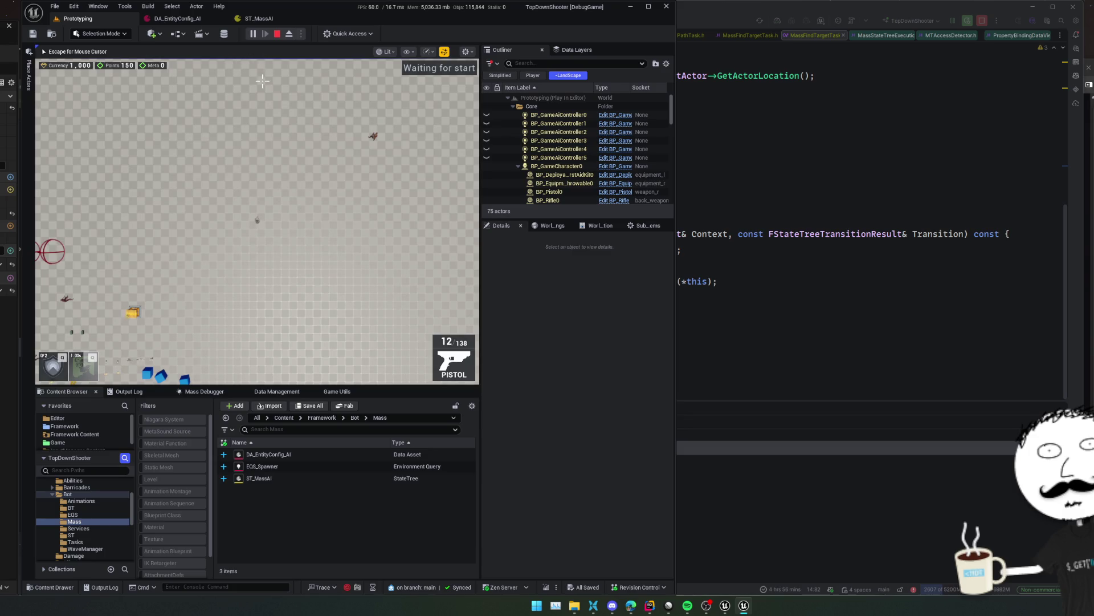
click(276, 17)
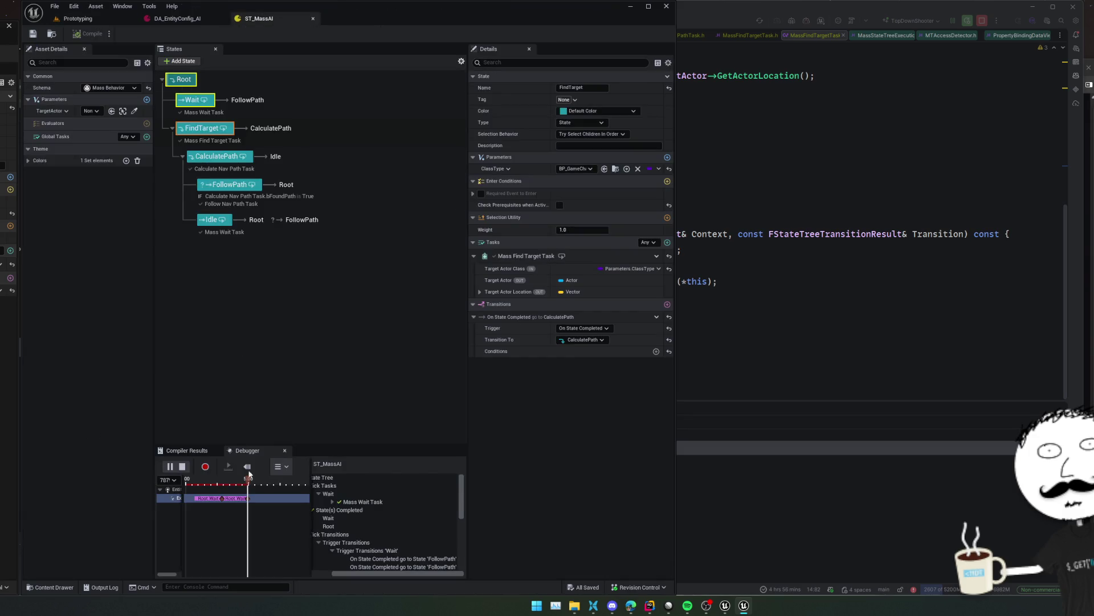
Inspect the 'Evaluation forced to false' trace entry and its Bool Compare values
scroll(402, 511, down, 3)
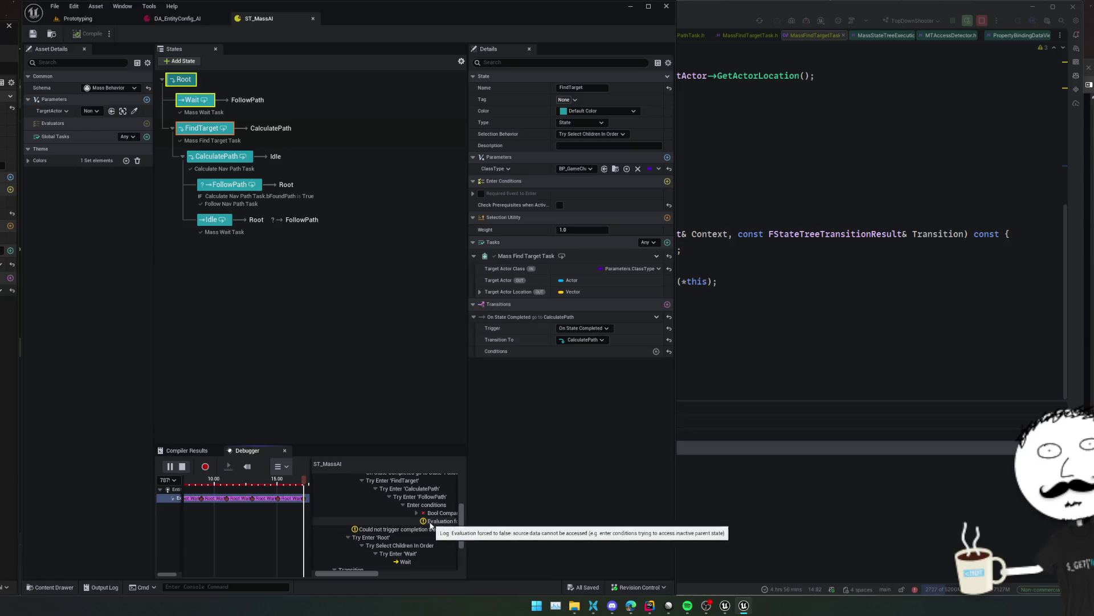
mouse_move(381, 574)
mouse_down()
mouse_move(452, 570)
mouse_move(385, 574)
mouse_up()
click(384, 521)
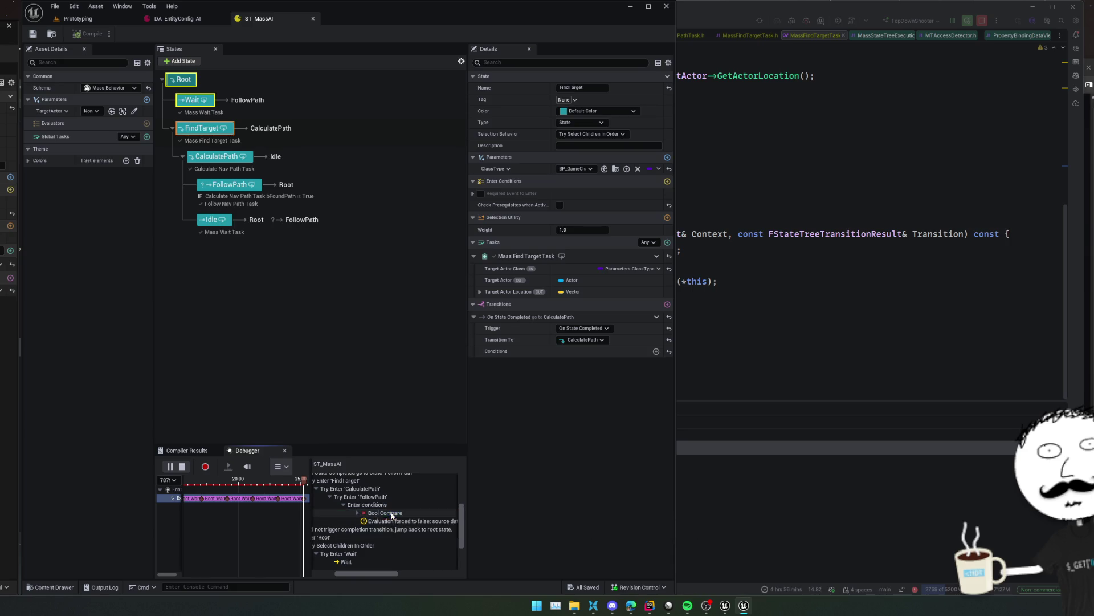
click(358, 512)
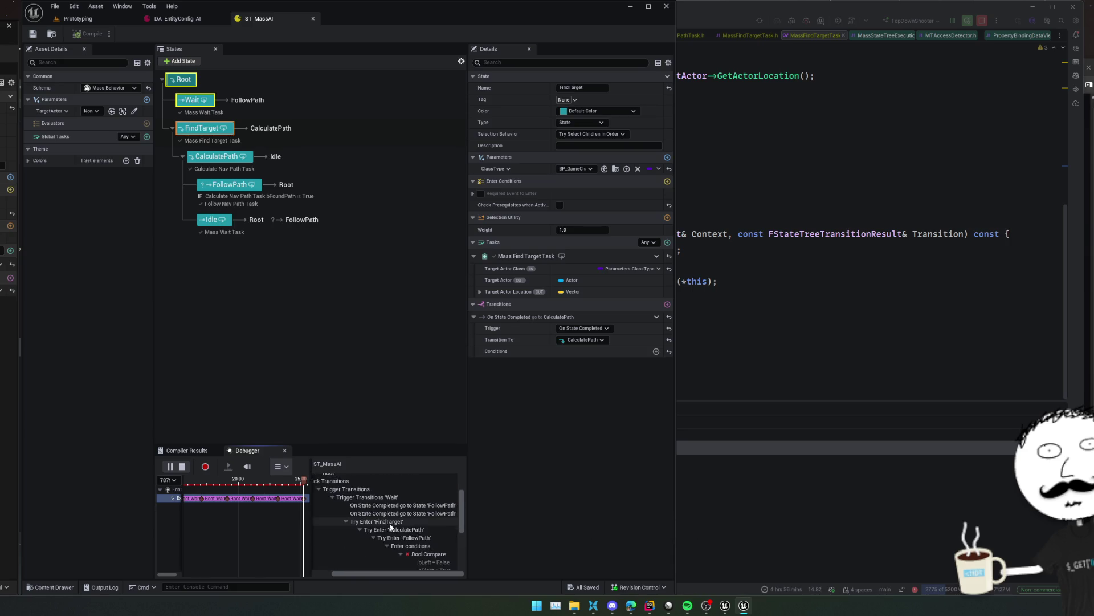
drag(378, 573, 361, 574)
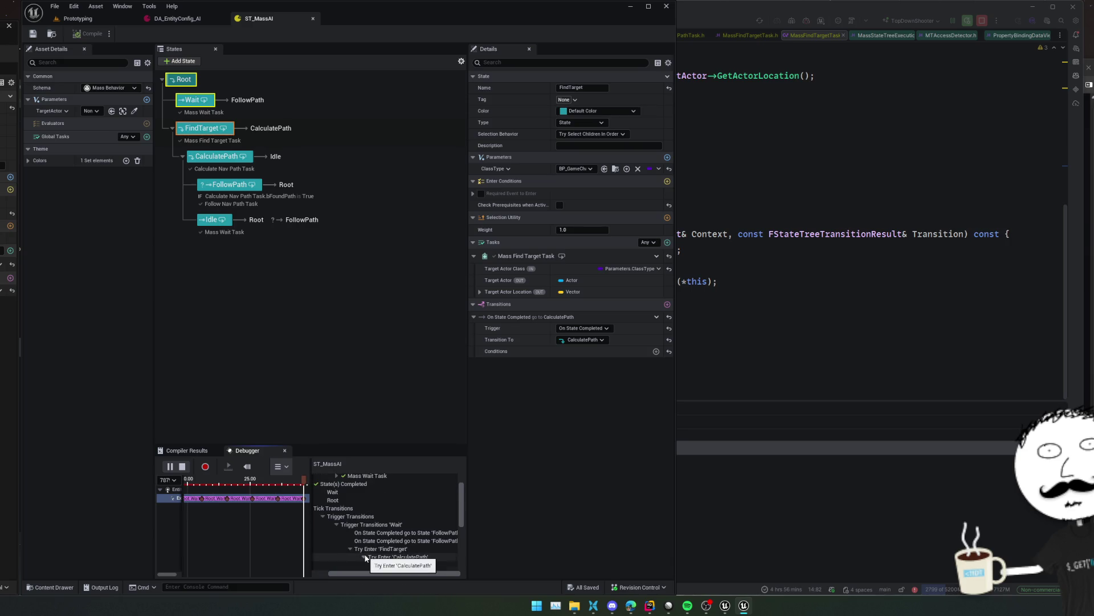
scroll(417, 552, down, 2)
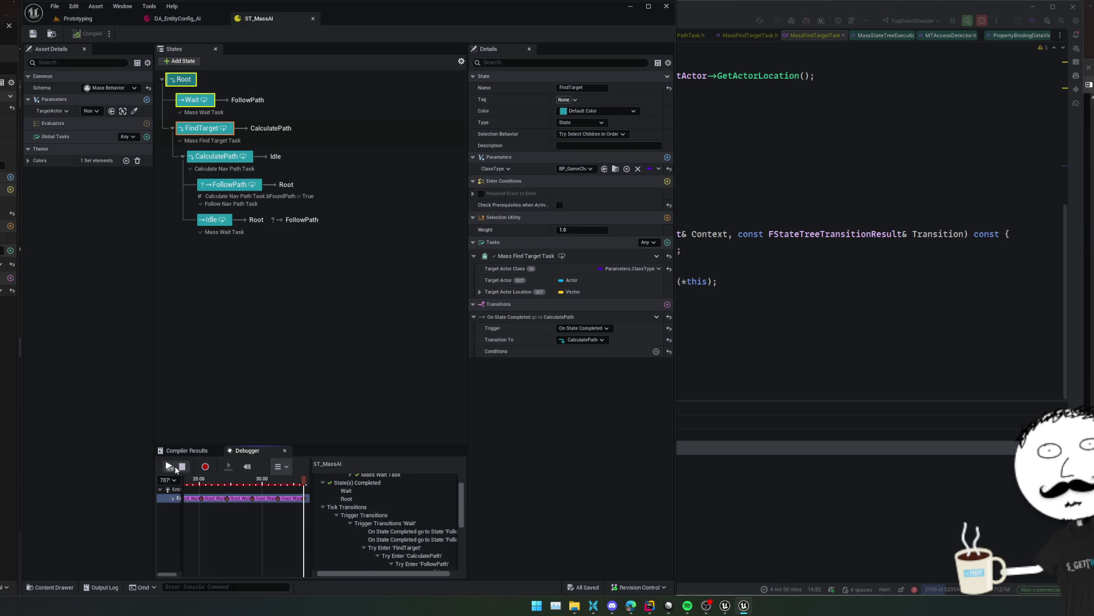
Scrub the trace back, expand Mass Wait Task, and show the Wait state's details
drag(468, 536, 696, 543)
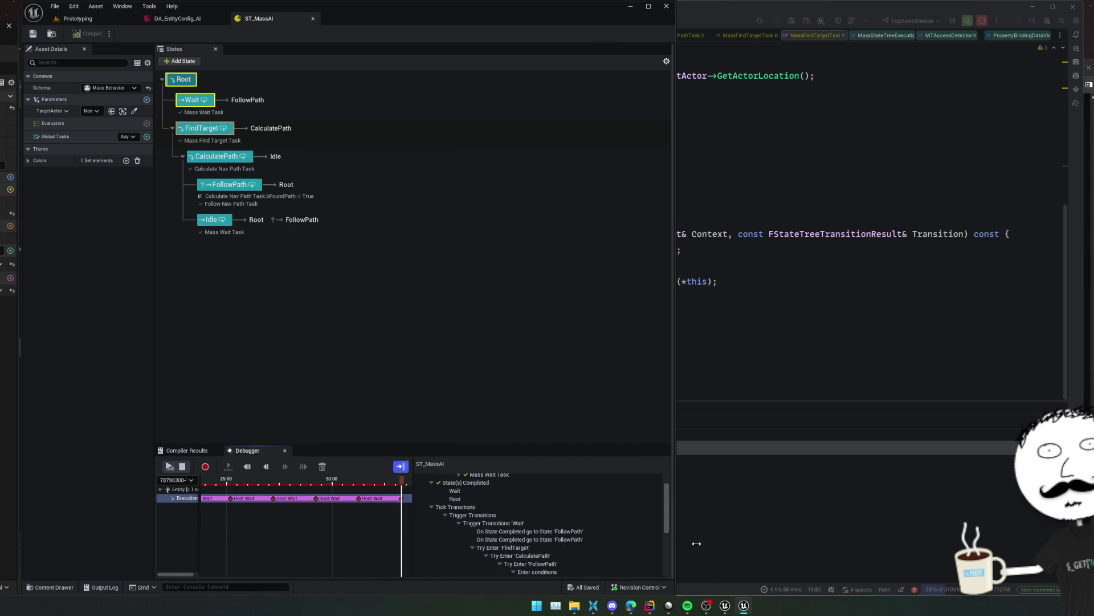
click(368, 498)
mouse_move(374, 485)
mouse_down()
mouse_move(347, 485)
mouse_move(401, 485)
mouse_move(238, 487)
mouse_move(369, 502)
mouse_up()
scroll(519, 539, up, 3)
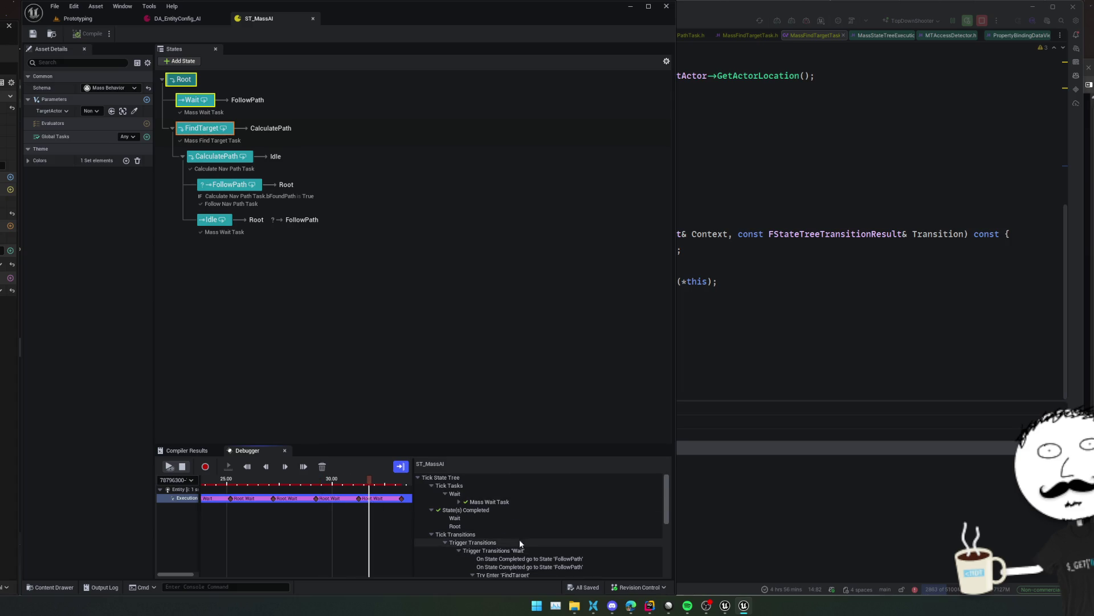
click(458, 502)
scroll(525, 524, down, 1)
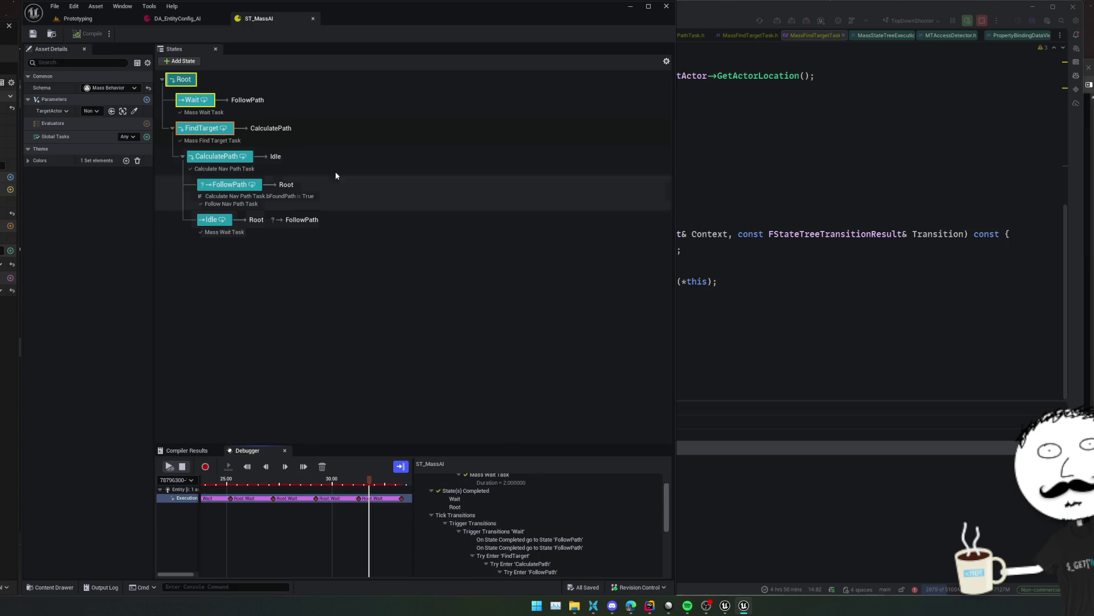
click(194, 106)
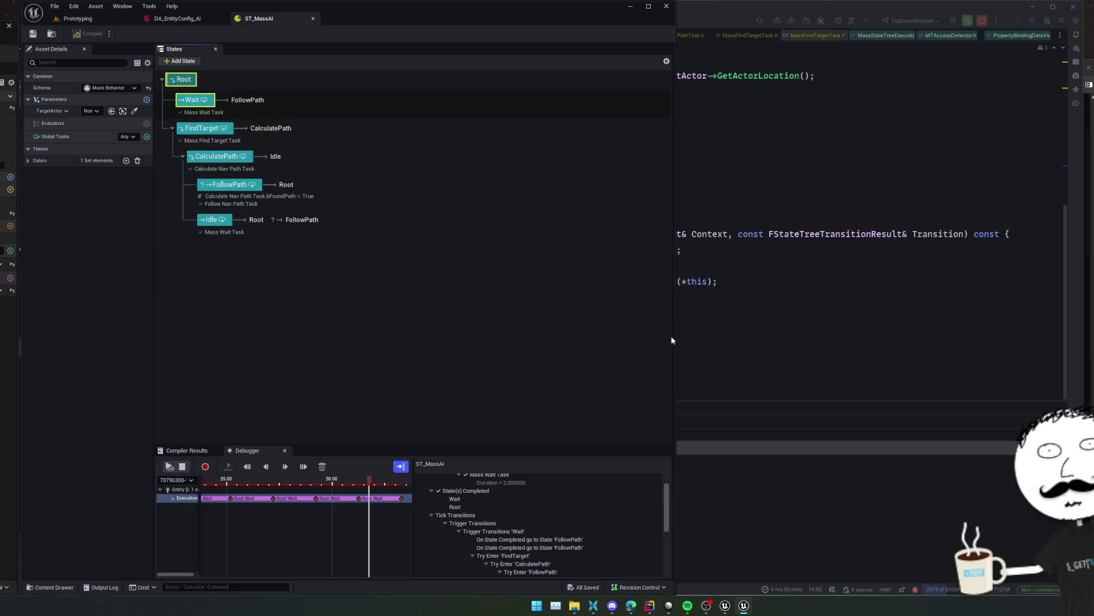
drag(671, 338, 411, 345)
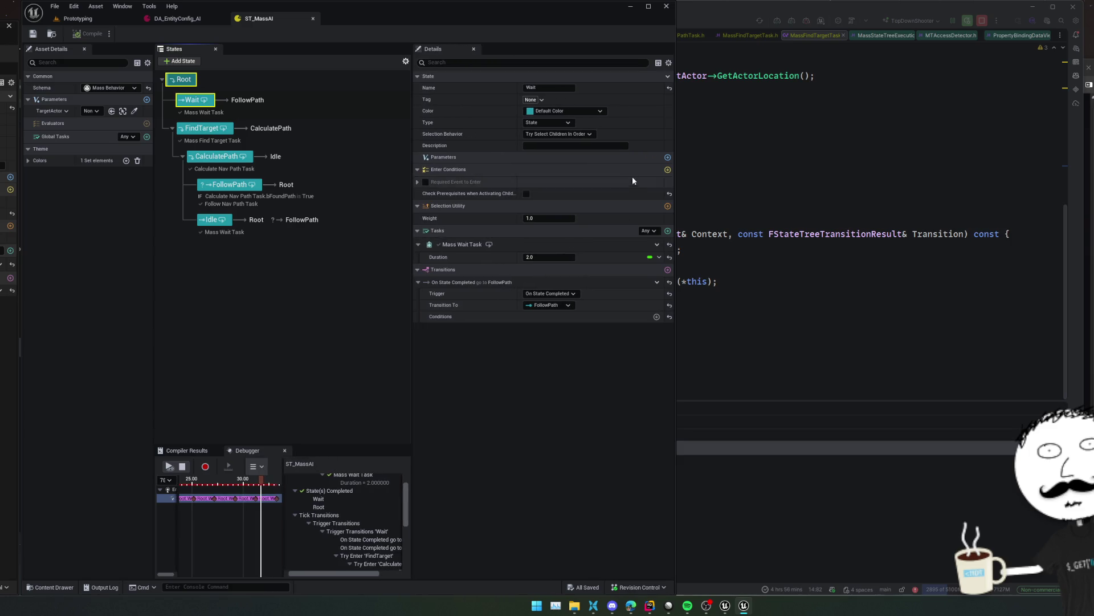
Retarget Wait's On State Completed transition to FindTarget and save the StateTree
click(561, 306)
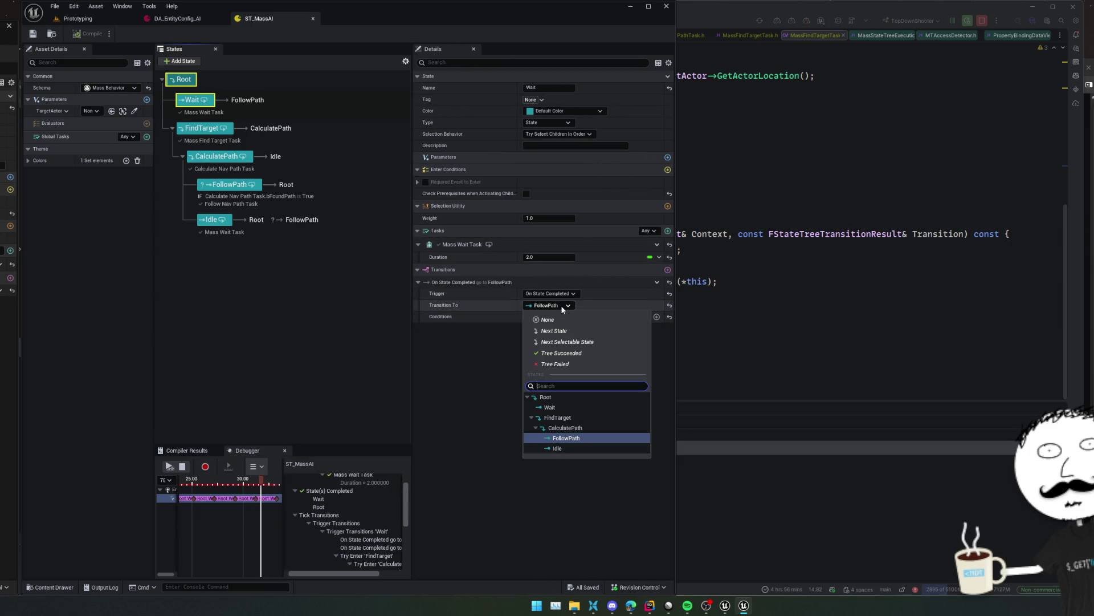
click(590, 417)
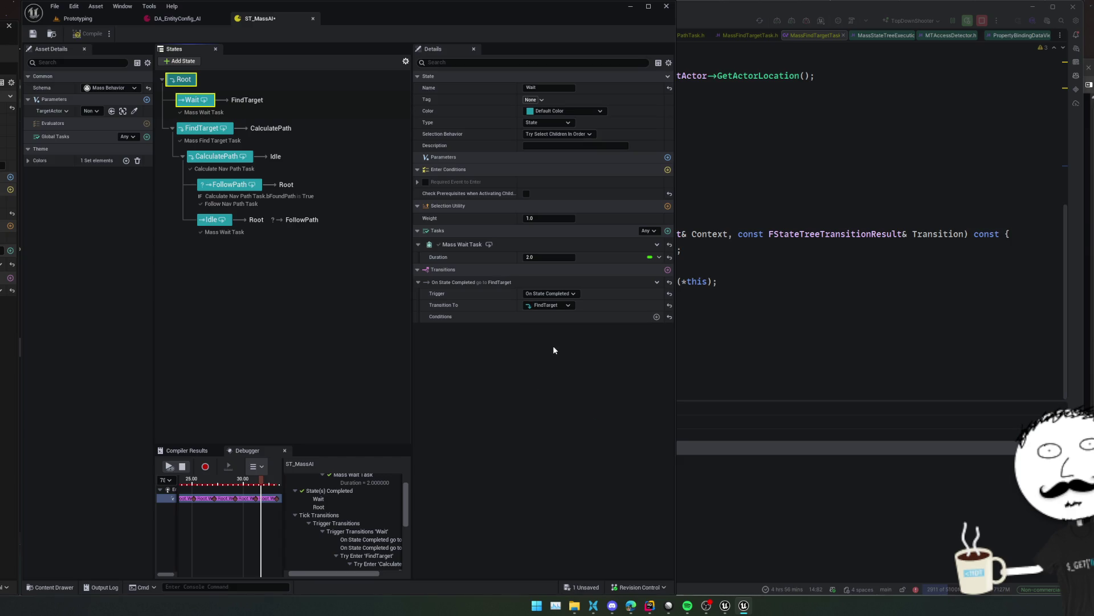
key(ctrl+s)
Stop the debugger, compile ST_MassAI, and return to the Prototyping level
click(183, 467)
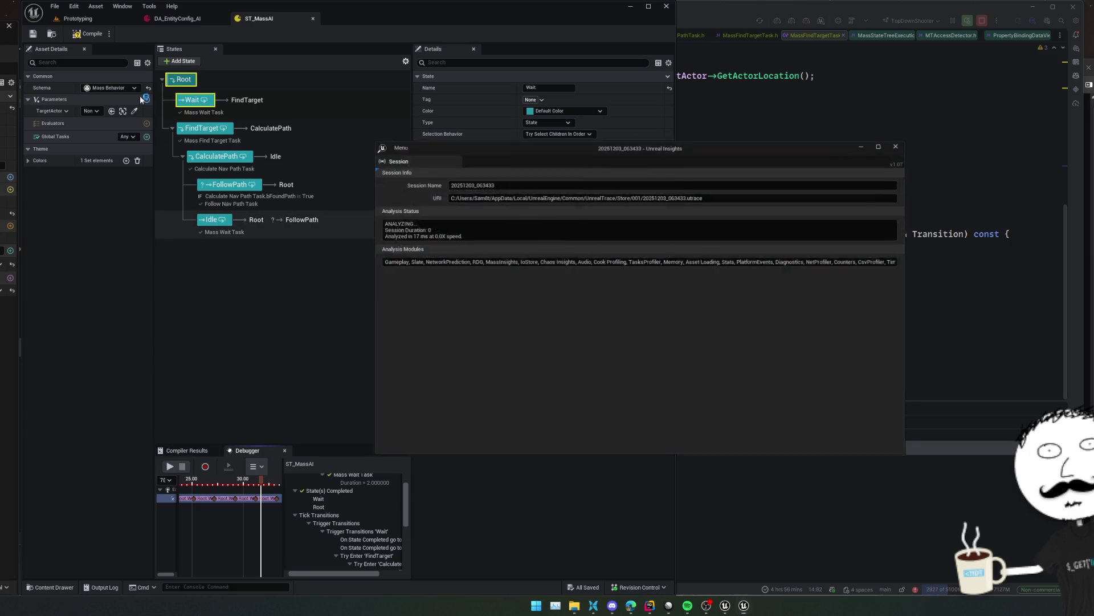
click(82, 32)
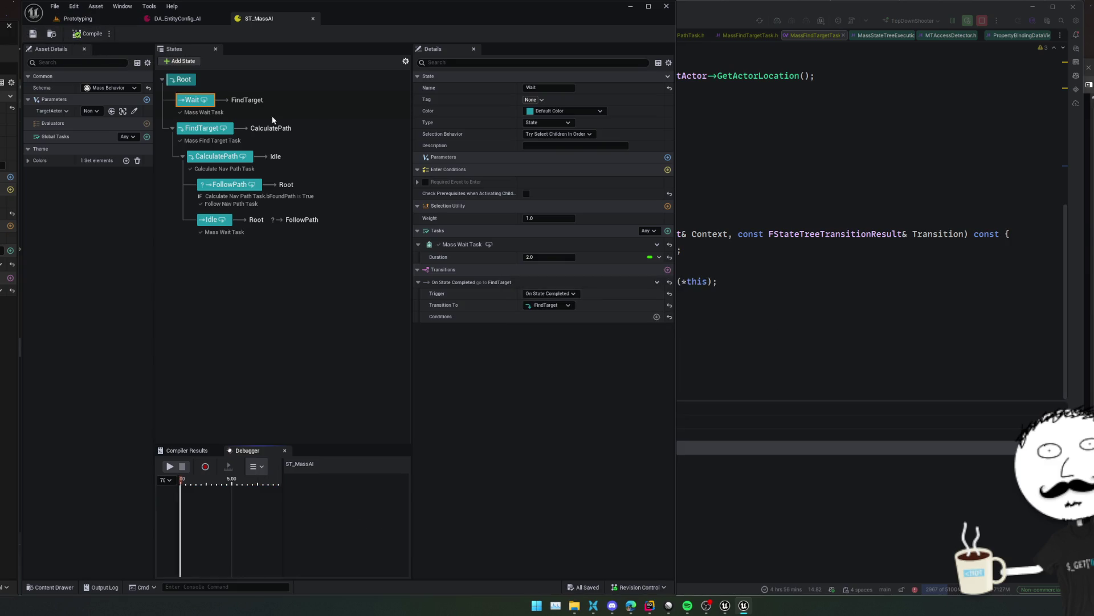
click(91, 19)
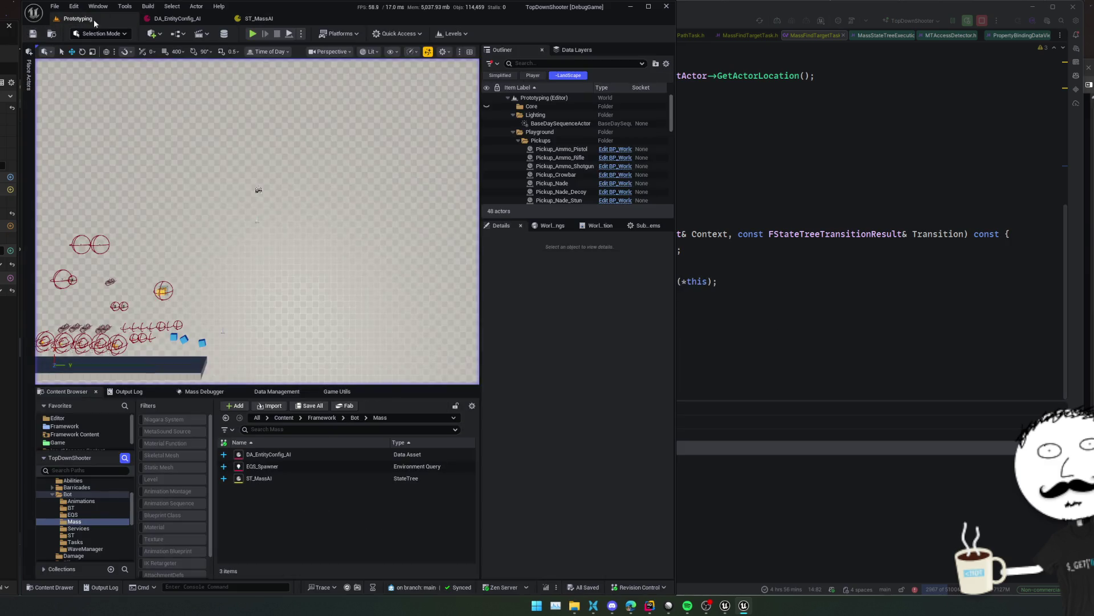
Play the level in the editor and bring up the ST_MassAI StateTree
click(257, 35)
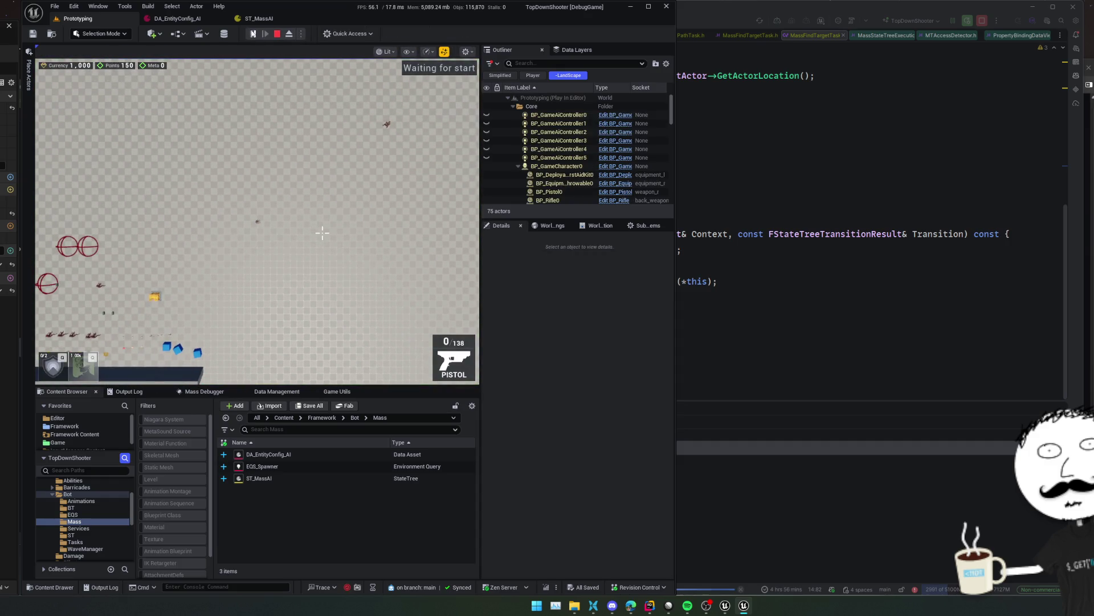
click(253, 20)
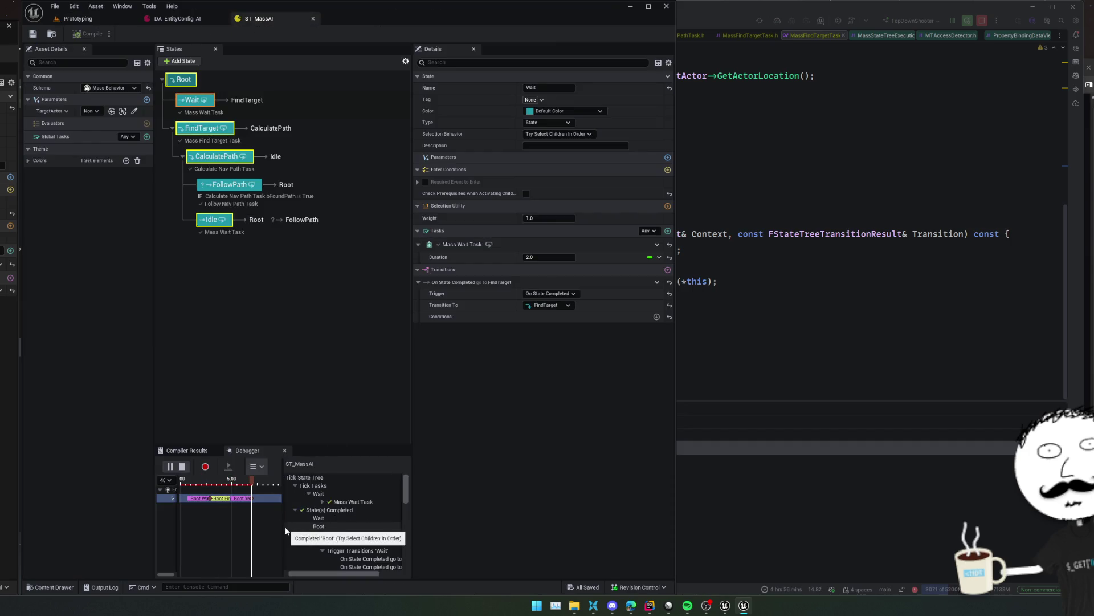
click(87, 21)
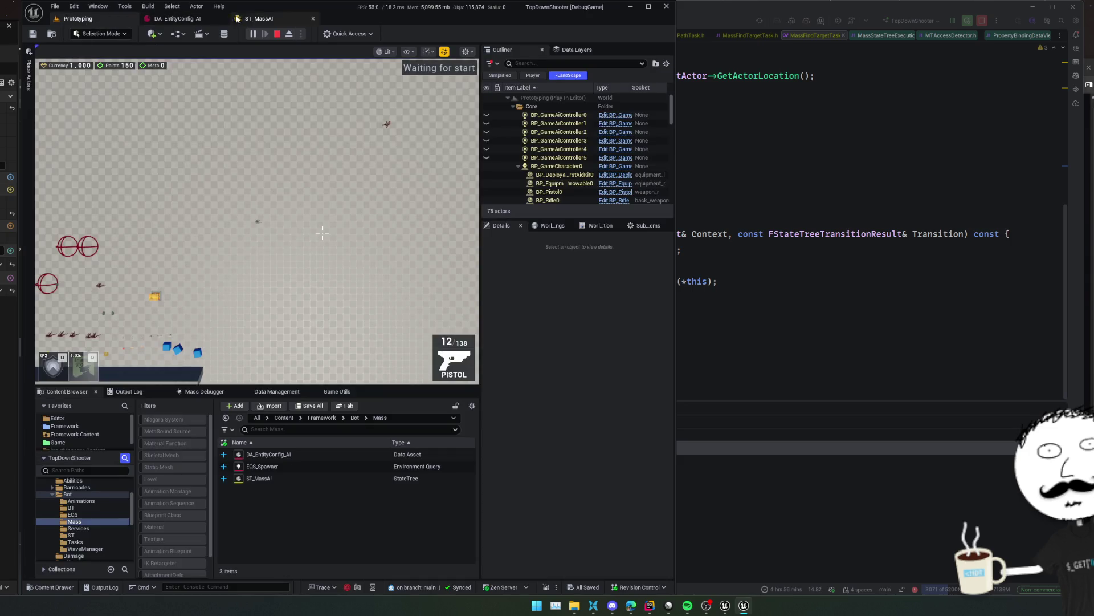
click(257, 19)
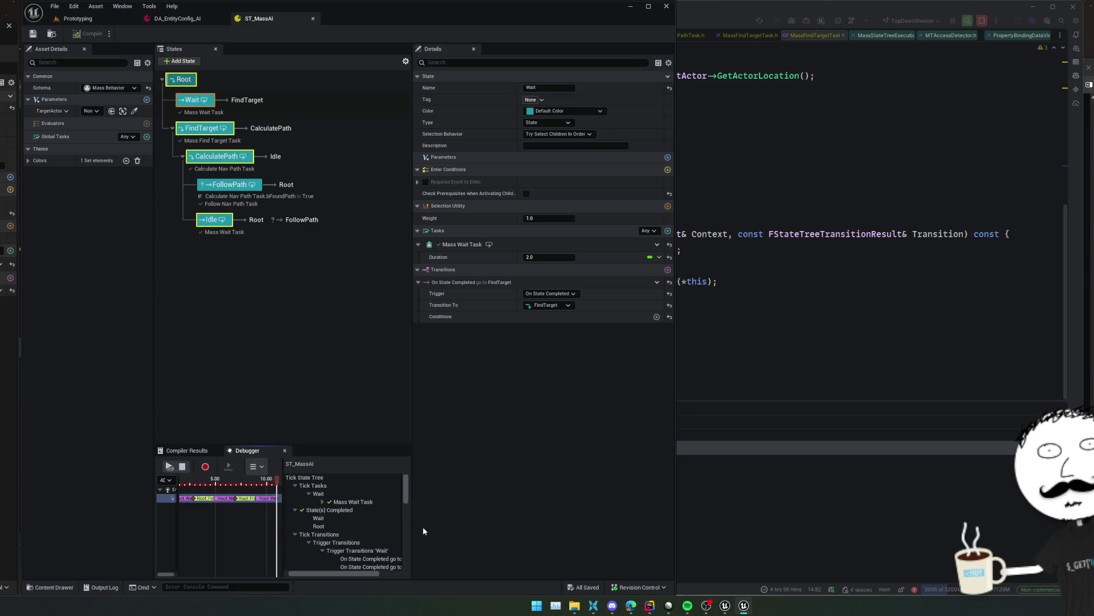
Widen the debugger, scrub to about 5 s, and review the Mass Wait Task and Root entries
drag(412, 533, 599, 535)
click(234, 485)
mouse_move(234, 485)
mouse_down()
mouse_move(213, 486)
mouse_move(224, 487)
mouse_up()
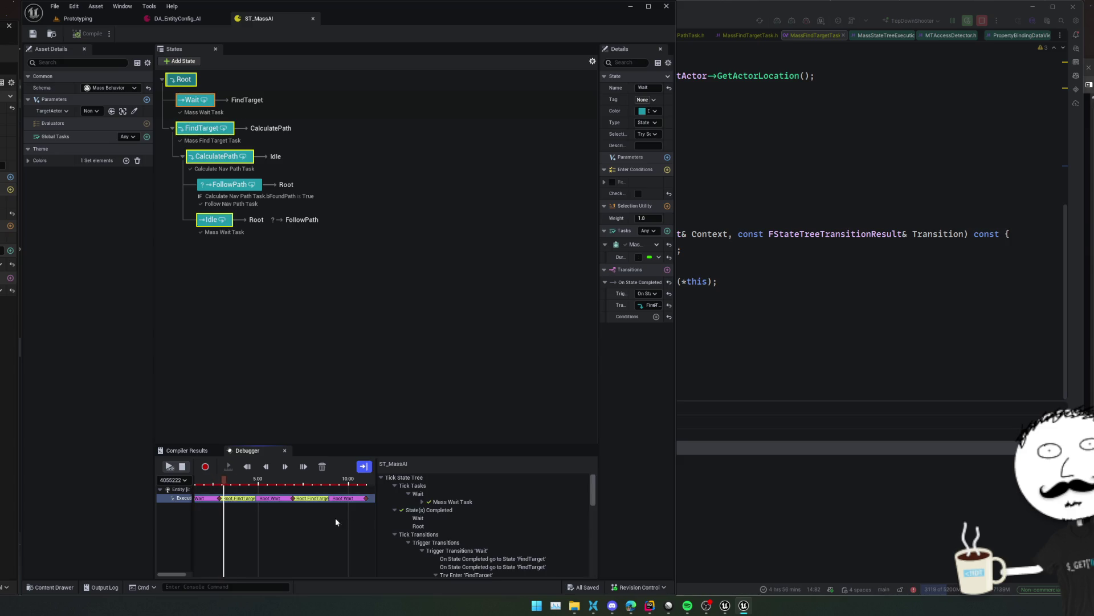
scroll(542, 538, down, 2)
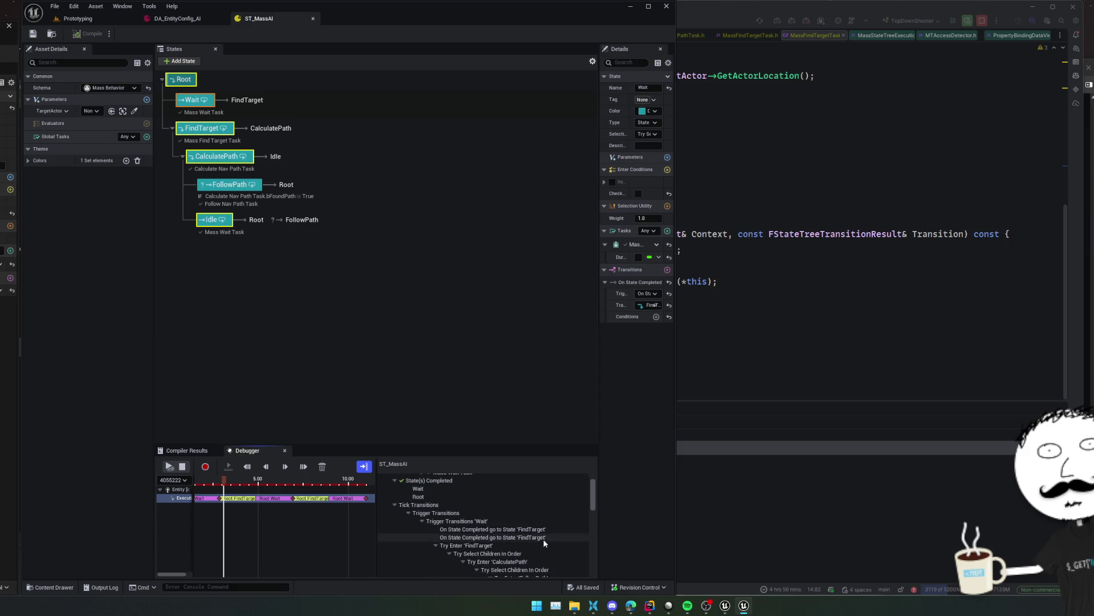
scroll(542, 538, down, 4)
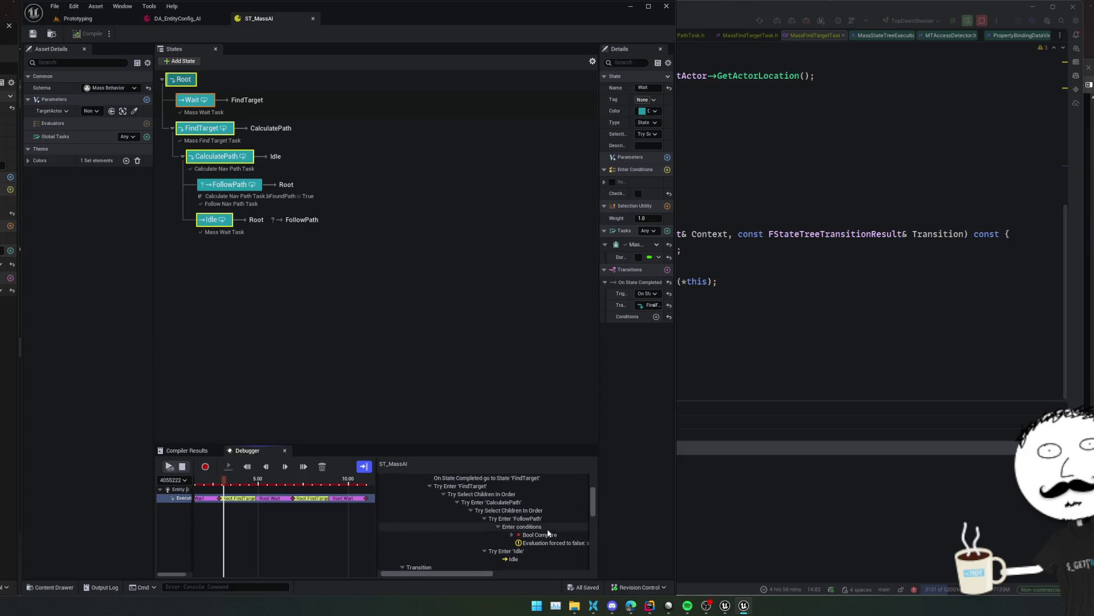
scroll(547, 527, down, 1)
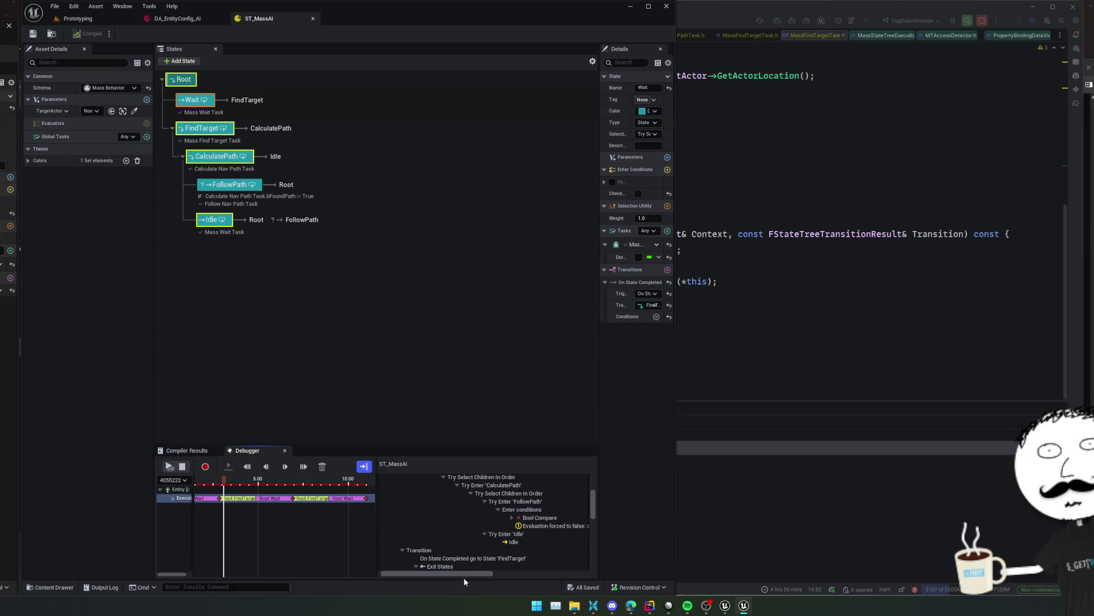
mouse_move(460, 573)
mouse_down()
mouse_move(519, 572)
mouse_move(462, 572)
mouse_move(479, 572)
mouse_up()
scroll(488, 542, up, 2)
scroll(488, 541, up, 3)
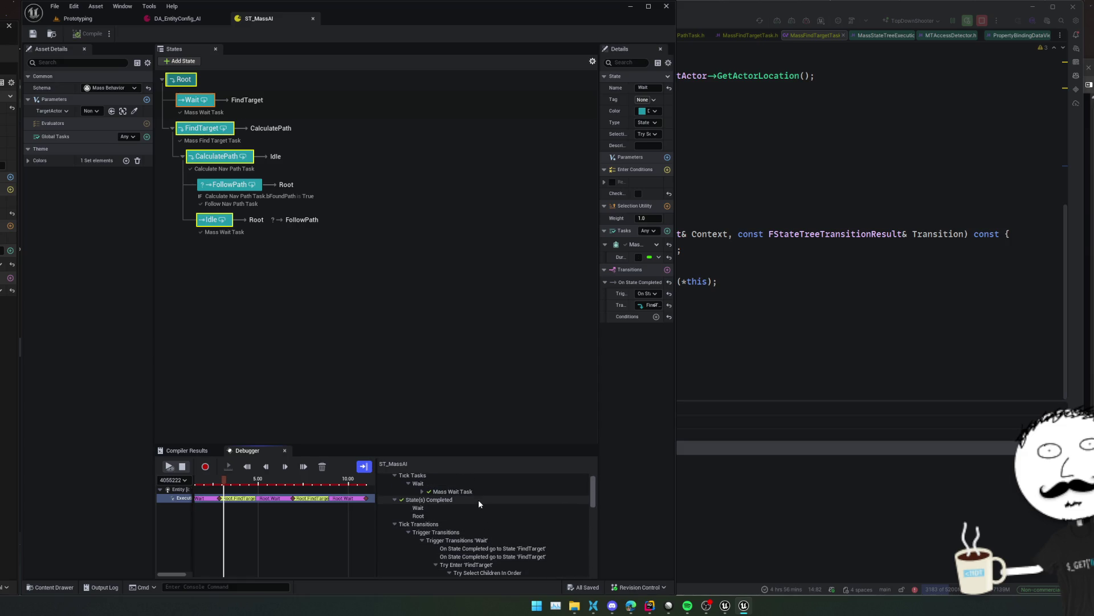
click(478, 494)
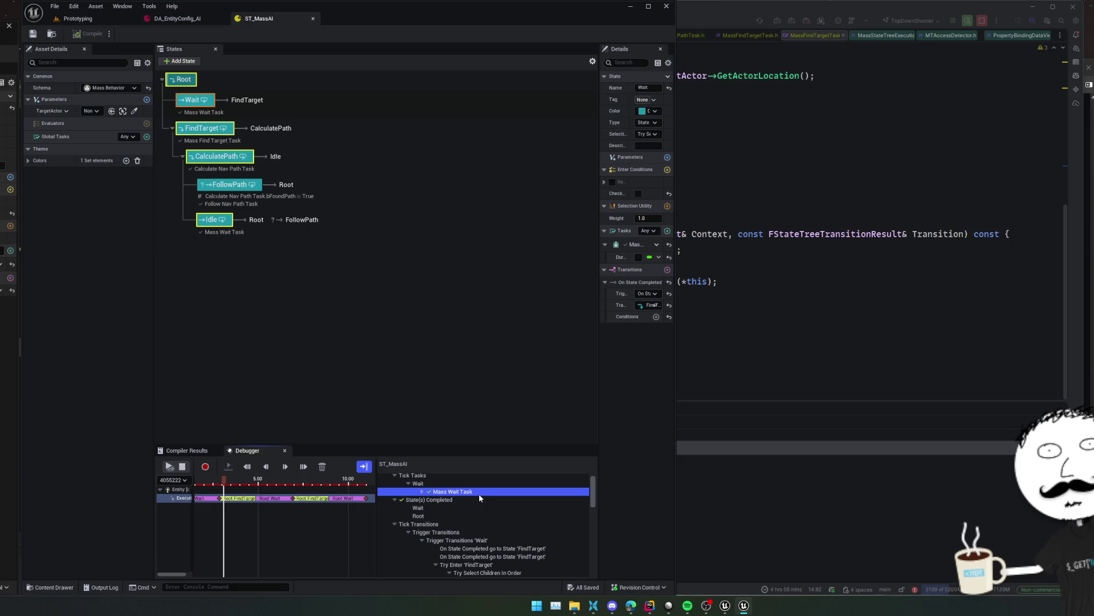
click(183, 80)
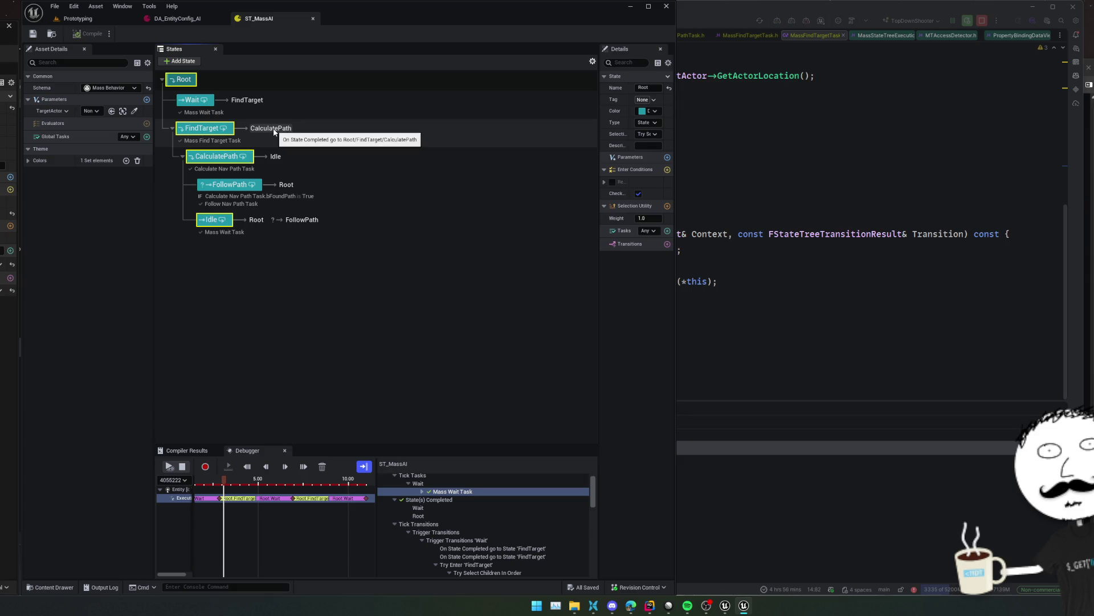
Set FindTarget's transition to CalculatePath to trigger On State Succeeded
click(274, 131)
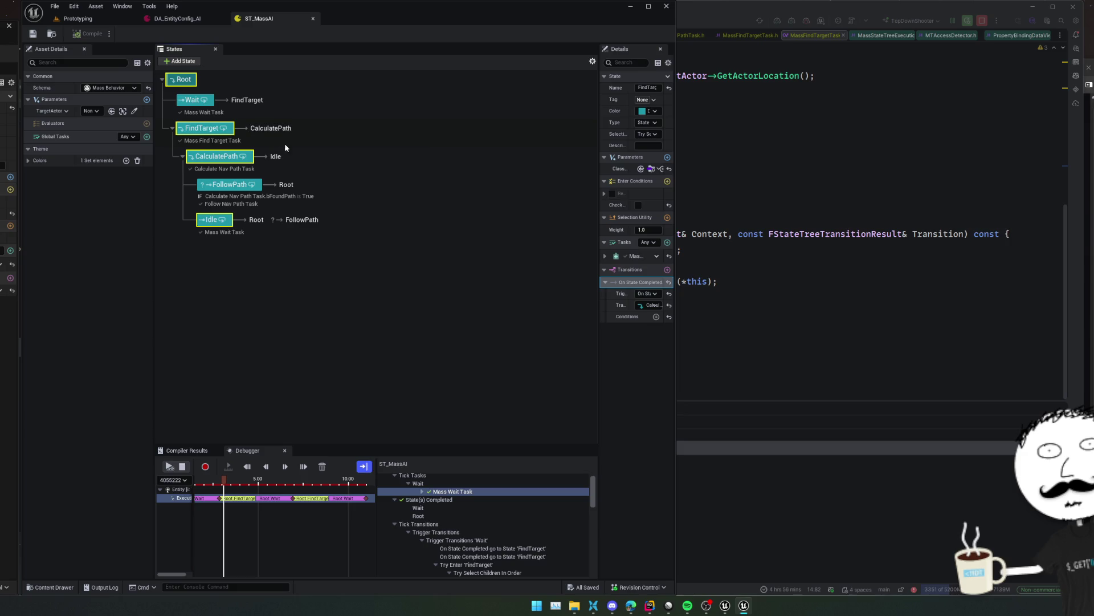
mouse_move(598, 345)
mouse_down()
mouse_move(513, 349)
mouse_move(547, 361)
mouse_up()
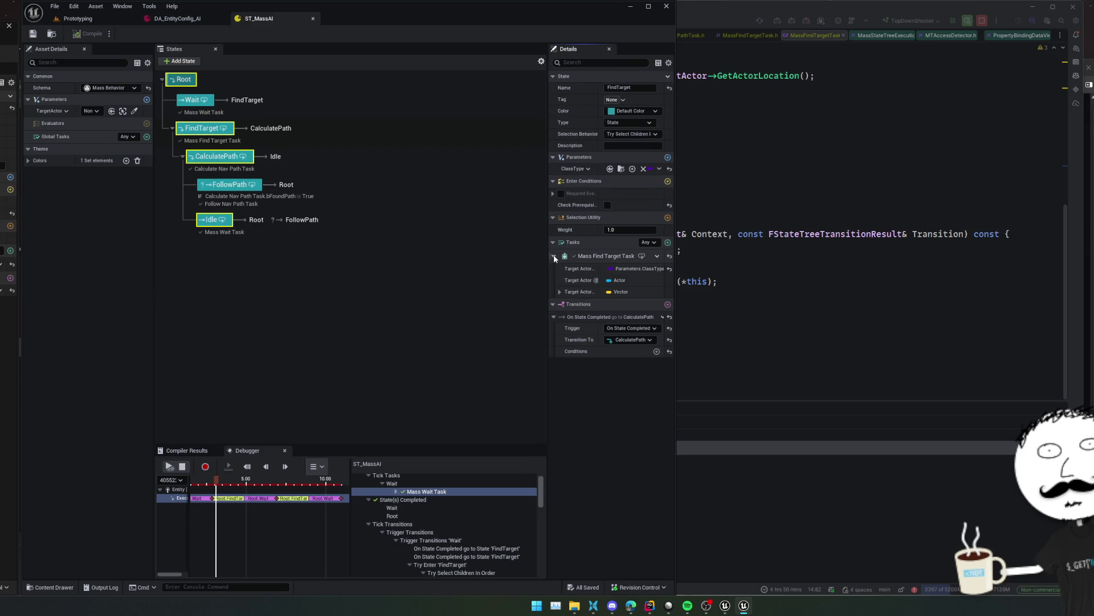
click(630, 293)
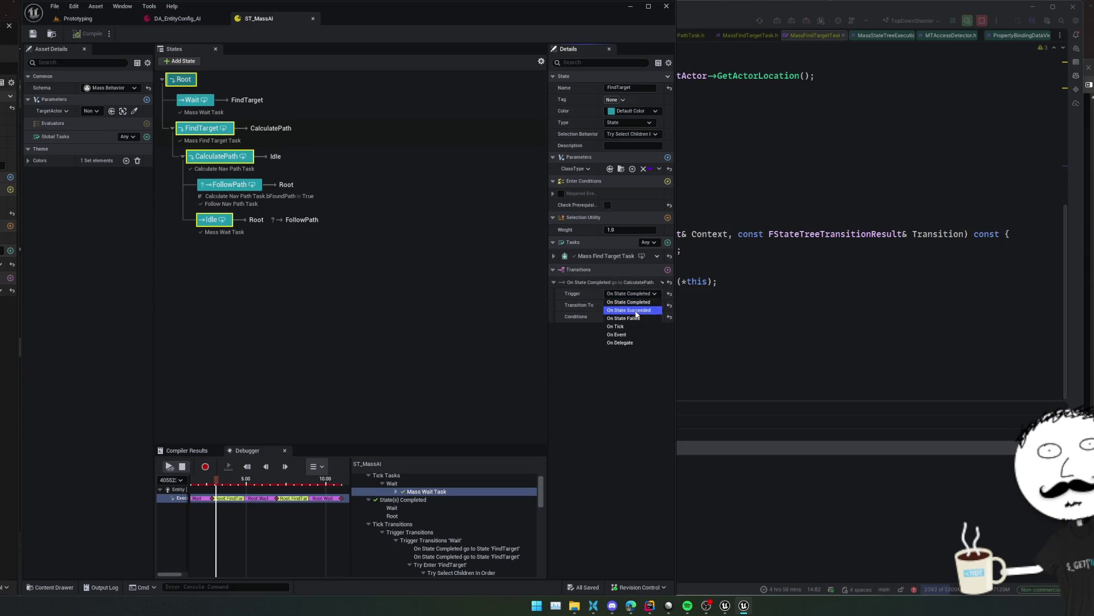
click(633, 310)
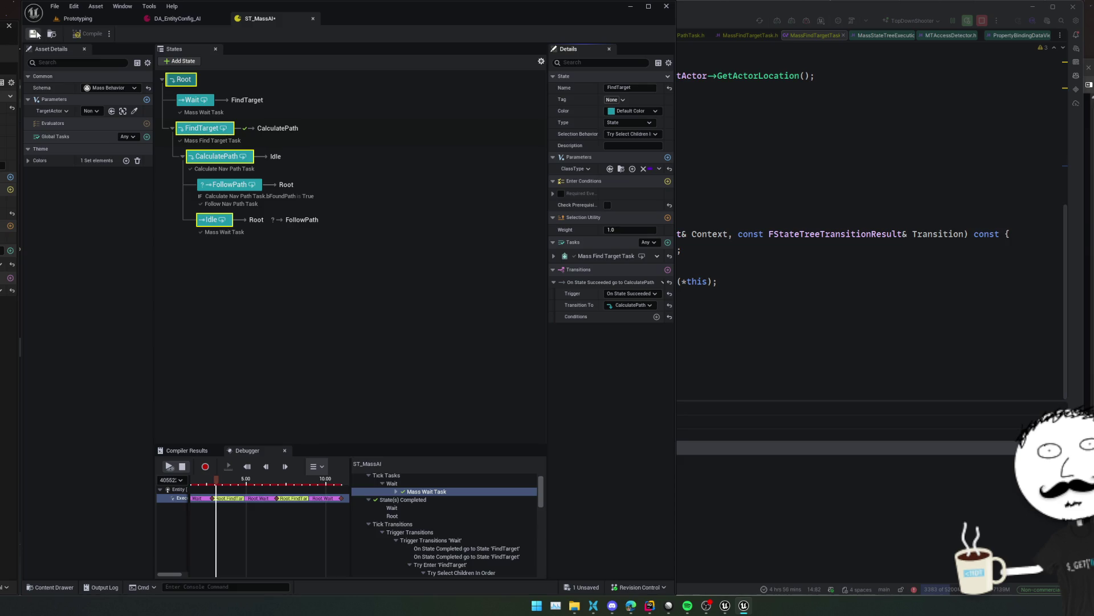
Stop the debugger, close Unreal Insights, save ST_MassAI, and return to Prototyping
click(188, 469)
click(192, 467)
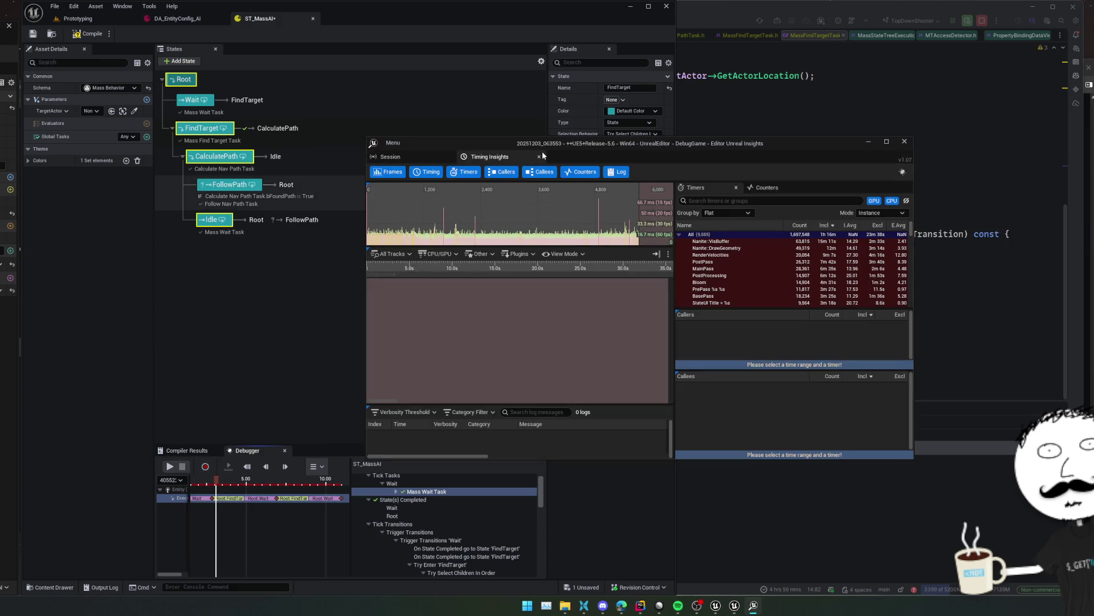
click(905, 142)
click(34, 35)
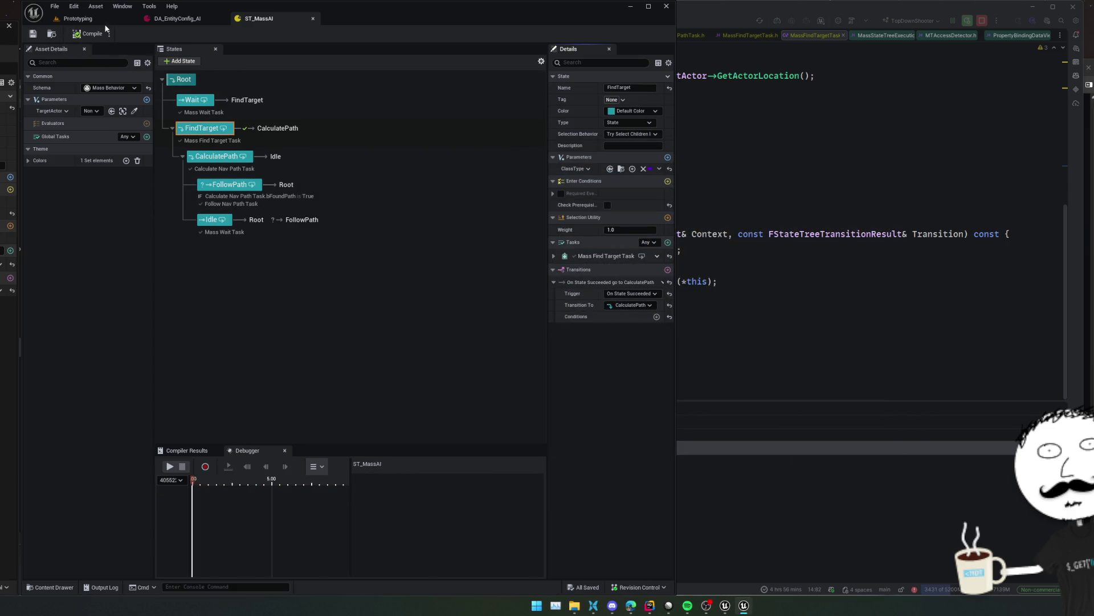
click(61, 23)
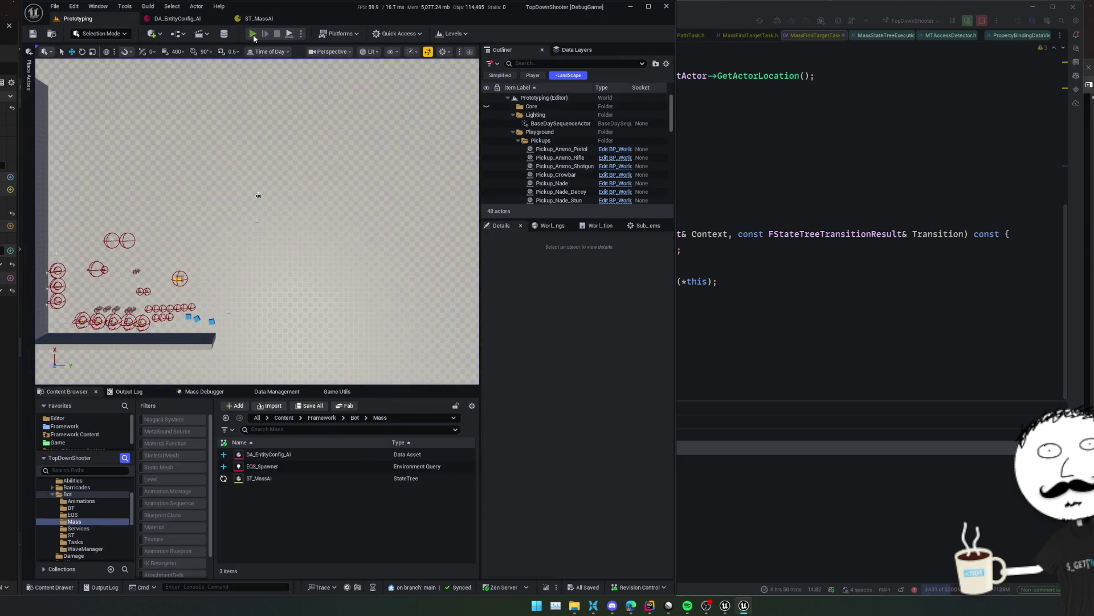
Run the game with Alt+P, check FindTarget, CalculatePath and Idle in the trace, then switch to Rider
key(alt+p)
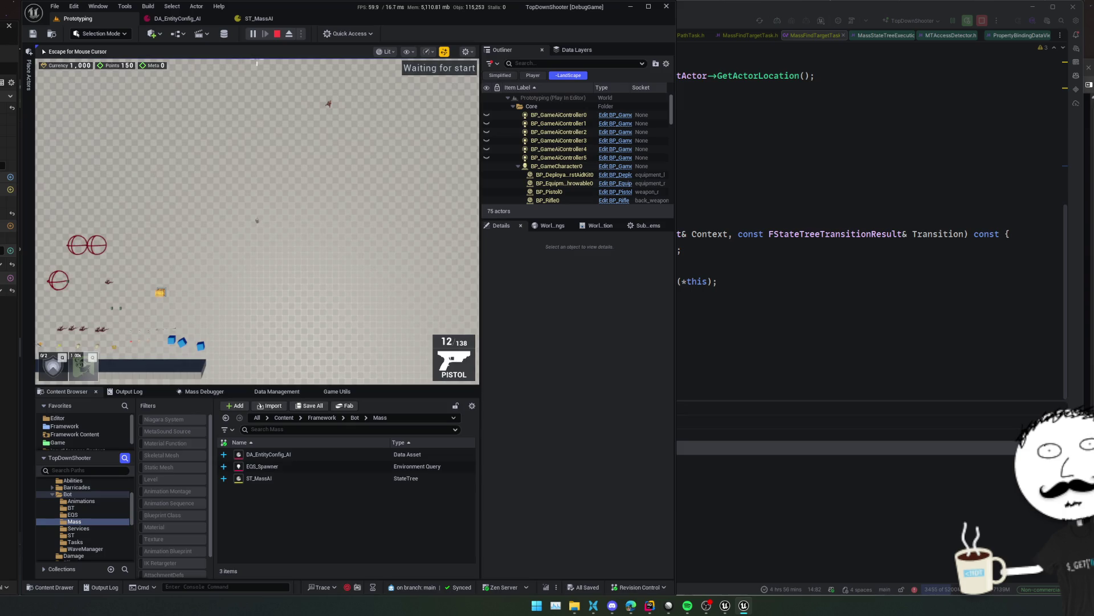
click(266, 23)
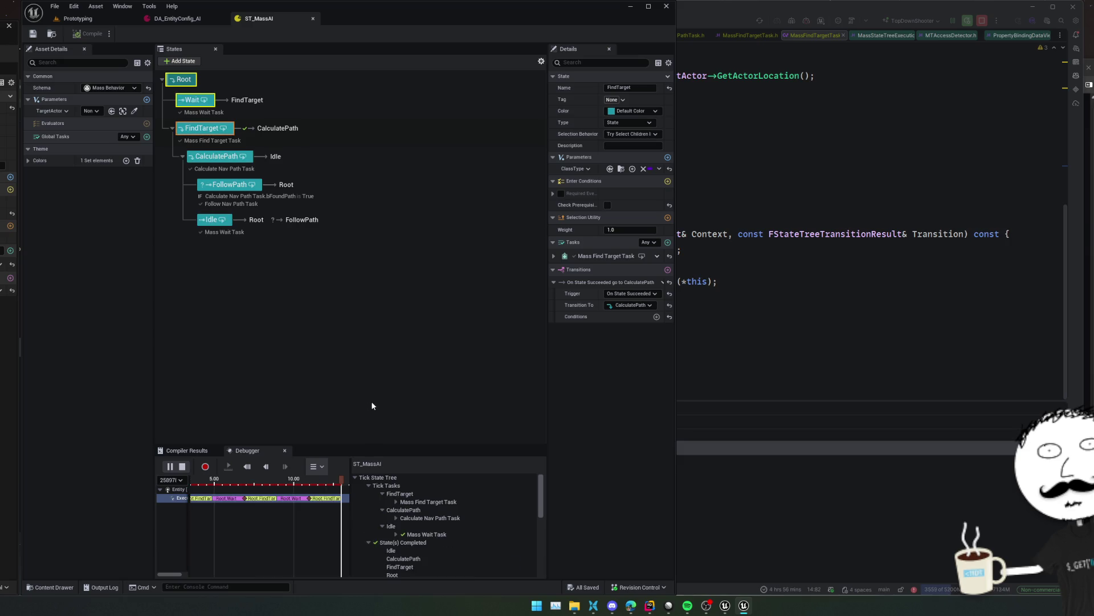
key(alt+Tab)
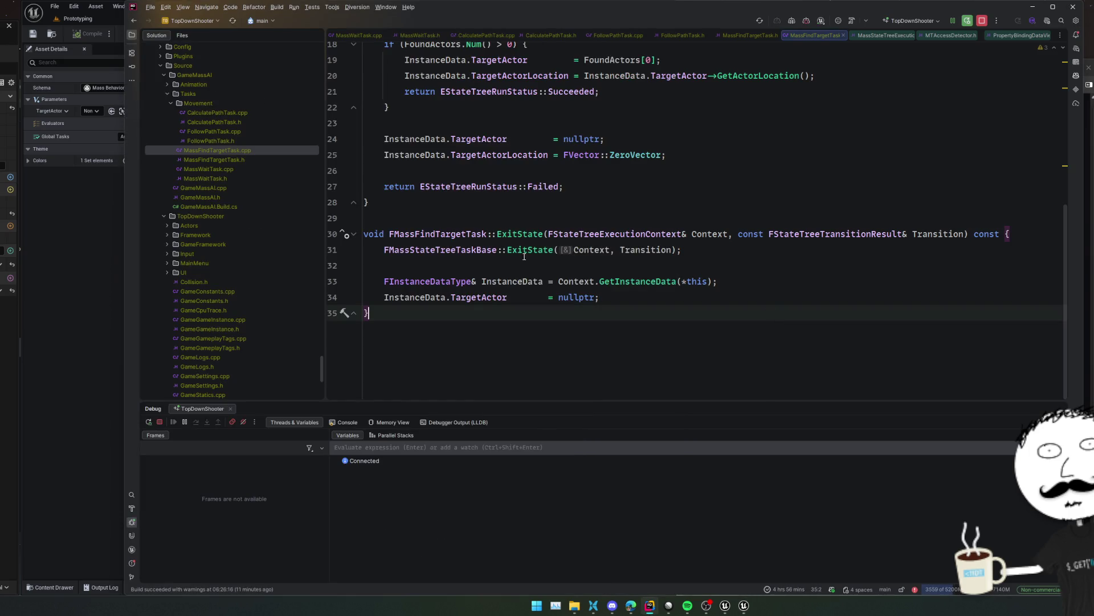
Break on line 34 of MassFindTargetTask ExitState and confirm InstanceData holds BP_GameCharacter_C
click(235, 150)
click(333, 281)
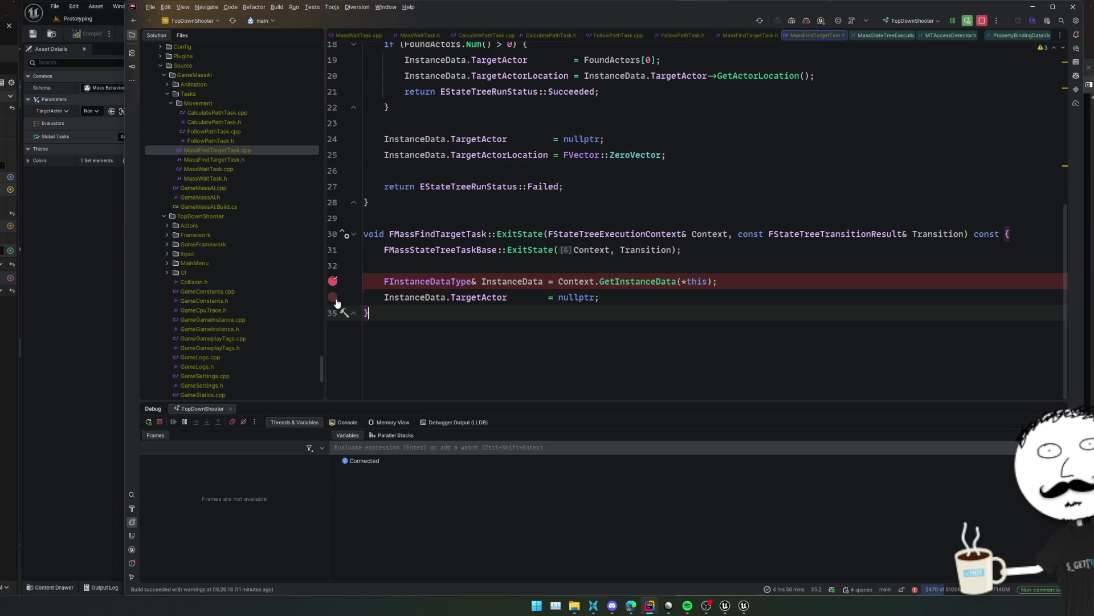
click(333, 297)
click(333, 281)
click(530, 216)
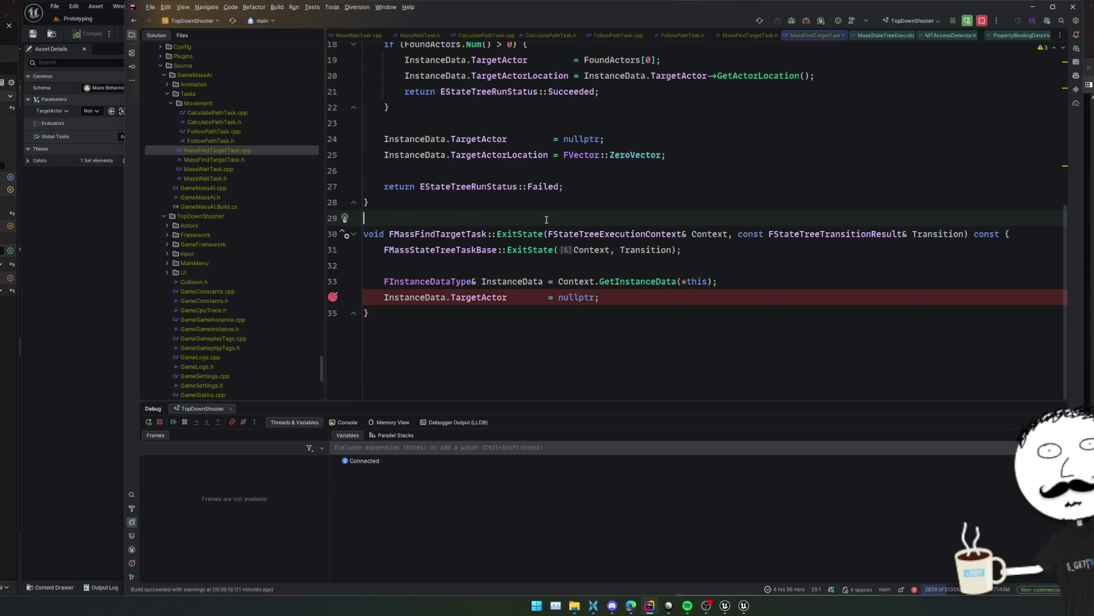
click(332, 297)
mouse_move(405, 300)
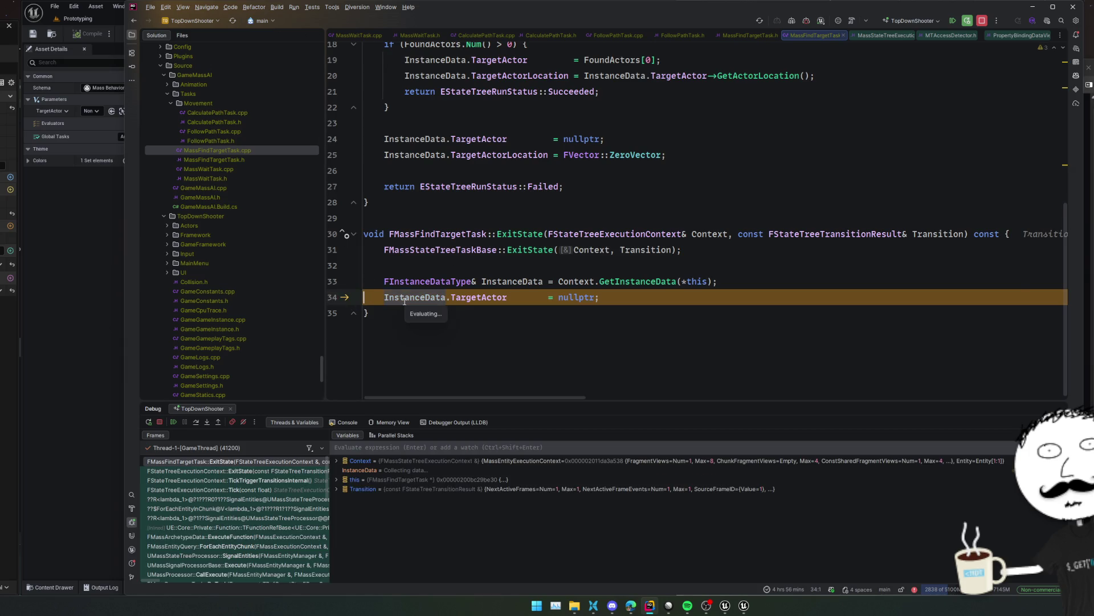
click(448, 315)
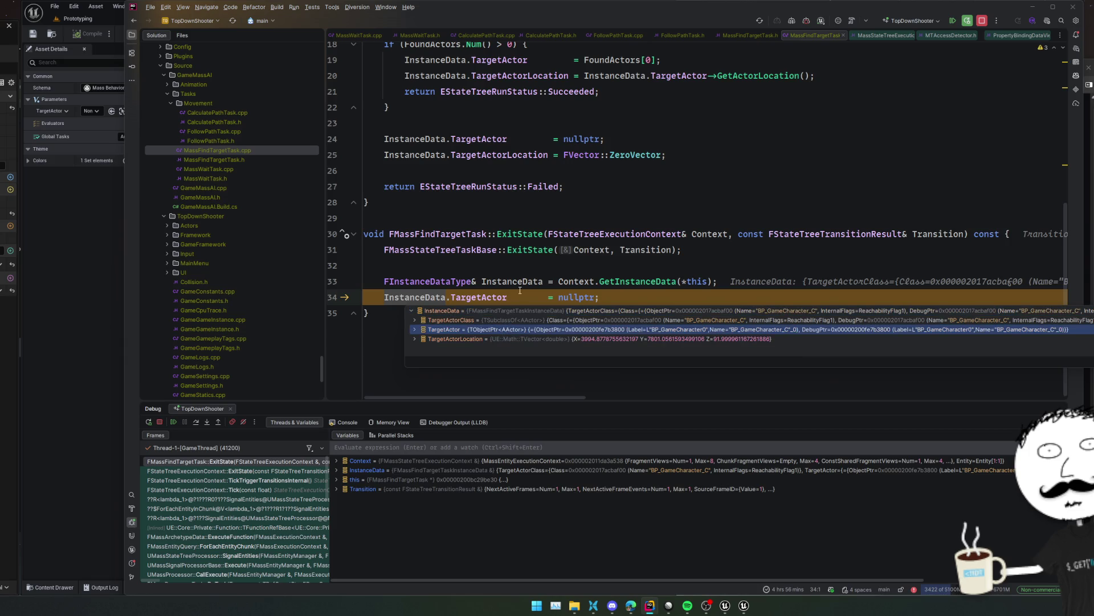
click(411, 266)
Break on the Succeeded return on line 21 and resume the game
scroll(406, 281, up, 3)
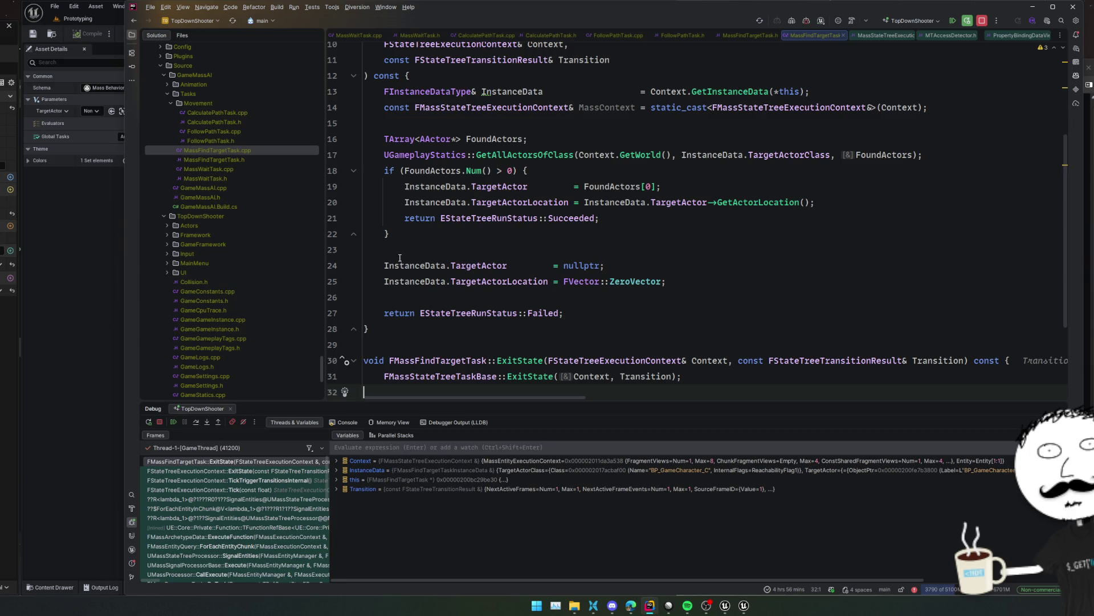
click(343, 217)
click(332, 249)
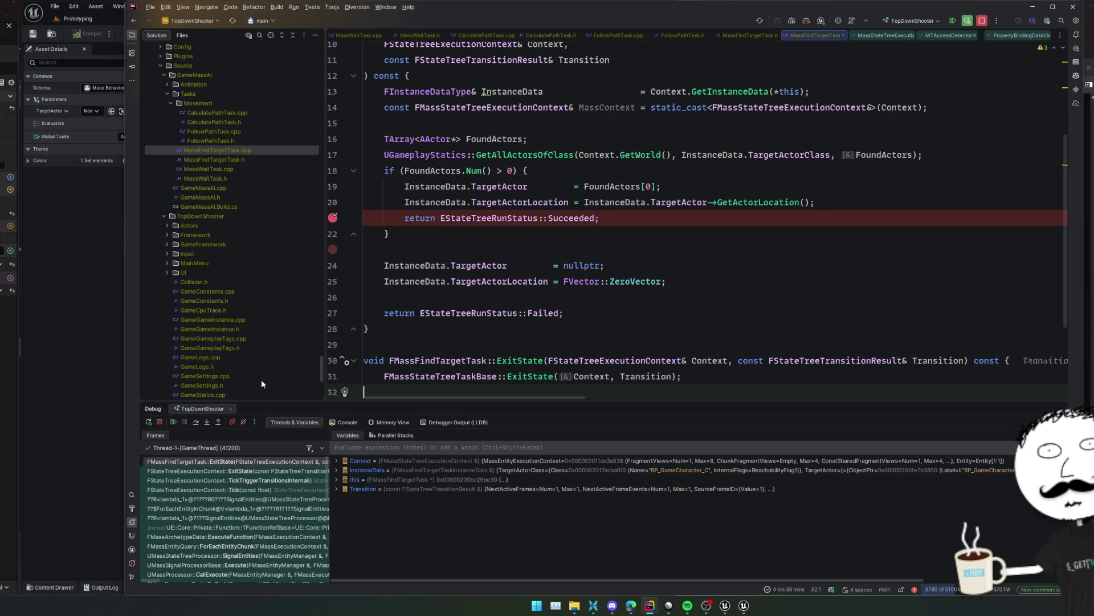
click(174, 422)
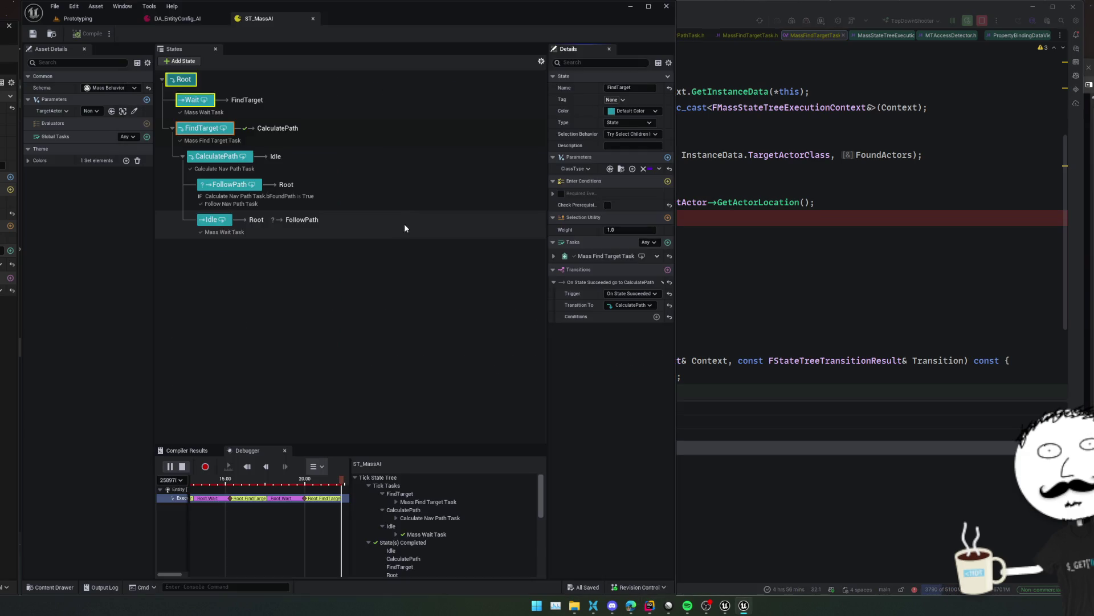
click(332, 217)
Open CalculatePathTask.cpp, break on the QueryID check on line 24, and resume
click(332, 202)
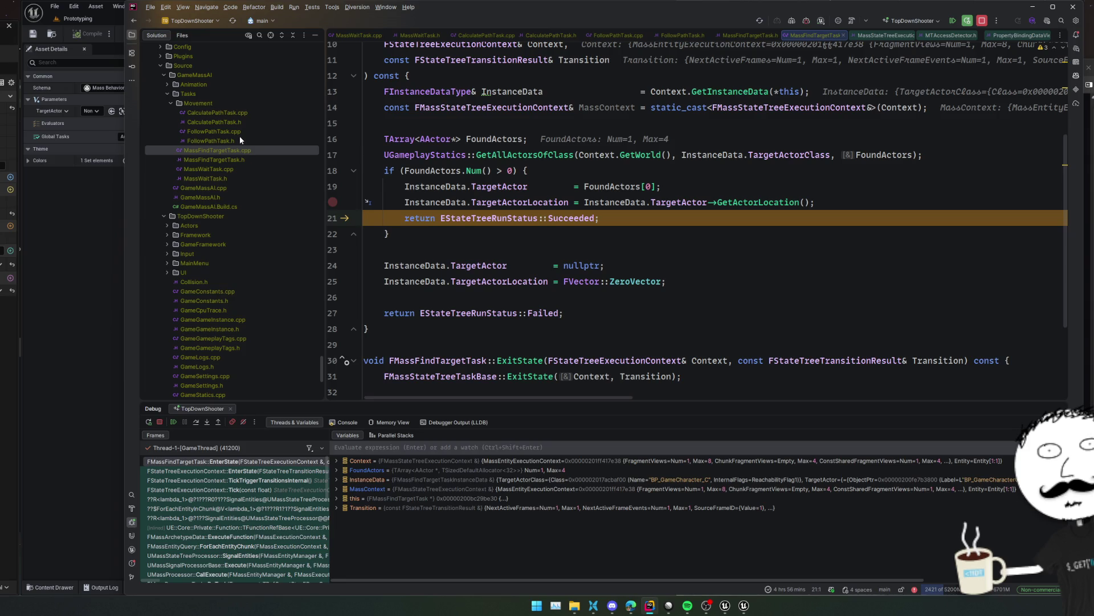
click(238, 141)
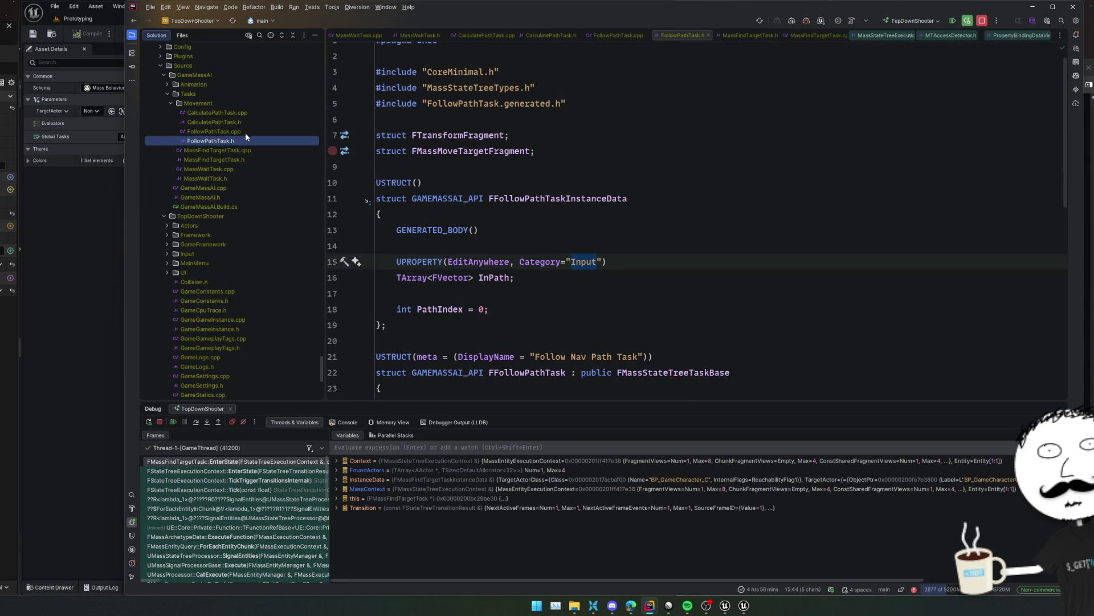
click(232, 120)
click(228, 112)
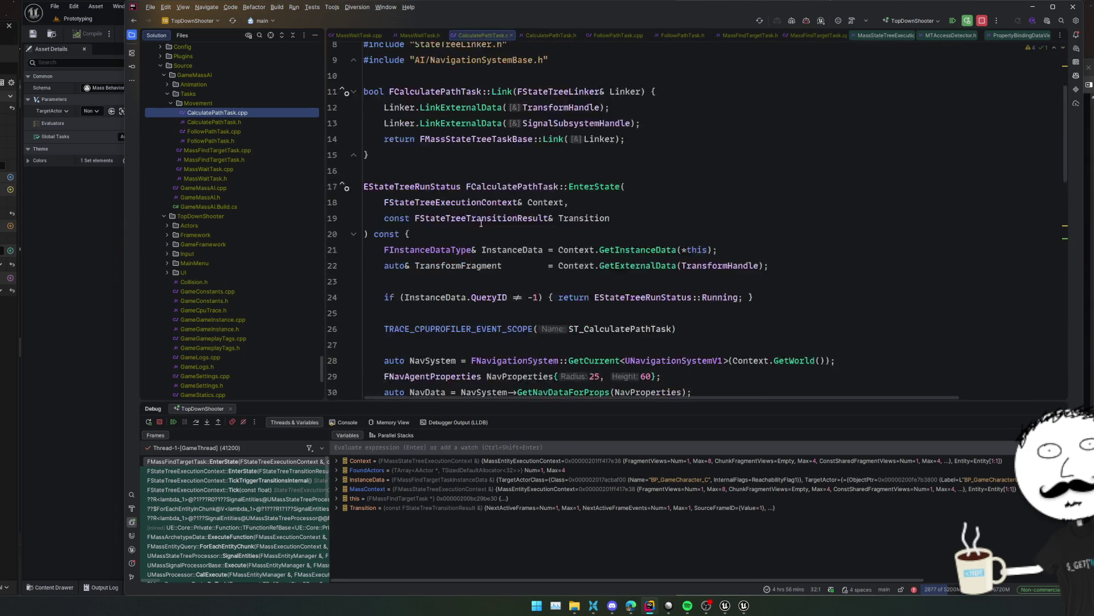
click(336, 235)
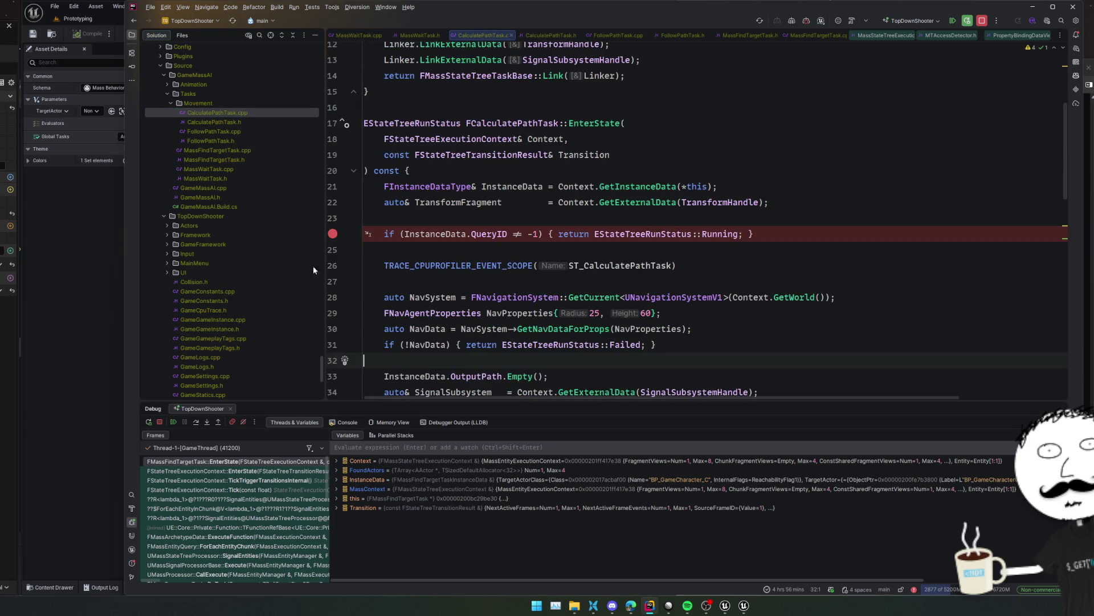
click(177, 423)
Inspect InstanceData's QueryID, bFoundPath, OutputPath and the TransformFragment translation
click(523, 249)
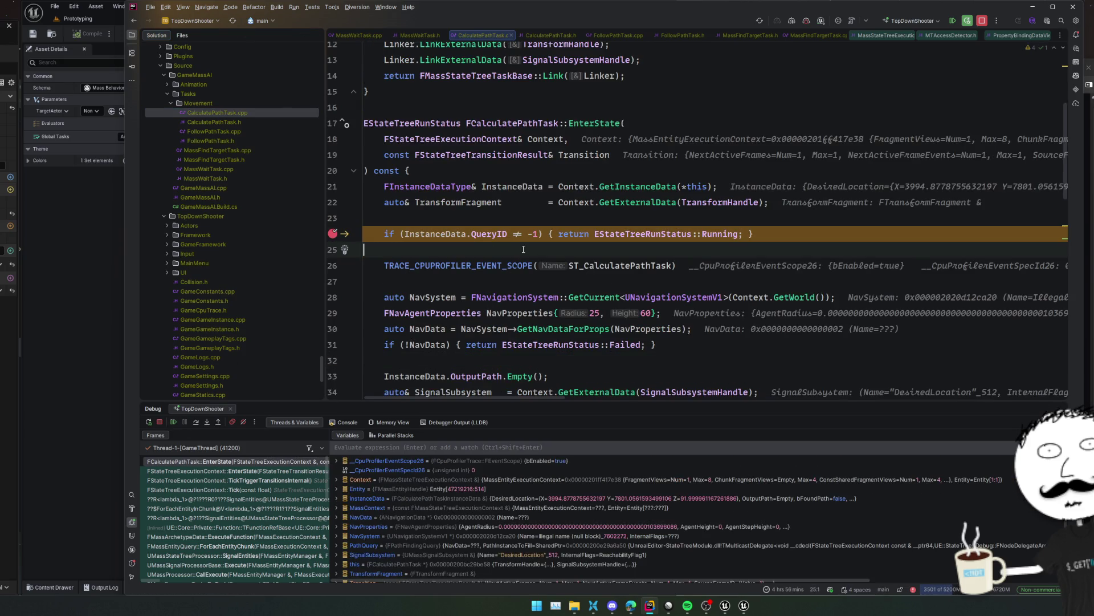
mouse_move(447, 235)
click(492, 252)
click(501, 265)
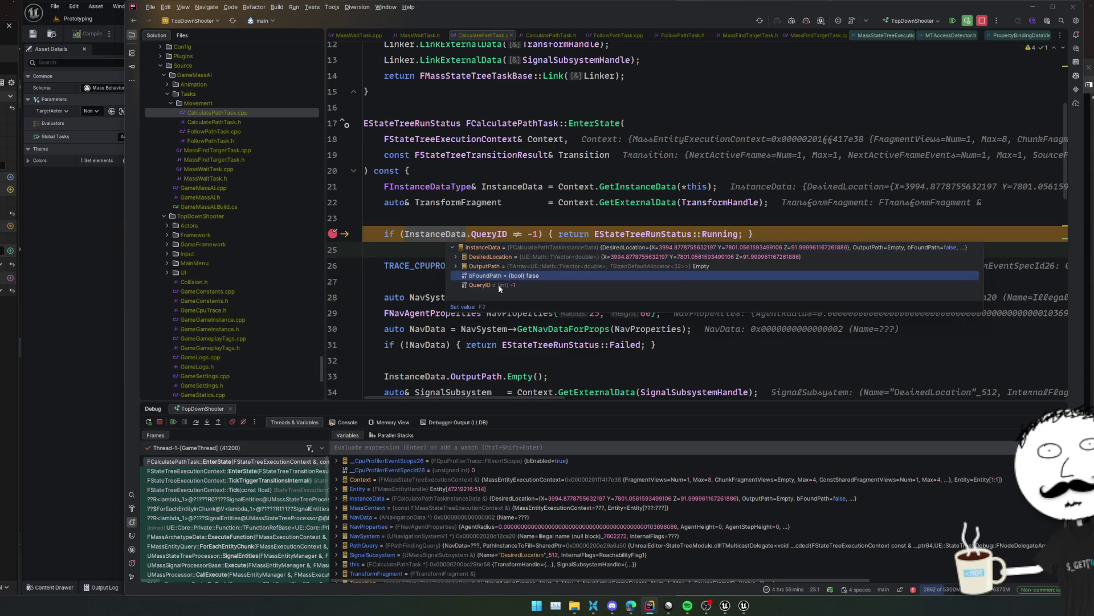
click(488, 217)
mouse_move(509, 182)
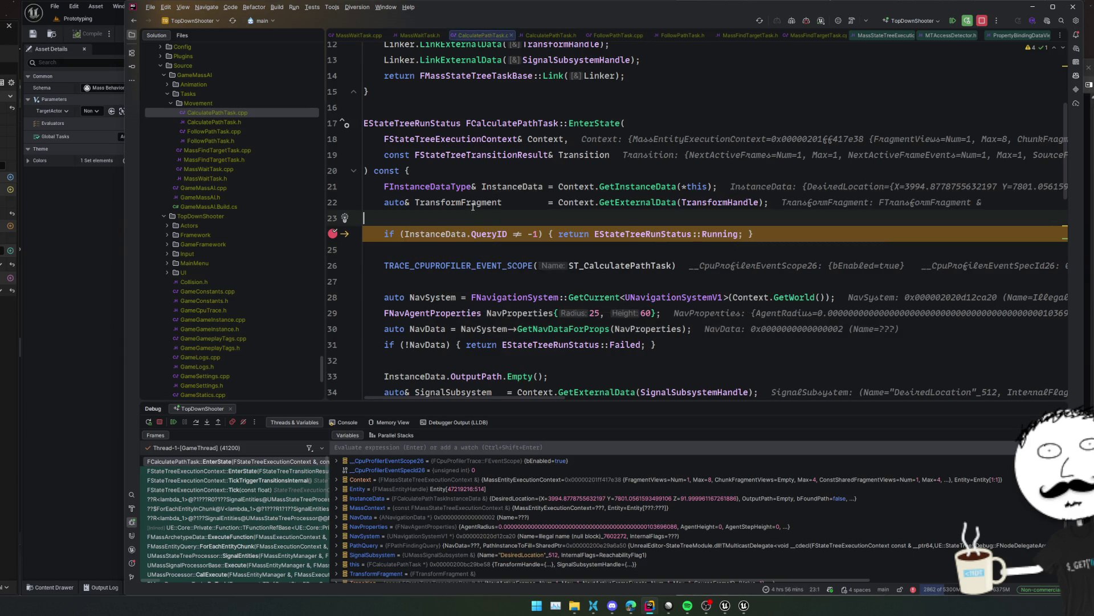
click(496, 217)
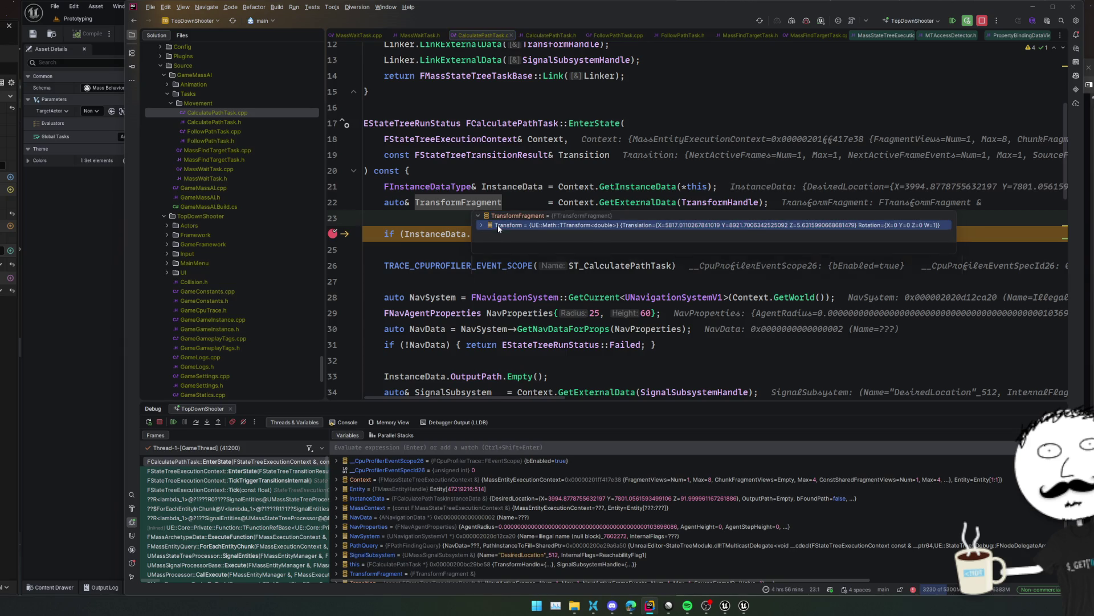
double_click(498, 225)
Remove the line 24 breakpoint and step over to the navigation data lookup on line 30
click(332, 233)
click(197, 422)
click(196, 422)
click(198, 422)
click(197, 421)
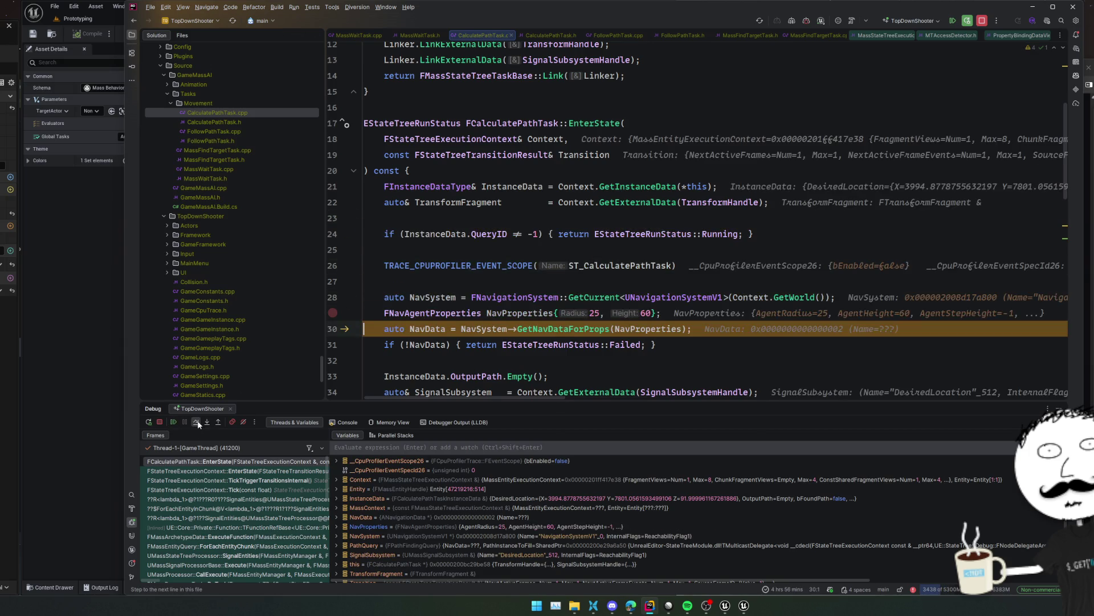
Step past the RecastNavMesh-Default NavData lookup to the MassContext line
click(198, 422)
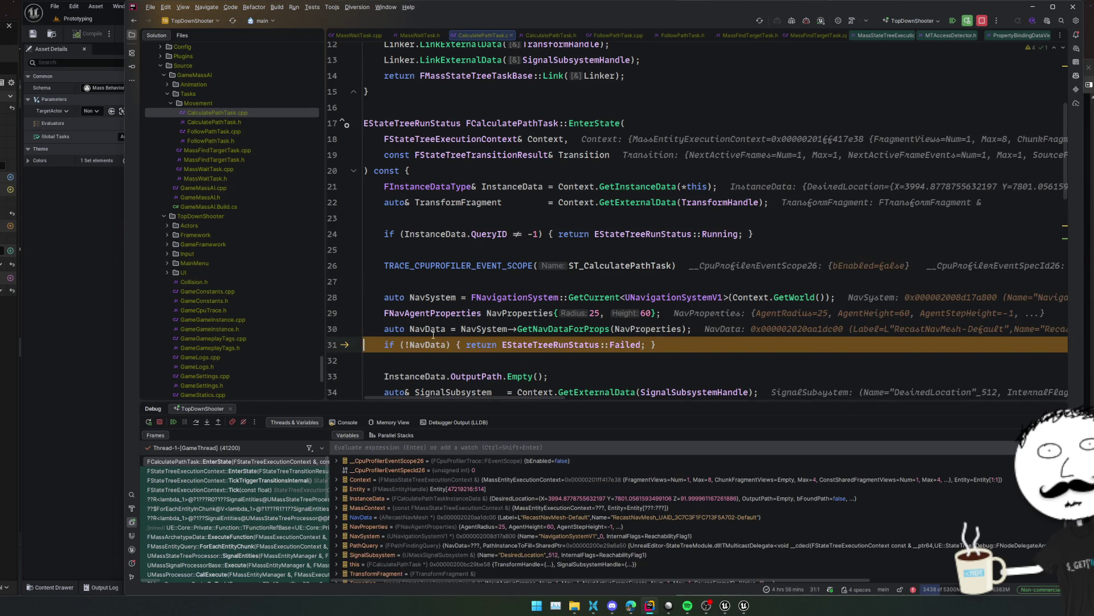
scroll(433, 335, down, 2)
click(198, 423)
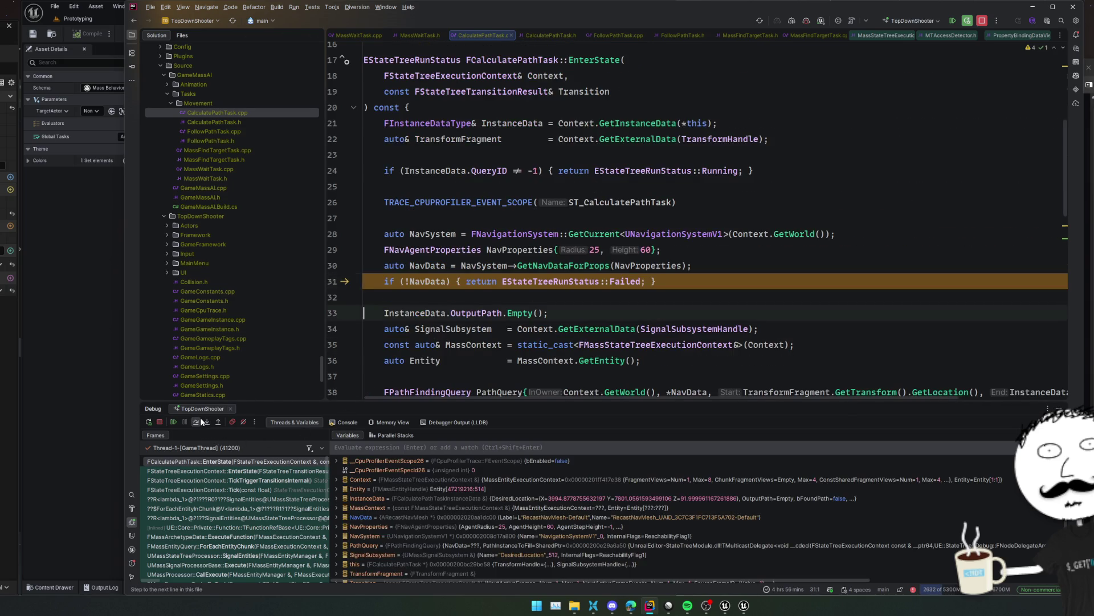
click(198, 422)
click(197, 422)
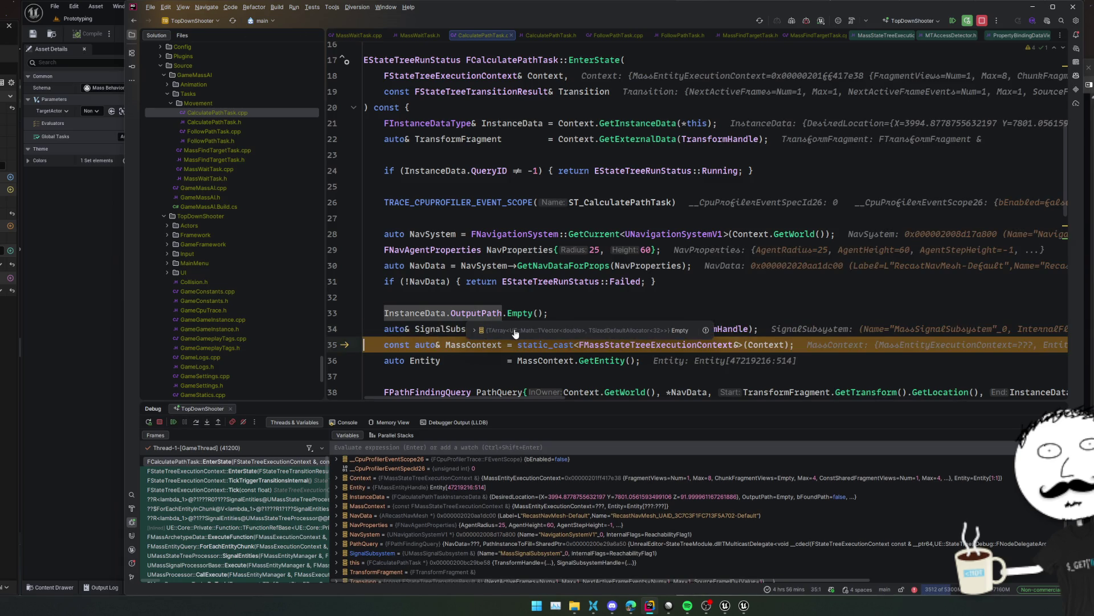
Confirm InstanceData.OutputPath is empty, then step to the FindPathAsync call on line 39
click(513, 330)
click(446, 328)
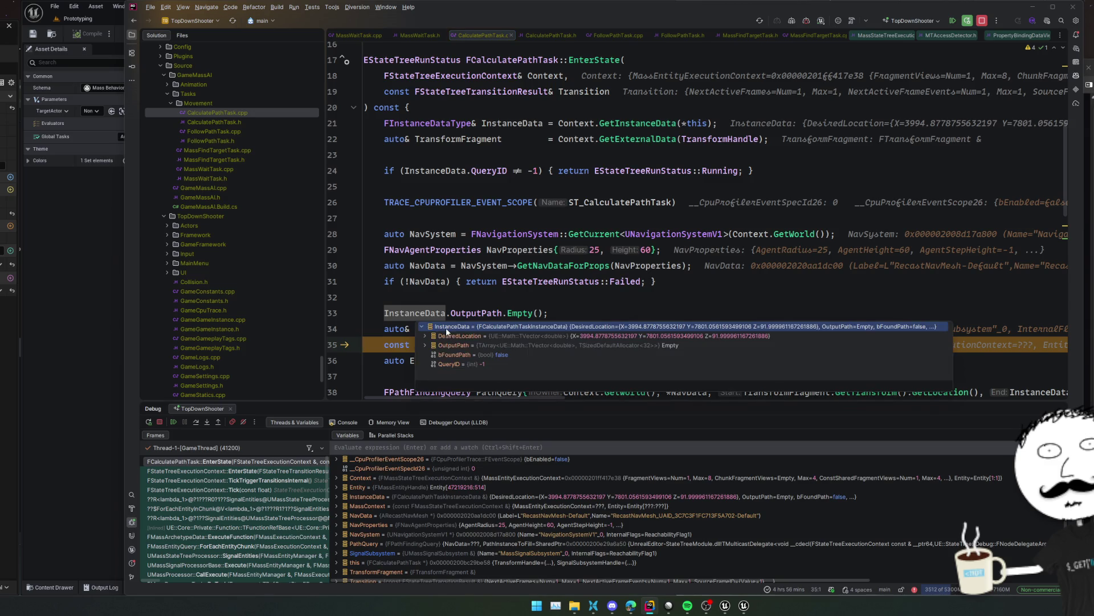
key(Escape)
key(Up)
key(Up)
key(Up)
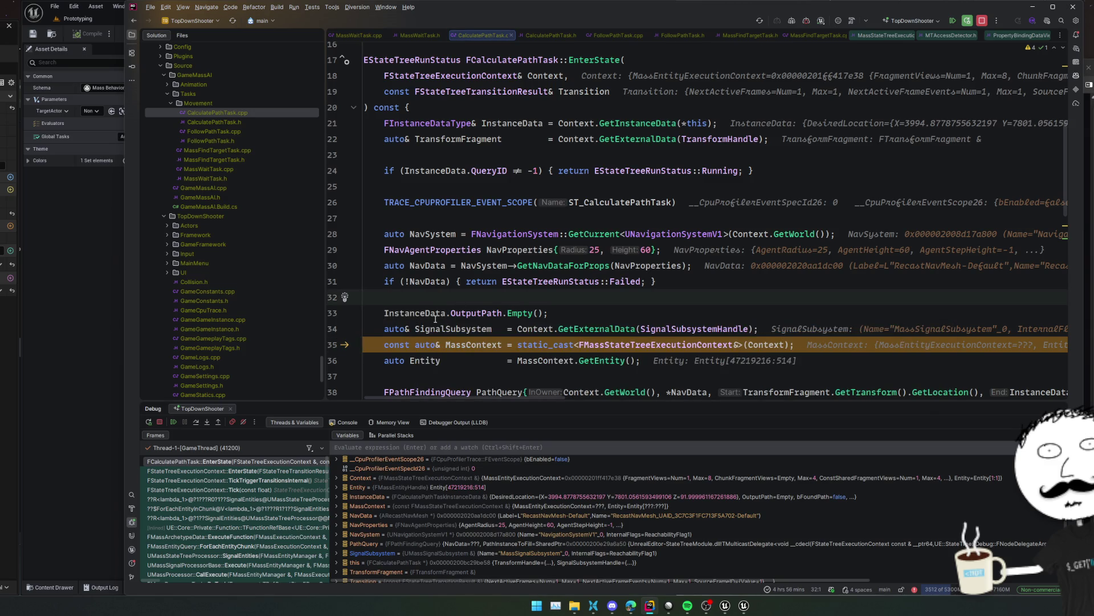
mouse_move(436, 316)
scroll(438, 309, down, 3)
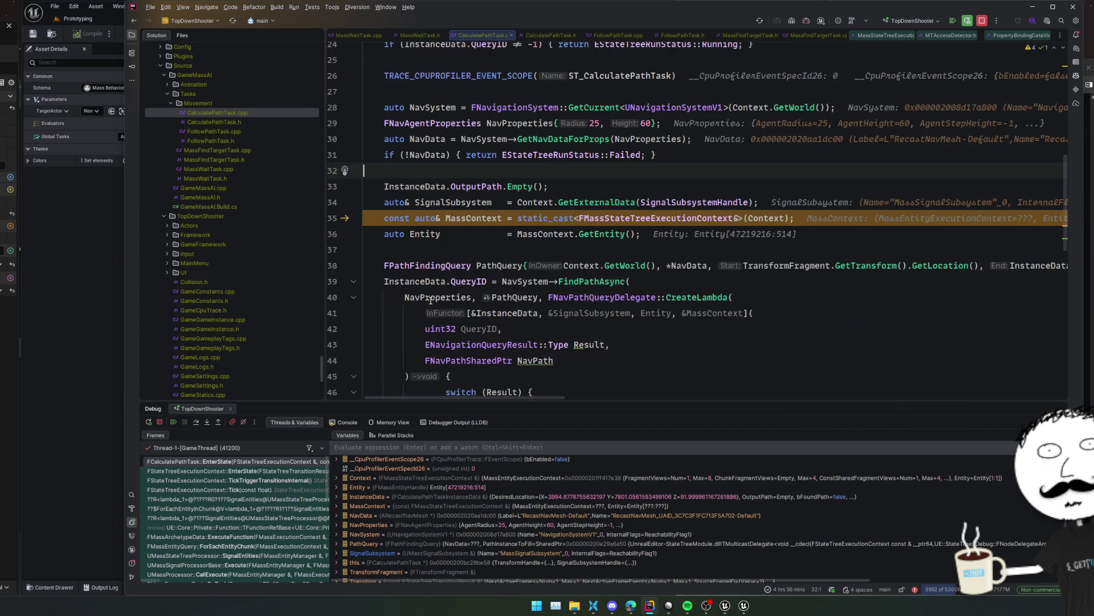
click(196, 422)
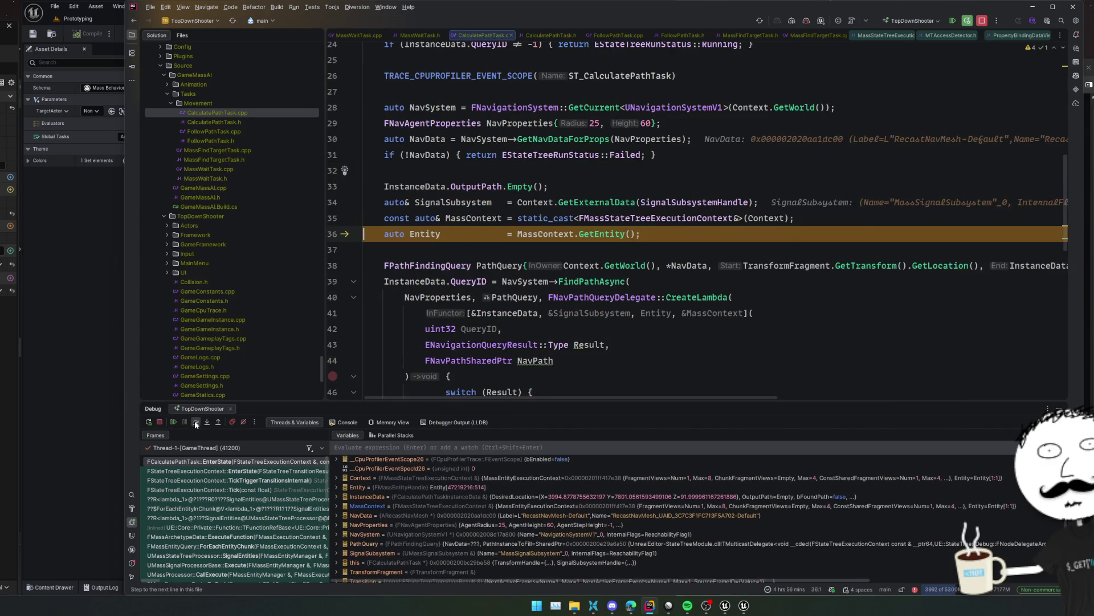
click(195, 422)
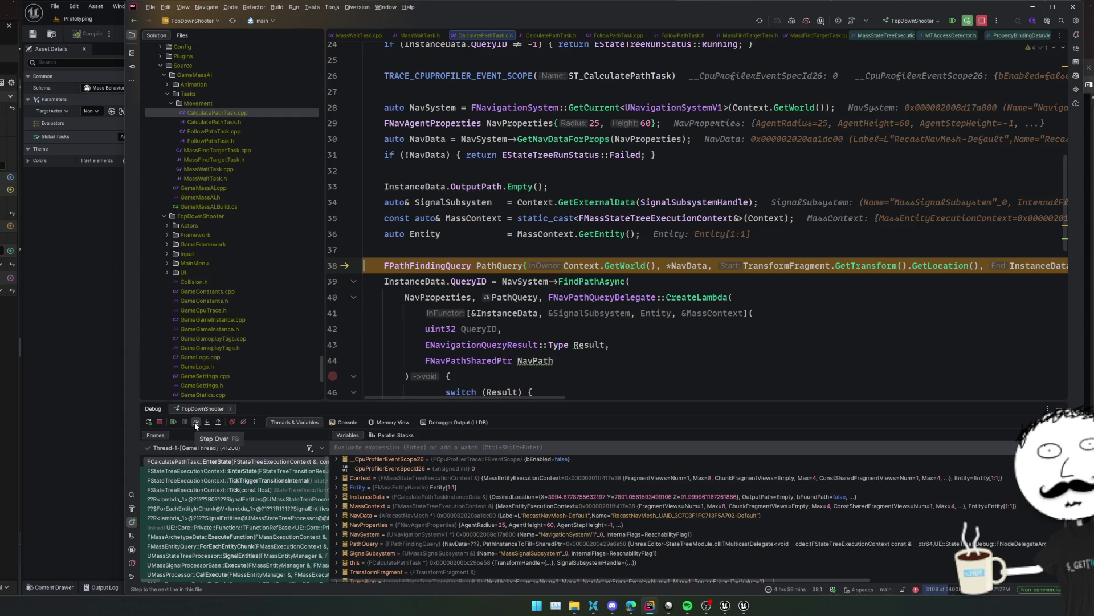
click(195, 423)
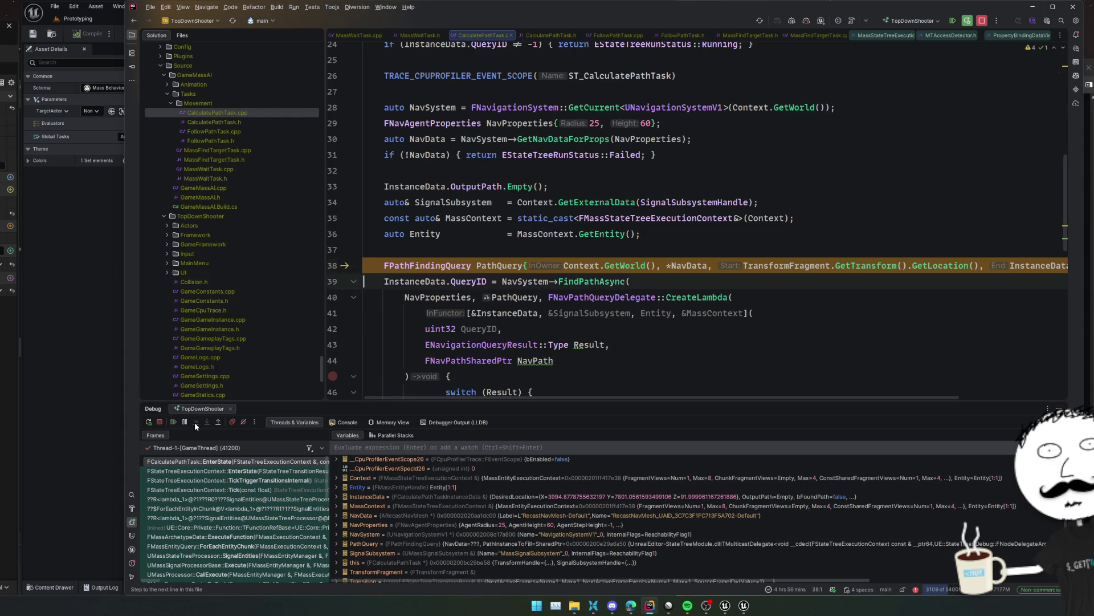
Inspect PathQuery's NavAgentProperties, FMovementProperties, NavData and Owner fields
click(509, 279)
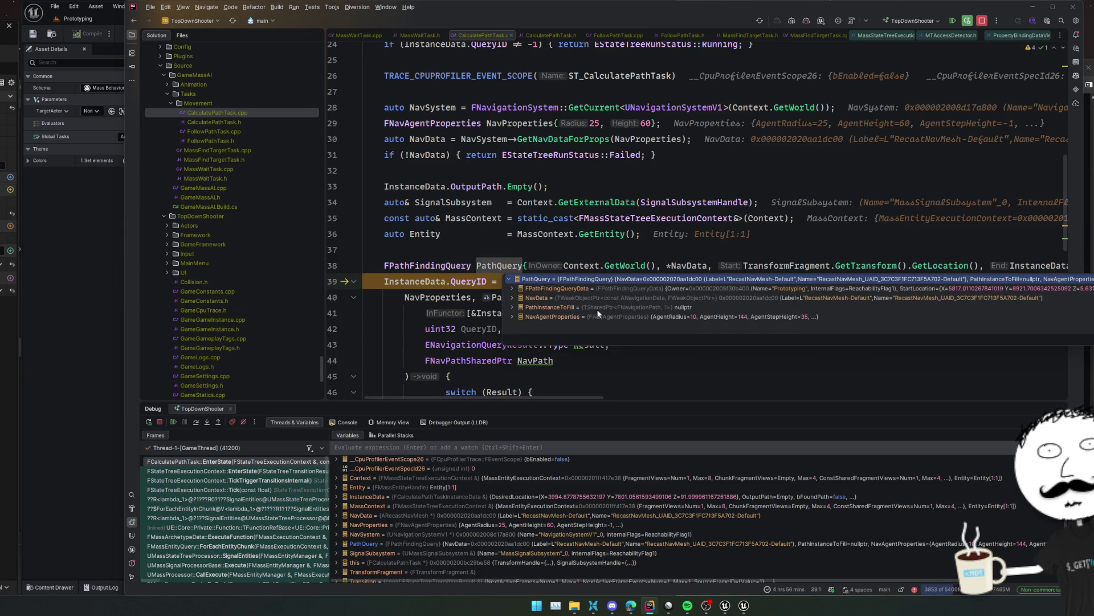
click(705, 317)
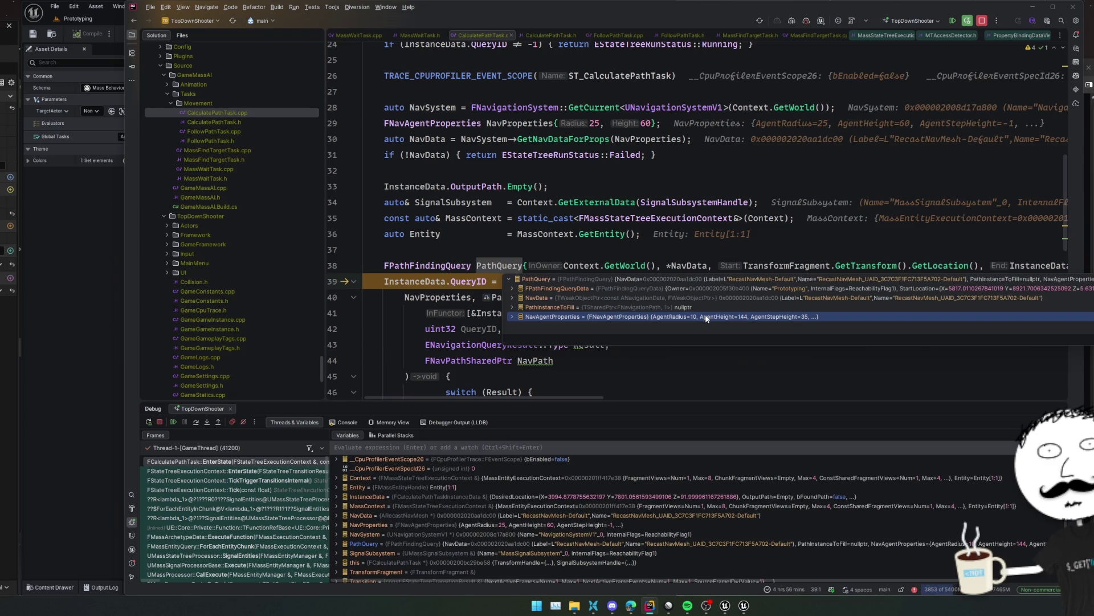
click(717, 307)
double_click(768, 316)
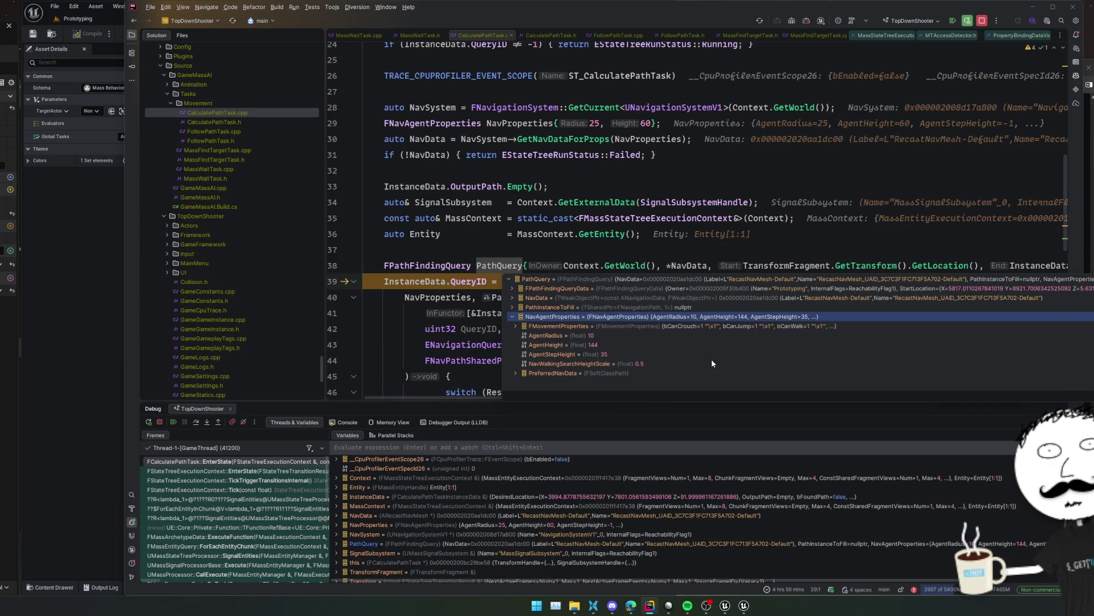
double_click(711, 327)
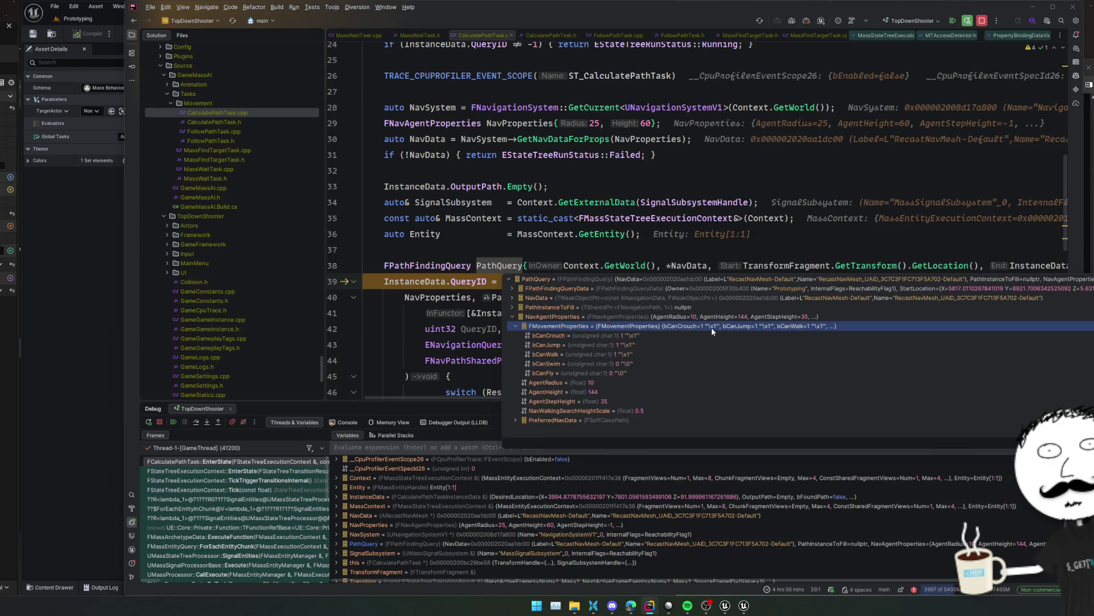
key(Down)
key(Down)
key(Down)
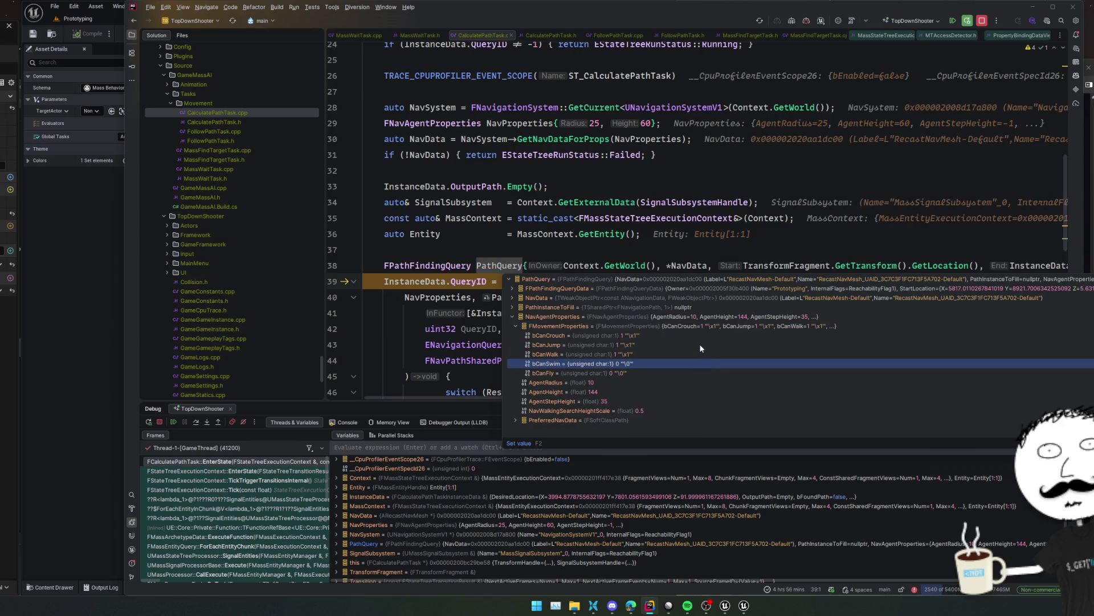
key(Up)
key(Up)
key(Up)
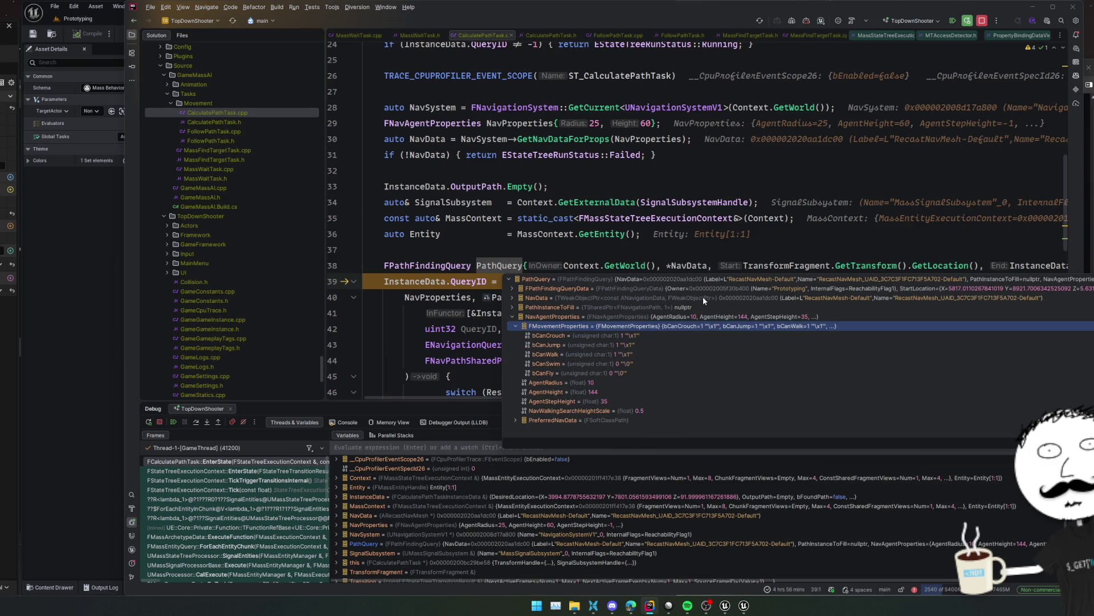
double_click(703, 297)
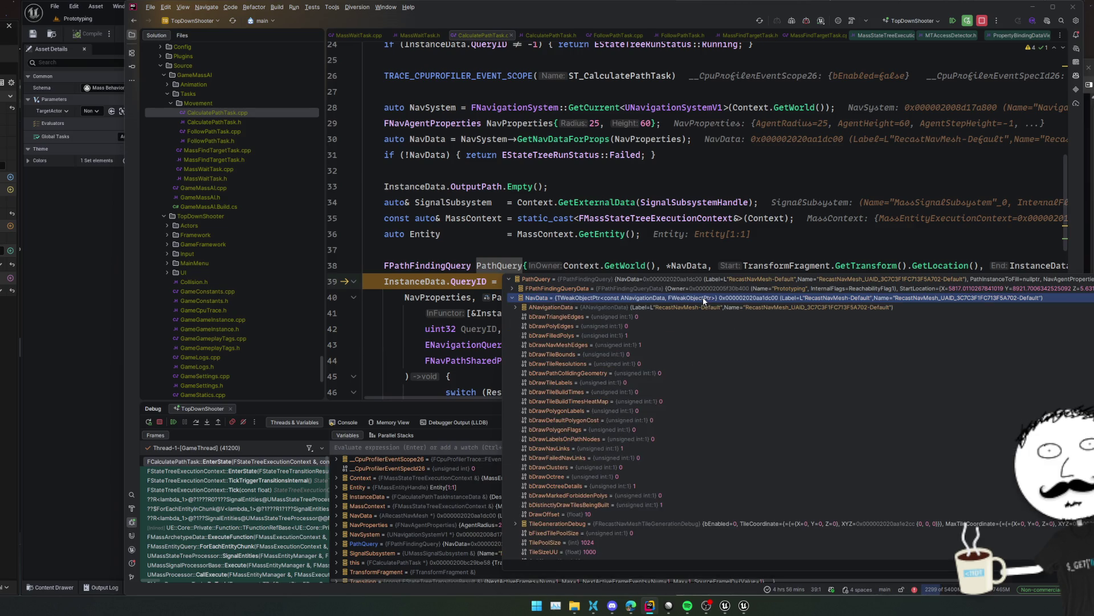
double_click(703, 297)
double_click(702, 291)
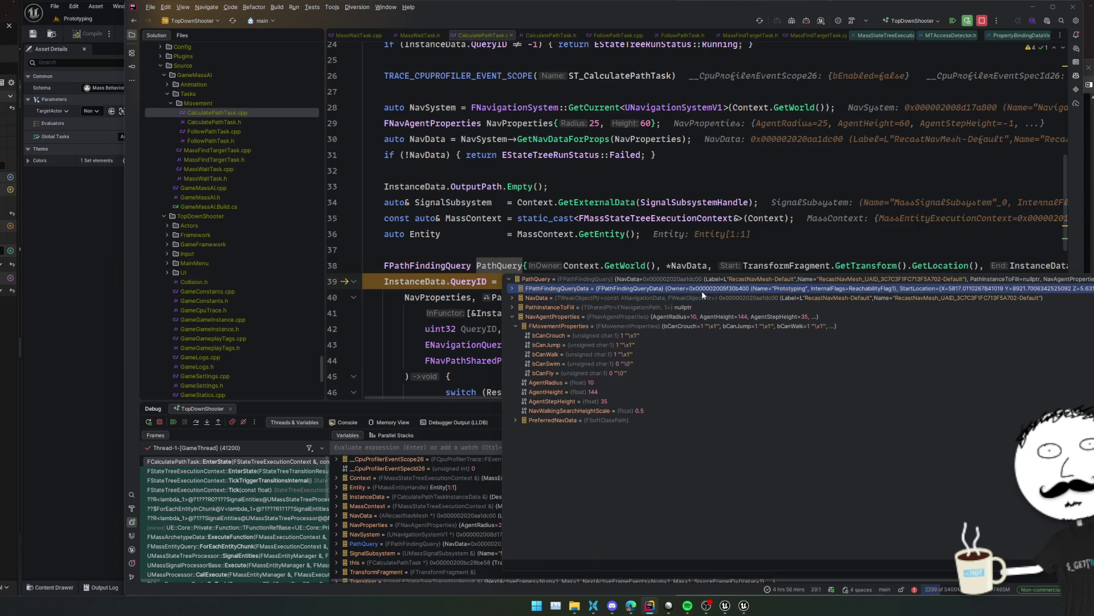
click(707, 299)
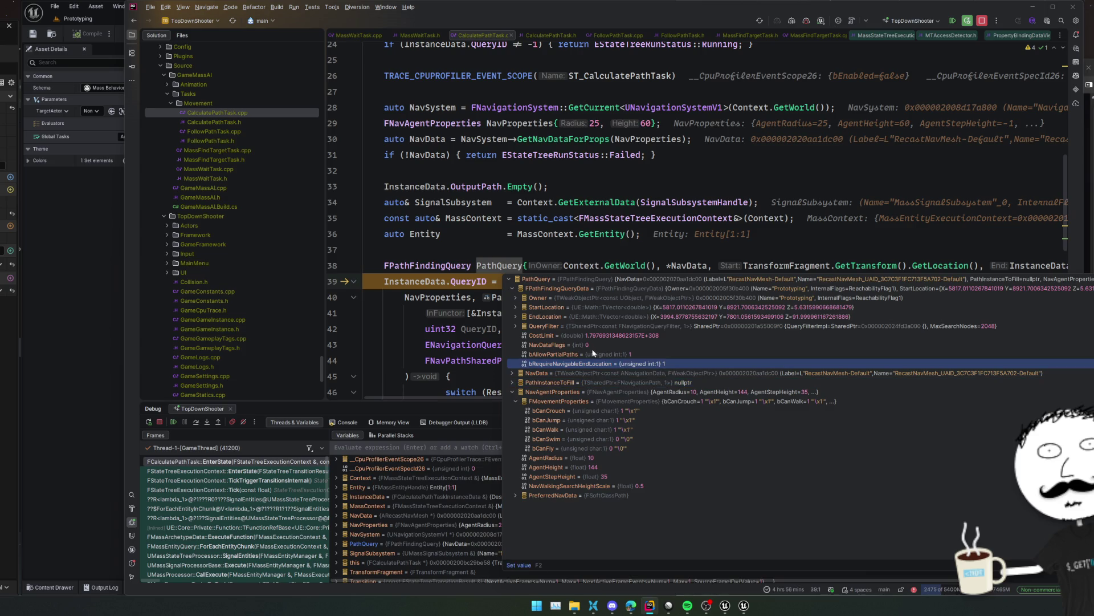
click(621, 251)
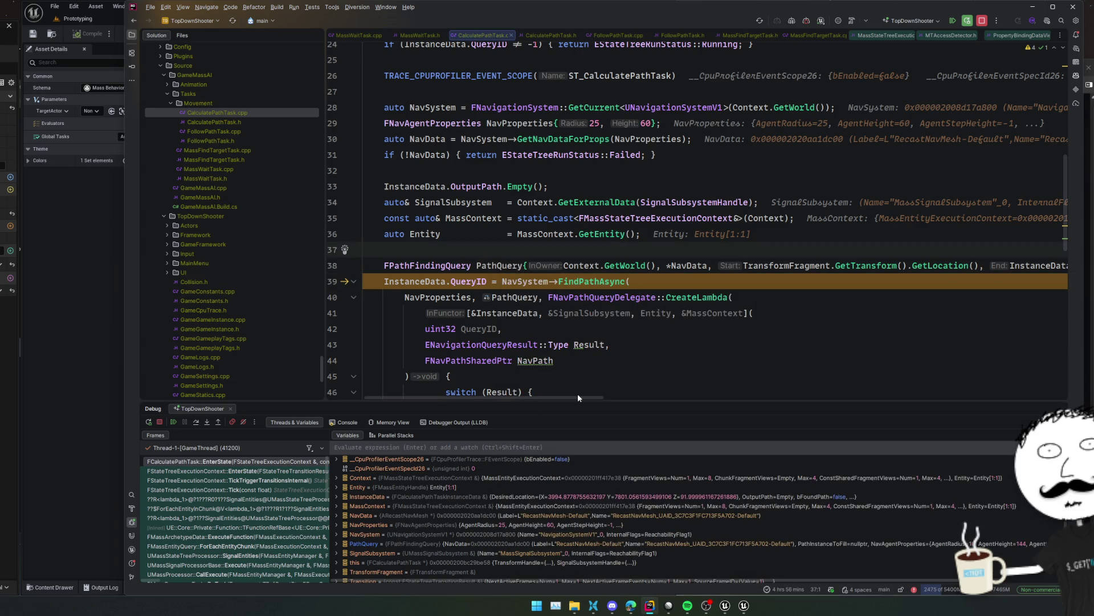
Scroll down to the FindPathAsync result callback lambda
drag(576, 396, 685, 399)
scroll(685, 398, left, 5)
scroll(668, 218, down, 2)
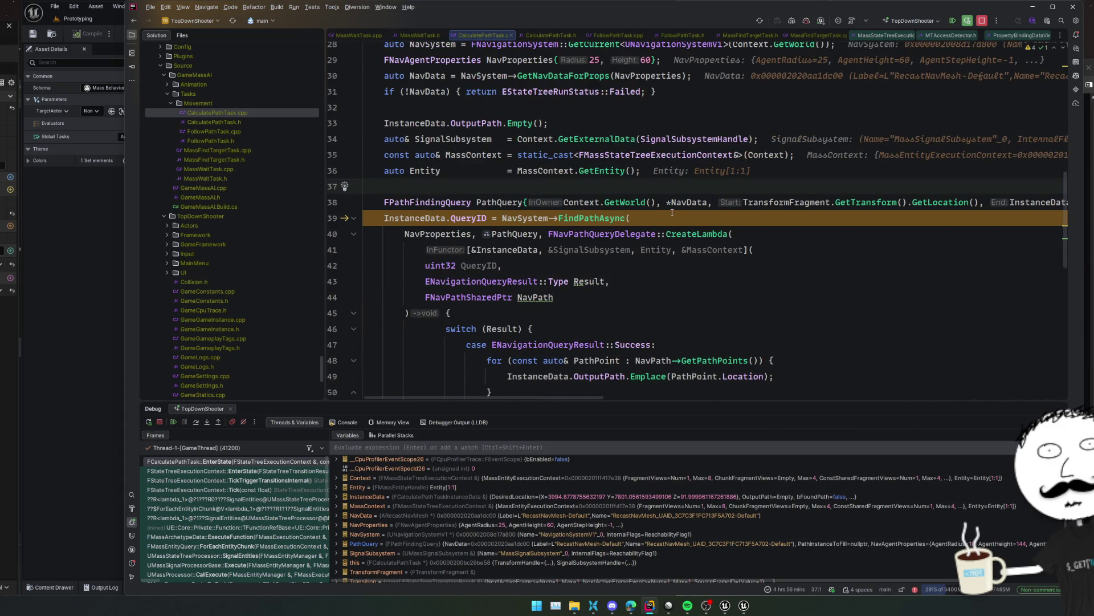
scroll(642, 271, down, 3)
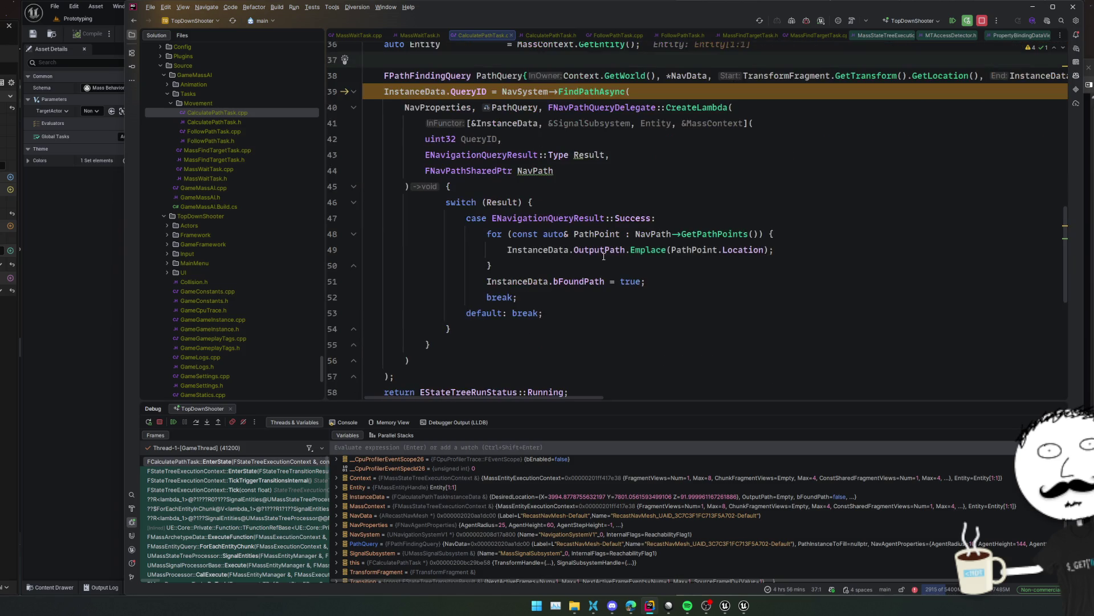
Break on the switch over Result, resume, and check the Result value
click(333, 202)
click(178, 424)
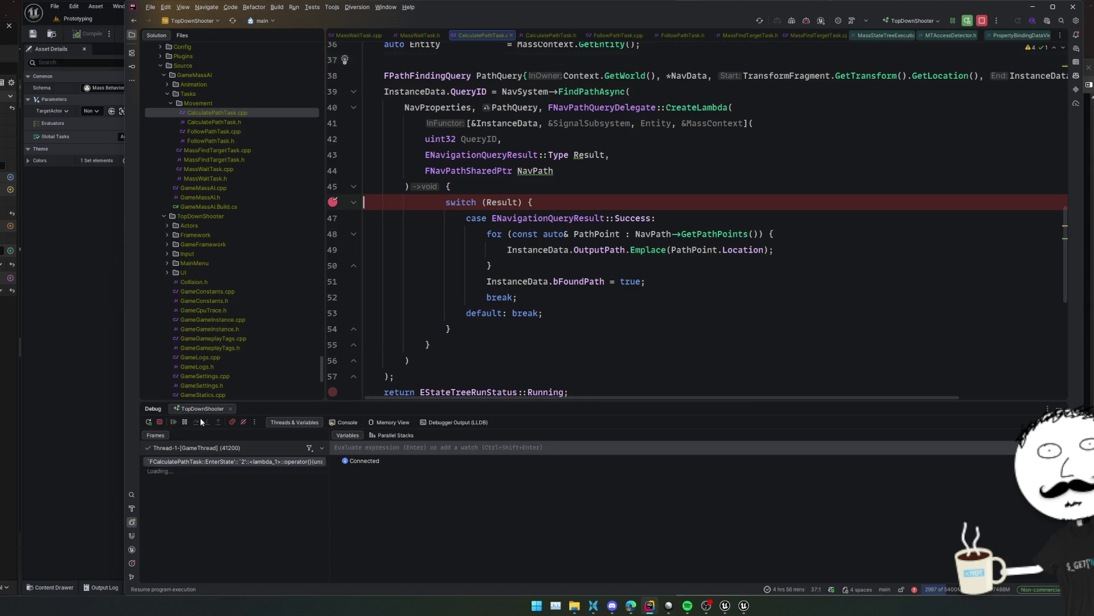
mouse_move(514, 202)
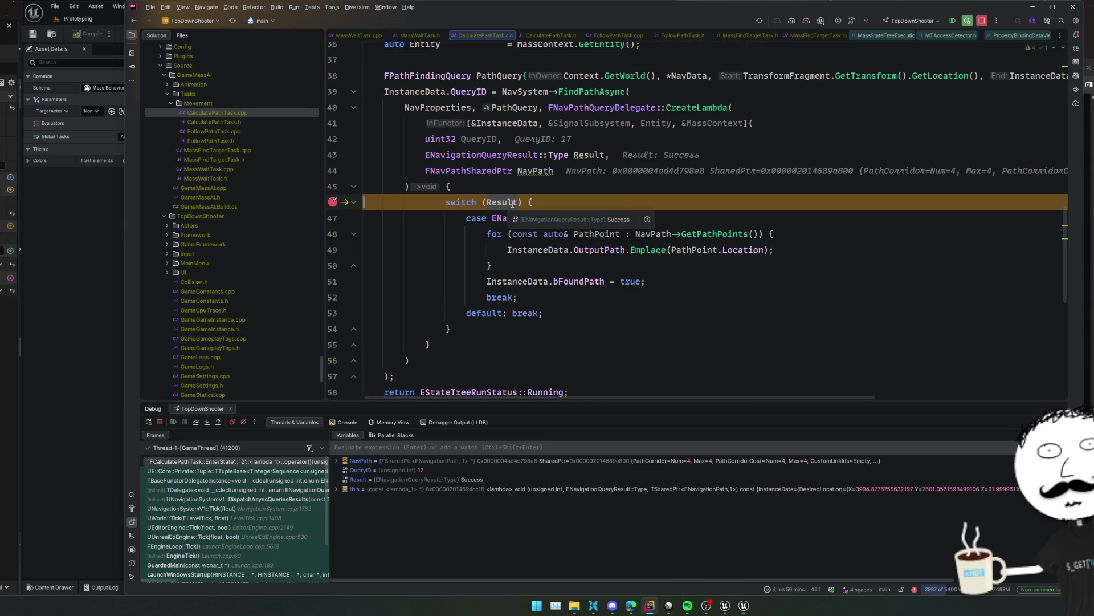
click(668, 288)
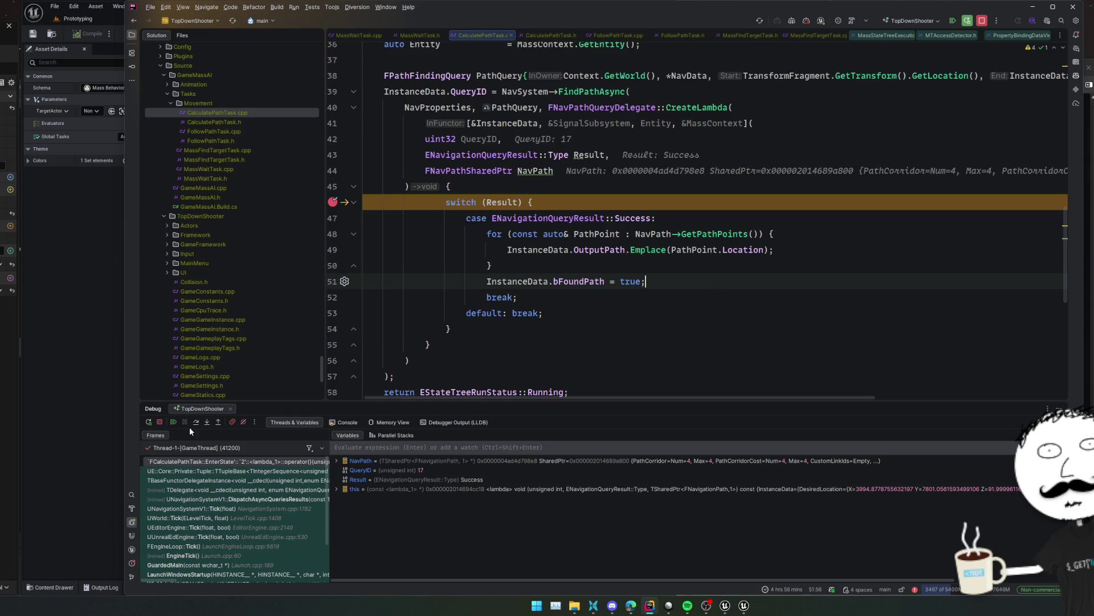
Step through the path points loop, then move the breakpoint to the bFoundPath assignment and resume
click(192, 423)
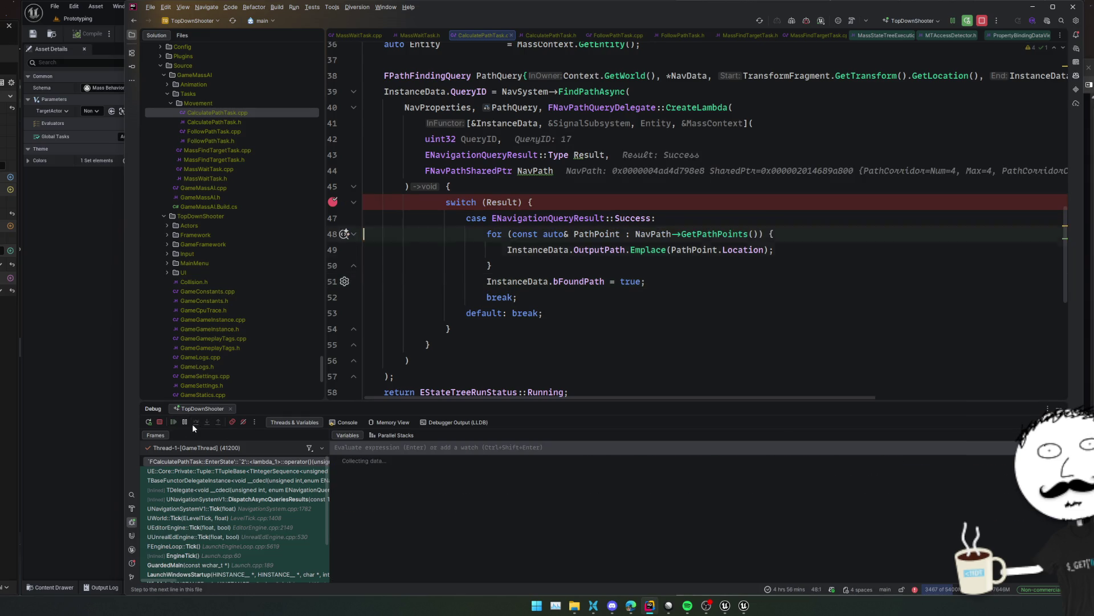
click(193, 423)
click(193, 423)
click(192, 423)
click(192, 423)
click(192, 423)
click(333, 282)
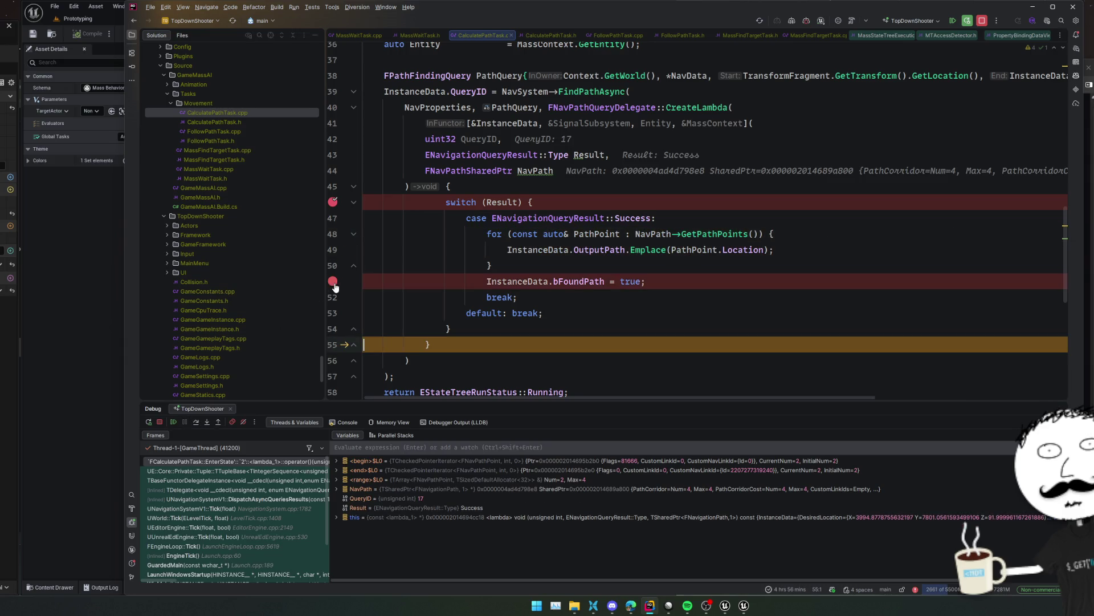
click(333, 217)
click(333, 201)
click(174, 422)
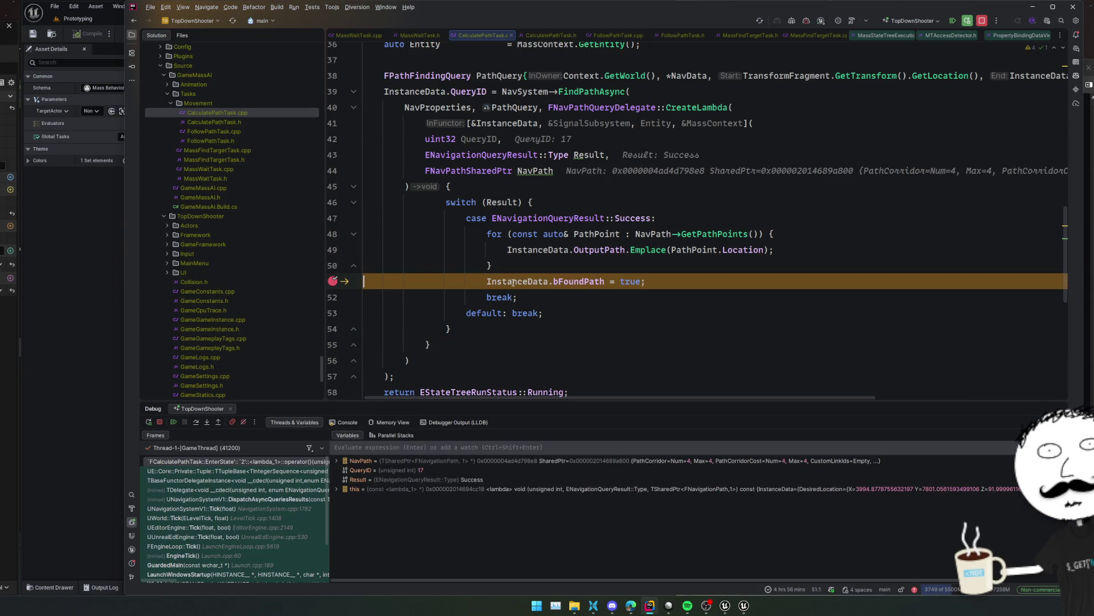
Confirm OutputPath holds 2 points, then remove the bFoundPath breakpoint
mouse_move(513, 282)
click(546, 305)
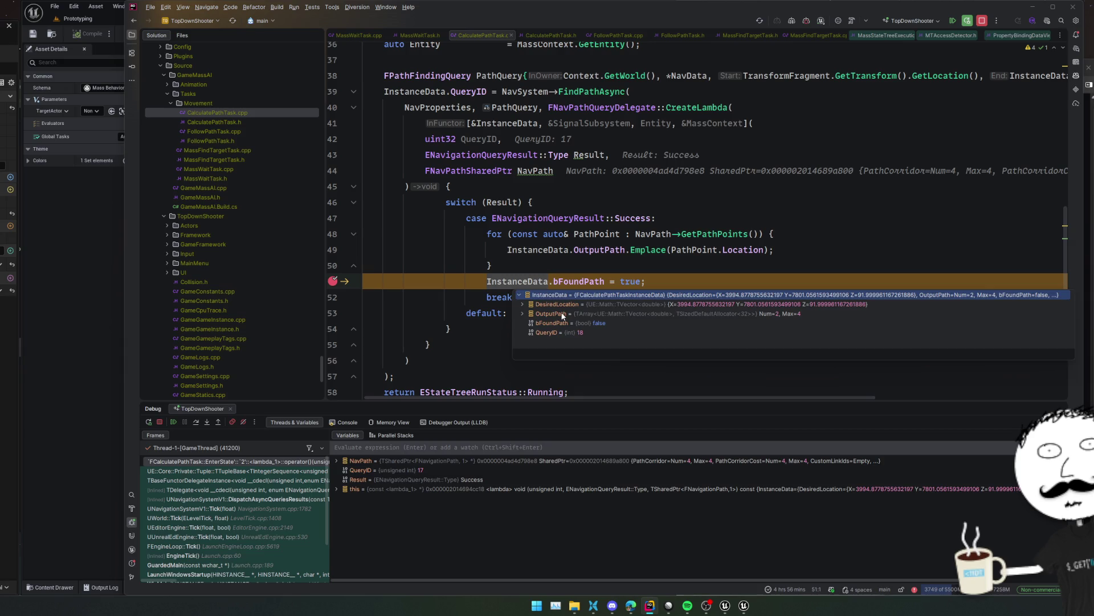
double_click(562, 314)
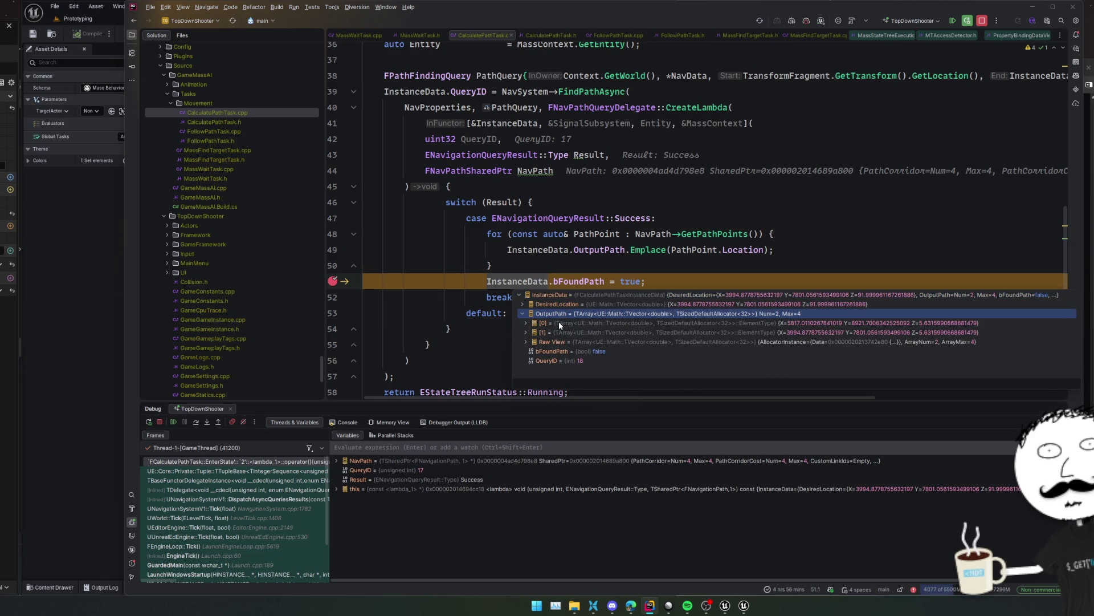
click(502, 322)
click(332, 281)
Move the breakpoint to the bFoundPath reset in StateCompleted and resume until it is hit
scroll(373, 294, down, 2)
scroll(466, 297, down, 4)
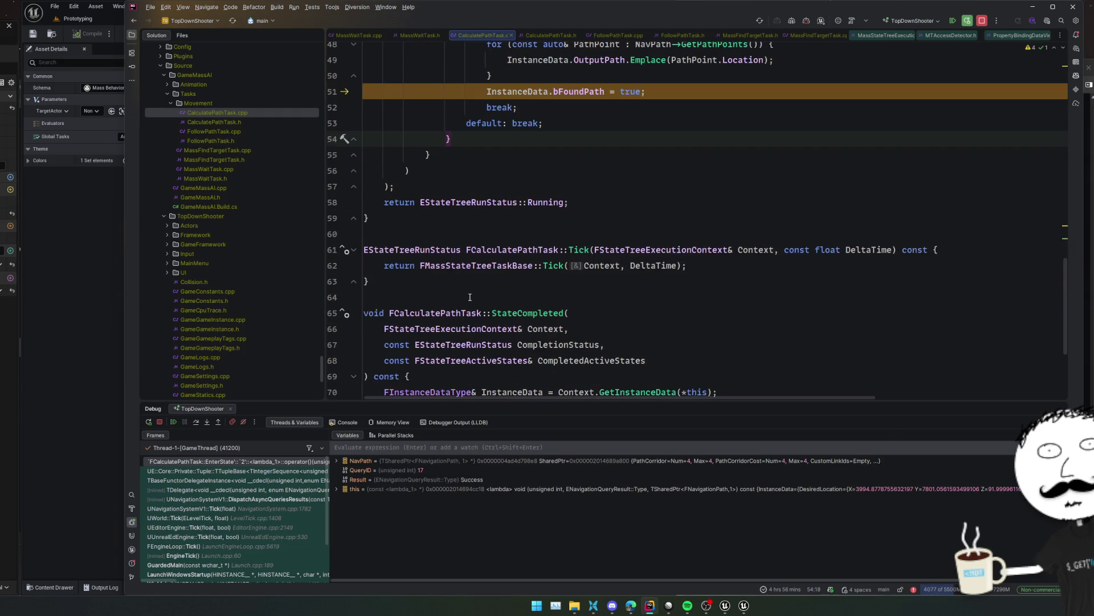
scroll(446, 274, down, 5)
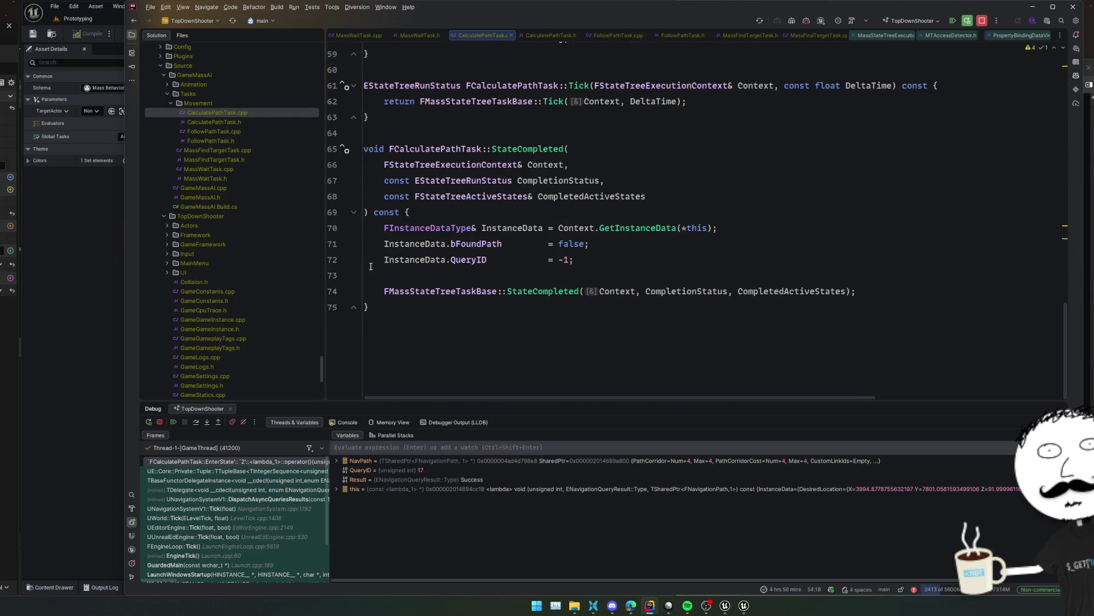
click(334, 291)
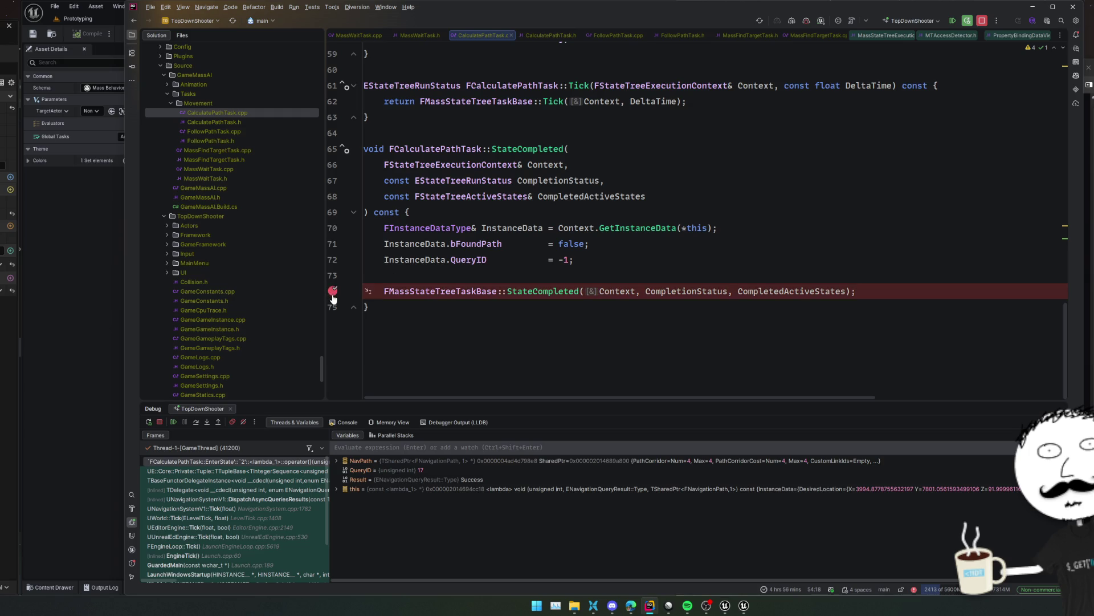
click(333, 293)
click(332, 244)
key(F5)
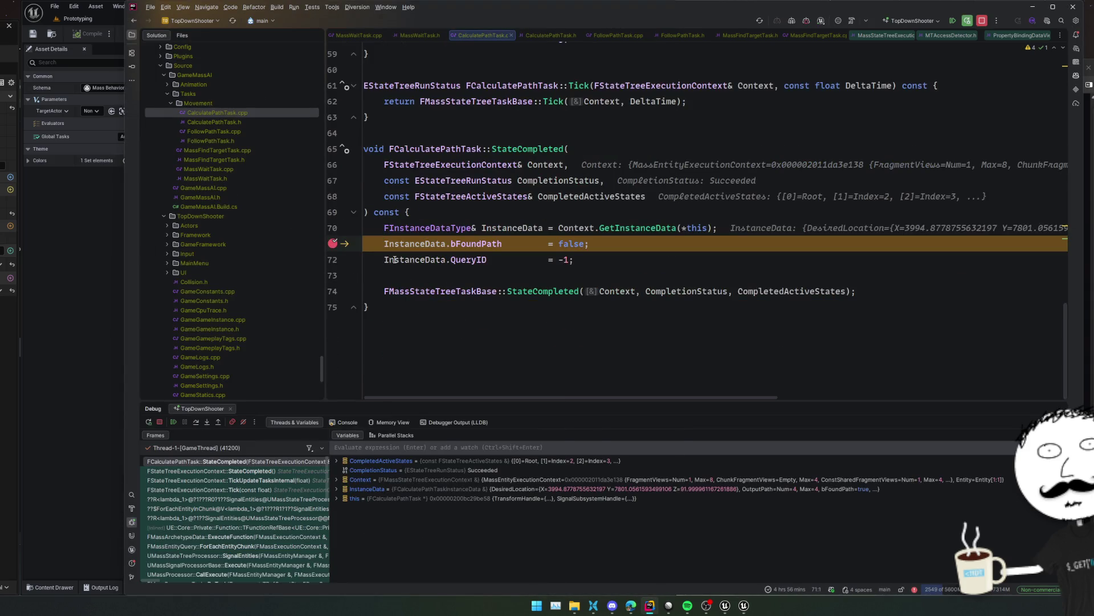
Confirm InstanceData shows a found path, remove the breakpoint and resume the game
mouse_move(394, 260)
click(332, 244)
key(F5)
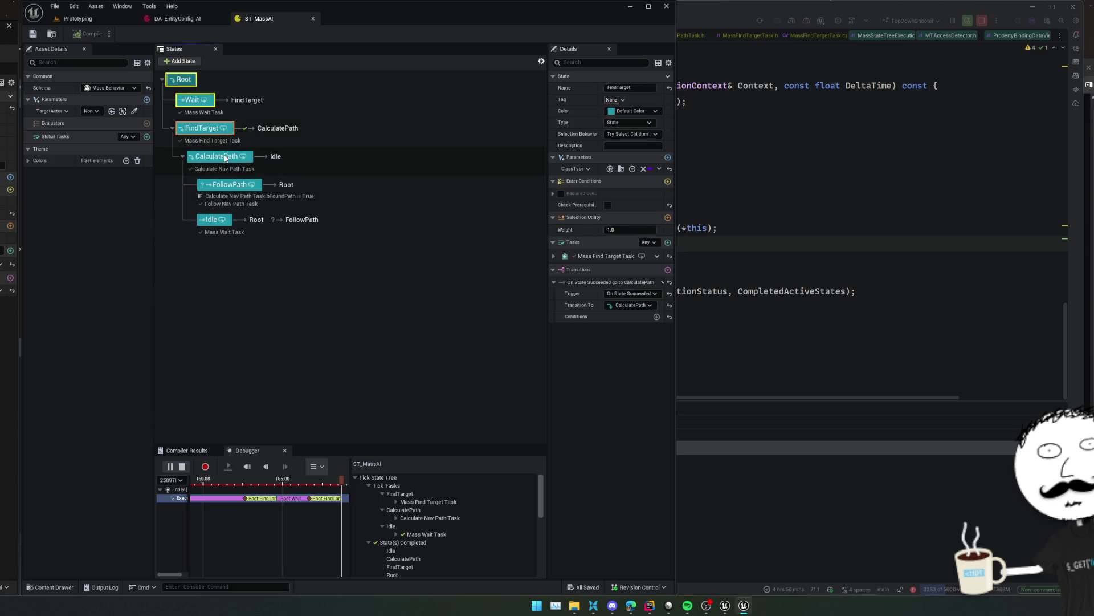
Select CalculatePath, widen the Details panel, then select Idle to see its transition to FollowPath
click(225, 157)
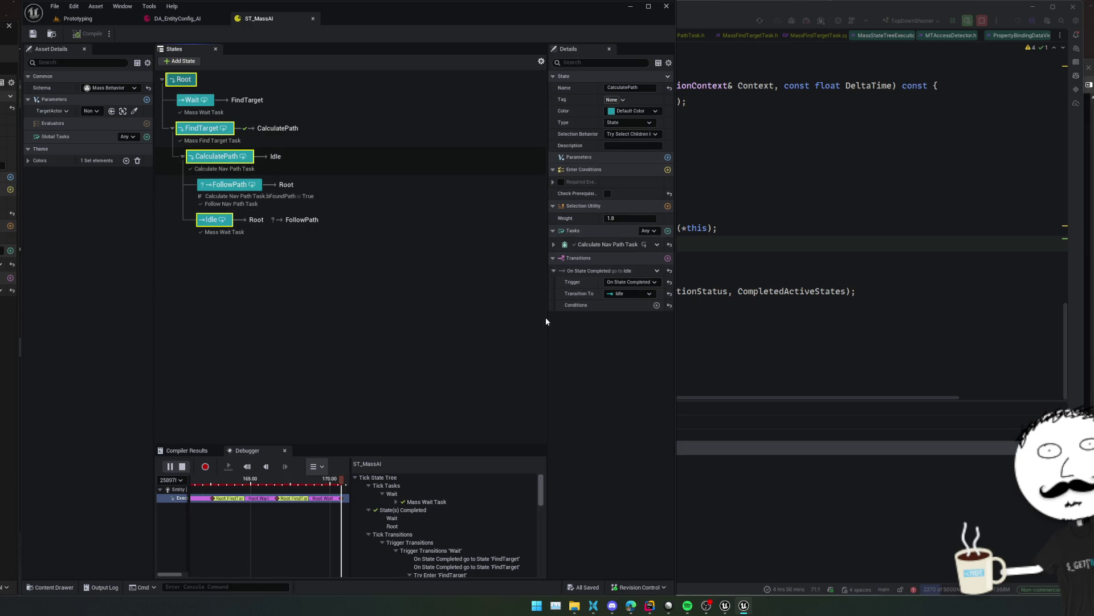
drag(546, 319, 495, 320)
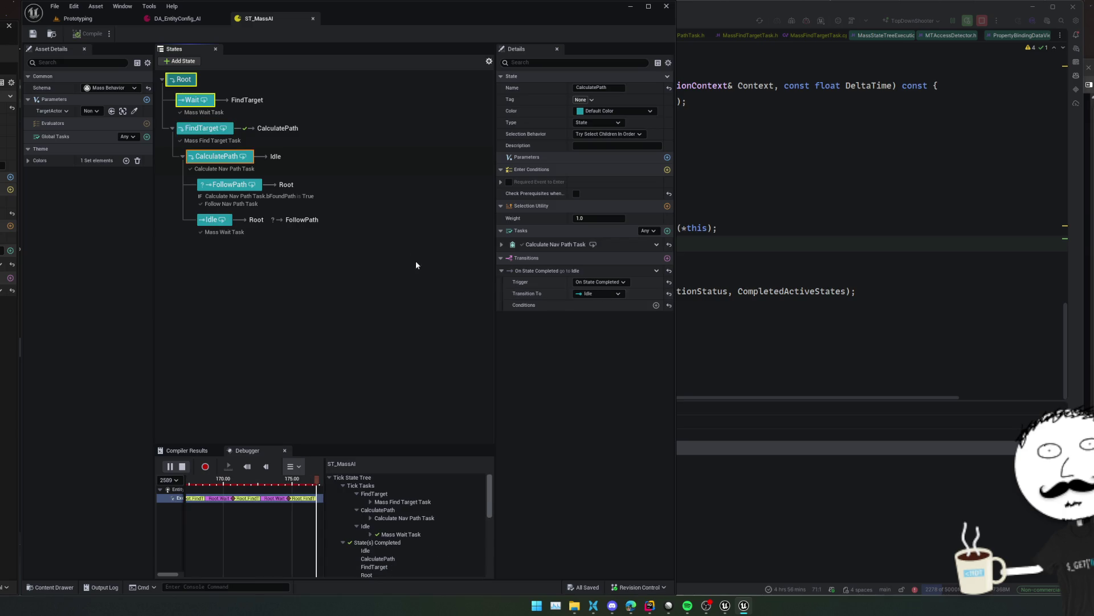
mouse_move(296, 222)
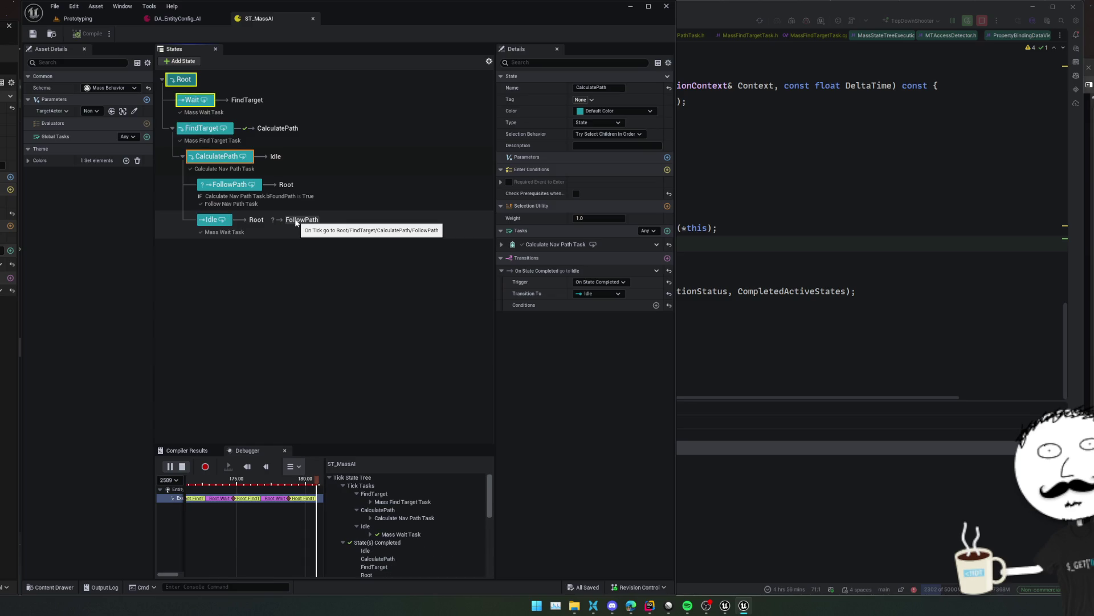
mouse_move(255, 224)
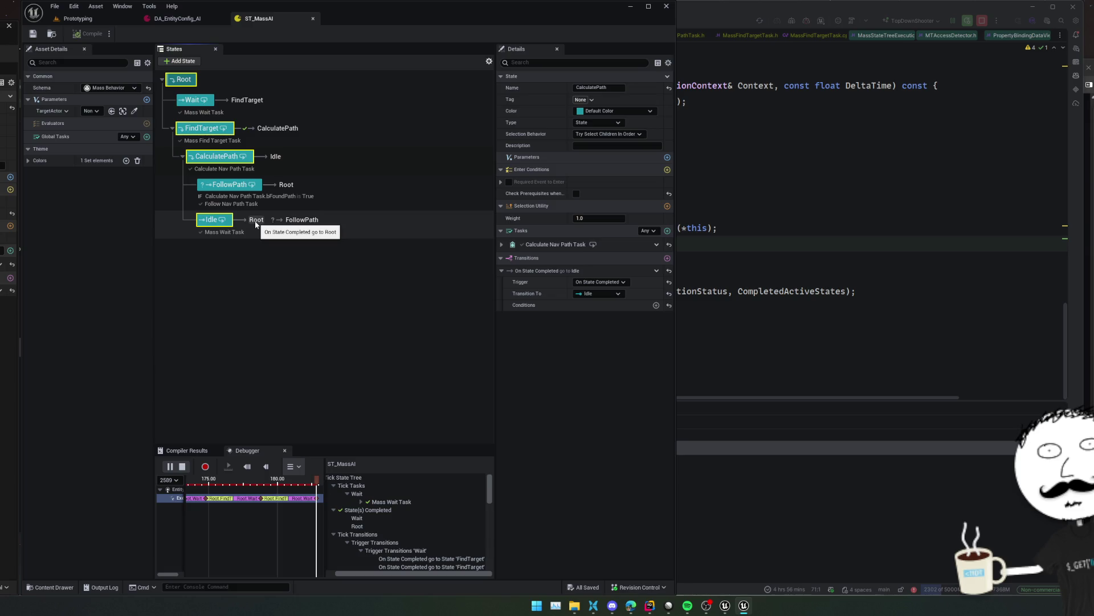
click(223, 223)
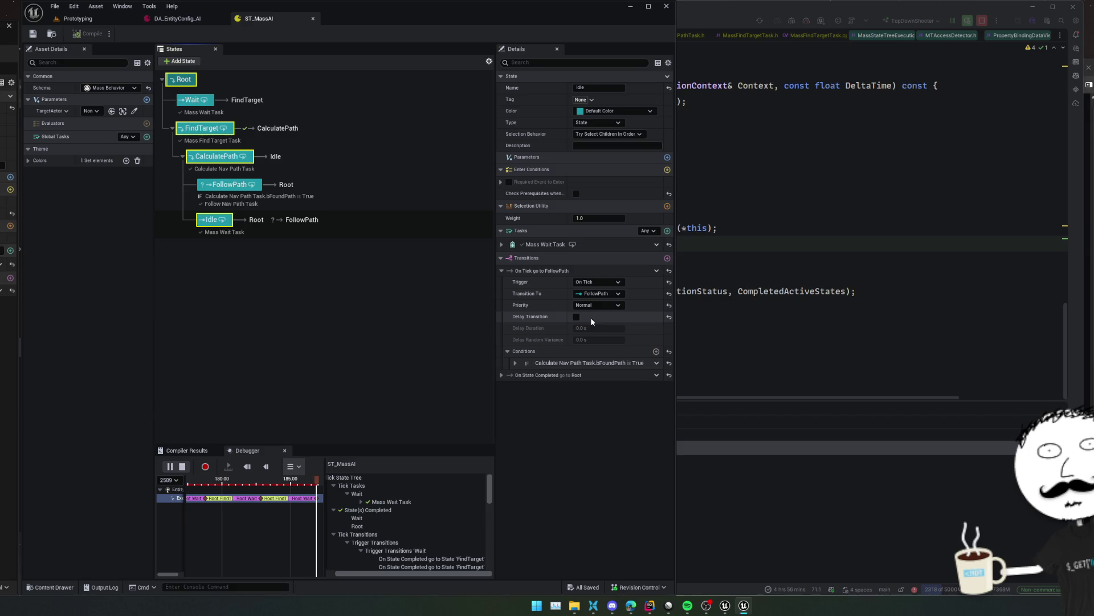
Expand Idle's bFoundPath condition, Root transition and 2.0 wait, then inspect FollowPath's In Path binding
click(514, 363)
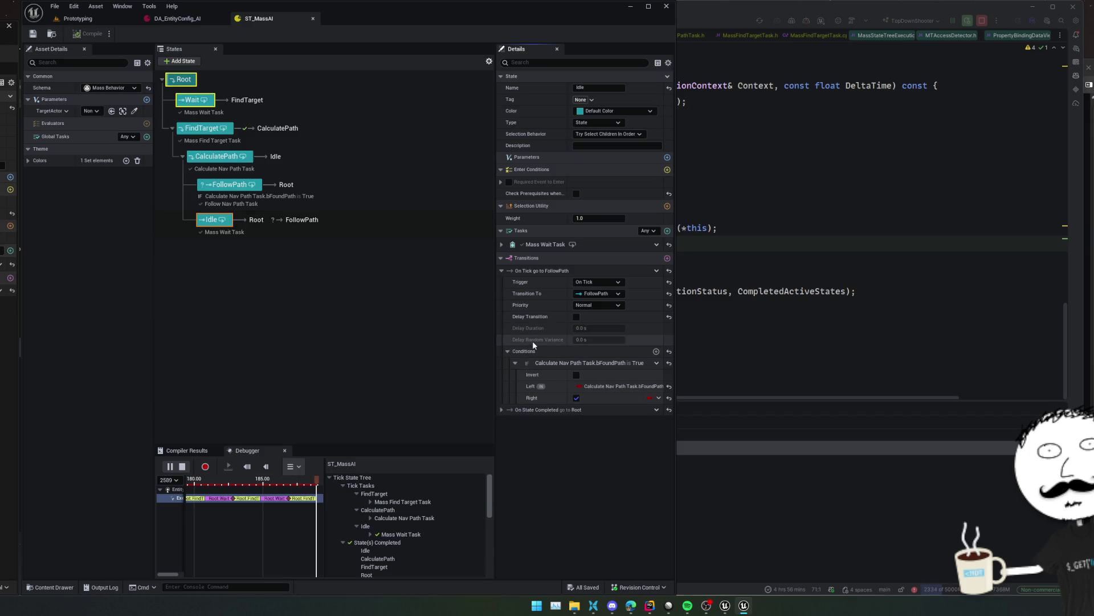
scroll(525, 323, down, 1)
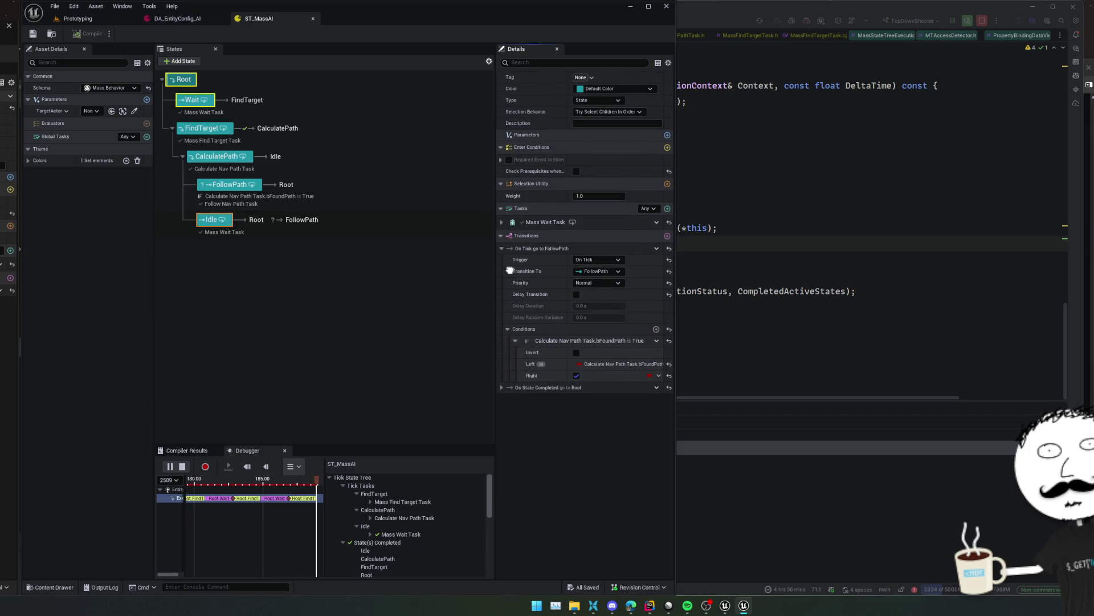
scroll(510, 270, up, 1)
click(502, 409)
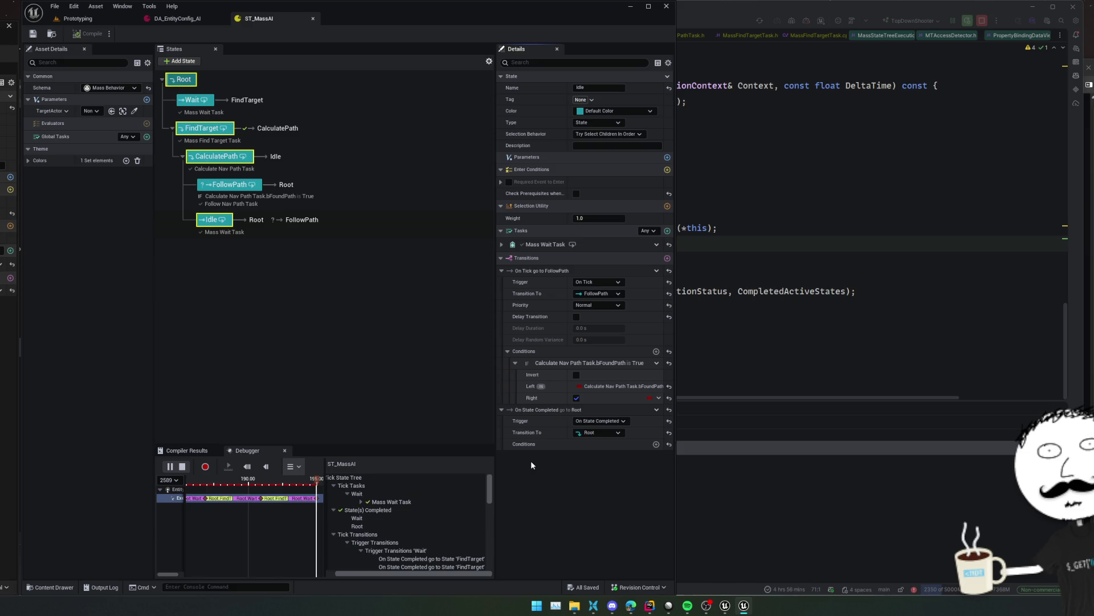
click(502, 244)
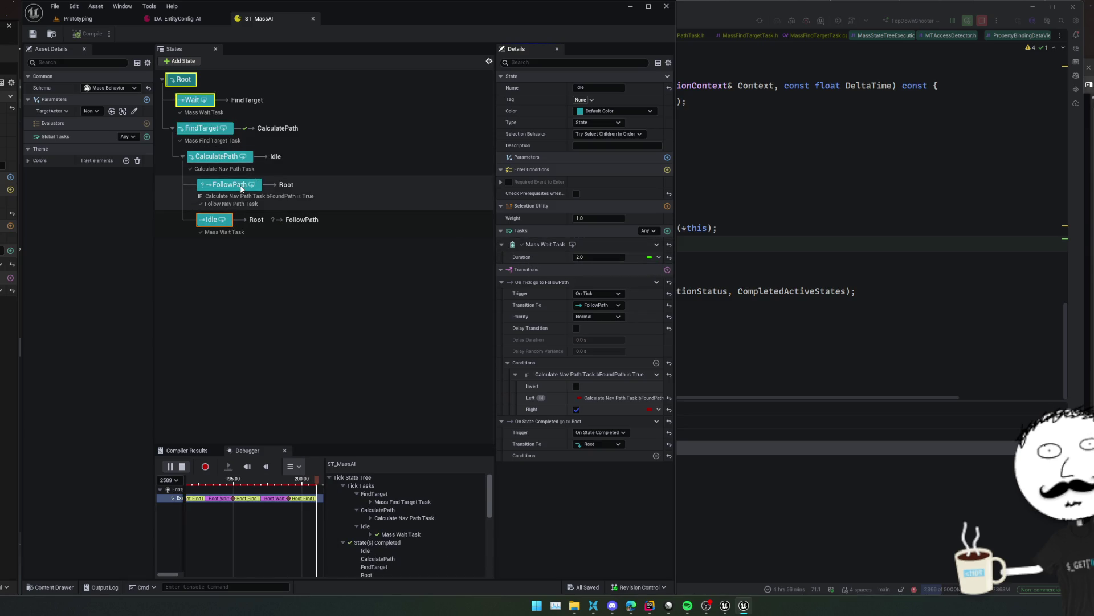
click(249, 204)
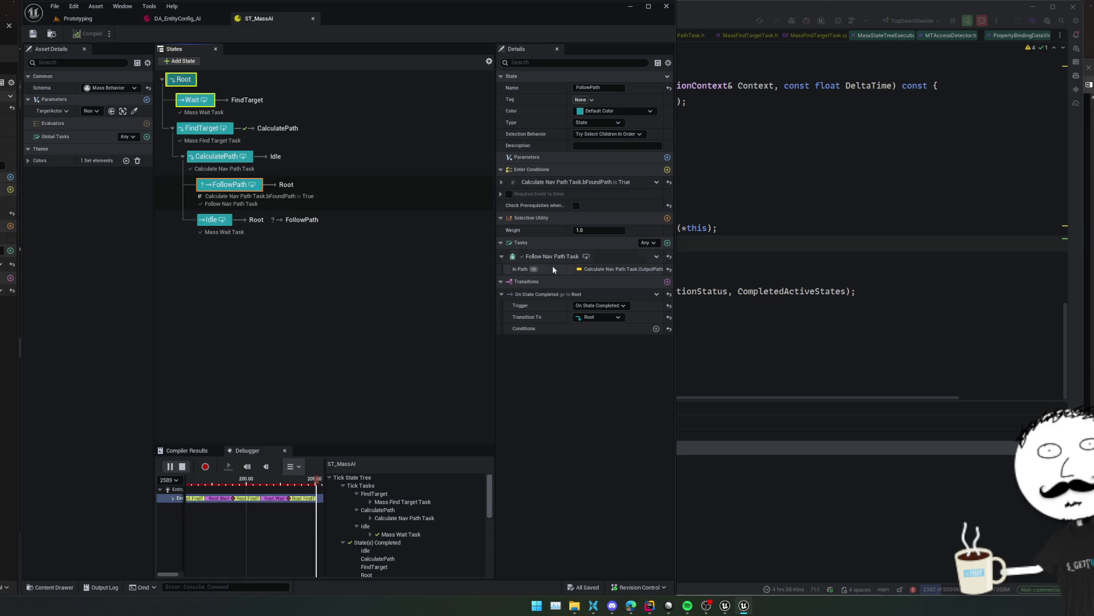
click(593, 272)
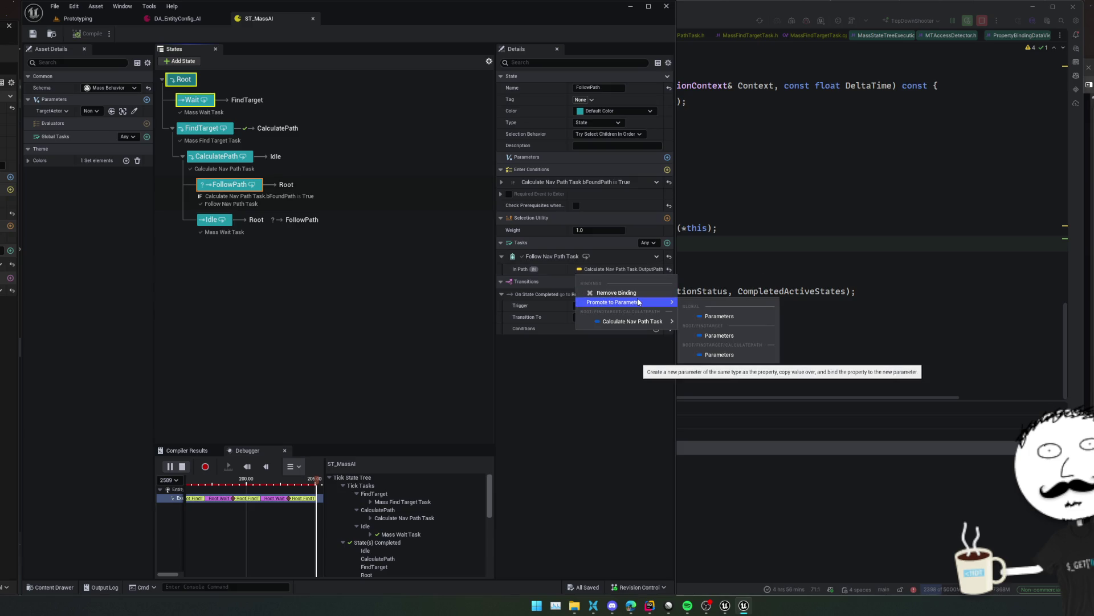
Bind FollowPath's In Path to Calculate Nav Path Task's OutputPath
mouse_move(635, 325)
mouse_move(616, 302)
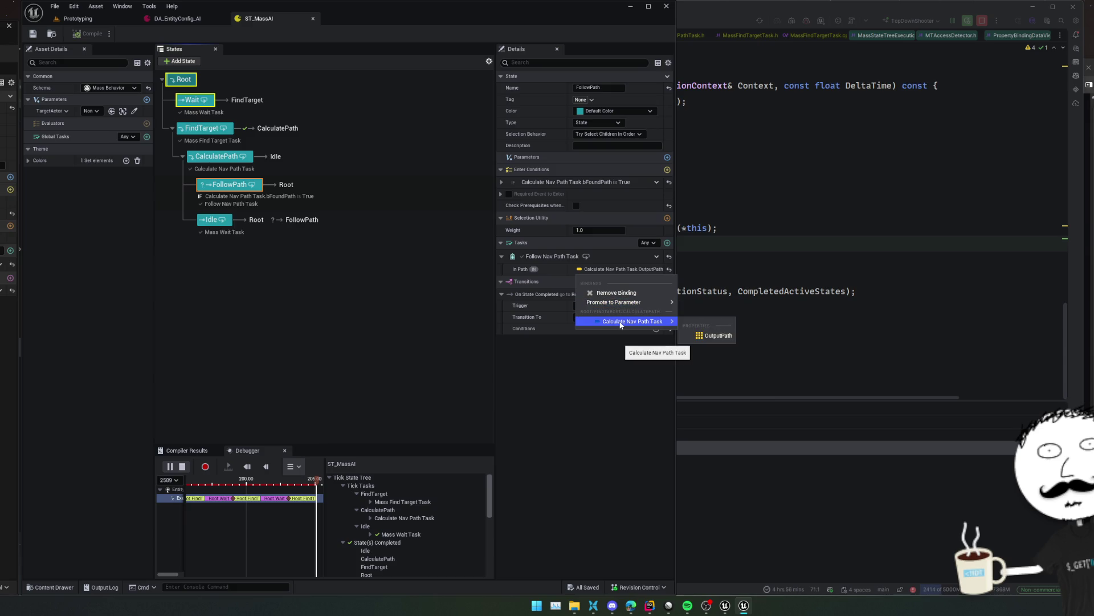
click(699, 335)
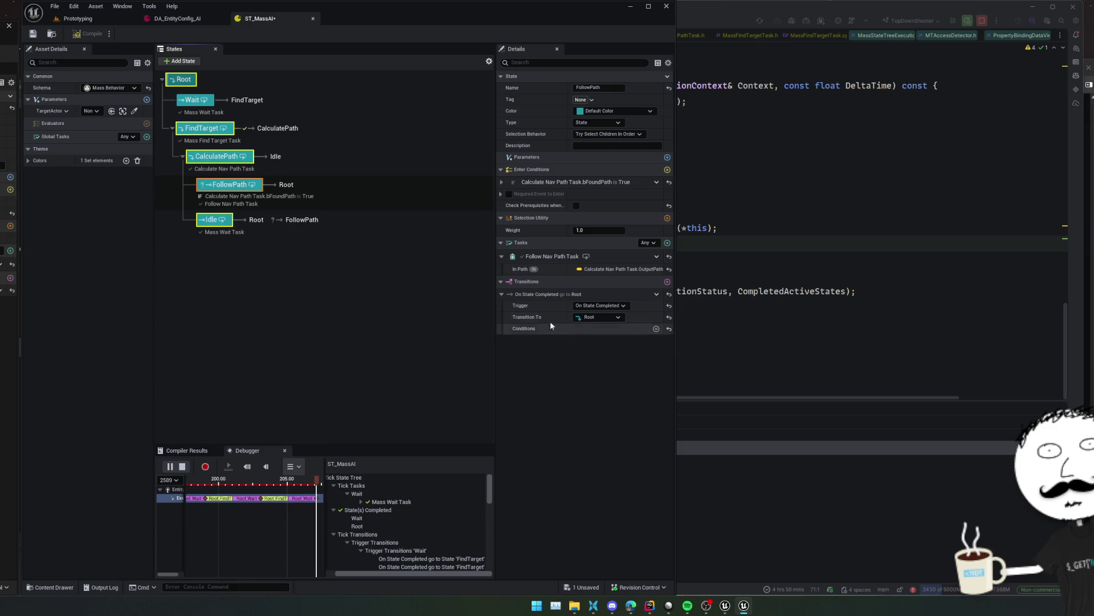
Bind the enter condition's operand to Calculate Nav Path Task bFoundPath and pause the debugger trace
click(501, 182)
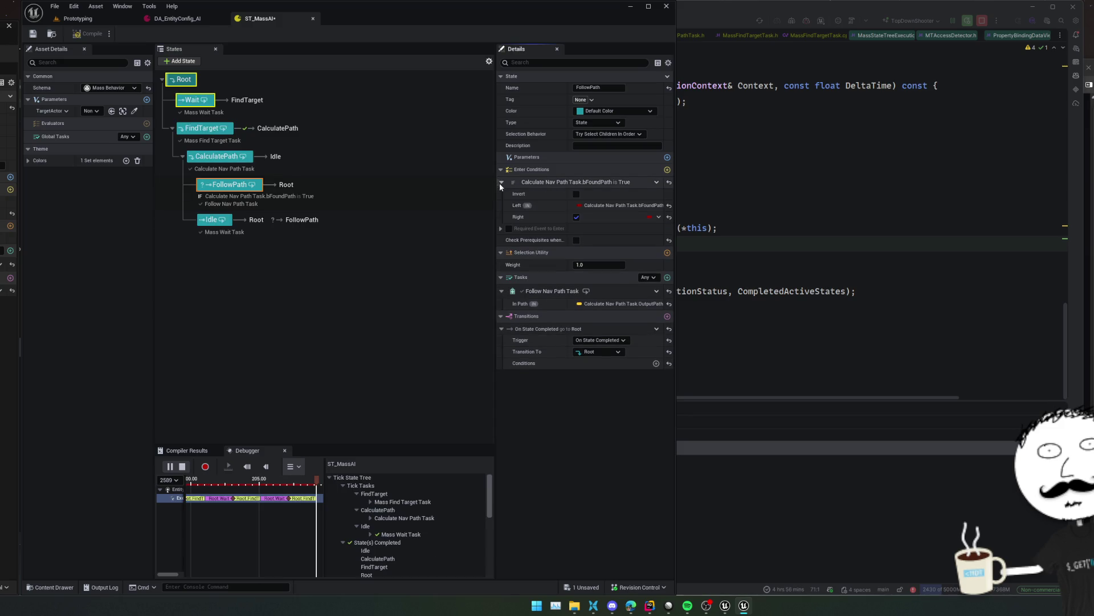
click(618, 206)
mouse_move(642, 276)
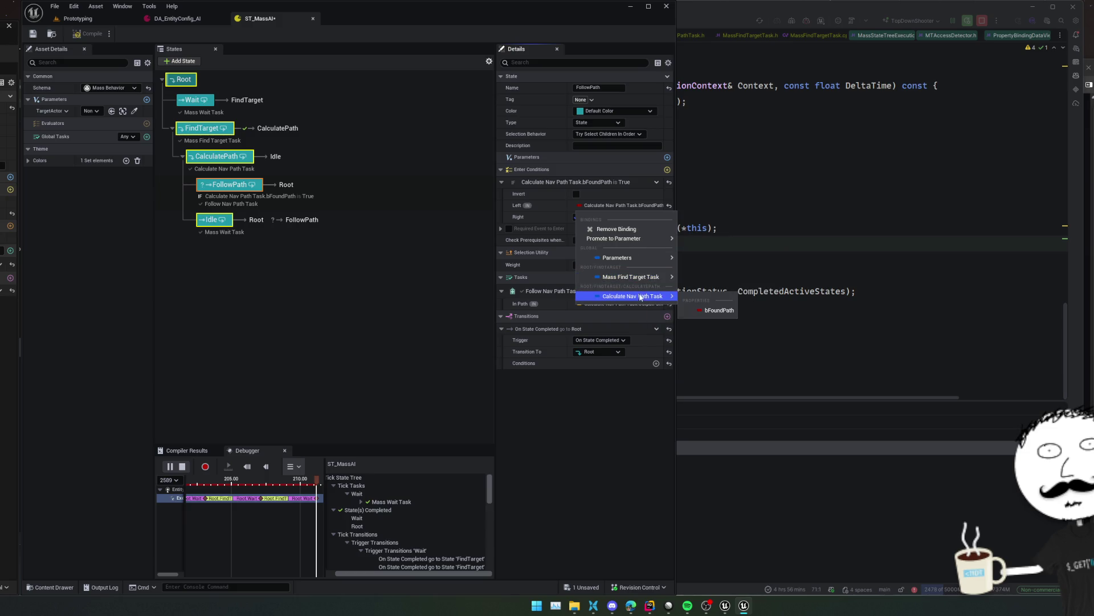
click(713, 312)
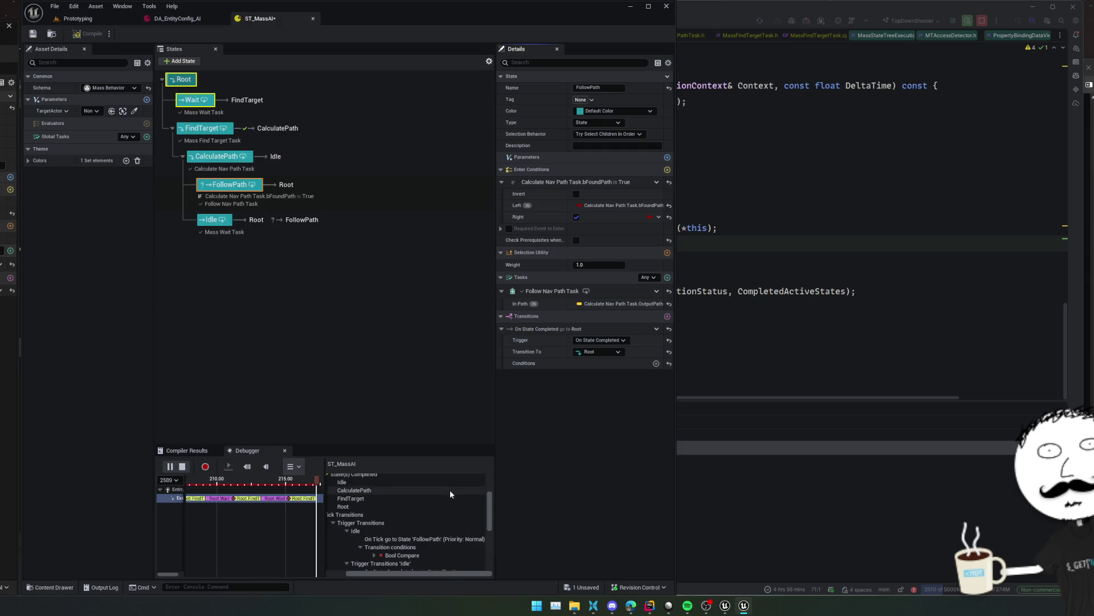
click(170, 466)
Inspect the On Tick FollowPath transition's Bool Compare failing (False is True), then select CalculatePath
scroll(403, 516, down, 2)
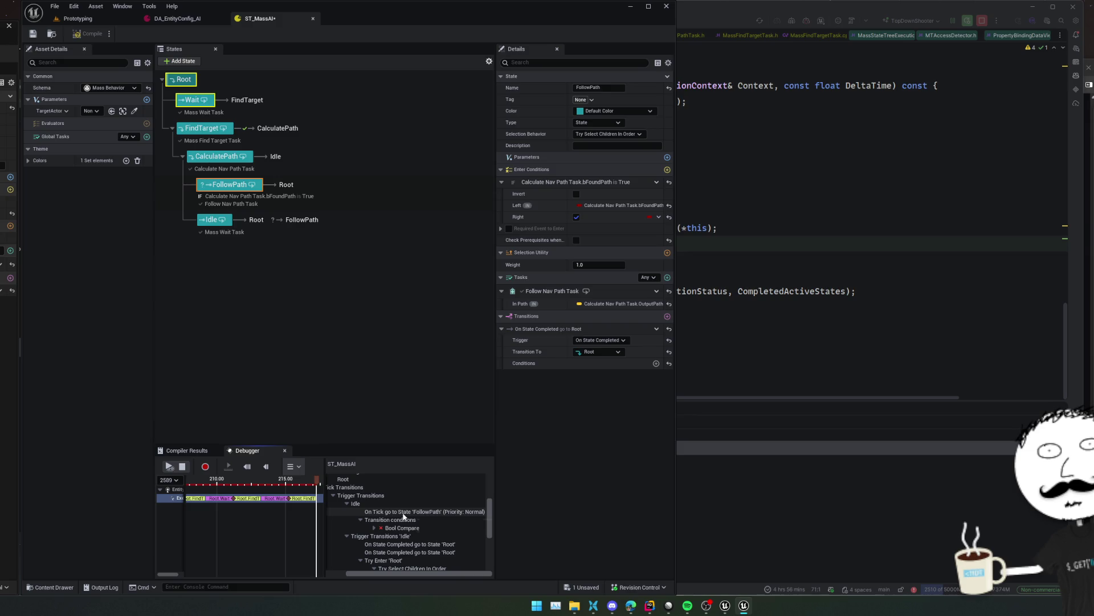
click(403, 512)
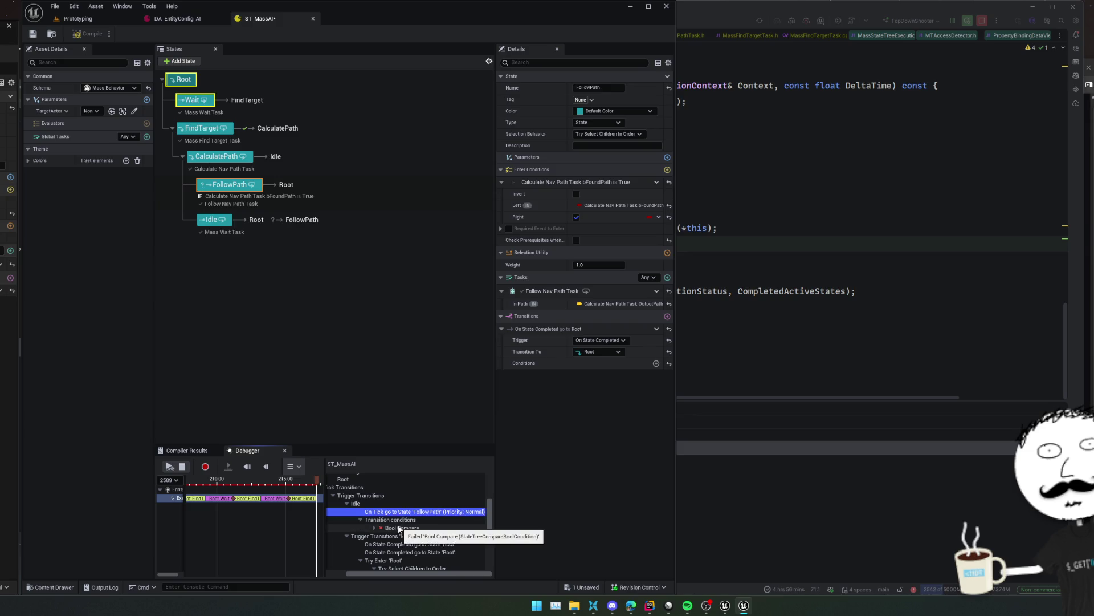
click(374, 529)
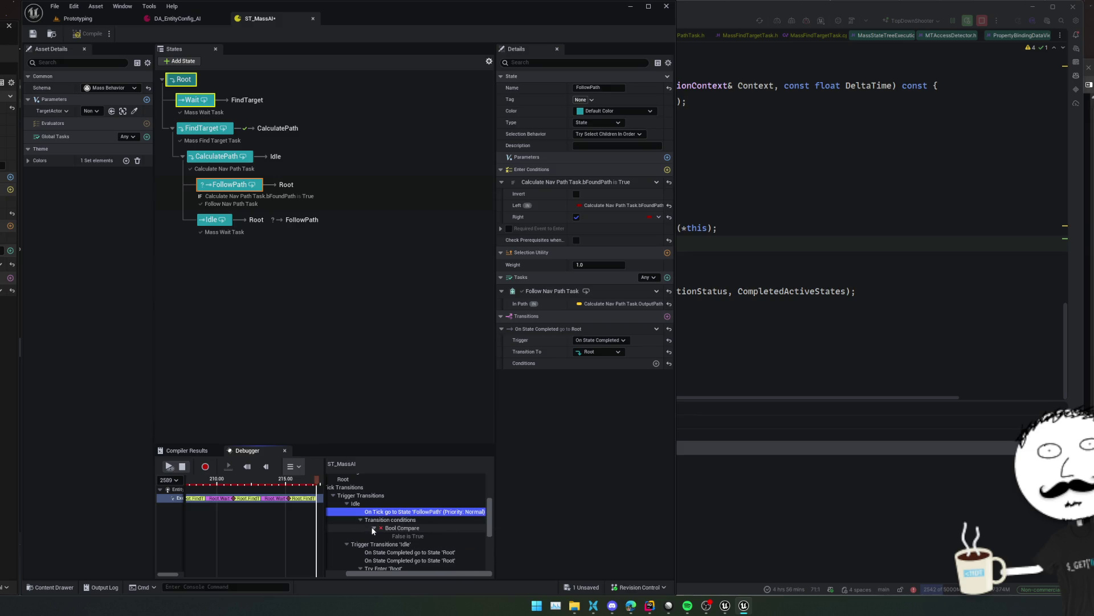
click(414, 529)
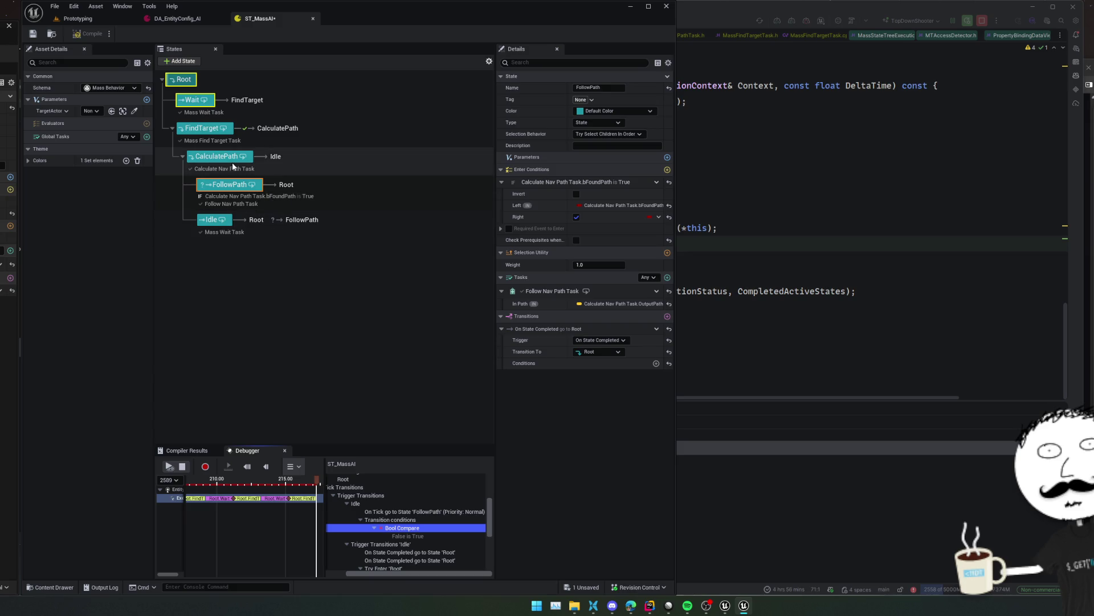
click(231, 159)
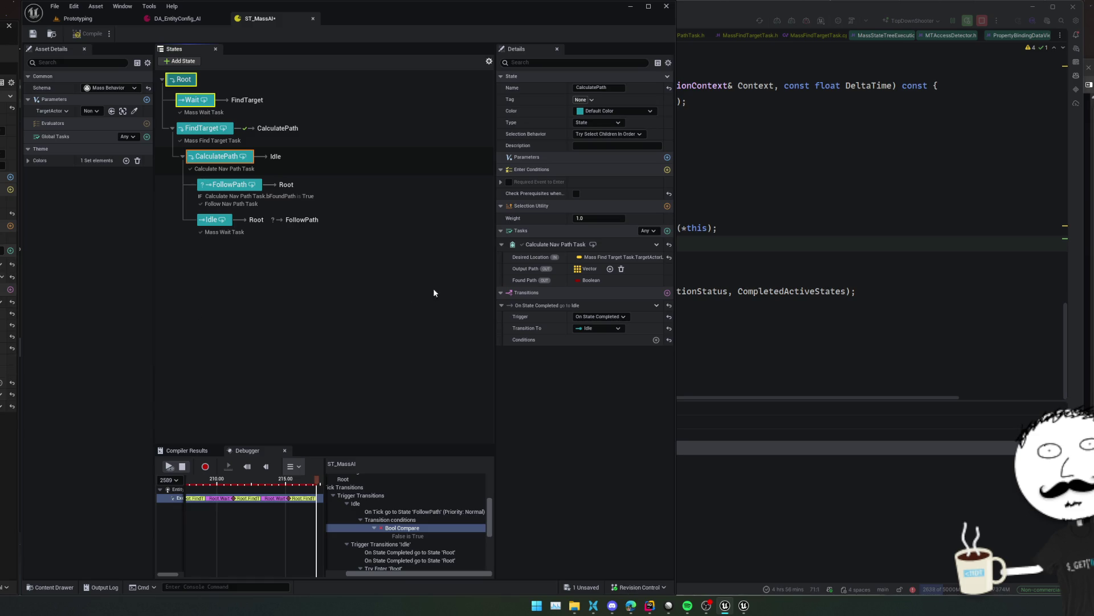
Expand Idle's On Tick transition condition to show its Invert, Left and Right values
click(213, 220)
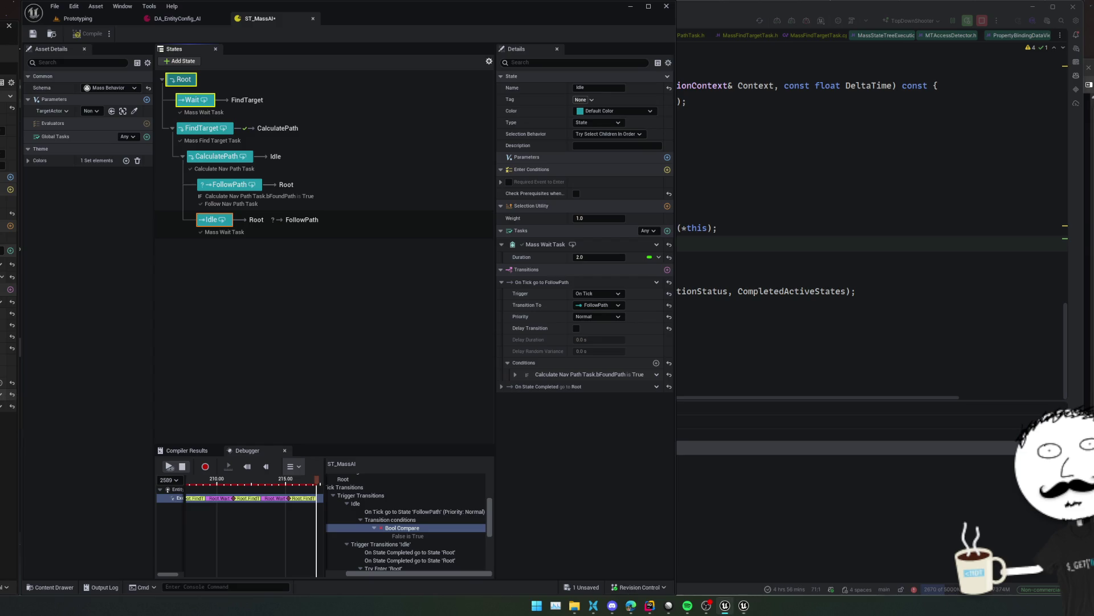
click(5, 417)
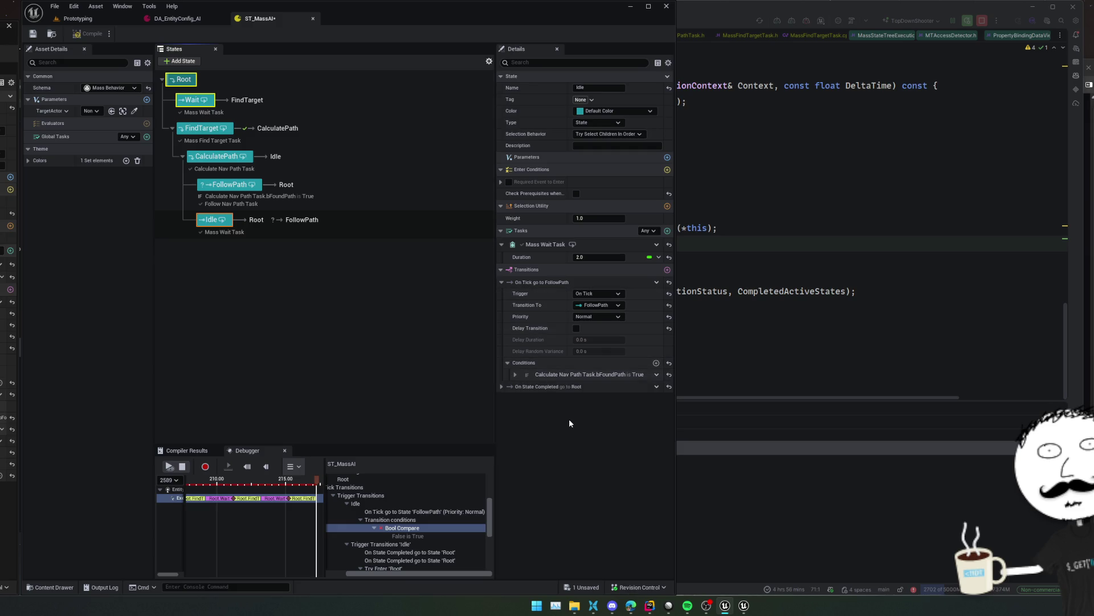
click(501, 386)
click(515, 374)
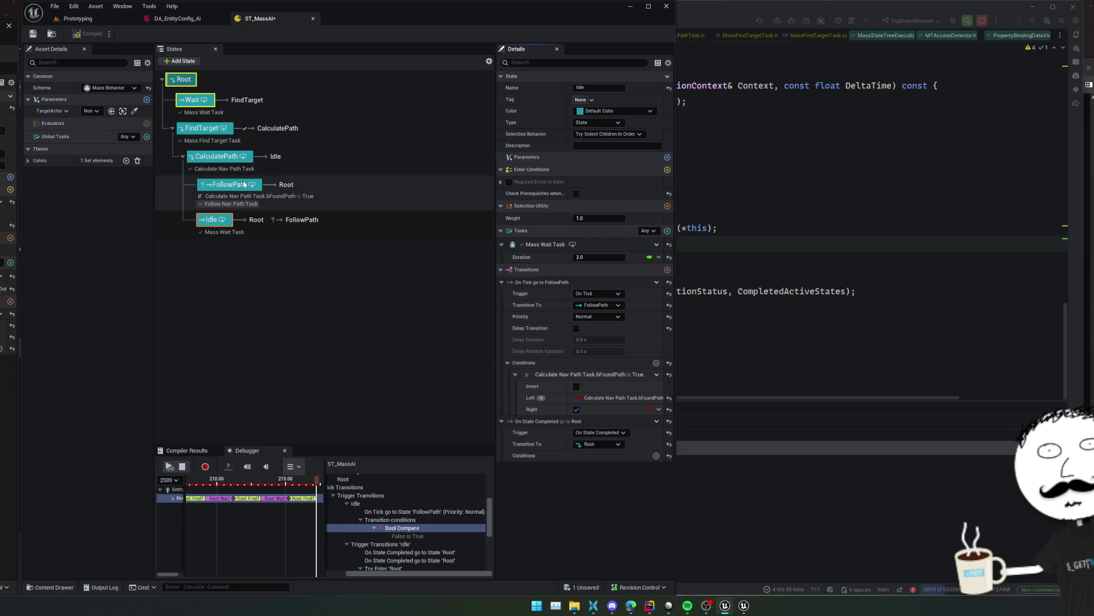
Expand FollowPath's bFoundPath enter condition for comparison, then return to Rider
click(235, 188)
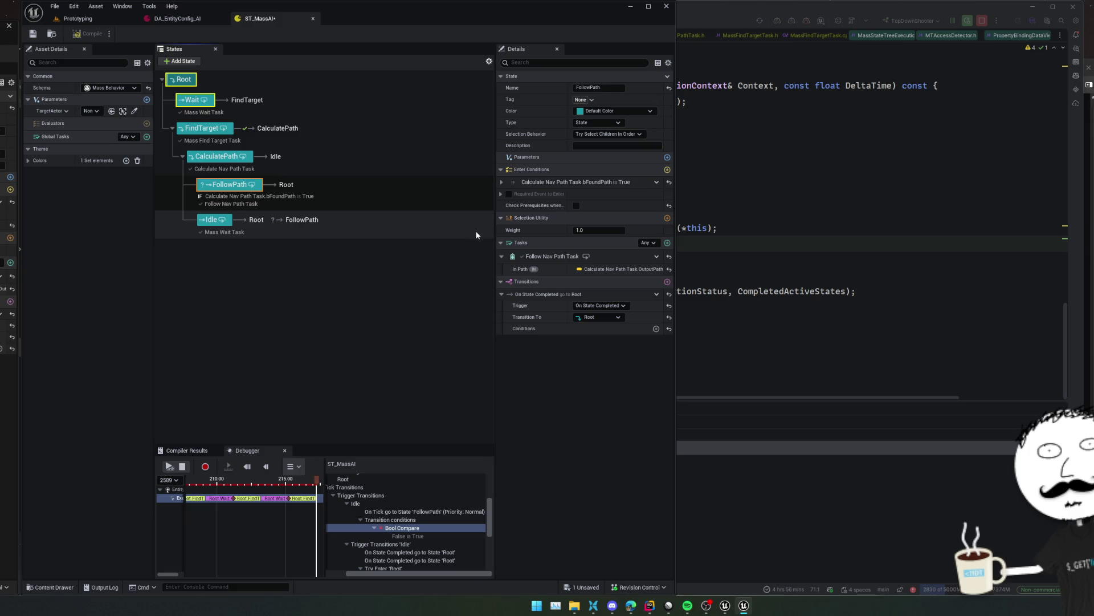
click(501, 182)
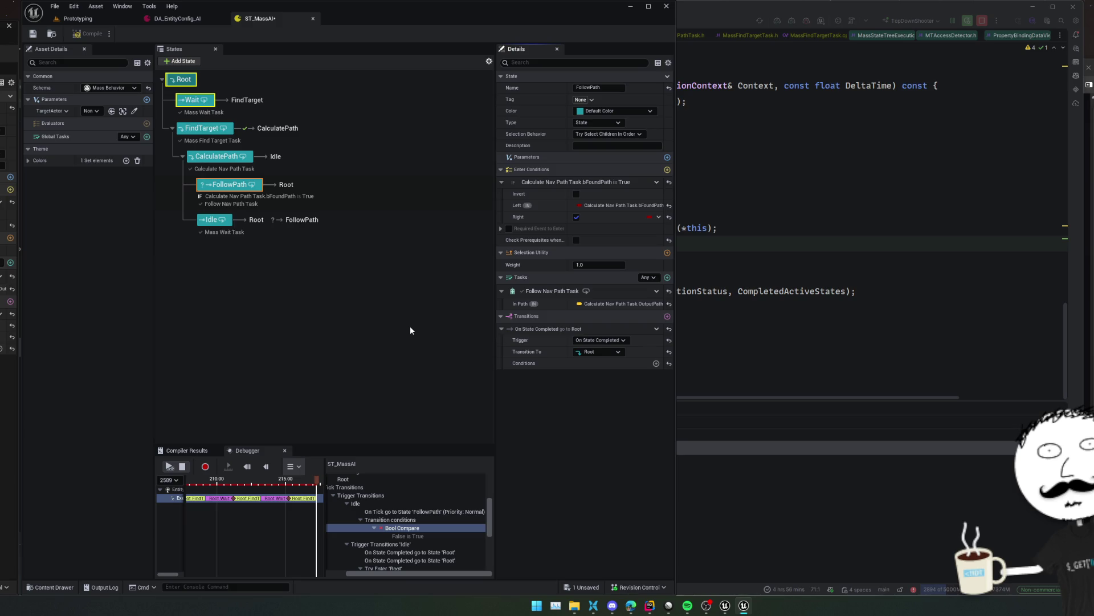
key(alt+Tab)
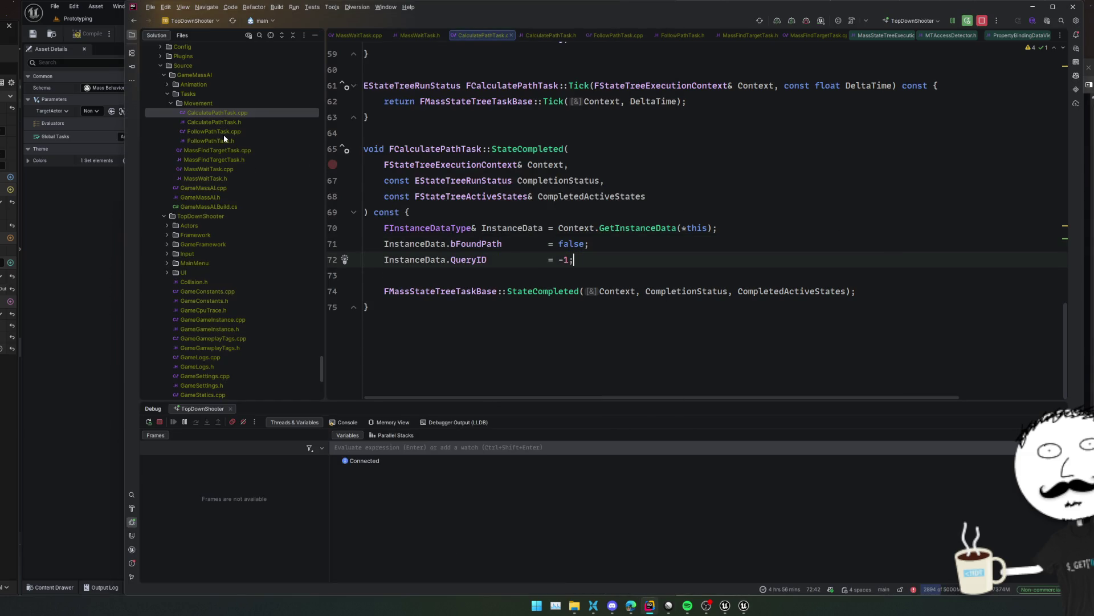
Open FollowPathTask.cpp, break on the empty PathPoints check, and resume the StateTree debugger
double_click(223, 132)
scroll(514, 231, up, 3)
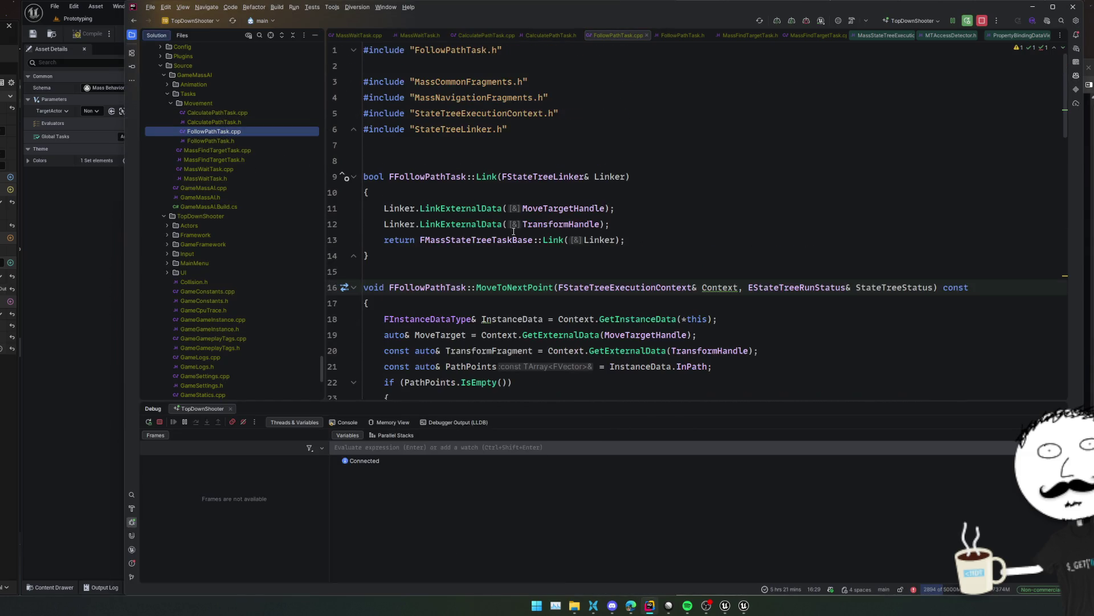
scroll(513, 231, down, 4)
click(330, 192)
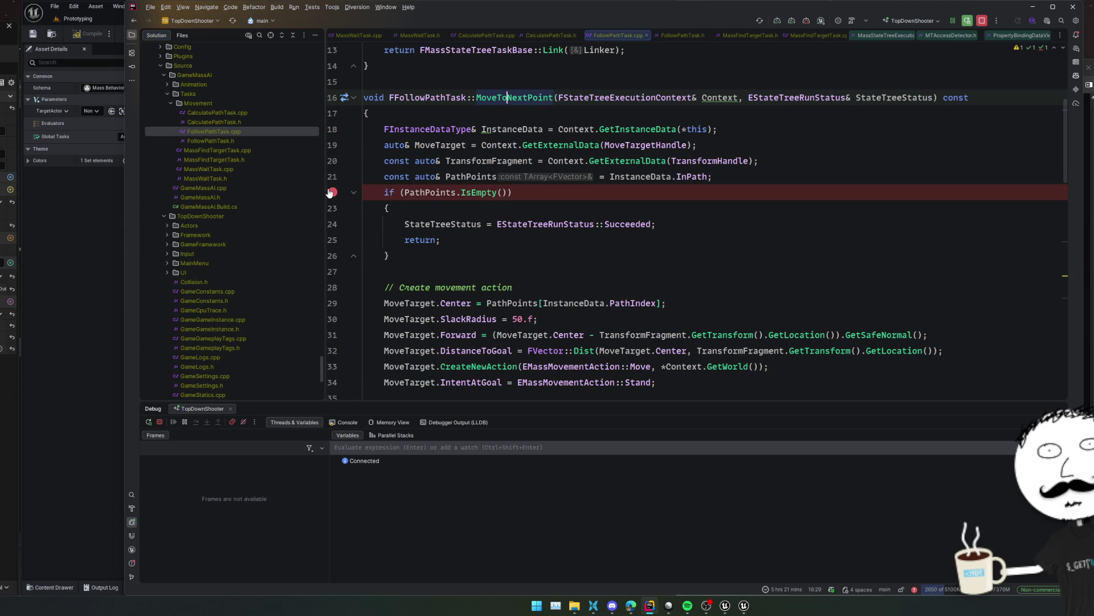
click(60, 309)
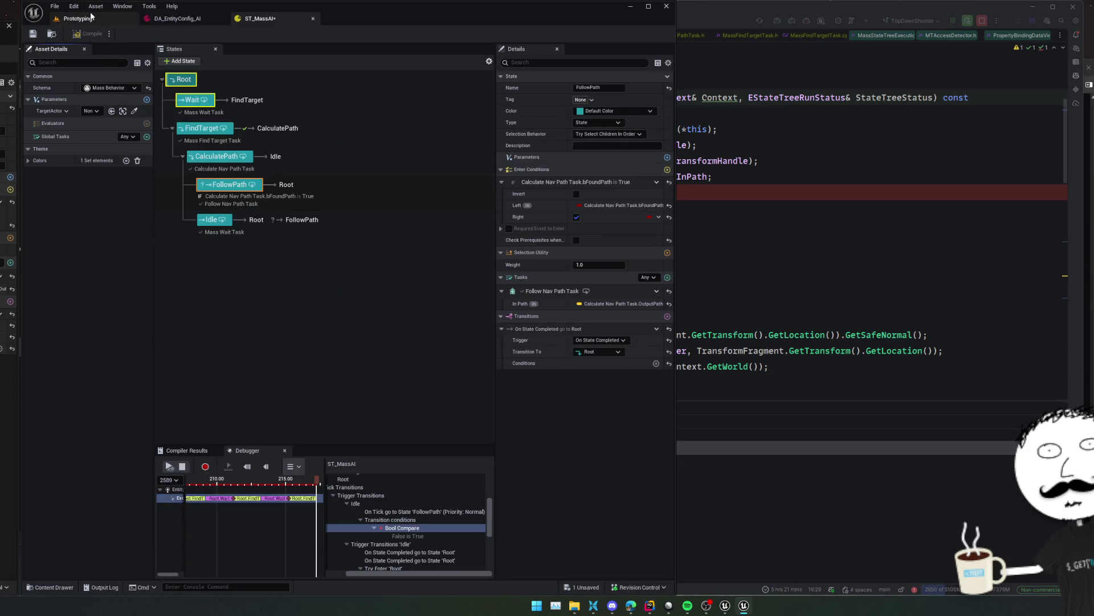
click(170, 466)
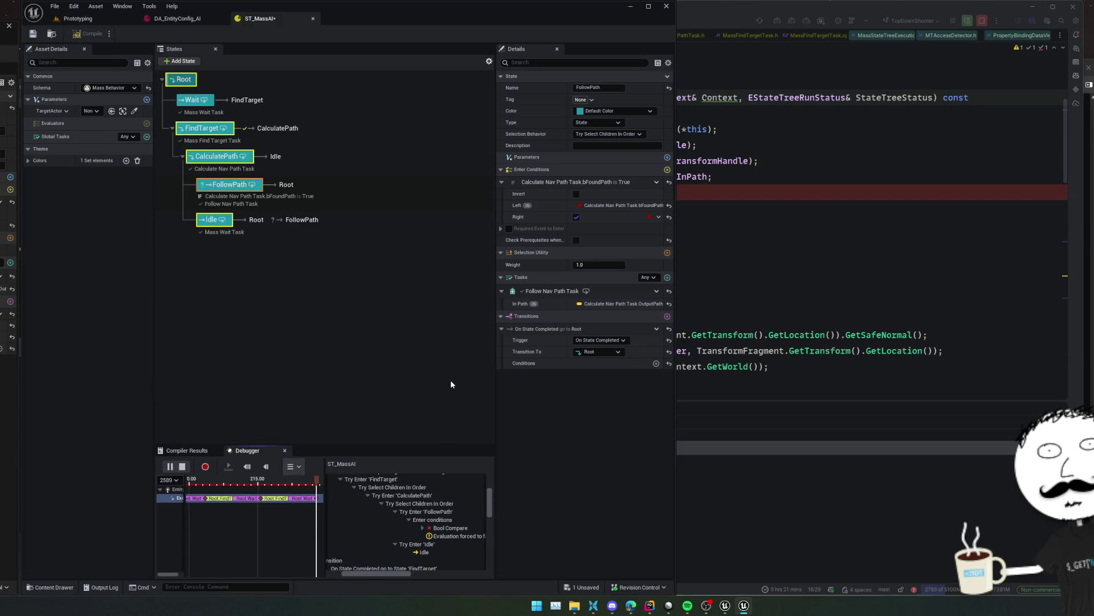
Add breakpoints at EnterState's MoveToNextPoint call and in Tick, ExitState and StateCompleted
scroll(722, 268, up, 3)
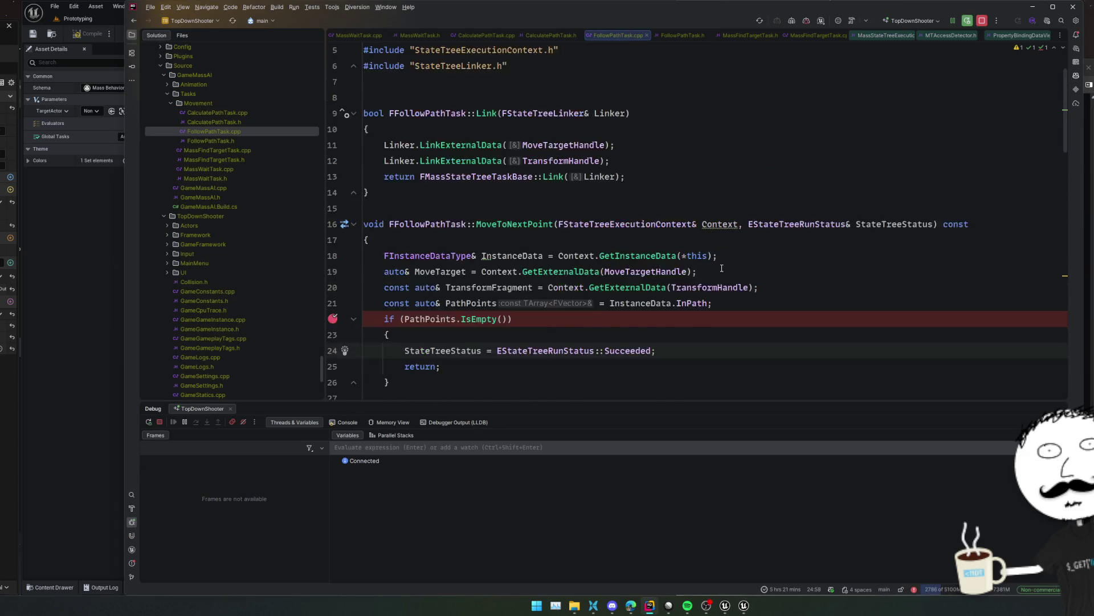
scroll(722, 268, down, 12)
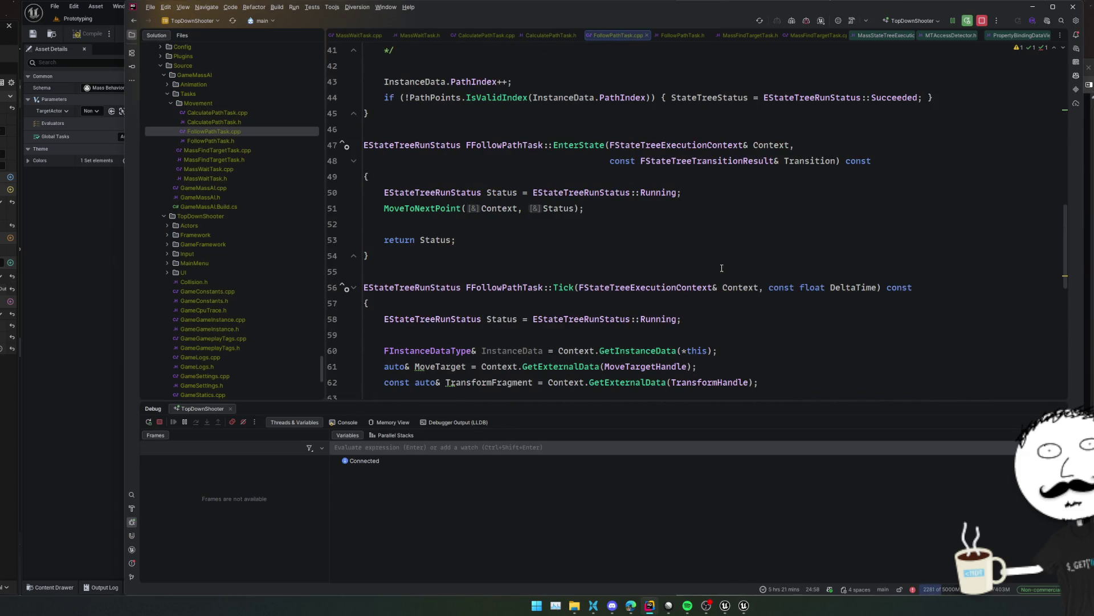
click(333, 208)
click(487, 228)
scroll(488, 228, up, 3)
scroll(437, 240, down, 5)
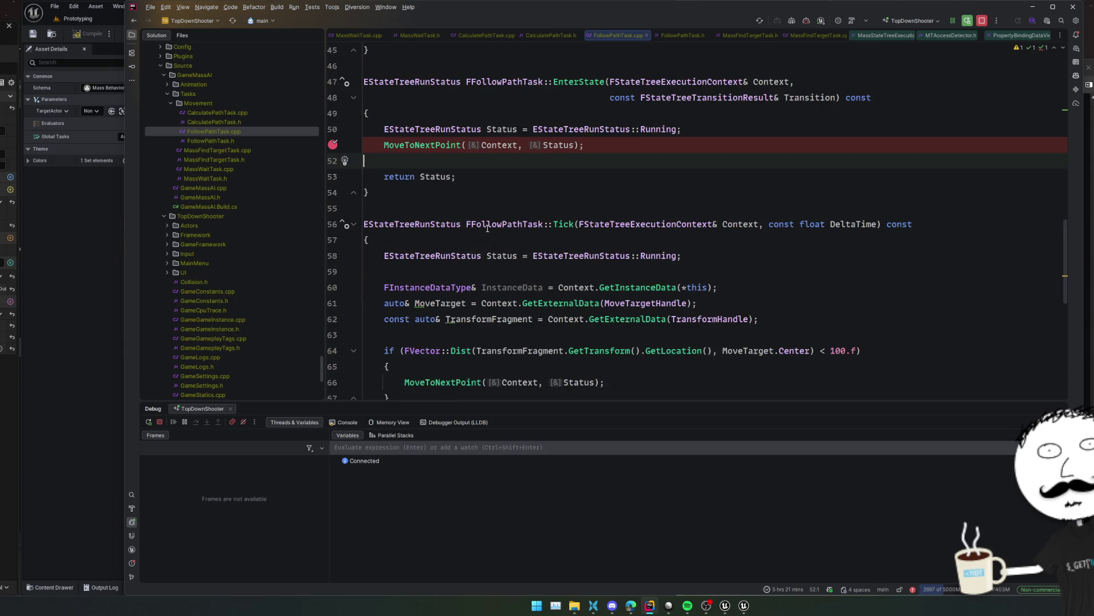
scroll(437, 240, up, 3)
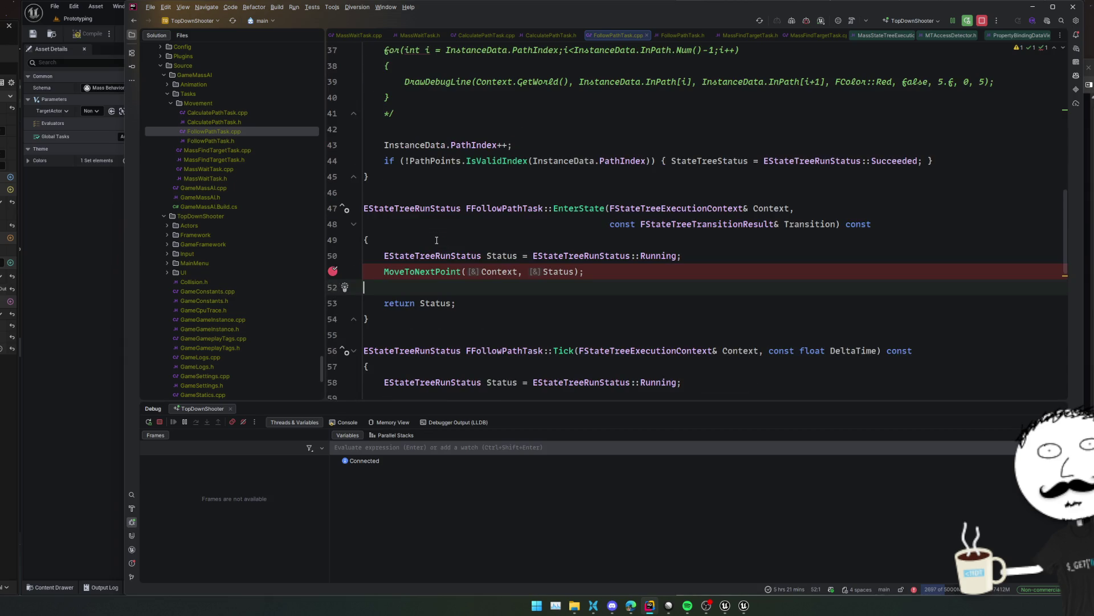
scroll(437, 240, down, 4)
click(345, 224)
scroll(387, 258, down, 4)
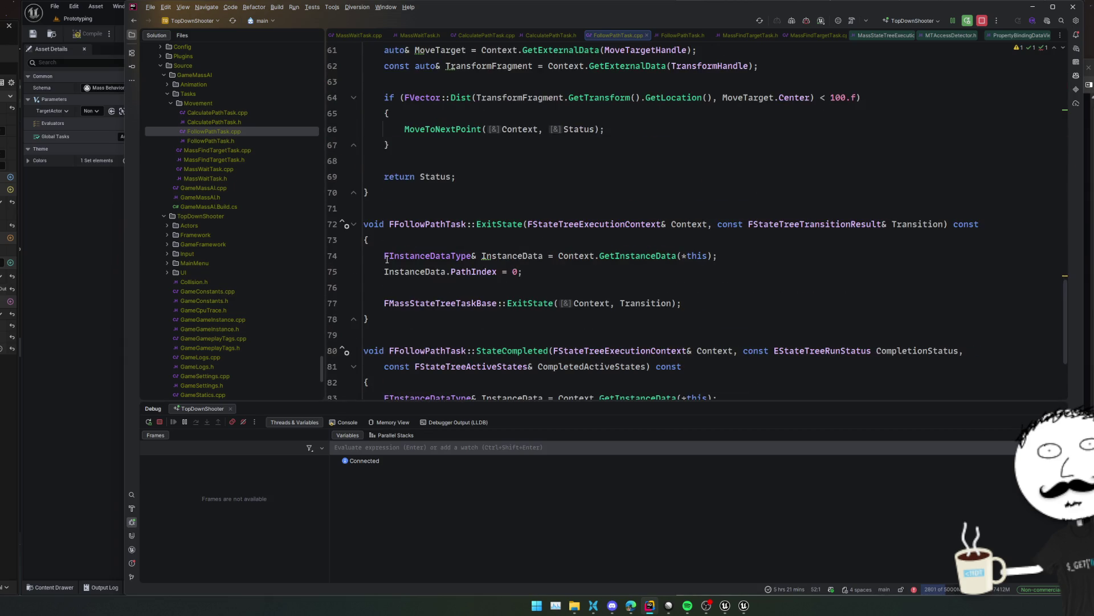
click(333, 256)
scroll(400, 298, down, 3)
click(341, 276)
scroll(399, 285, up, 15)
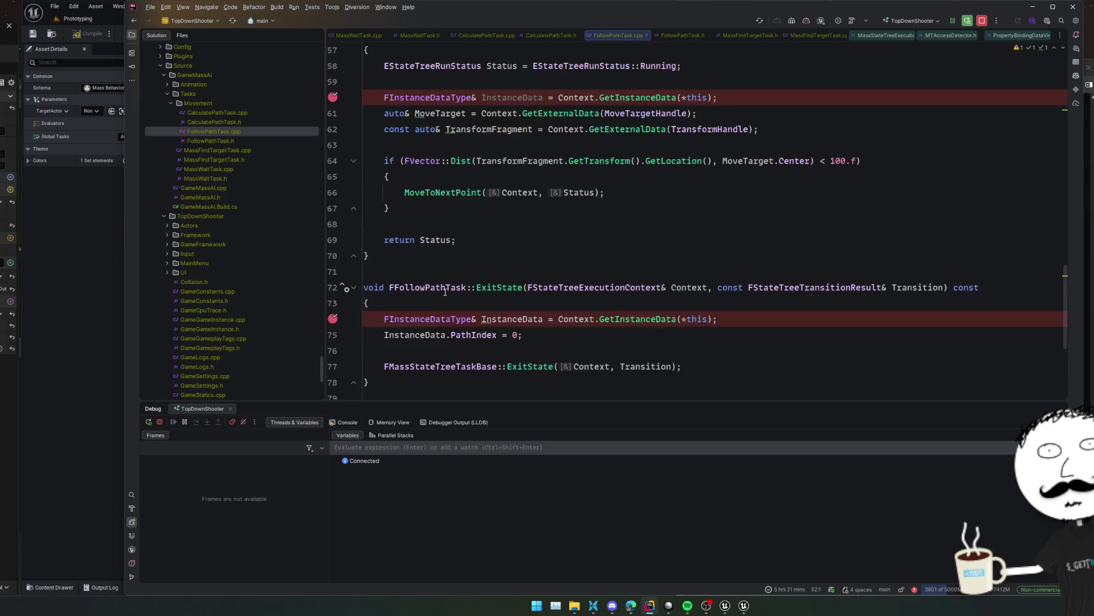
scroll(445, 292, up, 7)
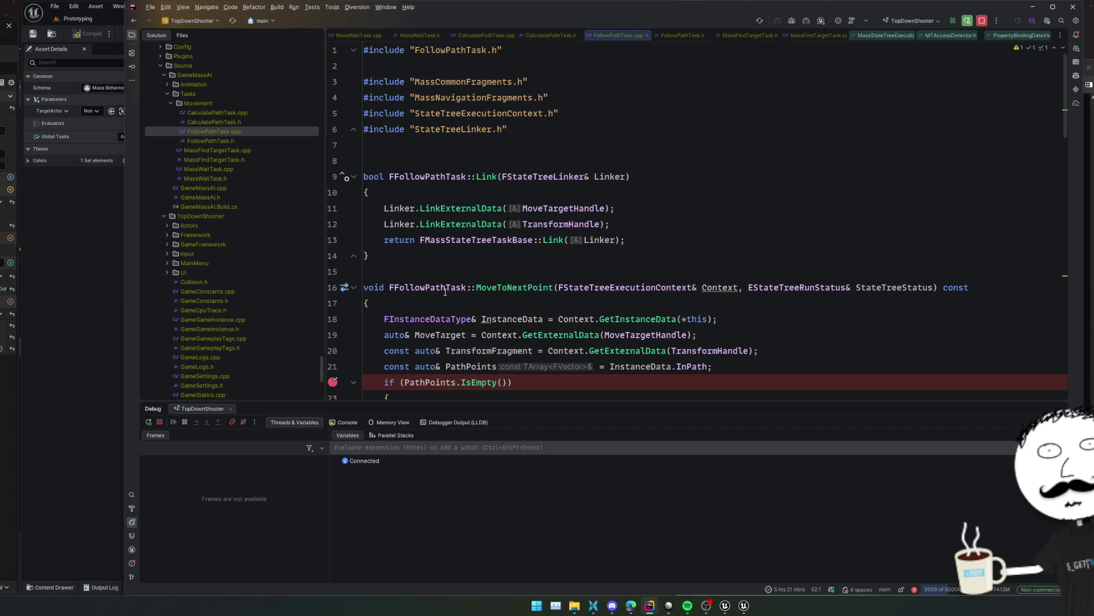
click(80, 320)
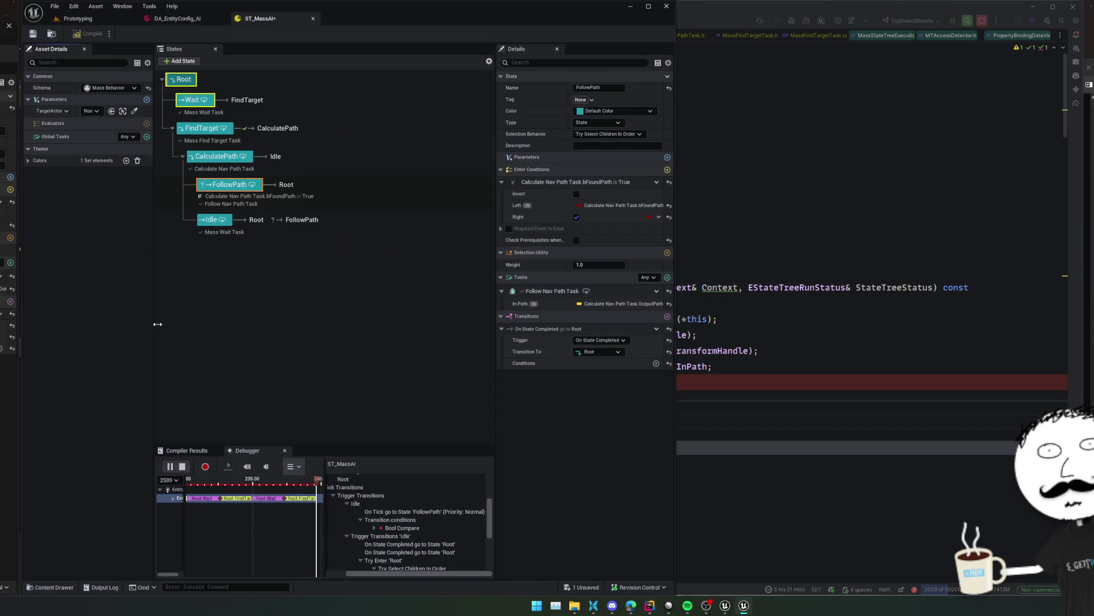
Review the FollowPathTask header and Link definition, then view CalculatePath's details in Unreal
key(alt+Tab)
ctrl+click(425, 176)
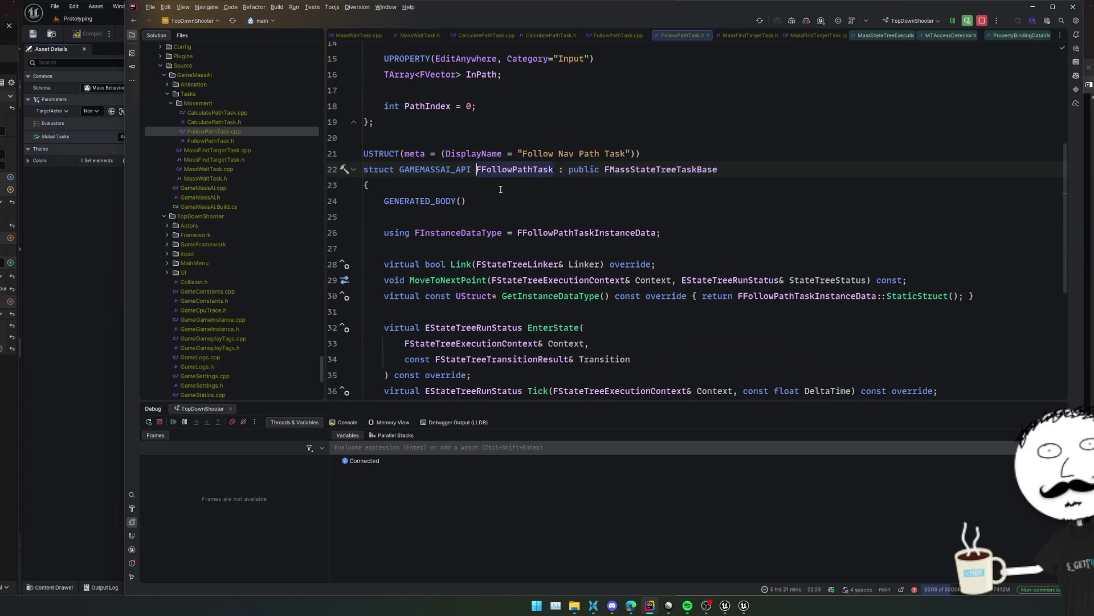
click(627, 312)
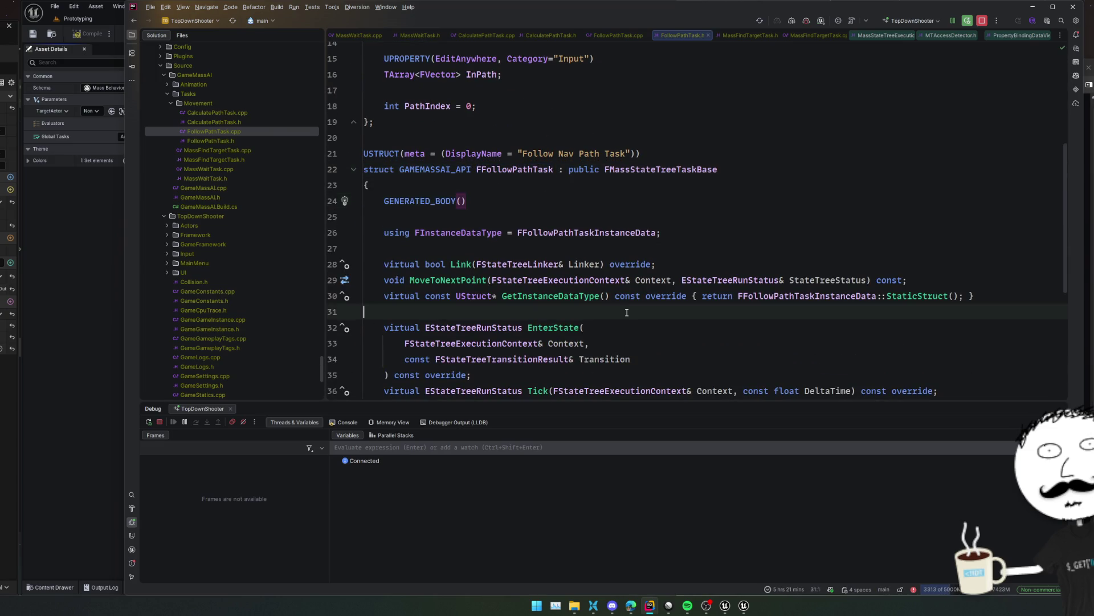
ctrl+click(462, 264)
scroll(580, 279, down, 1)
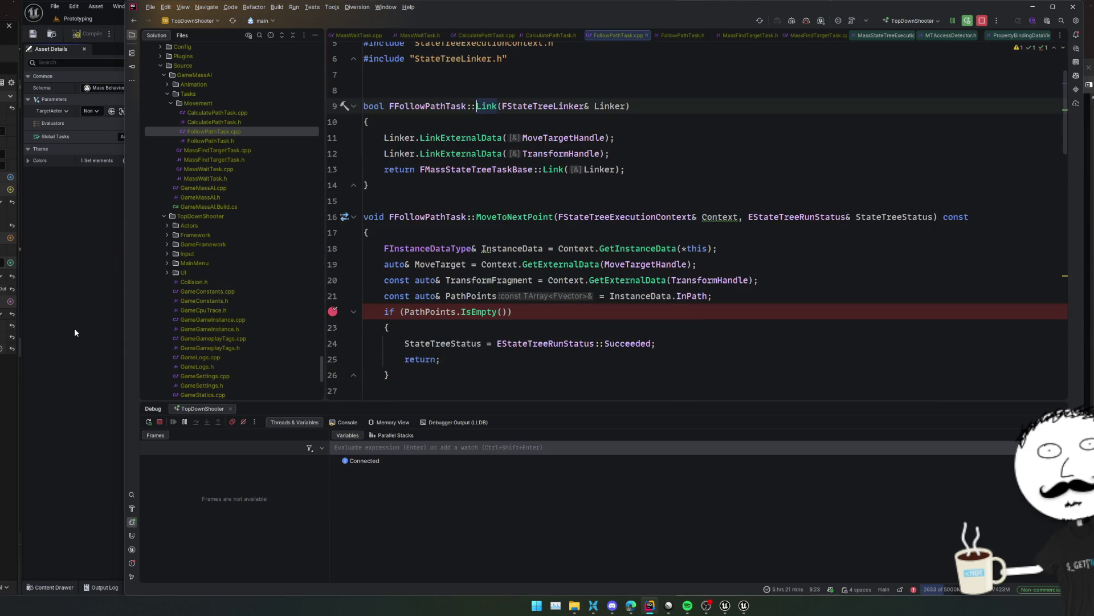
click(74, 328)
click(311, 164)
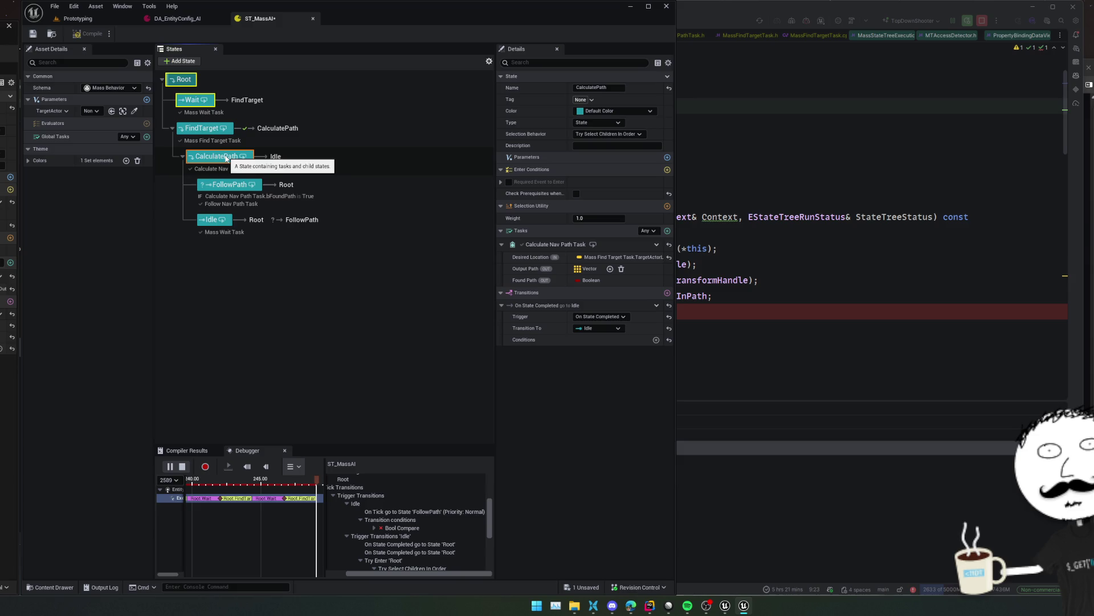
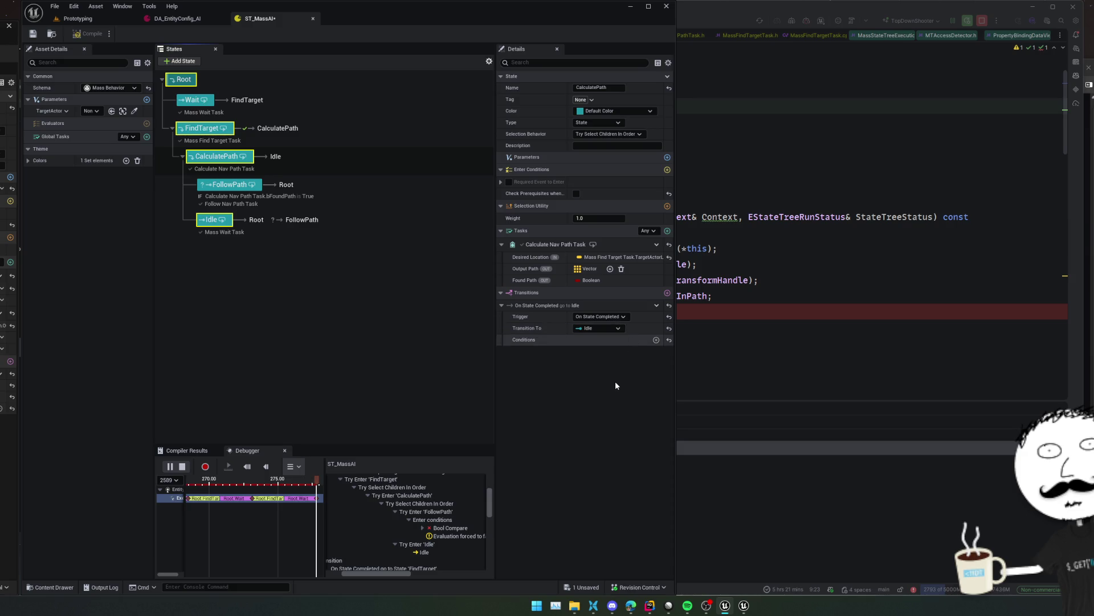
Review the Idle and CalculatePath states and expand Idle's bFoundPath is True condition
scroll(592, 362, down, 1)
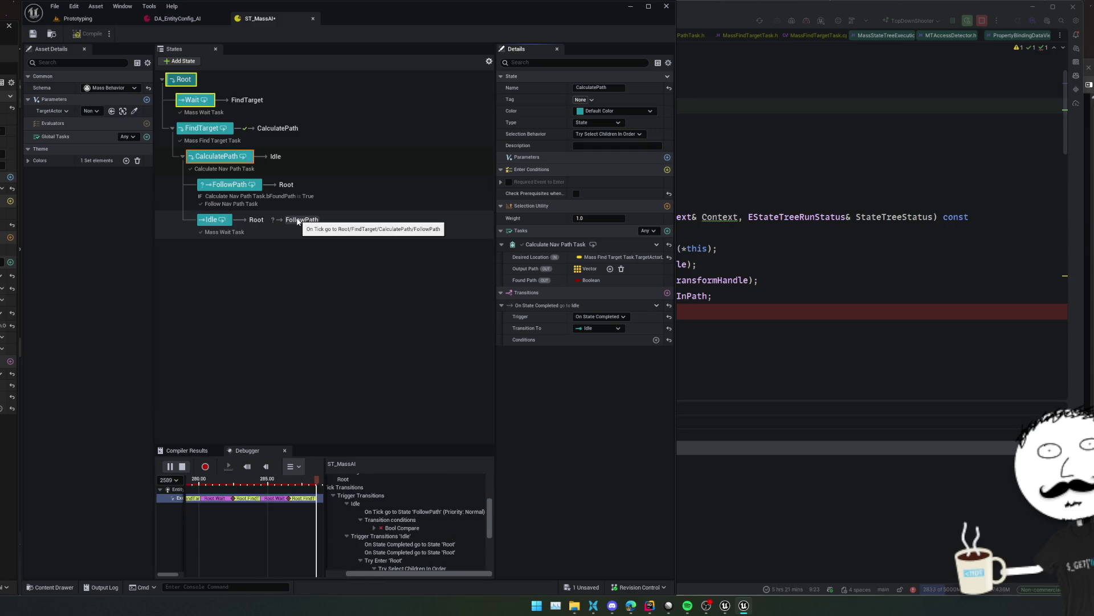
click(222, 220)
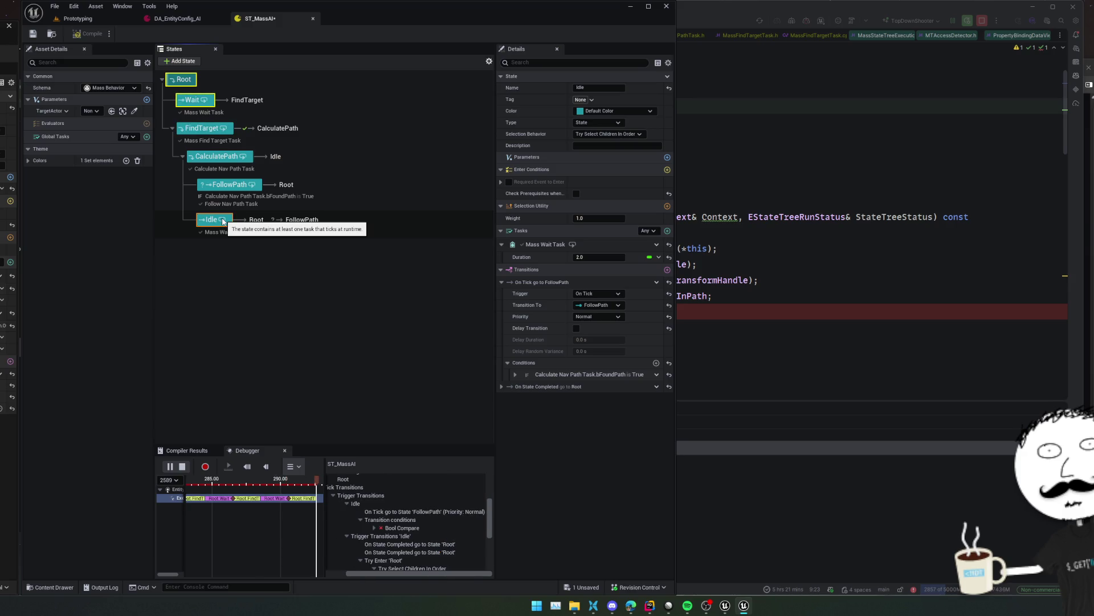
click(230, 160)
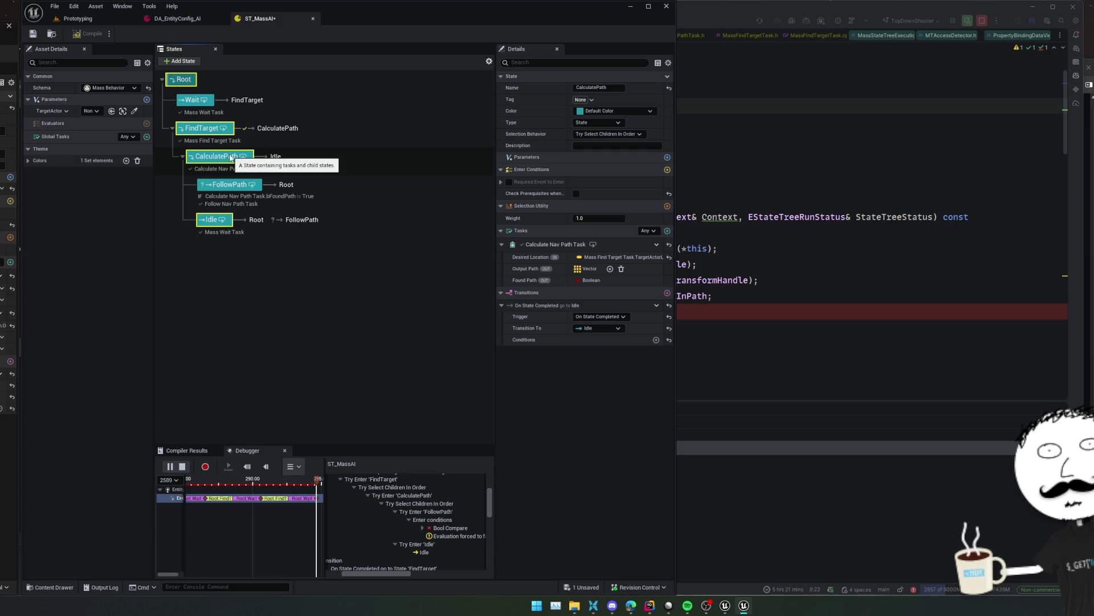
click(207, 224)
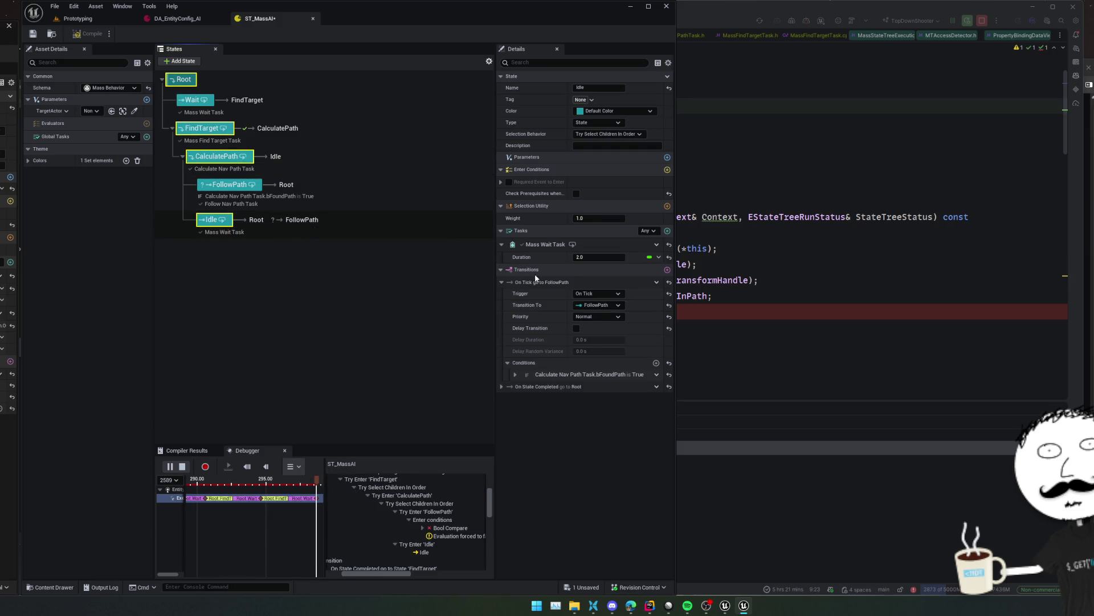
click(516, 374)
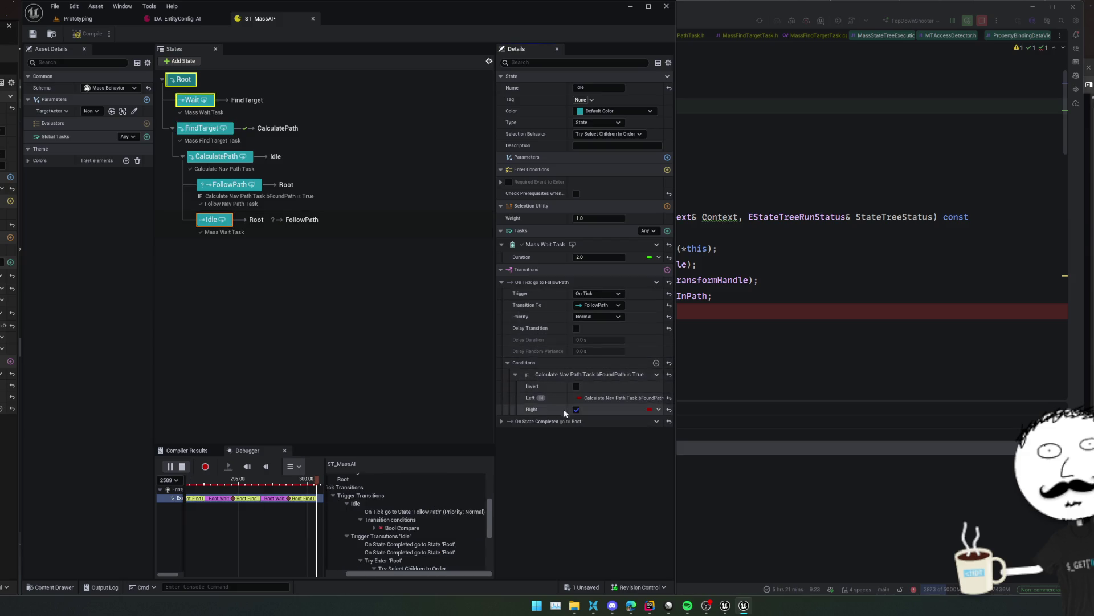
Pause the StateTree debugger and rewind it to an earlier frame
click(170, 466)
click(274, 482)
scroll(453, 519, up, 2)
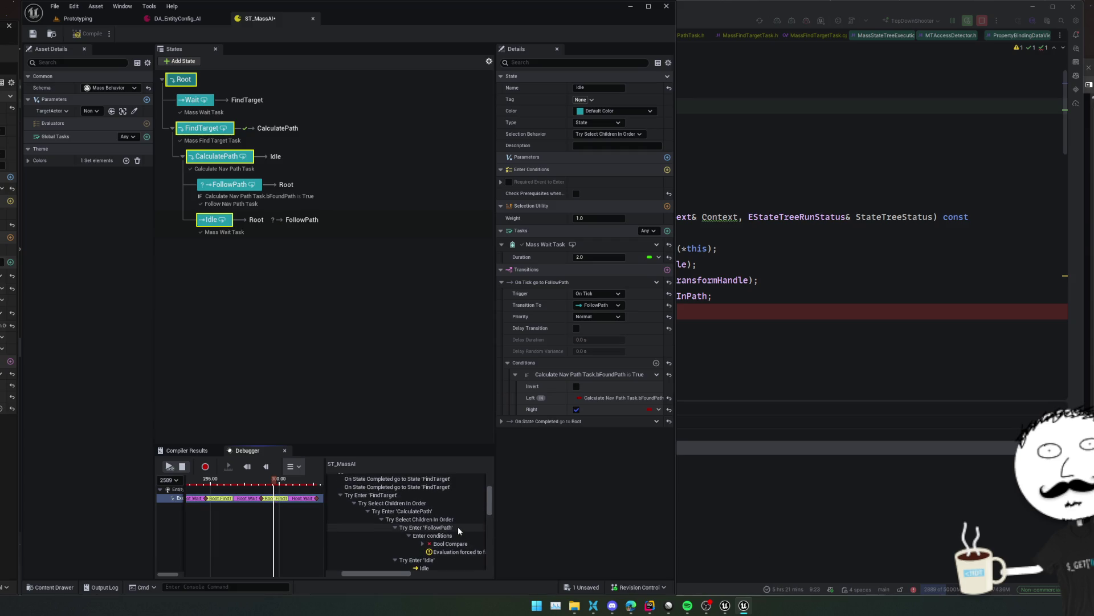
click(457, 526)
scroll(461, 541, up, 6)
scroll(471, 565, up, 2)
click(361, 502)
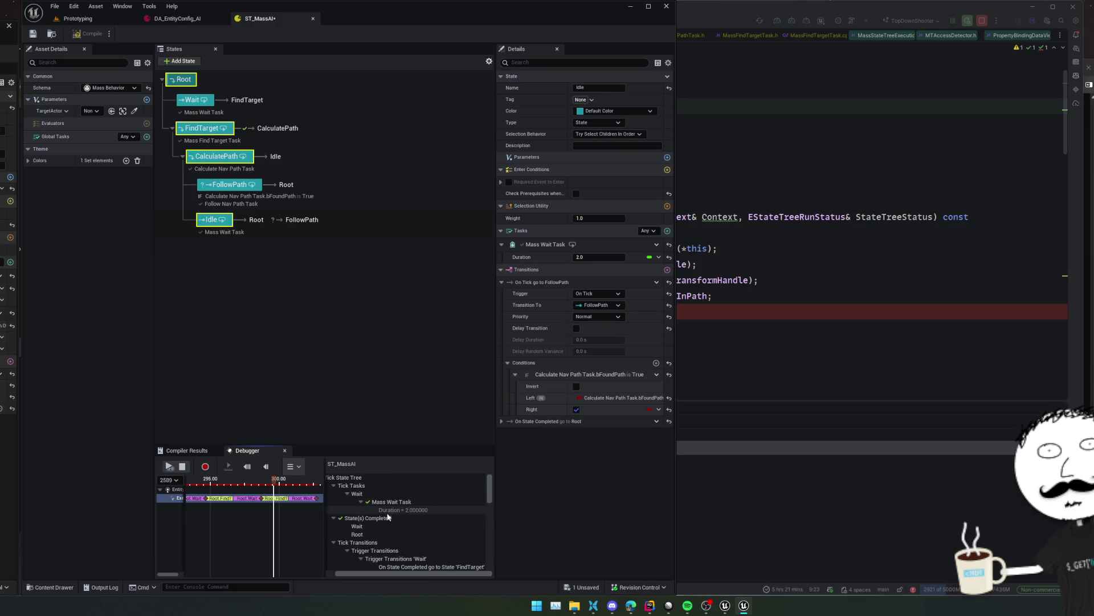
click(415, 503)
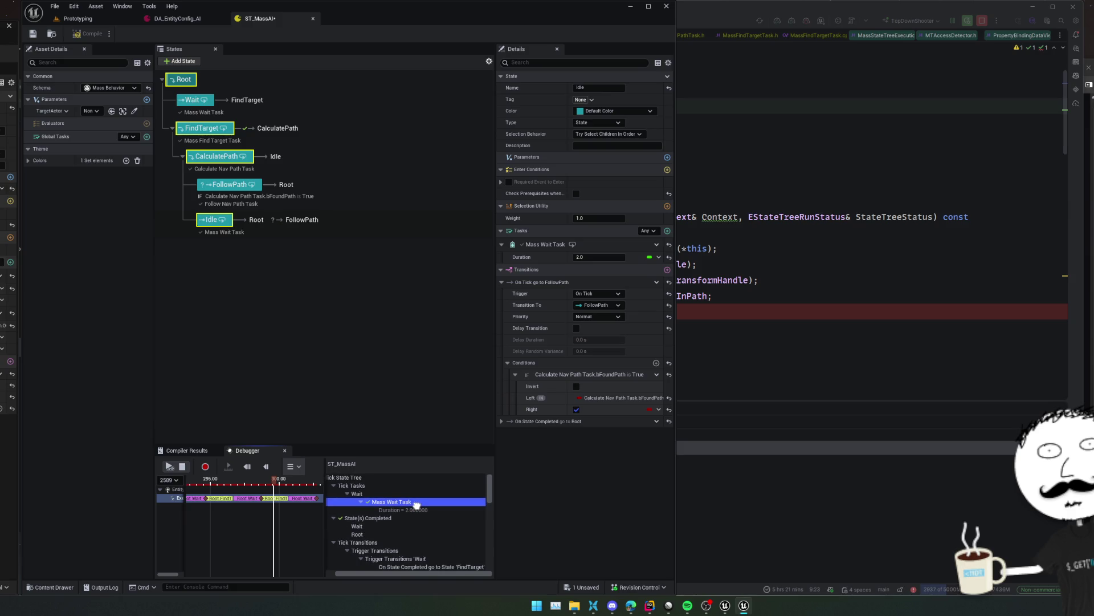
scroll(433, 516, down, 1)
scroll(413, 499, down, 1)
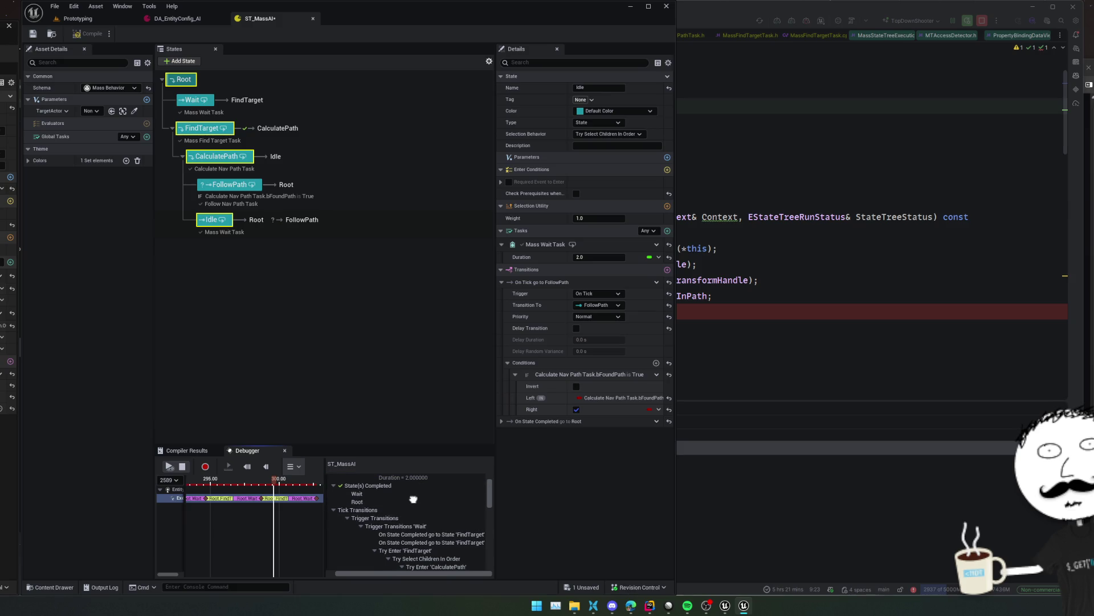
scroll(413, 499, down, 1)
scroll(410, 502, right, 1)
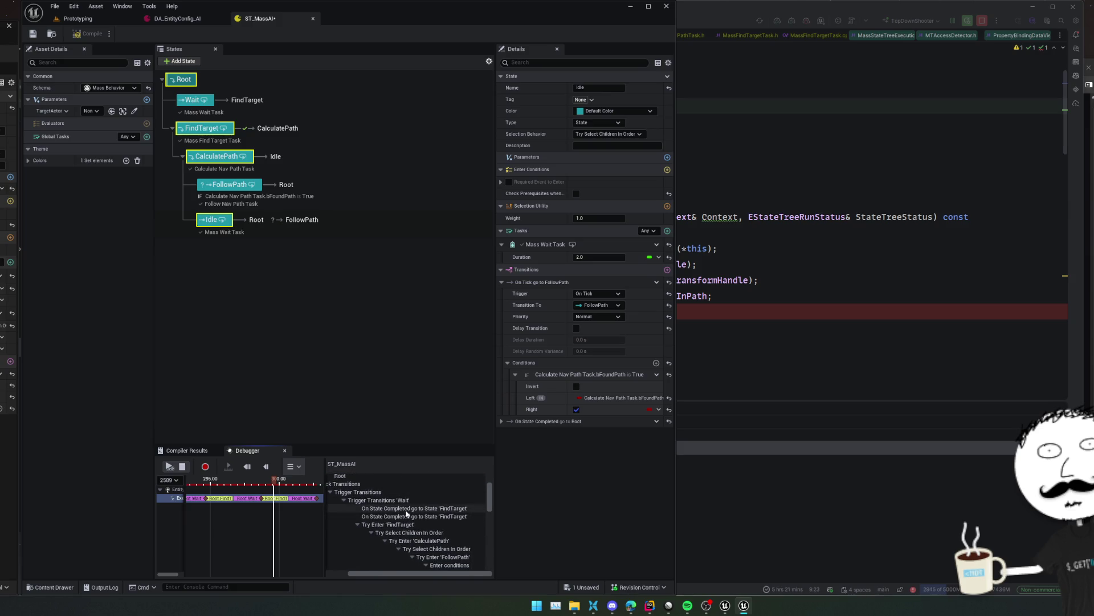
click(450, 508)
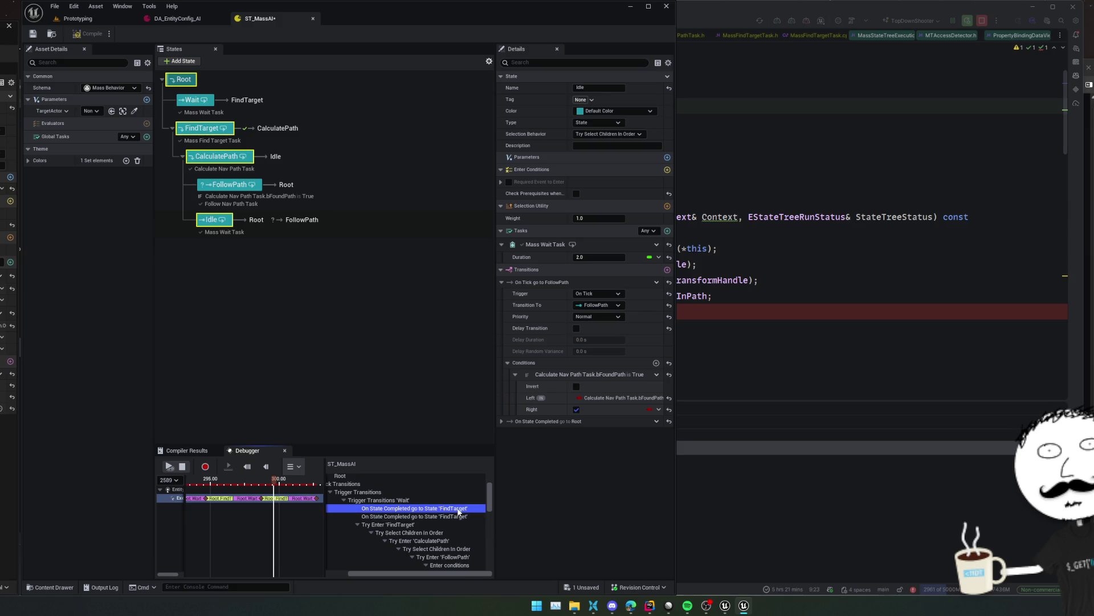
scroll(453, 543, down, 3)
scroll(438, 504, down, 5)
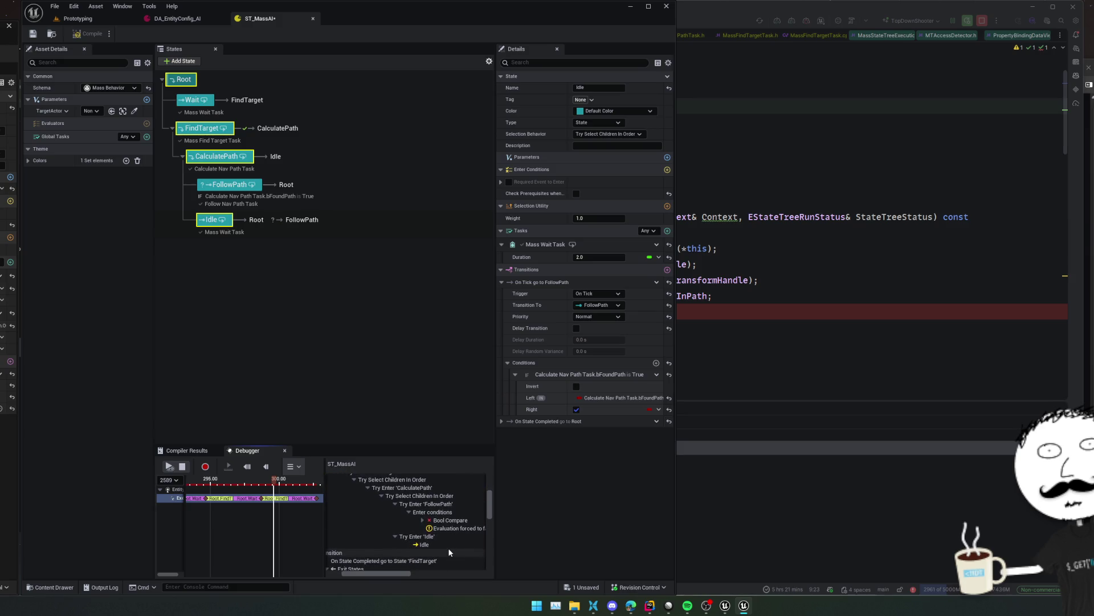
scroll(488, 499, up, 1)
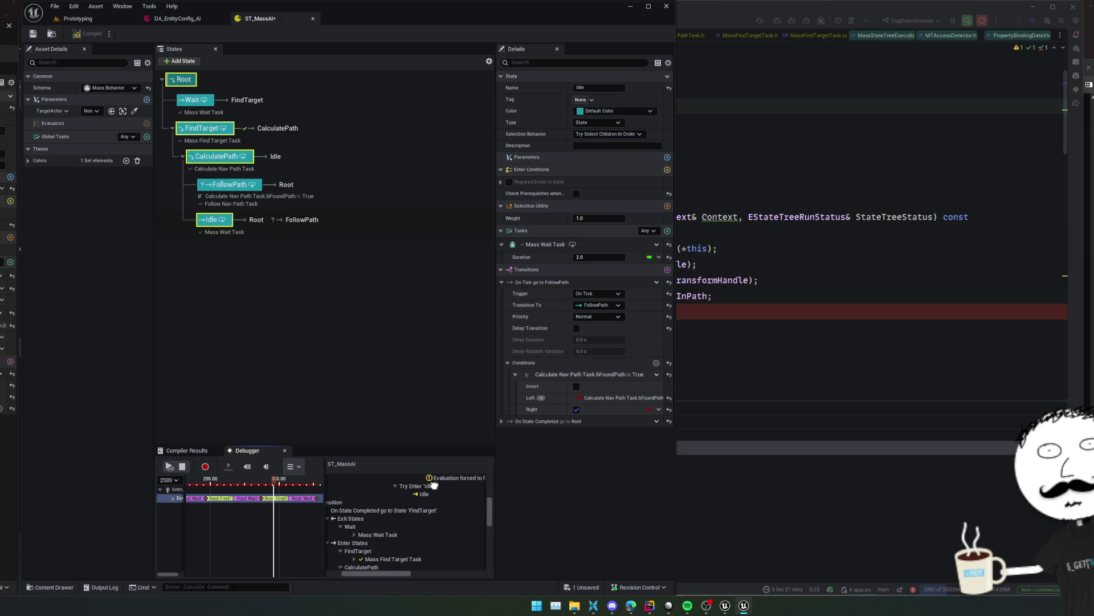
Widen the states and Debugger area by dragging the Details and Debugger splitters
drag(494, 542, 593, 542)
drag(371, 546, 306, 546)
scroll(428, 543, up, 3)
scroll(428, 543, down, 3)
drag(422, 574, 400, 582)
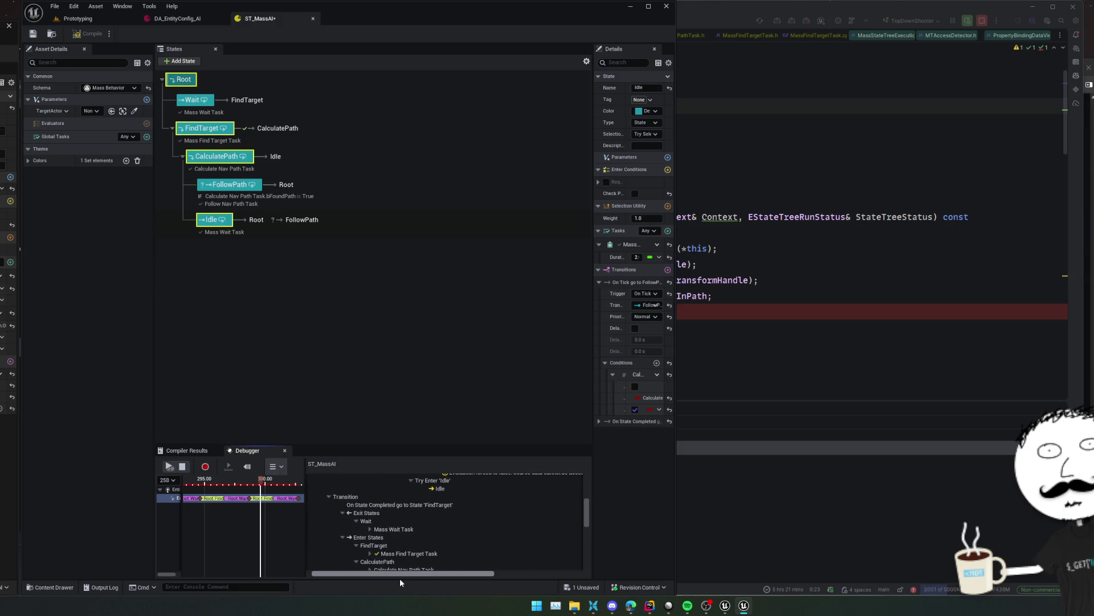
Expand the Mass Find Target, Calculate Nav Path and Mass Wait task values in the trace
click(428, 503)
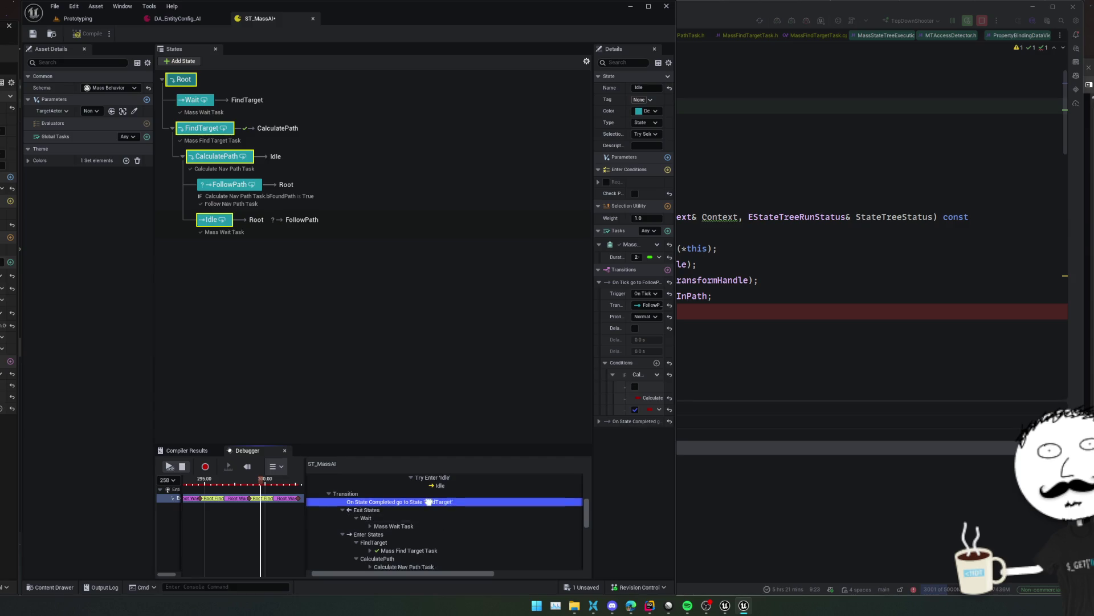
scroll(429, 502, down, 2)
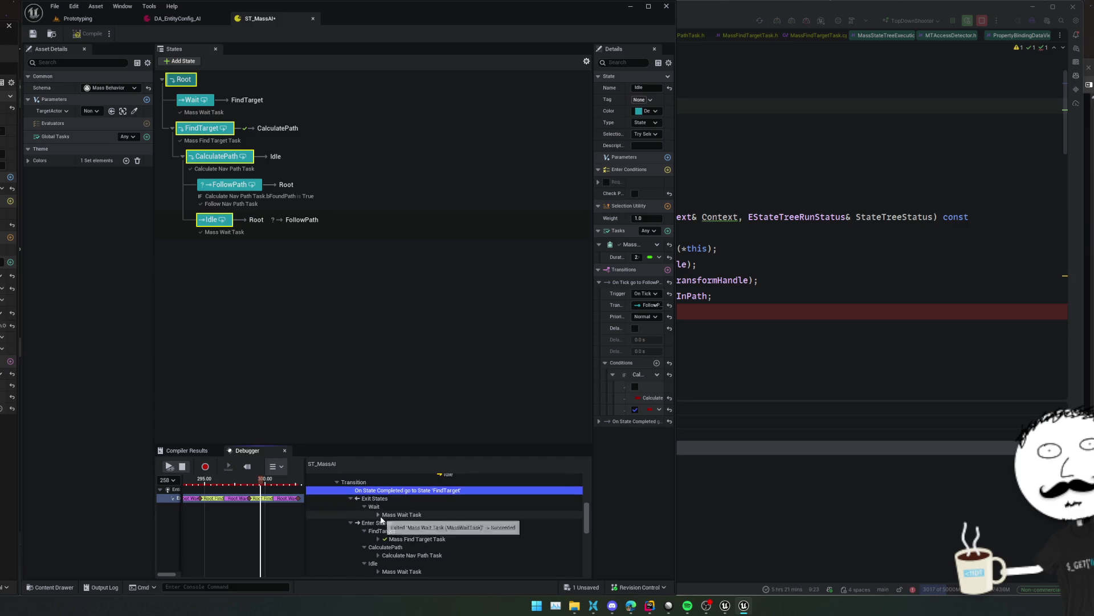
scroll(488, 532, down, 3)
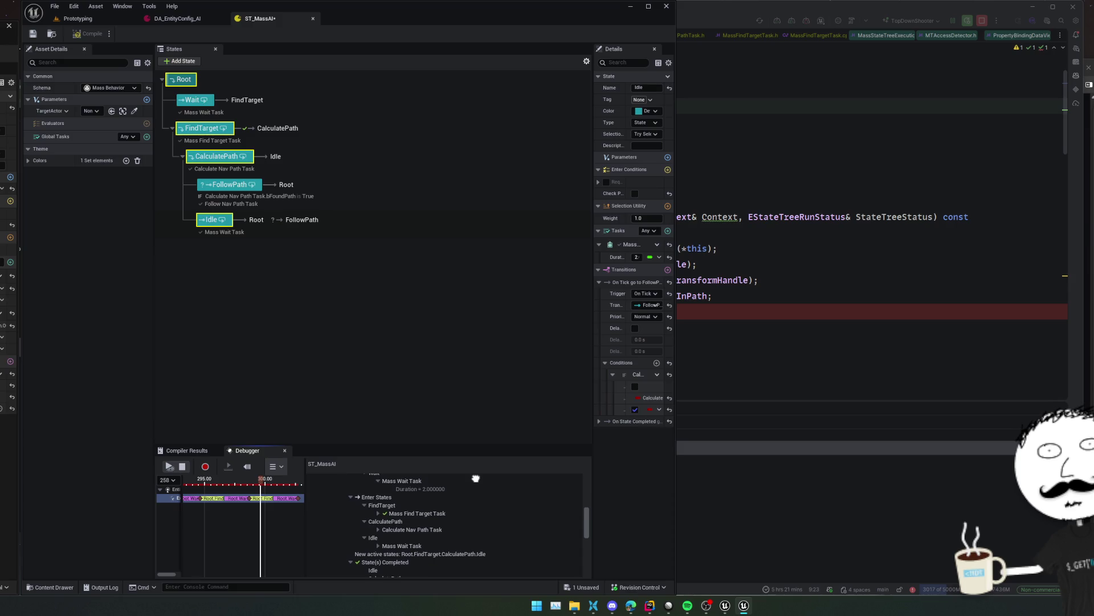
click(378, 513)
scroll(434, 496, down, 2)
scroll(434, 496, down, 3)
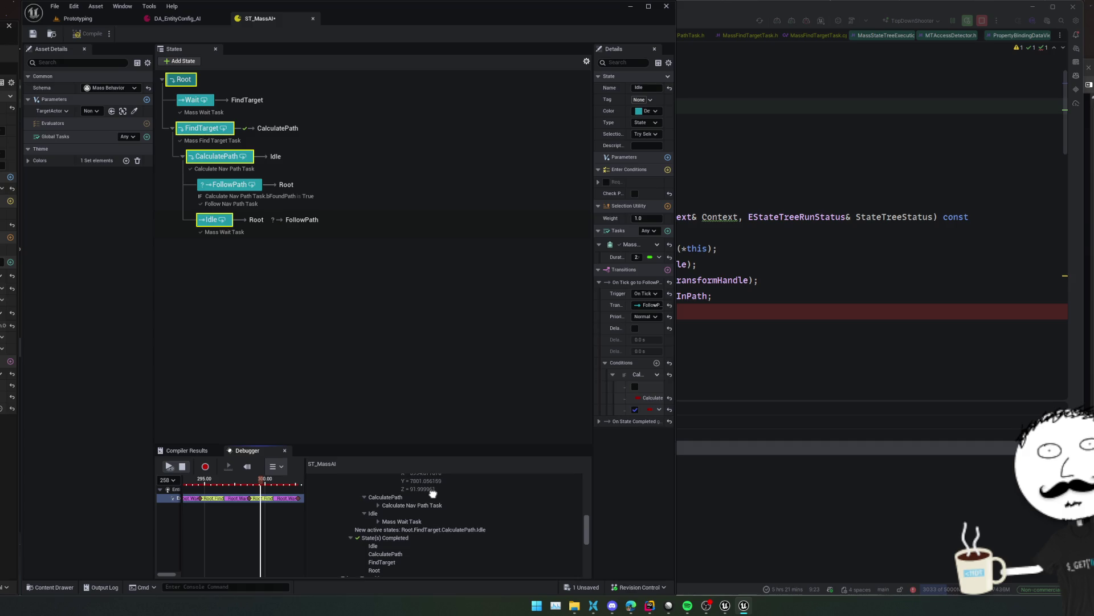
click(378, 506)
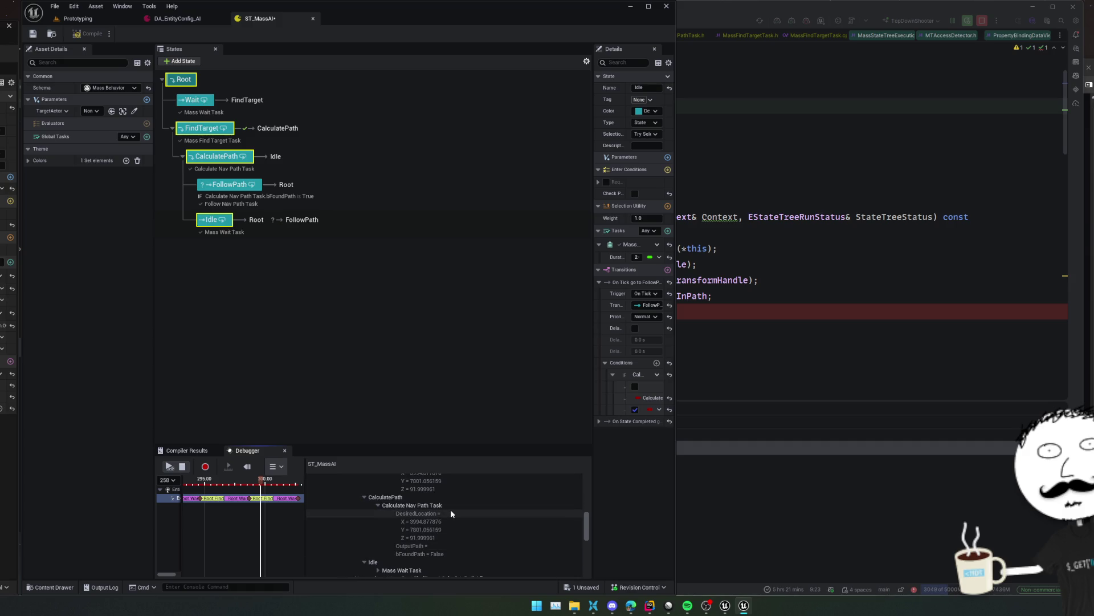
click(451, 514)
scroll(455, 513, down, 2)
click(378, 537)
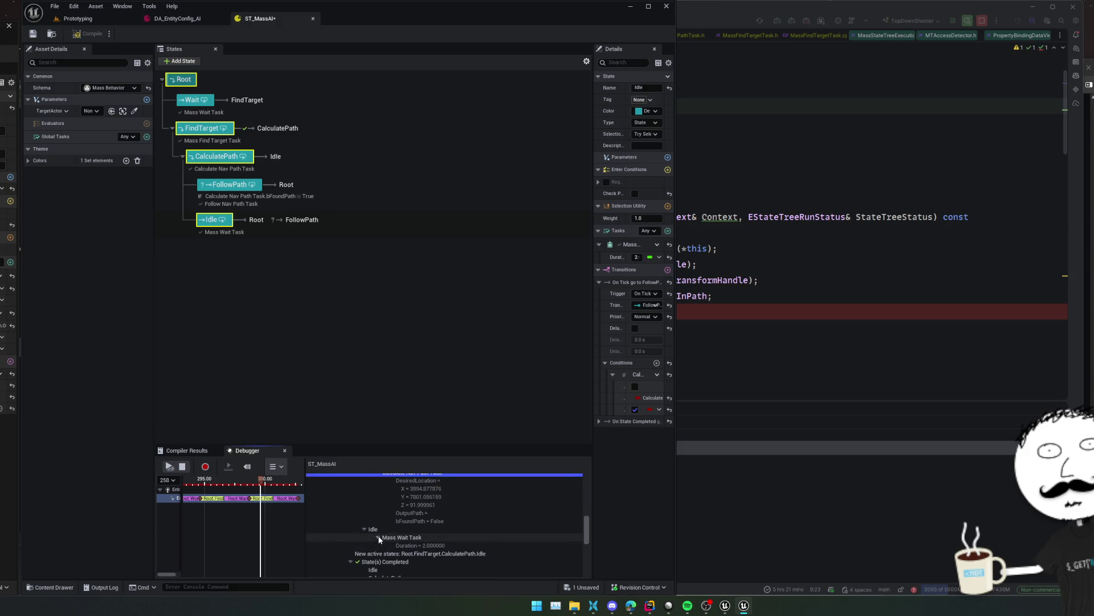
scroll(418, 501, up, 1)
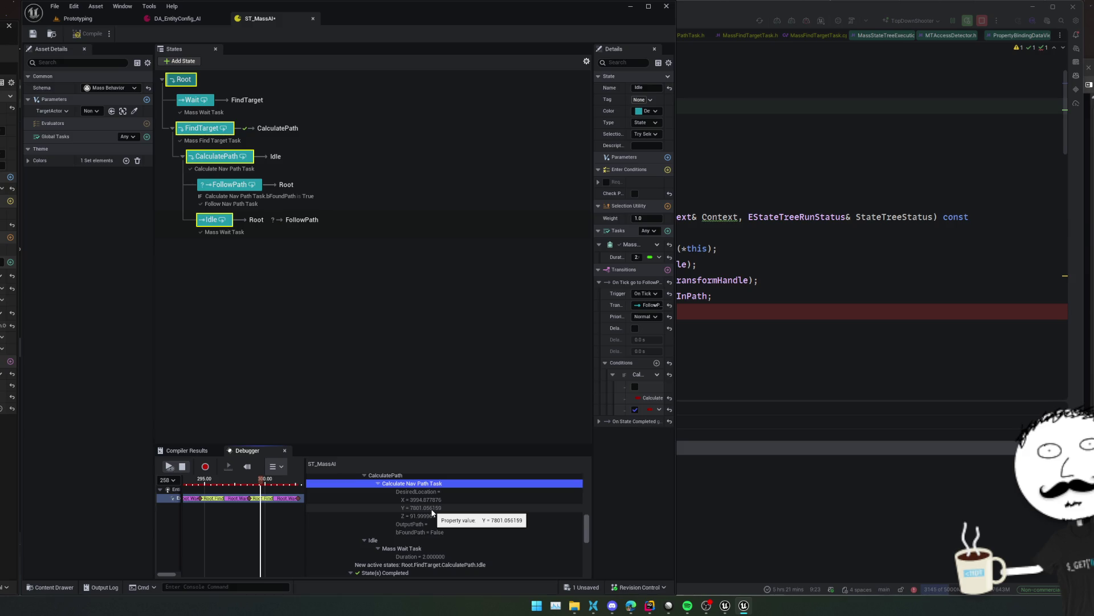
Expand the exited Calculate Nav Path Task showing bFoundPath = False, then switch to Rider
scroll(464, 506, down, 1)
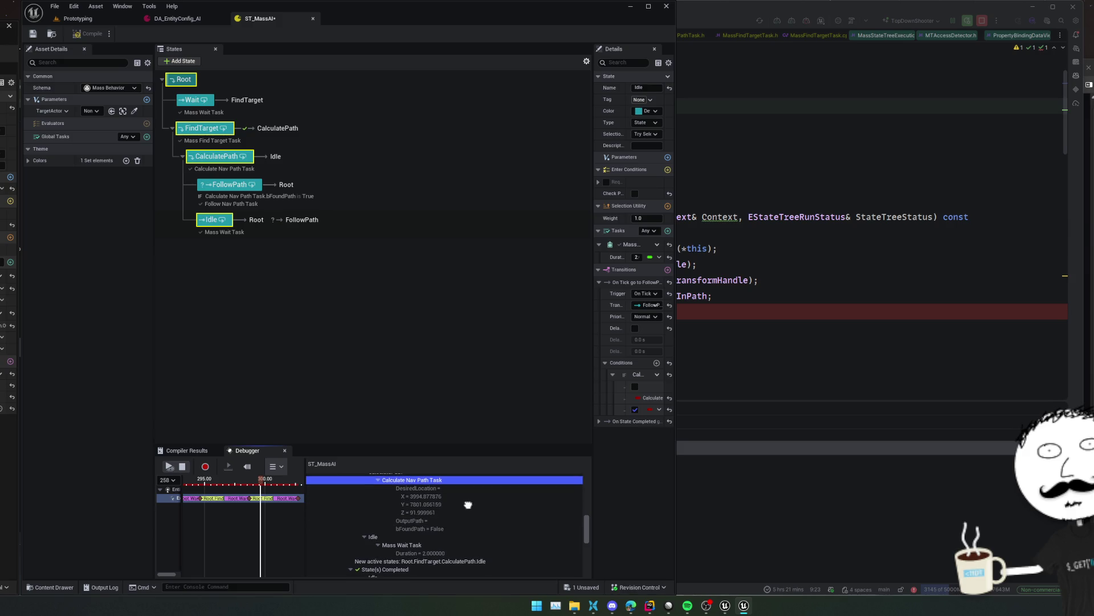
scroll(468, 494, down, 1)
scroll(468, 487, down, 3)
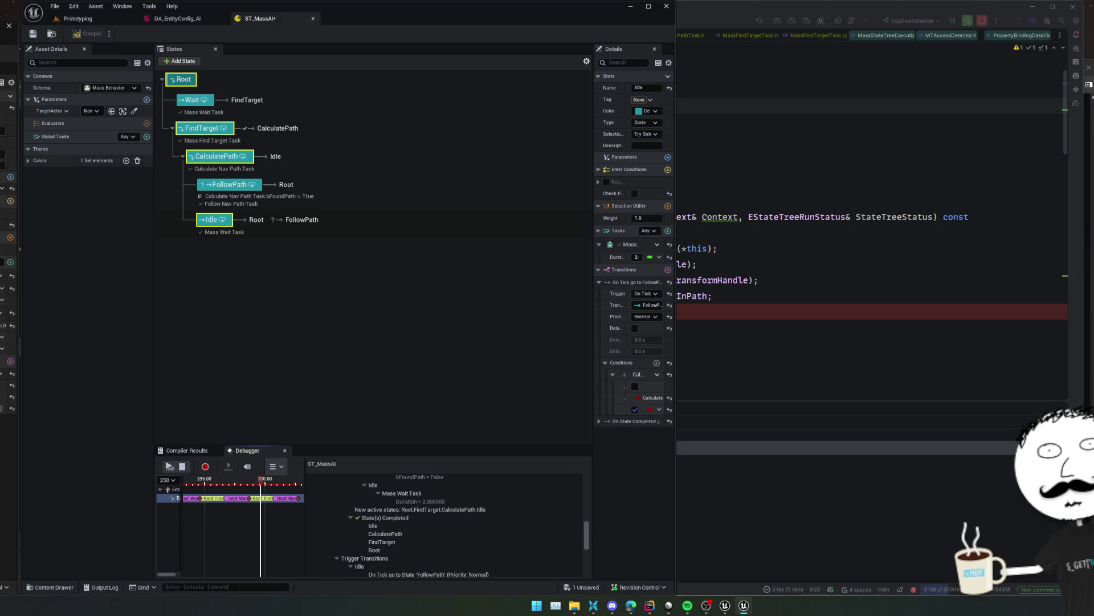
scroll(445, 525, down, 2)
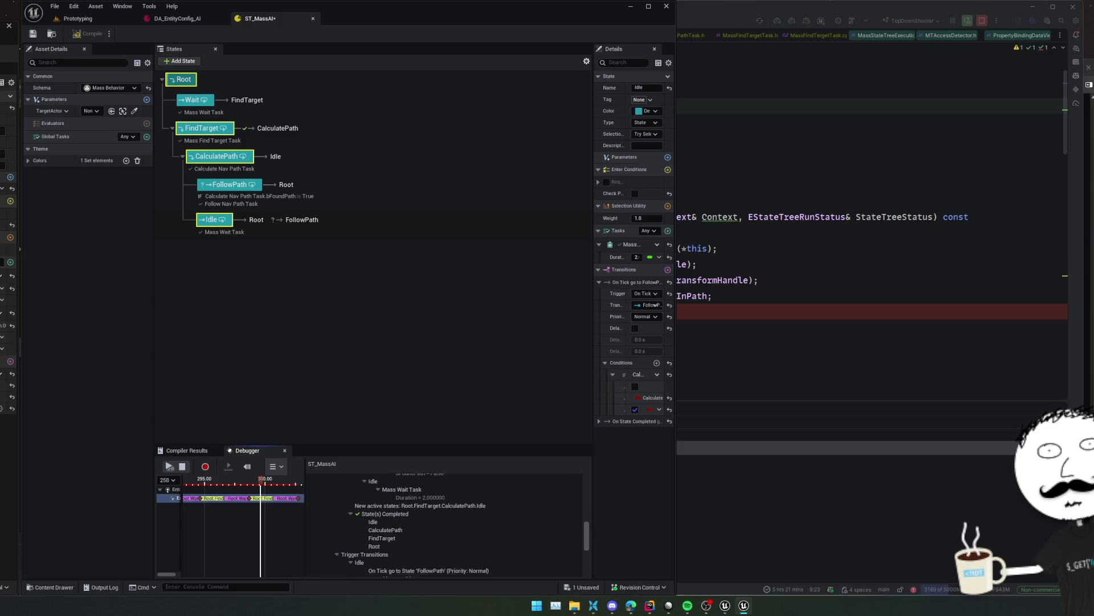
scroll(445, 524, down, 8)
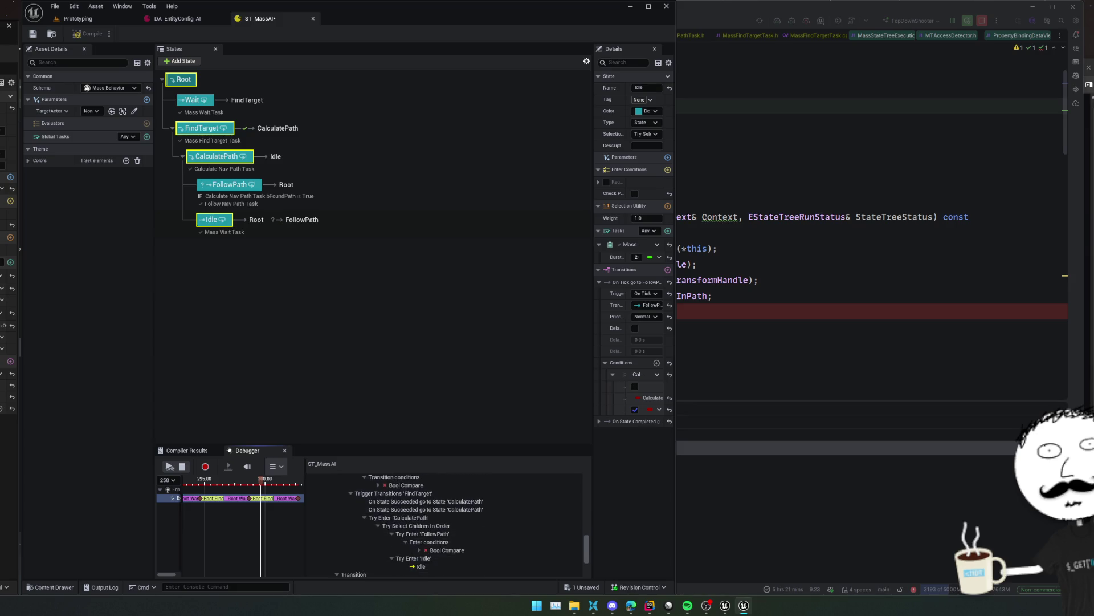
scroll(444, 525, down, 2)
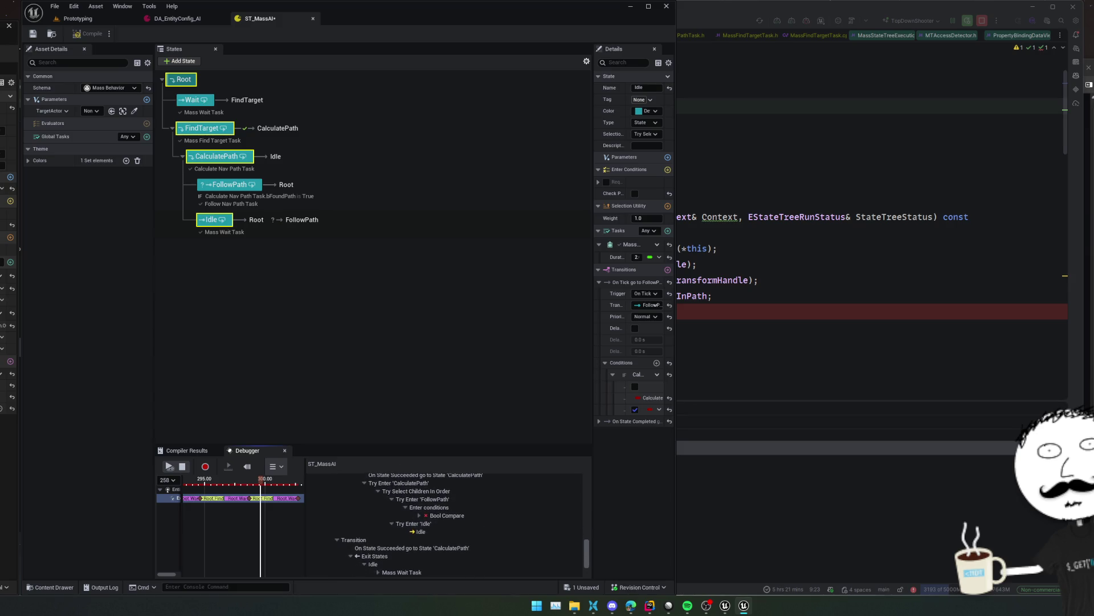
scroll(444, 524, down, 5)
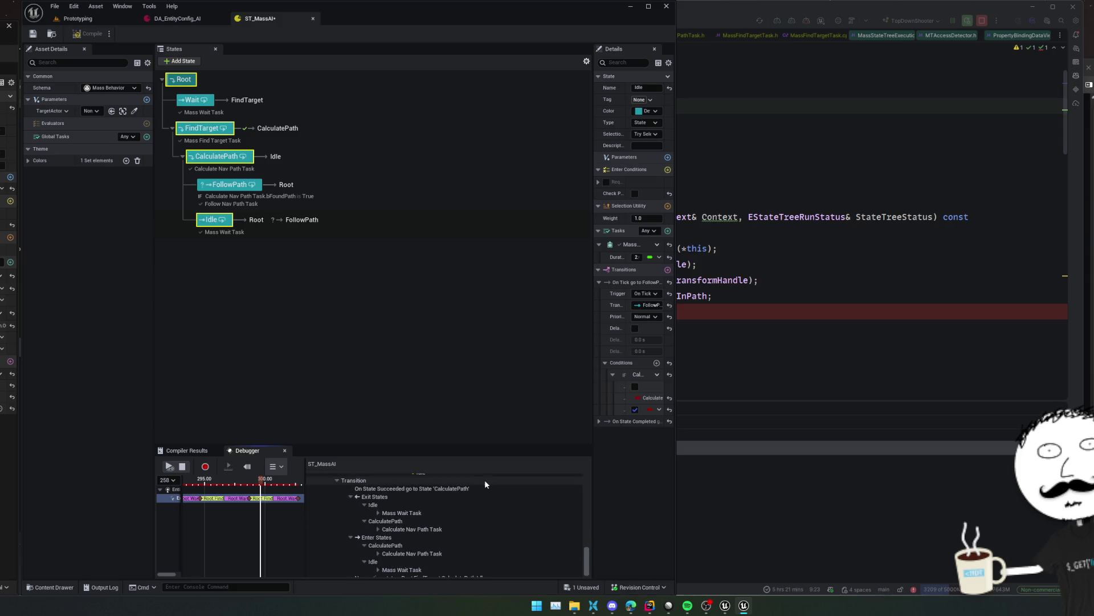
double_click(470, 529)
click(440, 531)
scroll(440, 537, down, 2)
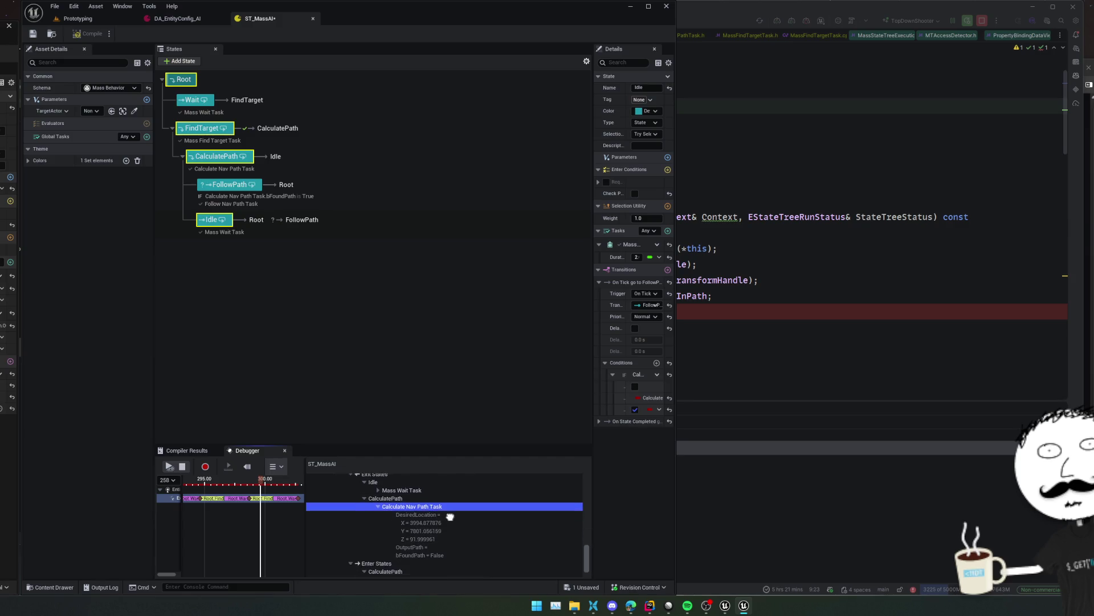
click(451, 539)
scroll(459, 537, down, 2)
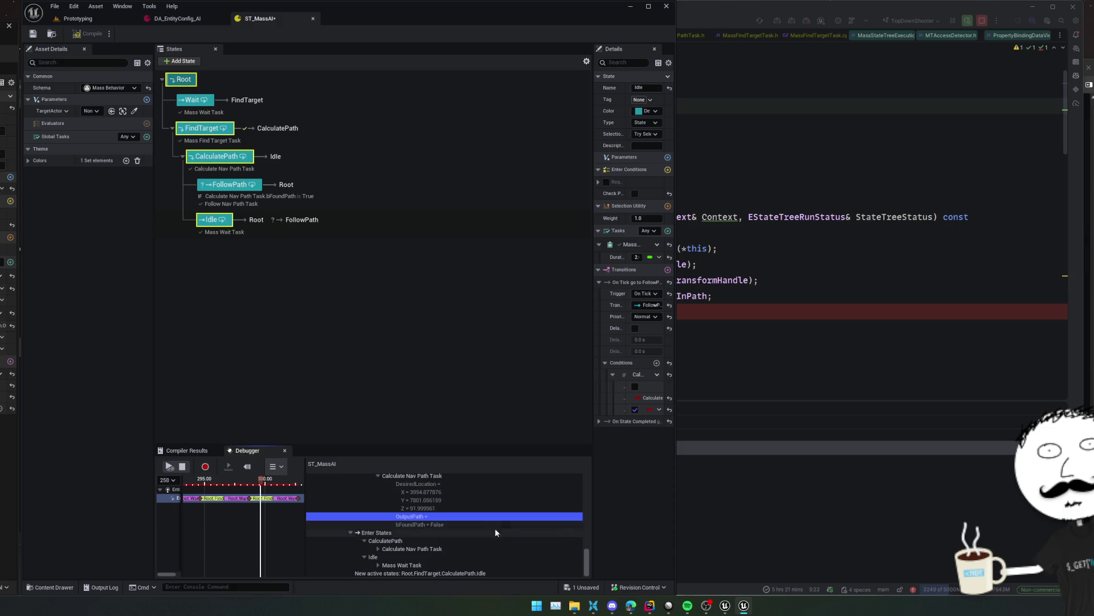
click(753, 370)
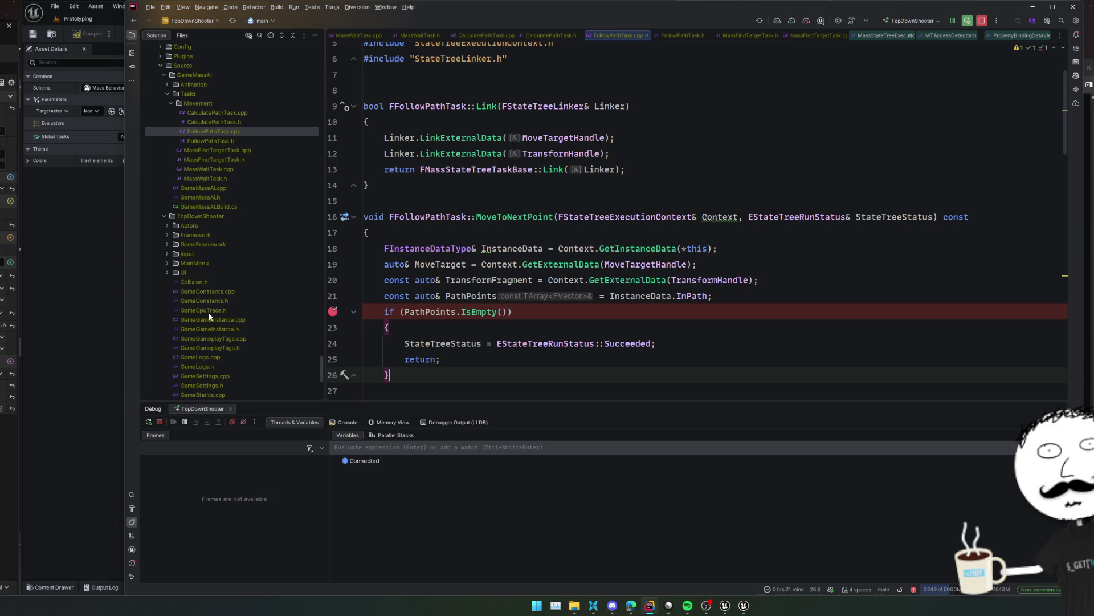
In CalculatePathTask.cpp, inspect the StateCompleted line resetting bFoundPath to false
double_click(231, 121)
scroll(444, 231, down, 7)
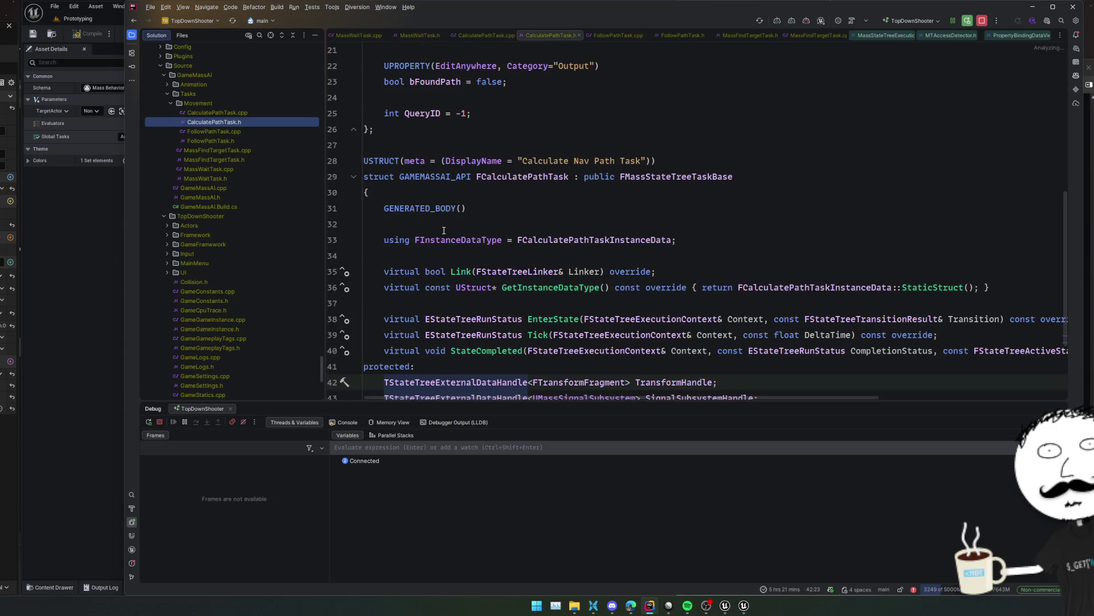
scroll(448, 233, up, 2)
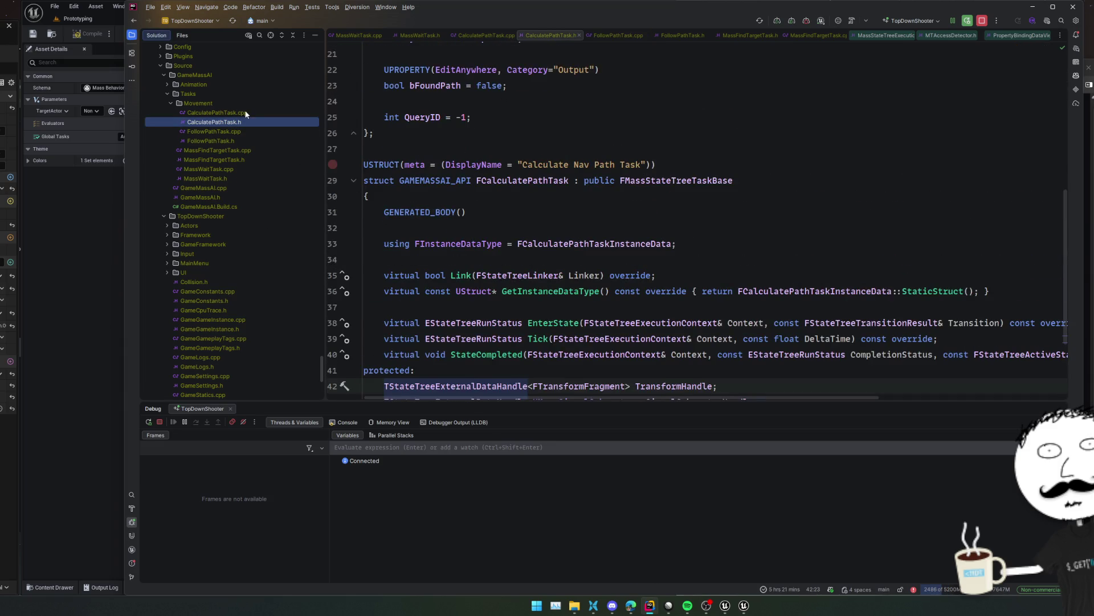
double_click(246, 113)
click(609, 251)
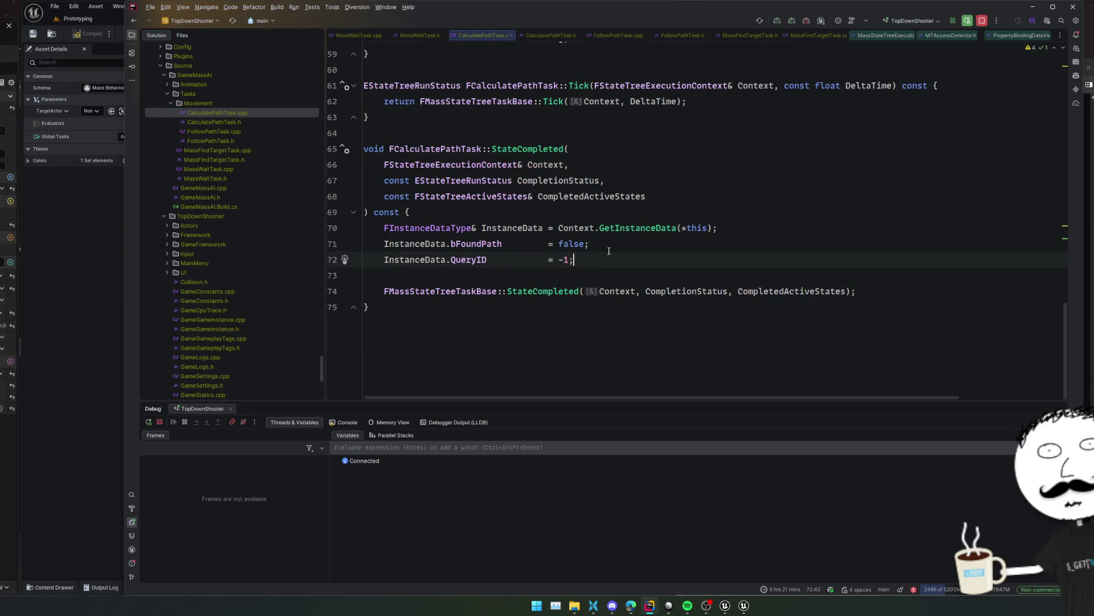
Find the OutputPath declaration in CalculatePathTask.h, then return to the ST_MassAI editor
ctrl+click(487, 245)
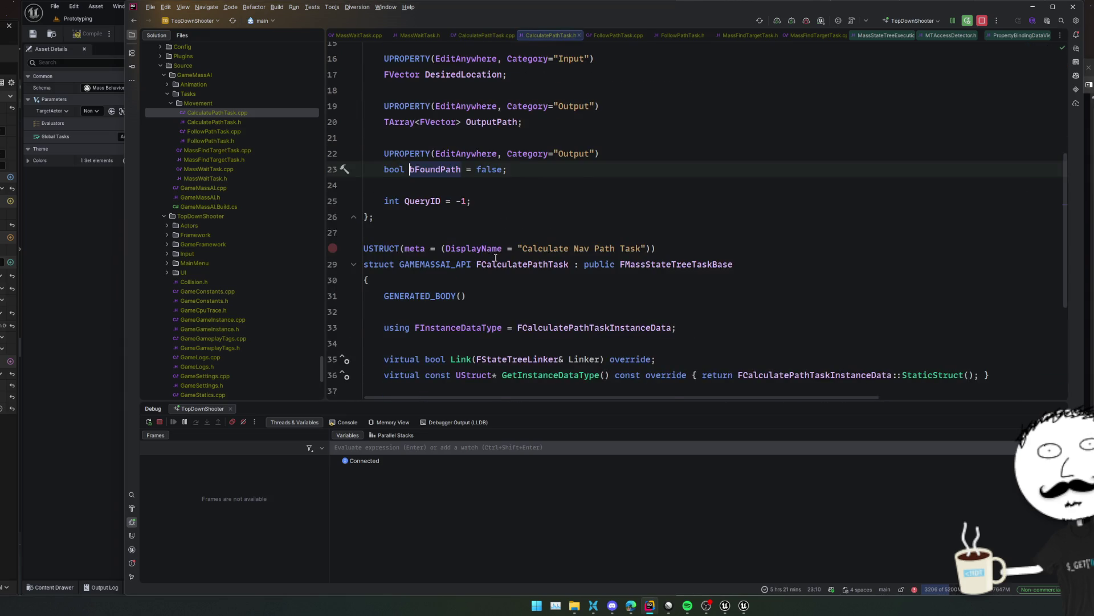
scroll(488, 248, up, 2)
double_click(496, 185)
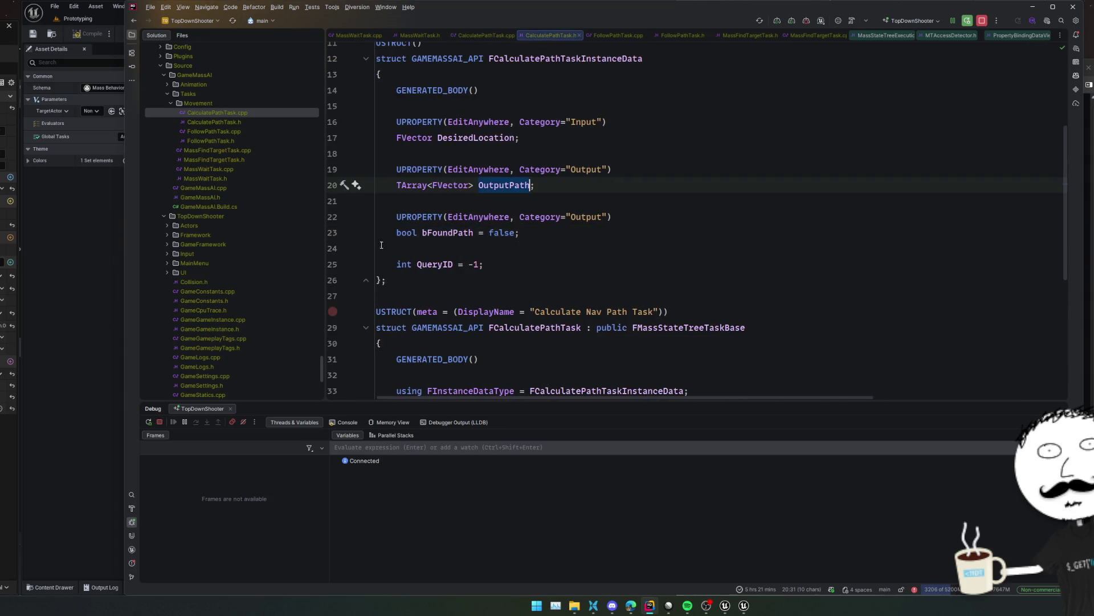
click(69, 361)
scroll(484, 516, up, 8)
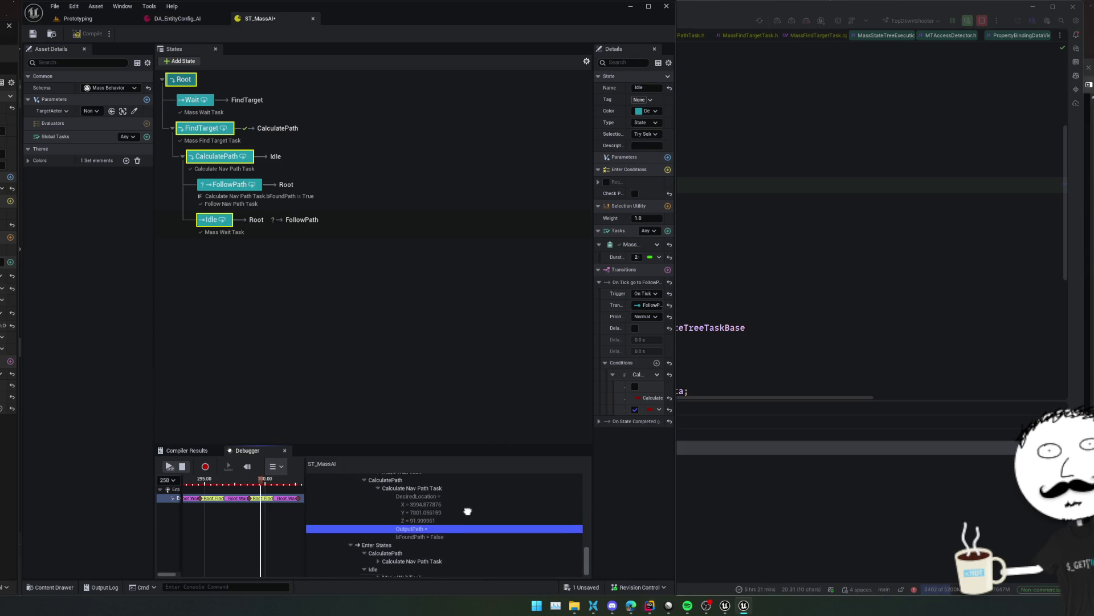
Set FindTarget's transition Trigger to On State Completed so it always reaches CalculatePath
scroll(477, 529, up, 3)
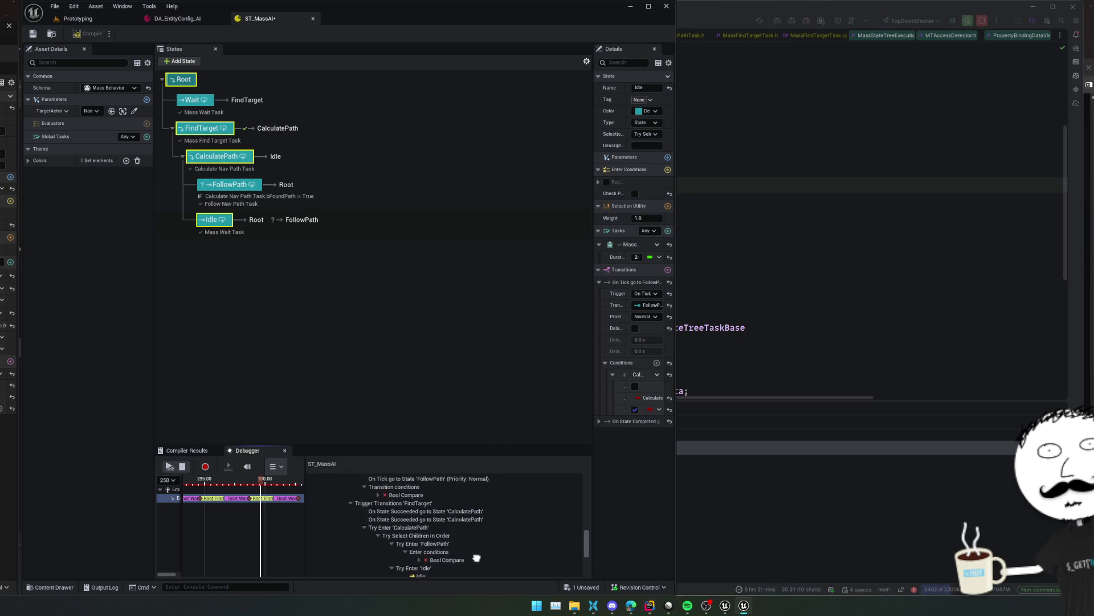
click(501, 529)
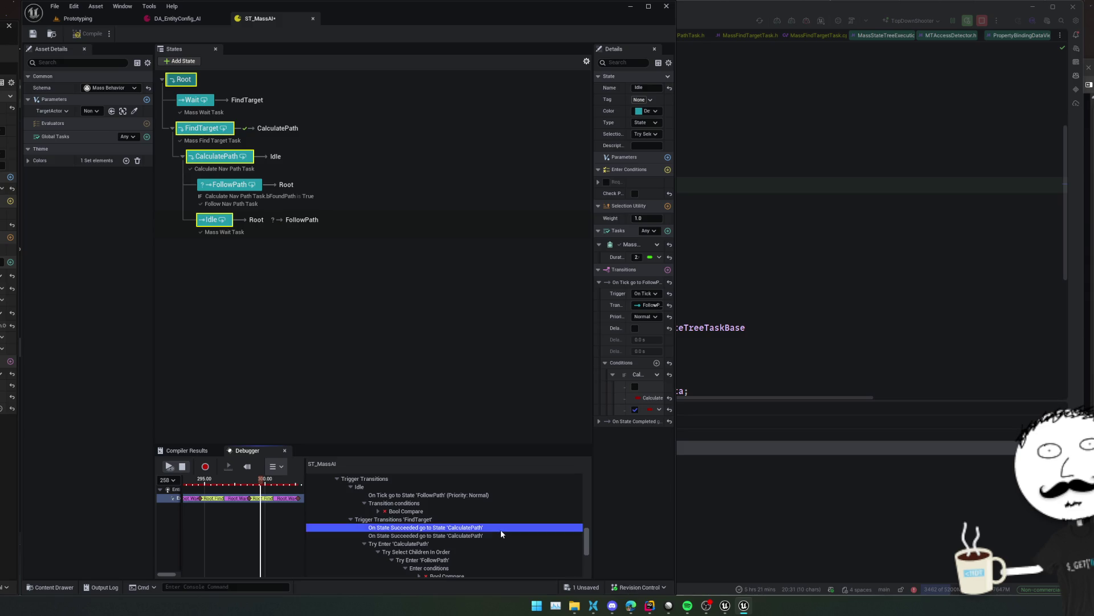
click(206, 126)
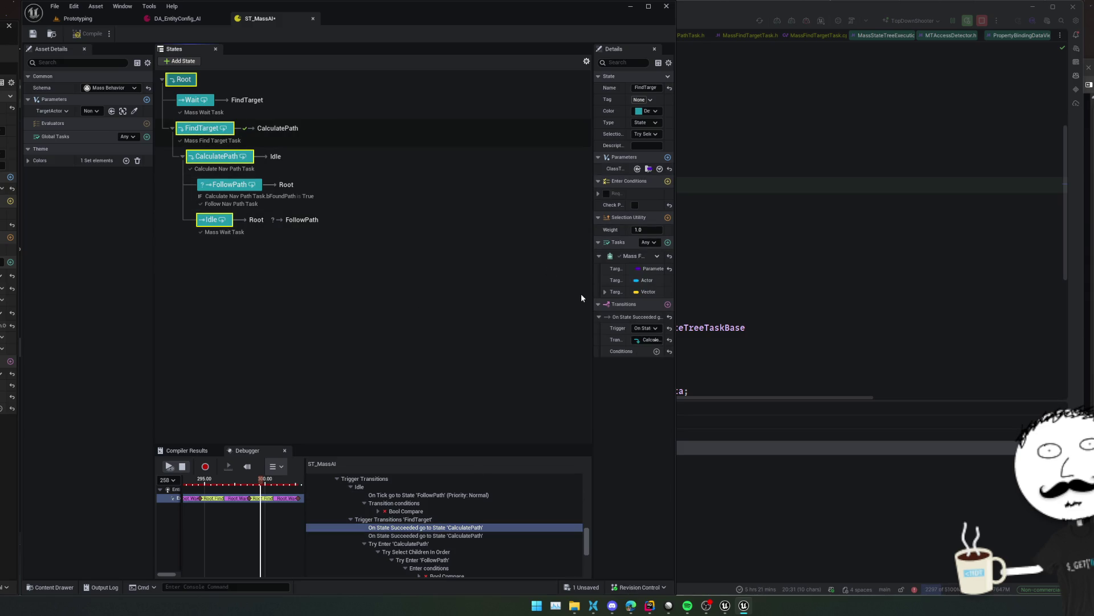
drag(592, 304, 502, 310)
click(620, 329)
click(603, 337)
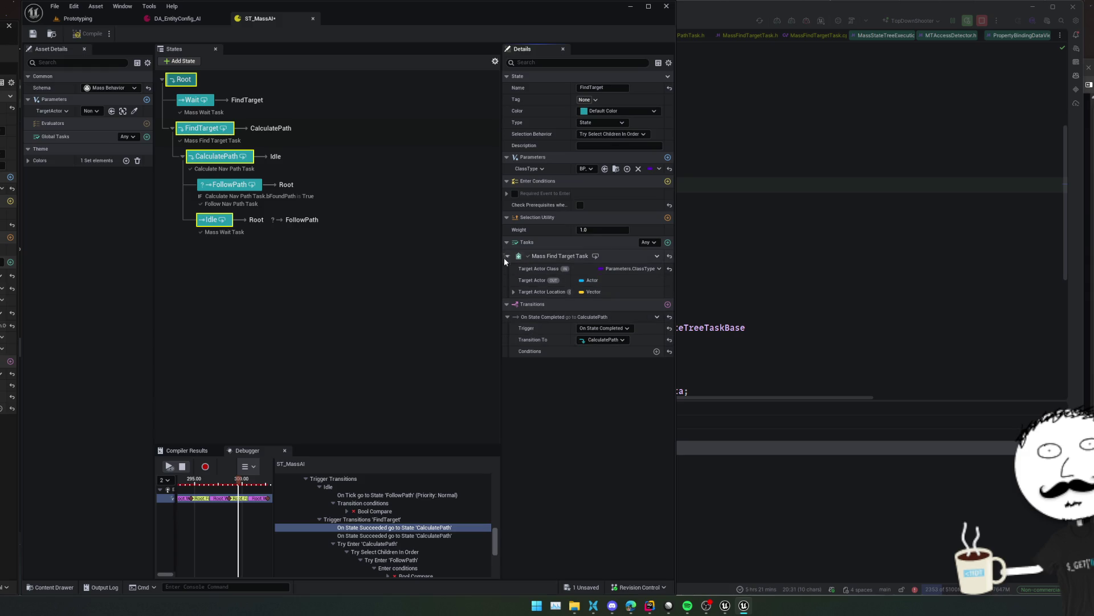
click(227, 162)
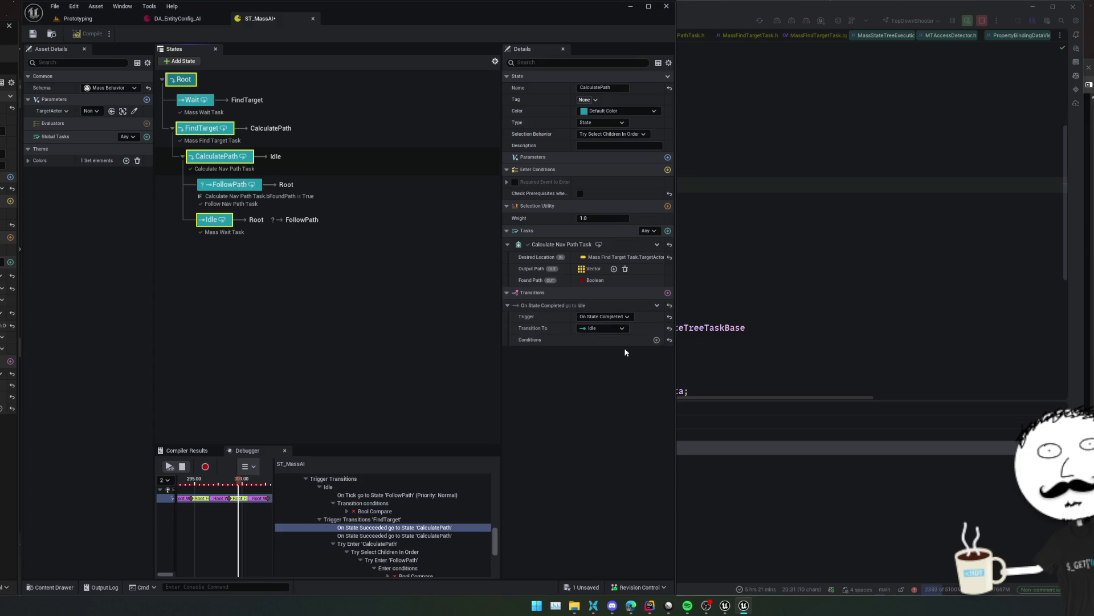
Set CalculatePath's Transition To to FollowPath and check FollowPath's In Path binding
click(621, 330)
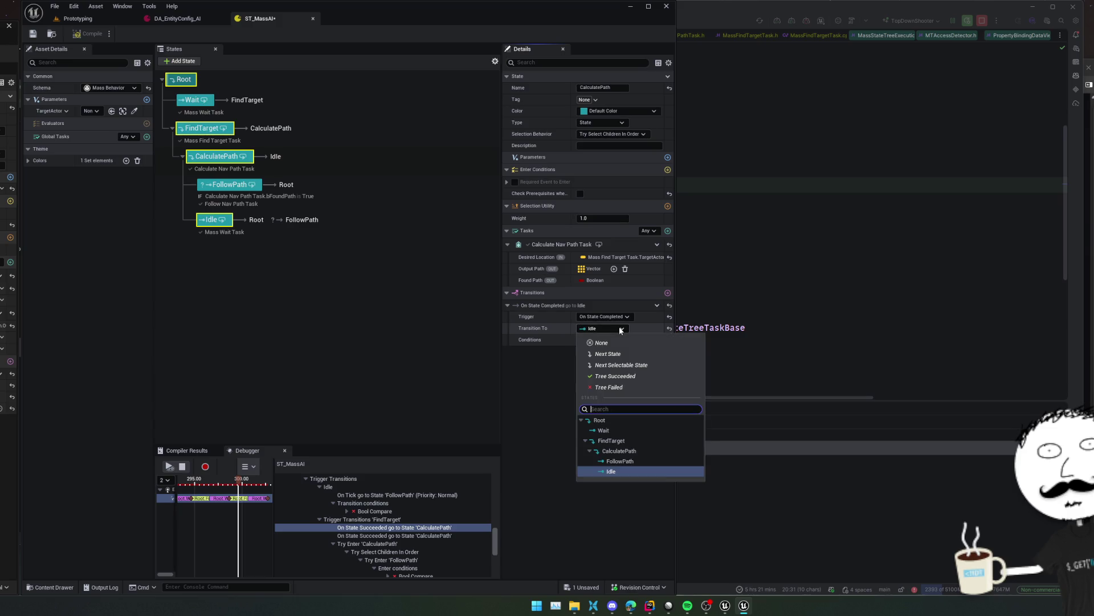
click(658, 461)
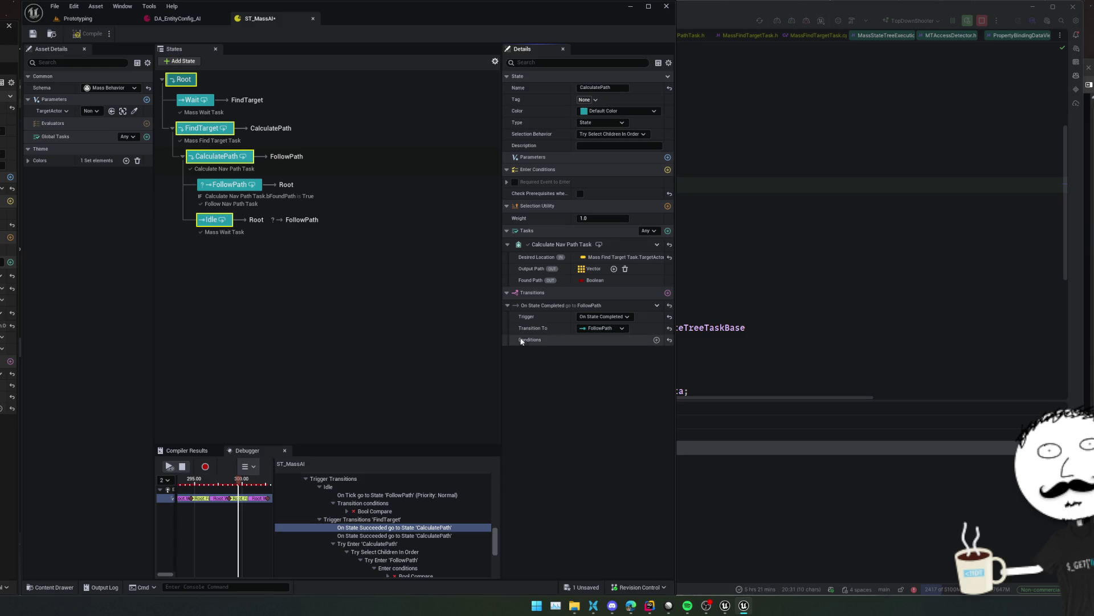
click(287, 196)
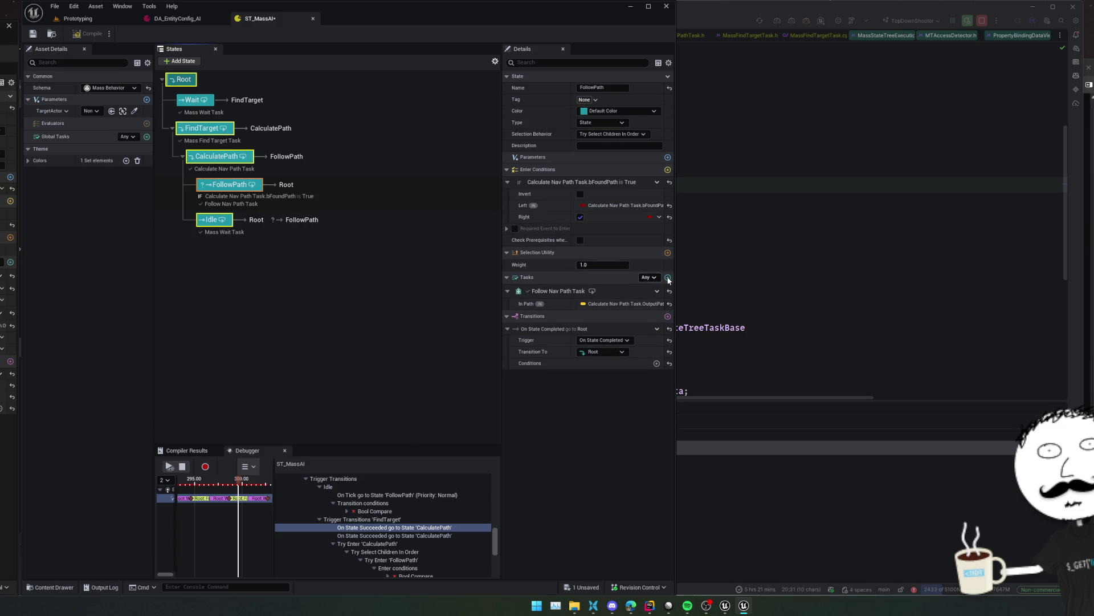
click(656, 307)
mouse_move(653, 357)
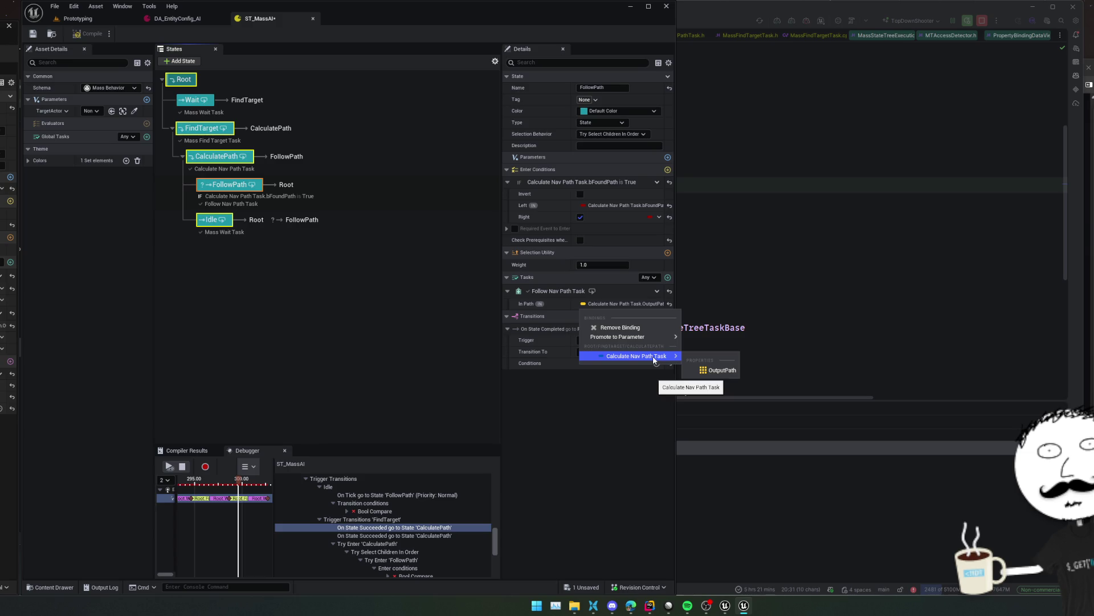
click(619, 402)
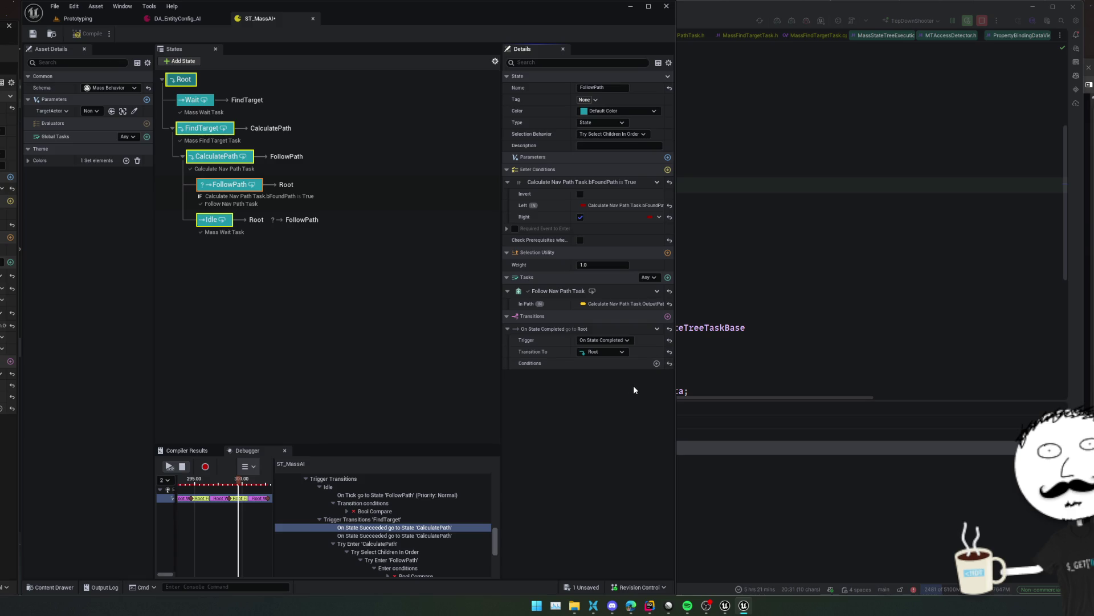
Stop the debug session, close Unreal Insights, and compile and save ST_MassAI
click(182, 466)
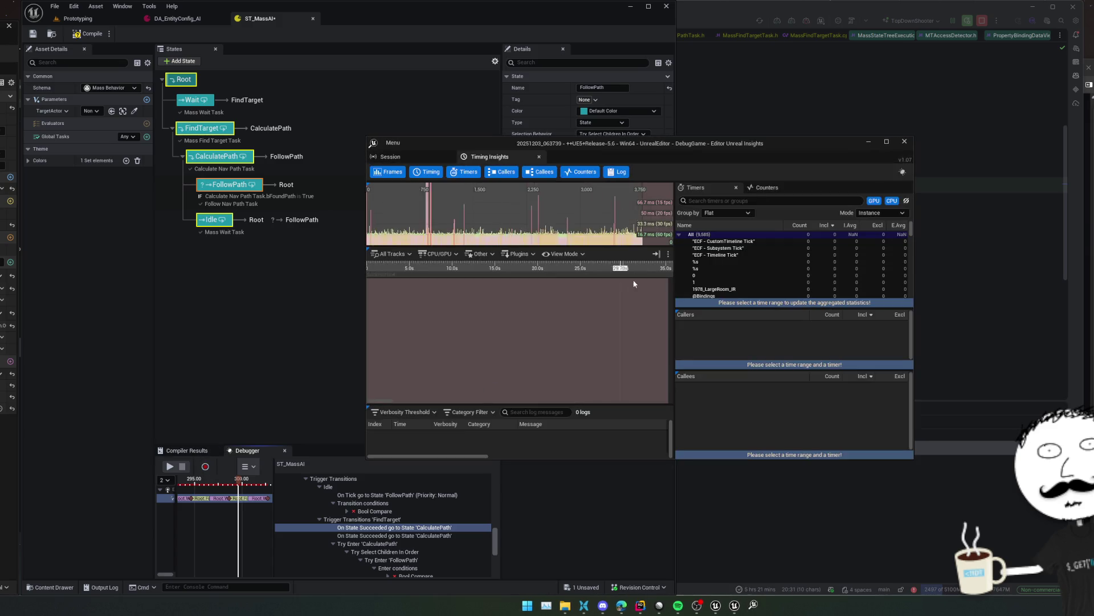
click(904, 141)
click(82, 35)
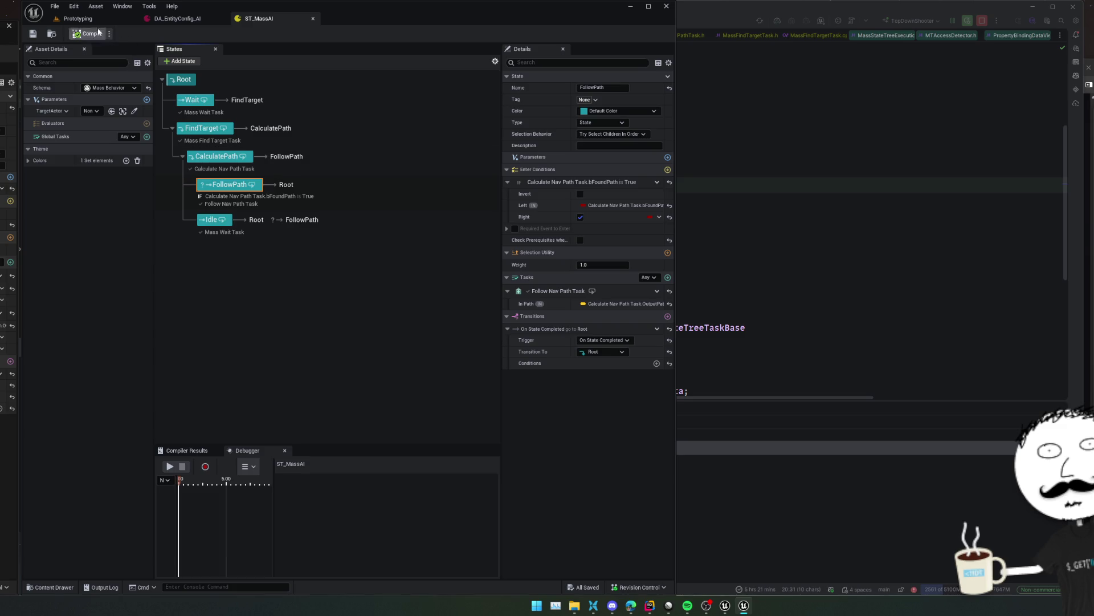
Play the Prototyping level, then return to the ST_MassAI editor
click(80, 18)
click(253, 34)
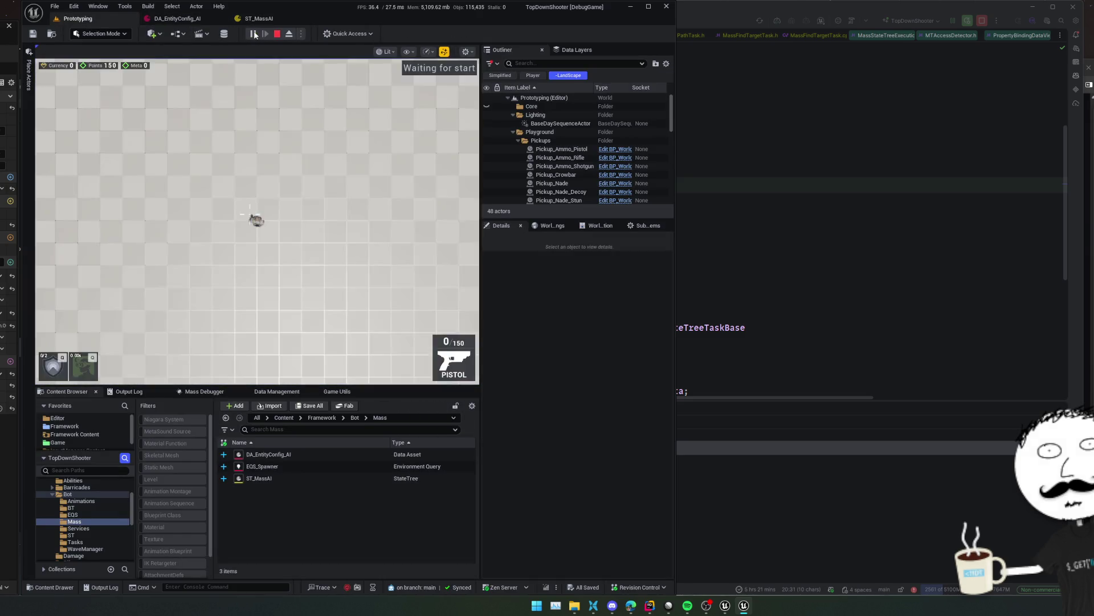
key(Escape)
click(267, 21)
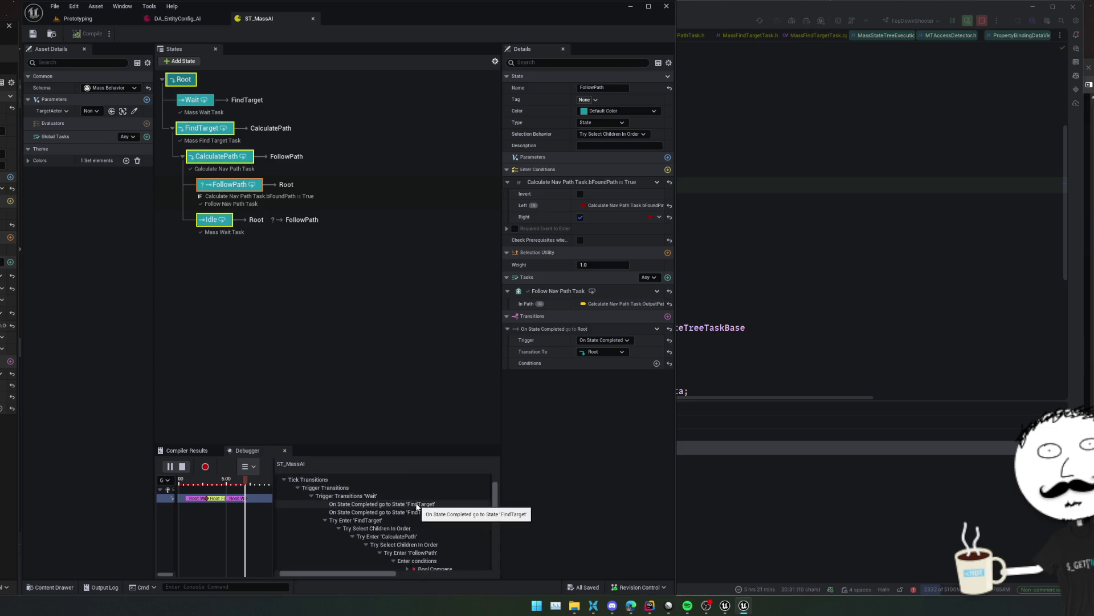
Rewind the Debugger recording to about 12 seconds, pause, and scrub nearby moments
scroll(480, 518, down, 5)
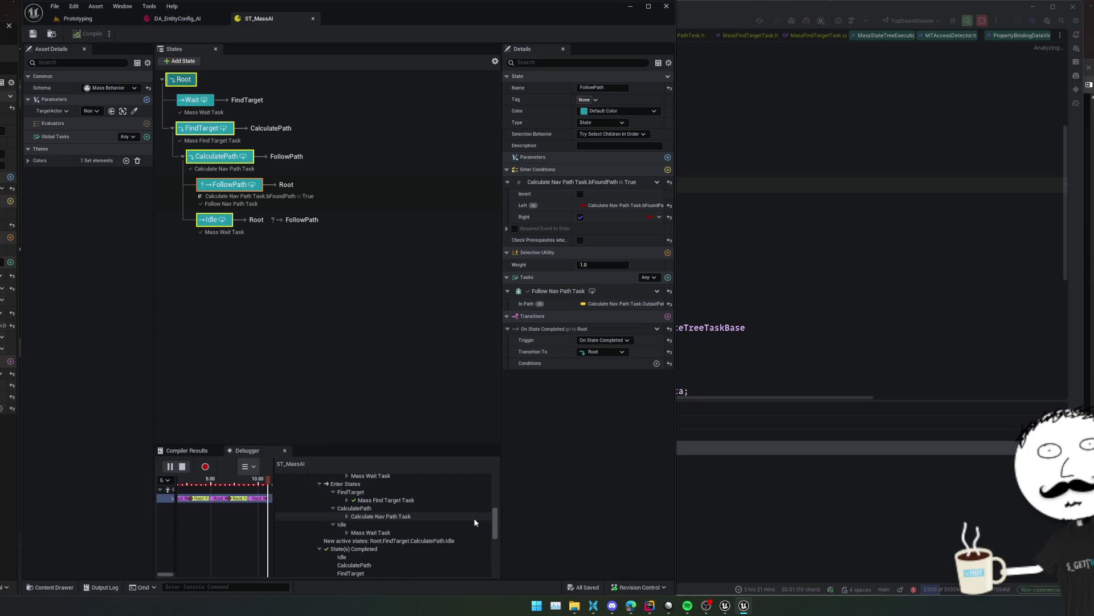
click(239, 500)
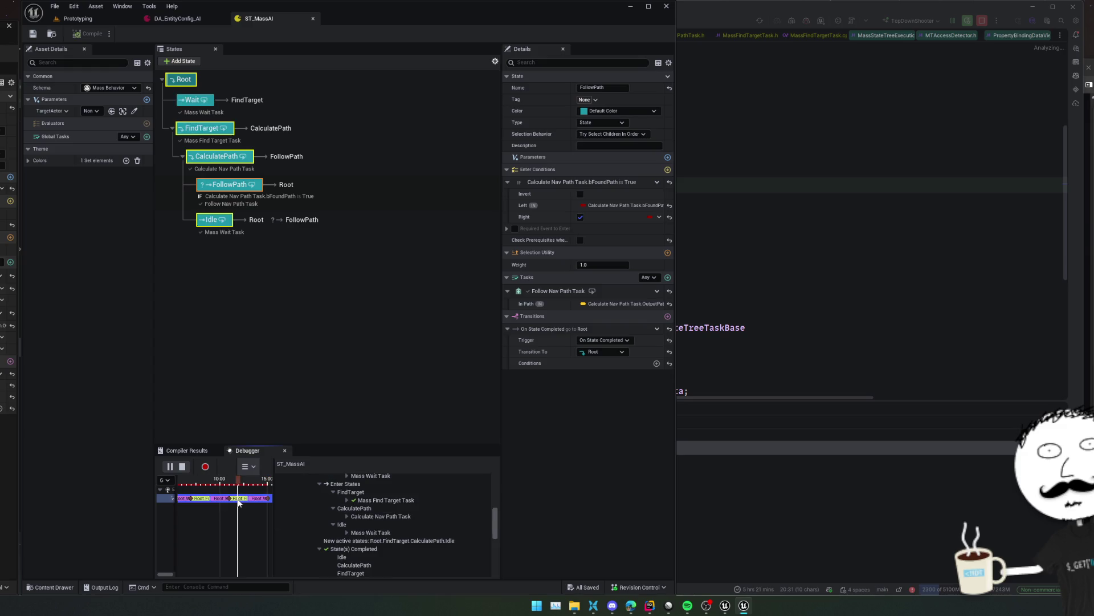
click(235, 500)
mouse_move(235, 489)
mouse_down()
mouse_move(260, 488)
mouse_move(242, 489)
mouse_up()
scroll(460, 564, up, 5)
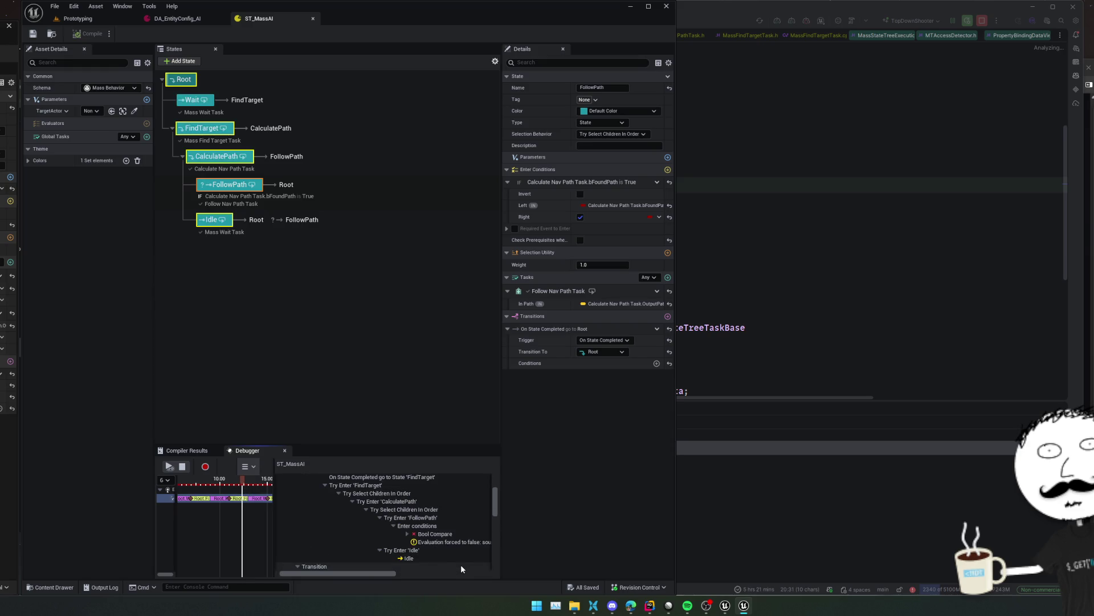
scroll(466, 556, up, 2)
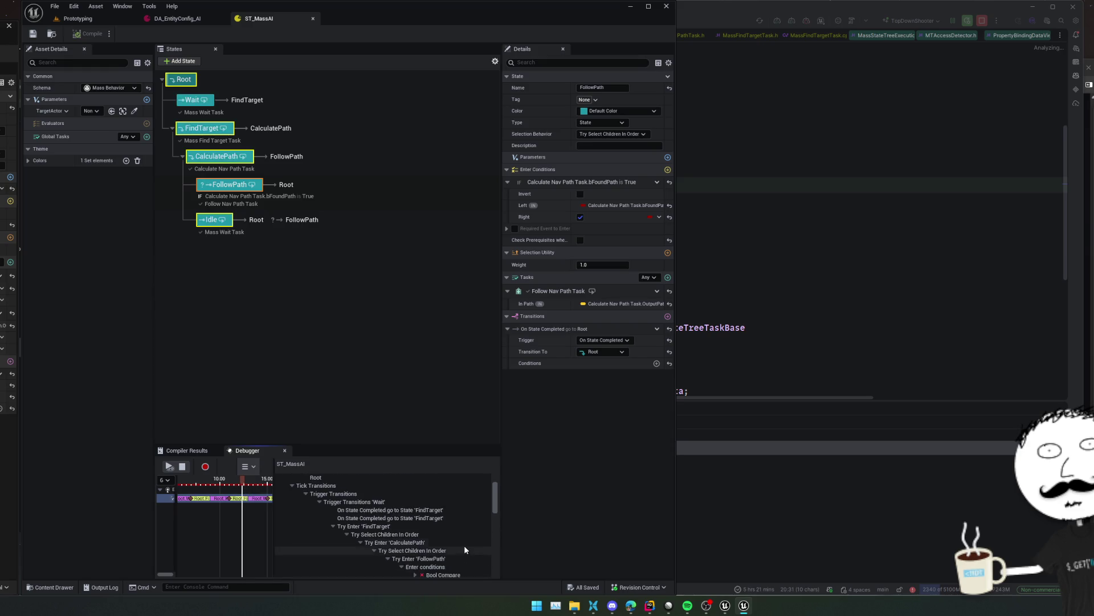
Inspect the trace rows: transitions to FindTarget, Wait triggers, and Try Enter FindTarget and CalculatePath
click(465, 517)
click(465, 511)
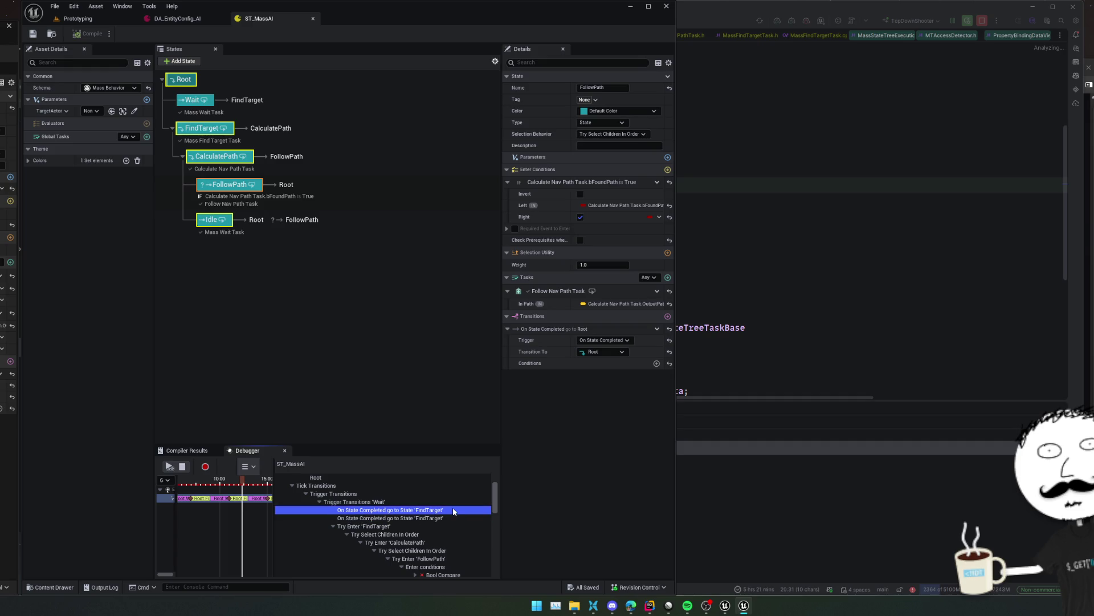
click(454, 501)
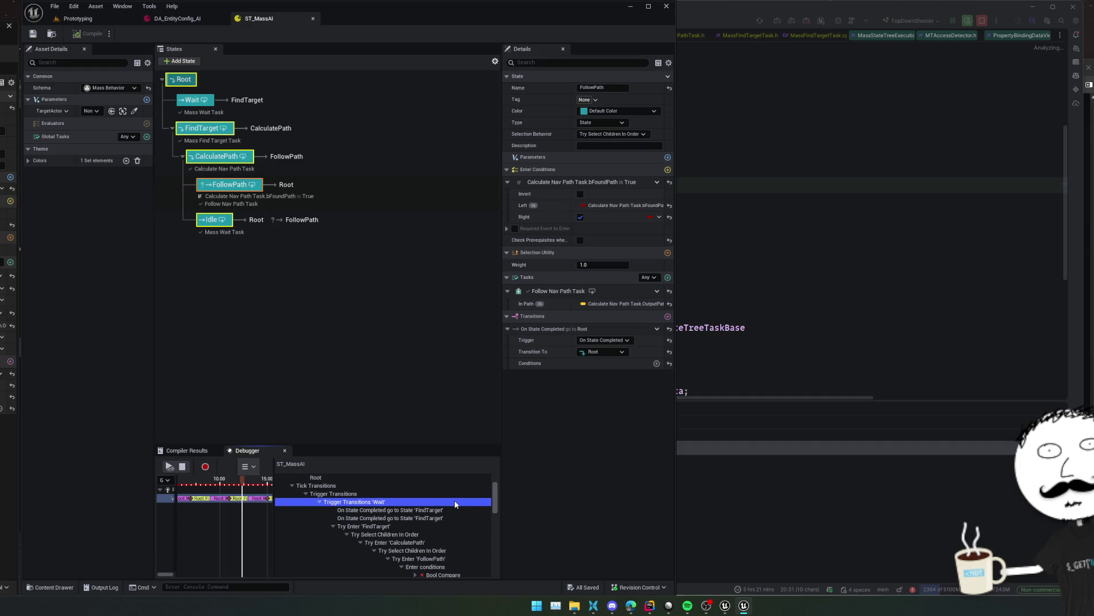
click(456, 509)
click(457, 518)
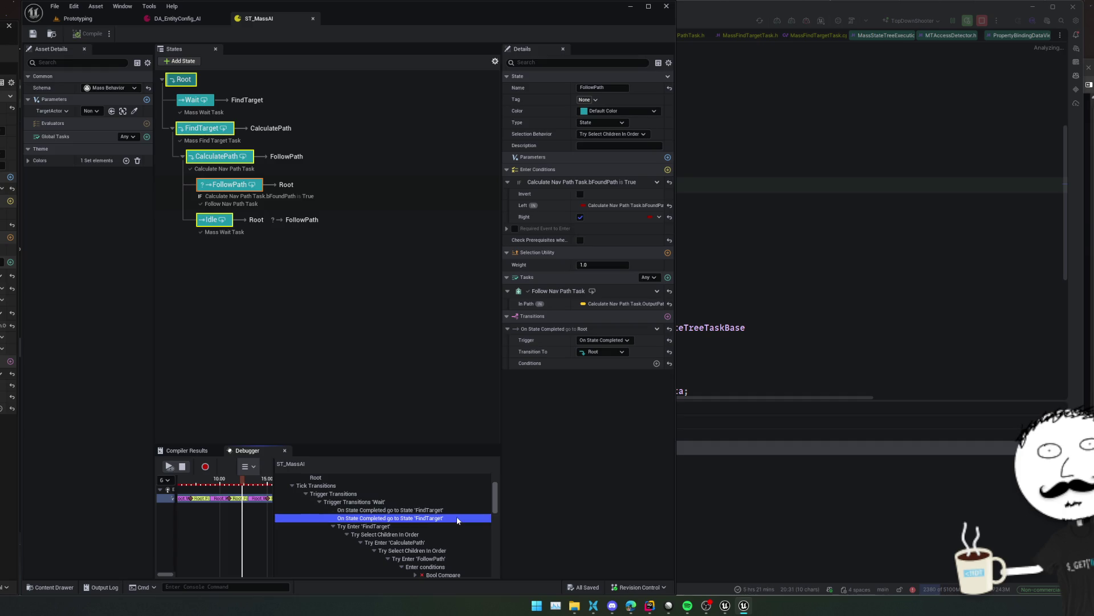
click(458, 511)
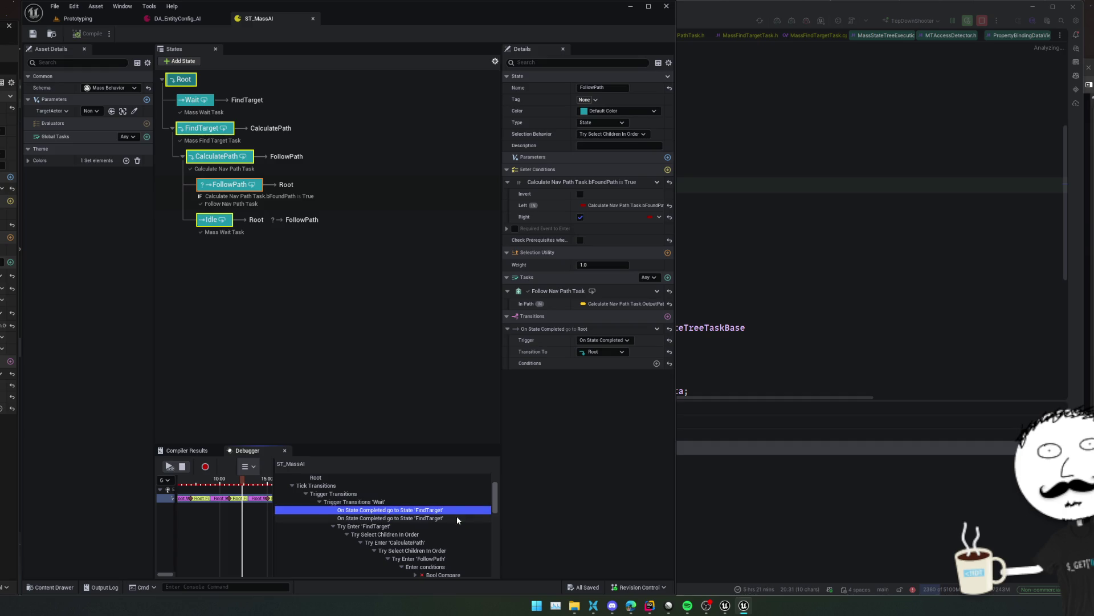
click(457, 518)
click(456, 522)
scroll(456, 522, down, 1)
scroll(456, 525, down, 1)
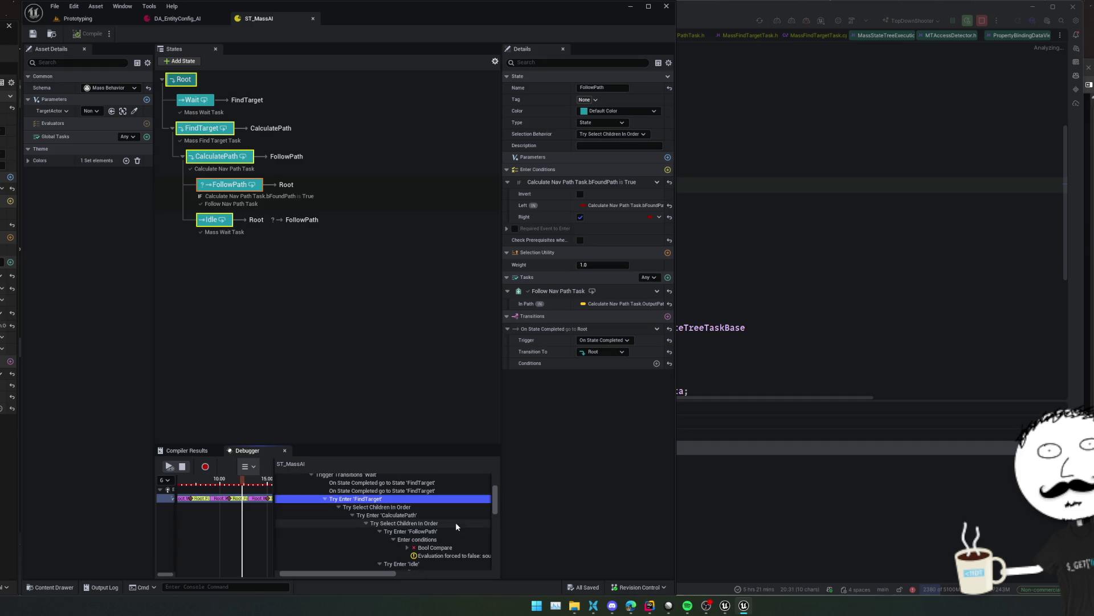
click(457, 515)
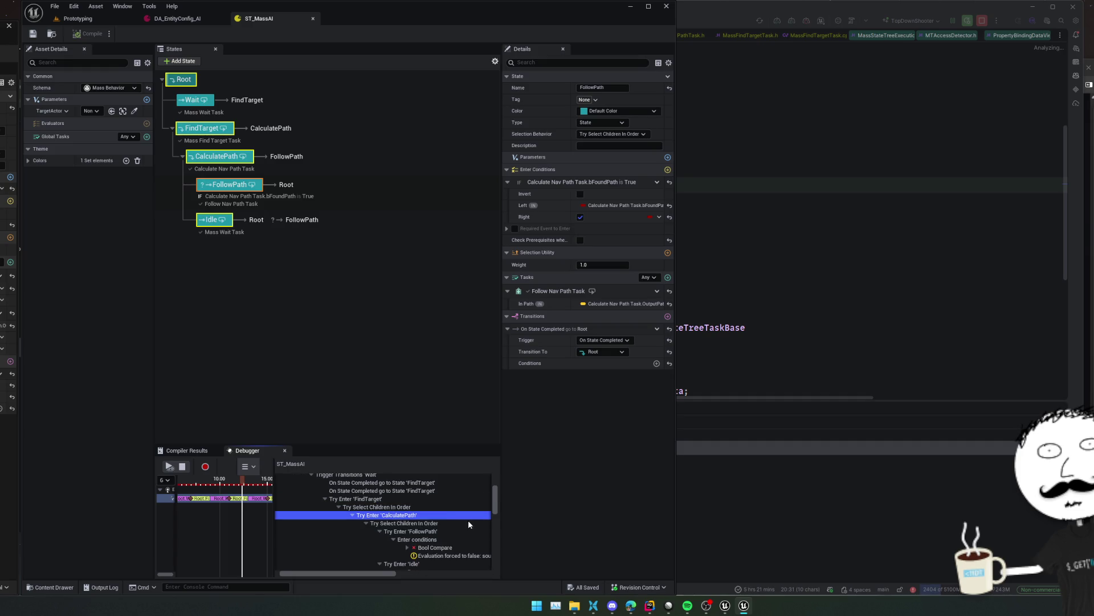
Turn off Check Prerequisites on the Root state
click(184, 81)
click(184, 81)
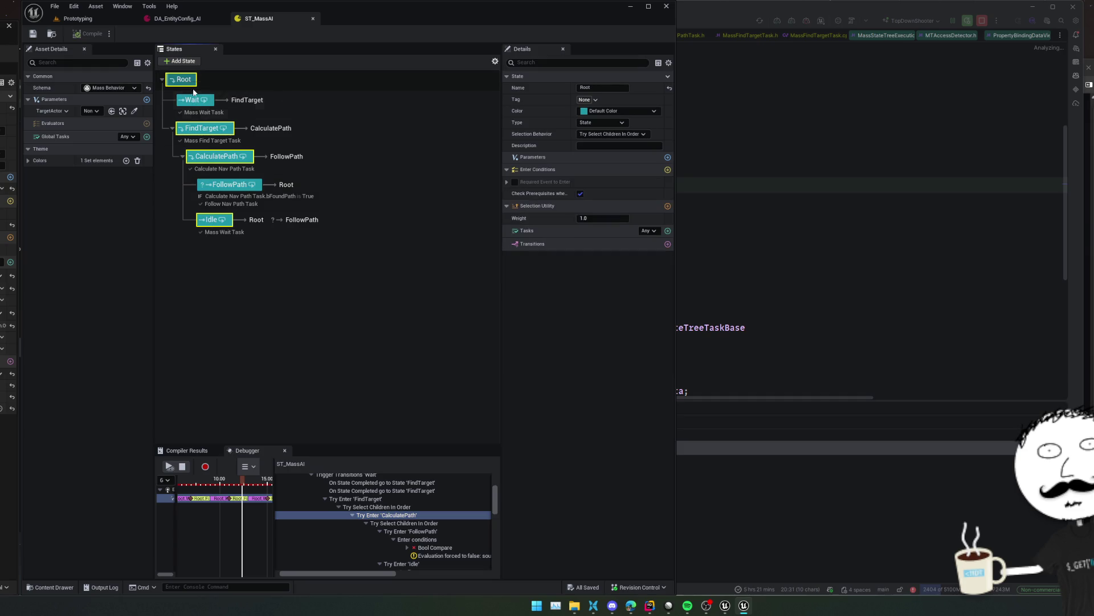
click(580, 194)
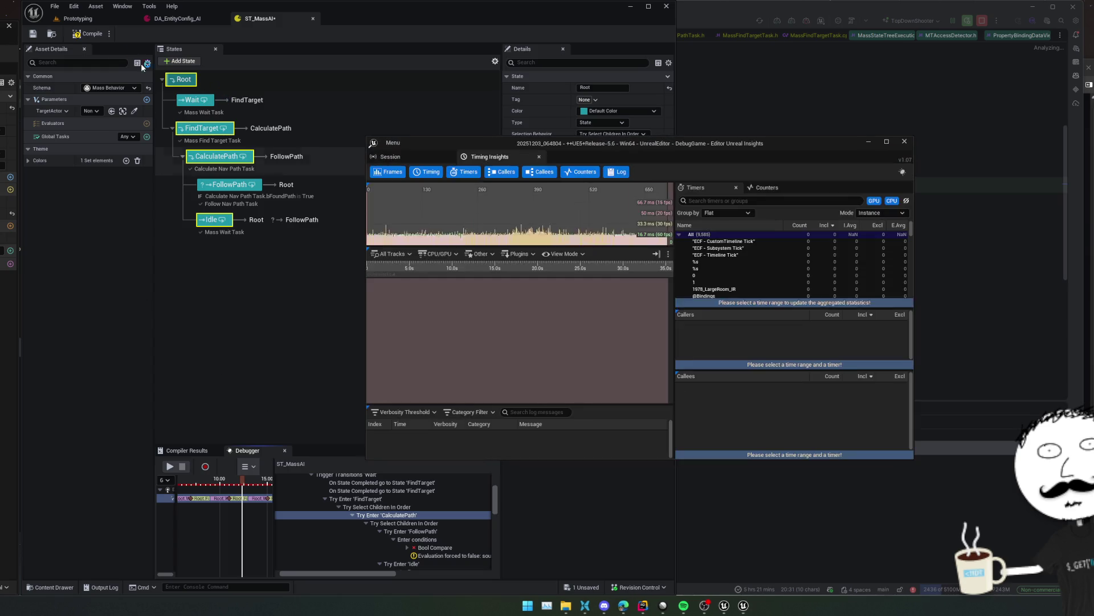
Close Unreal Insights, compile and save ST_MassAI, and play the game with Alt+P
click(904, 142)
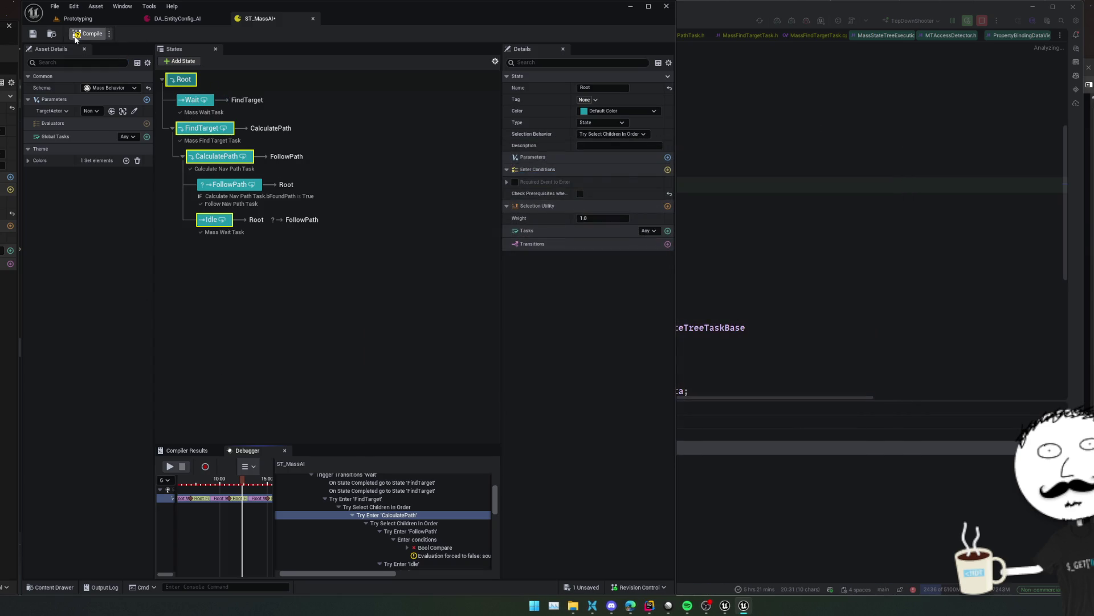
click(85, 35)
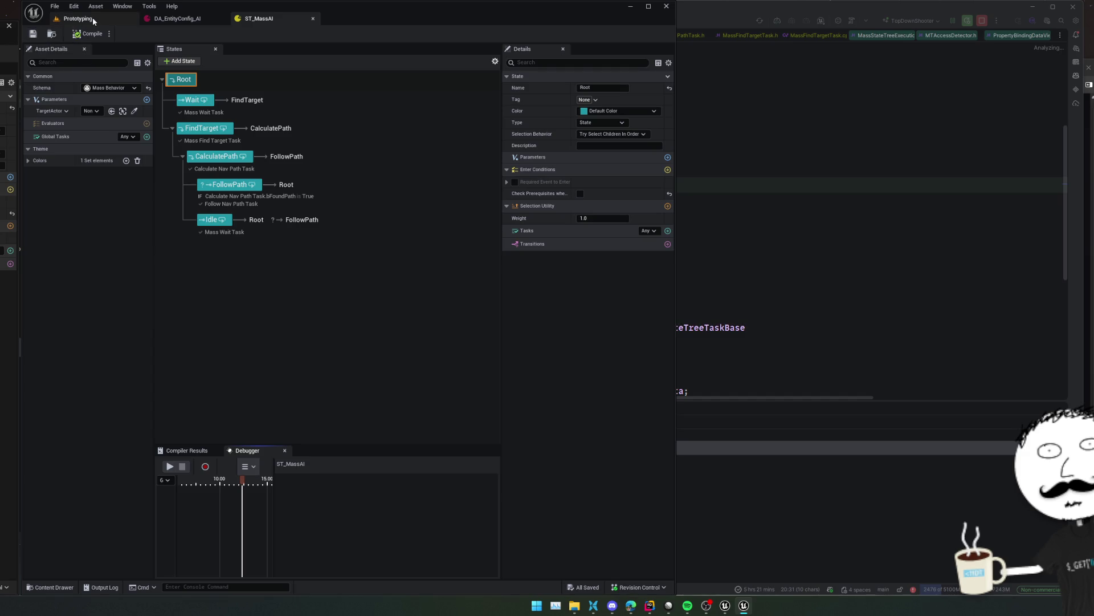
click(74, 18)
key(alt+p)
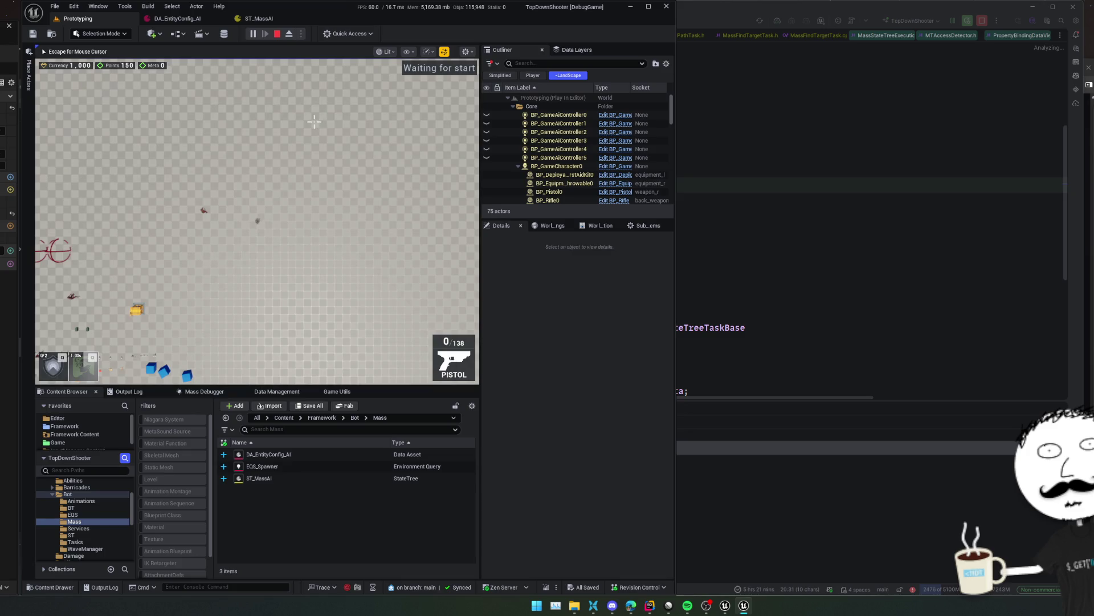
click(259, 18)
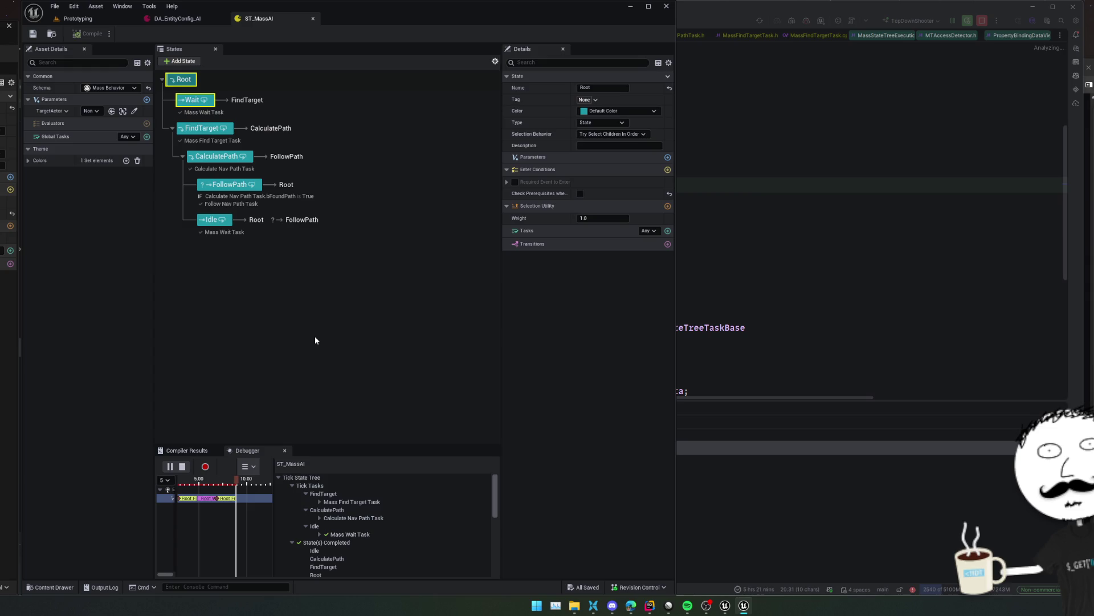
Inspect the trace rows for Wait's completion, Try Enter FindTarget, and Try Enter CalculatePath
scroll(370, 499, down, 5)
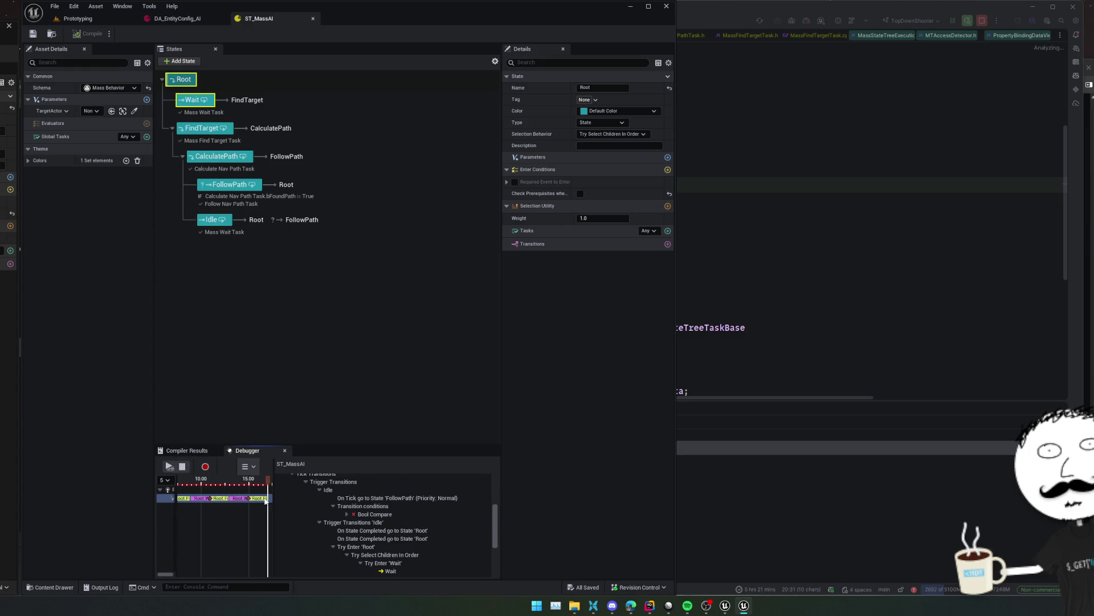
mouse_move(433, 518)
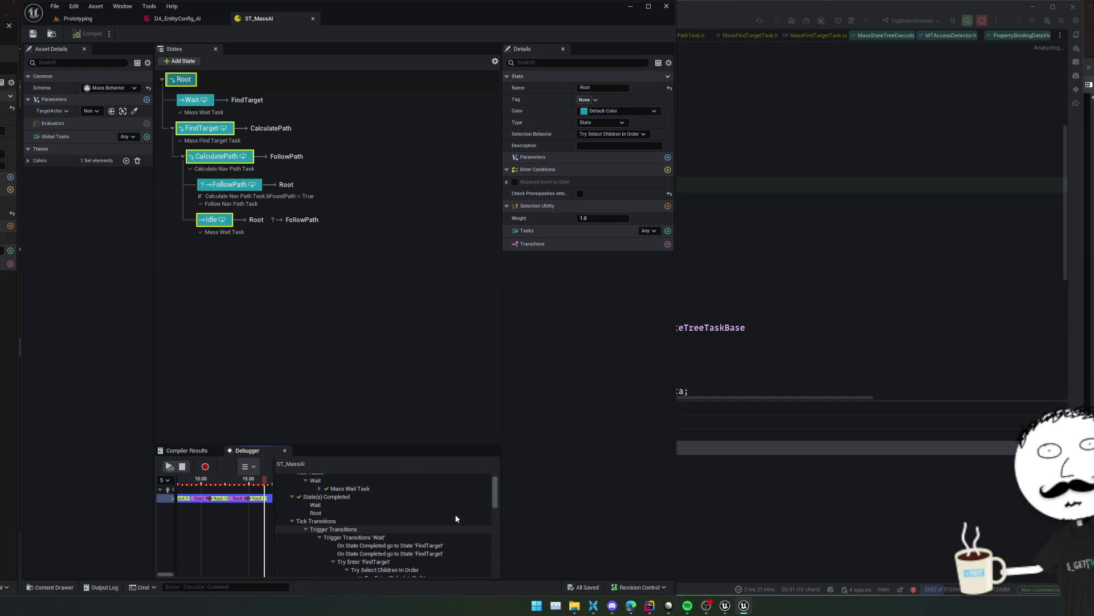
click(454, 525)
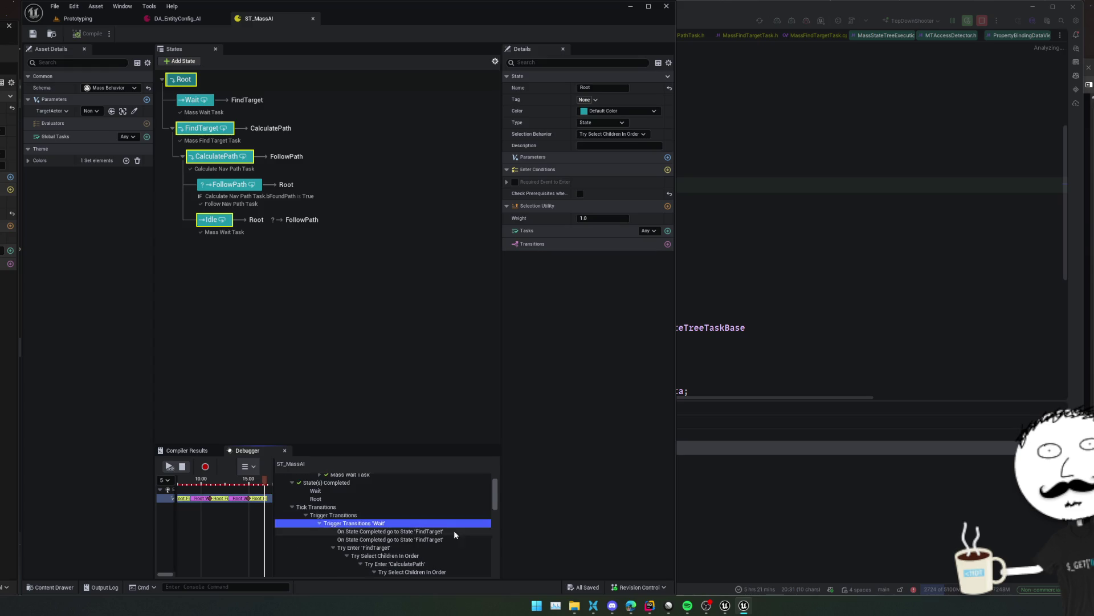
click(449, 507)
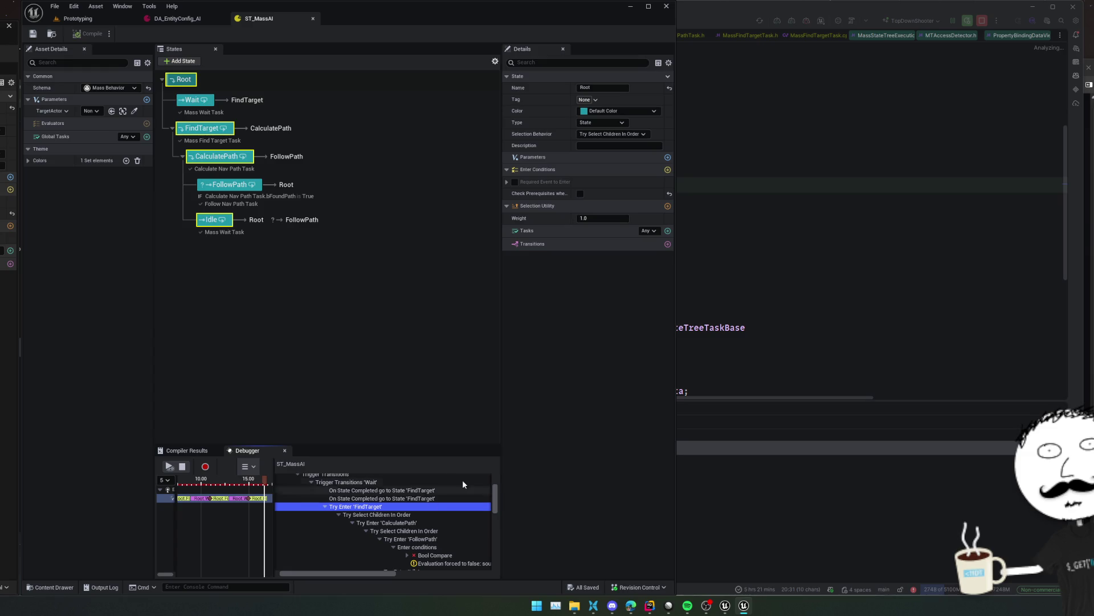
click(456, 522)
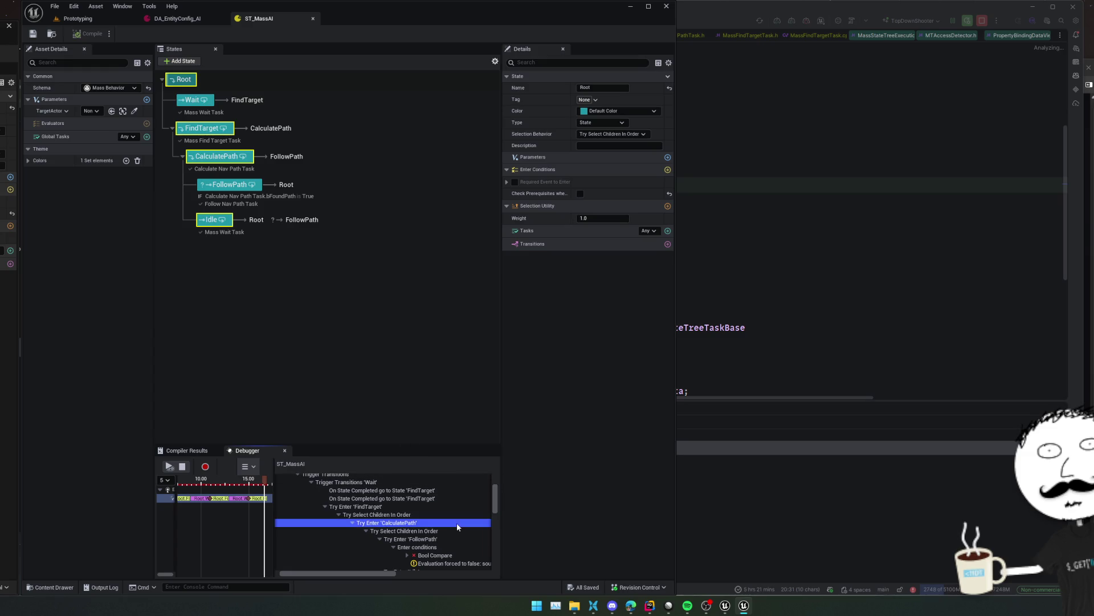
scroll(456, 533, down, 1)
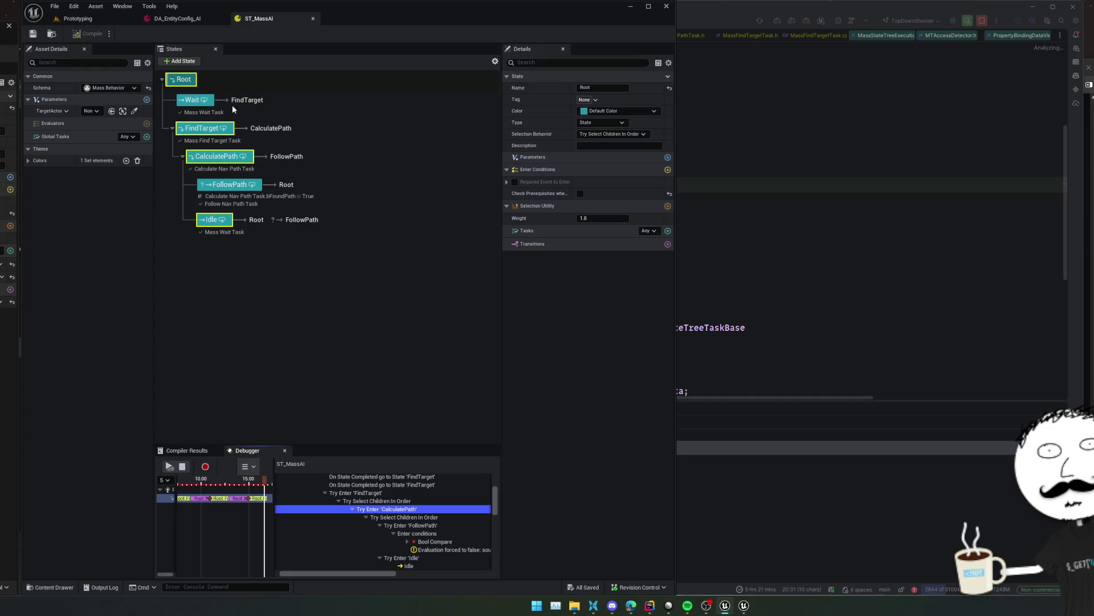
Browse the Wait, FindTarget, CalculatePath, FollowPath and Idle states' settings
click(202, 103)
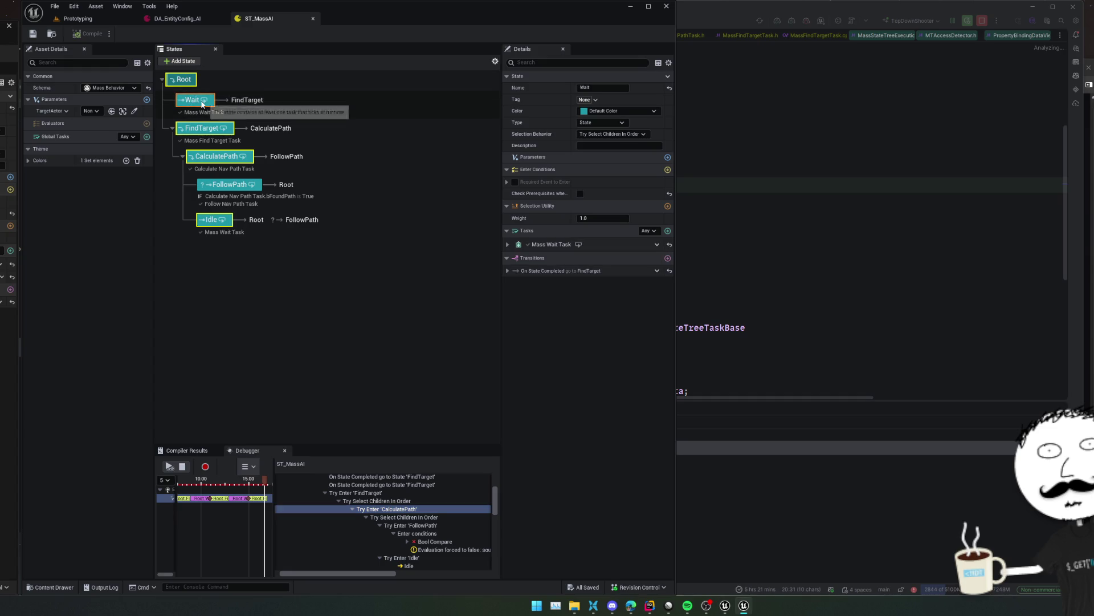
click(204, 129)
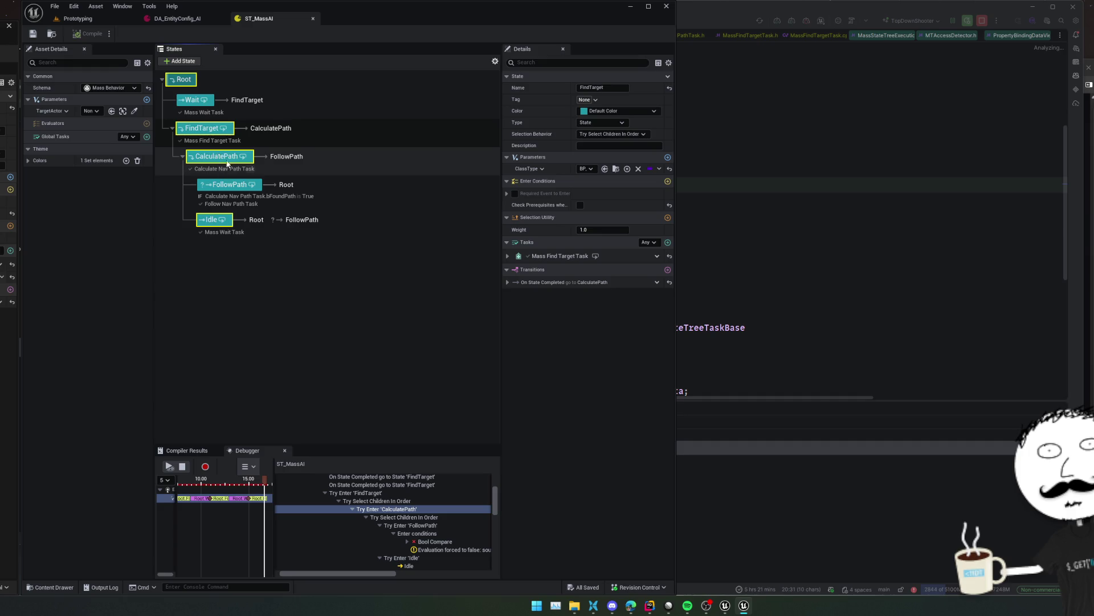
click(227, 165)
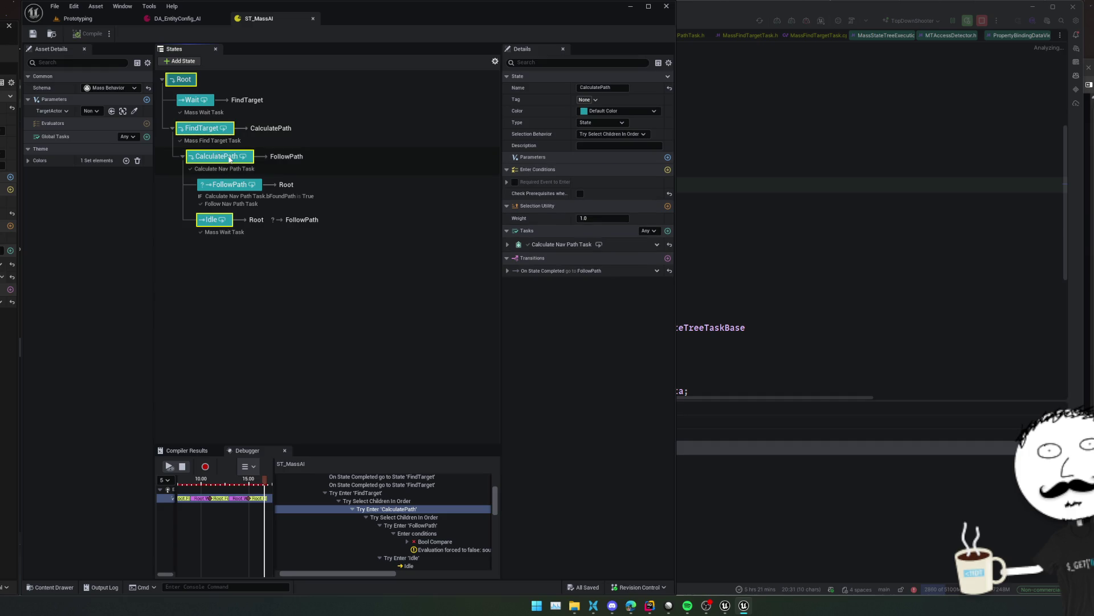
click(234, 188)
click(217, 228)
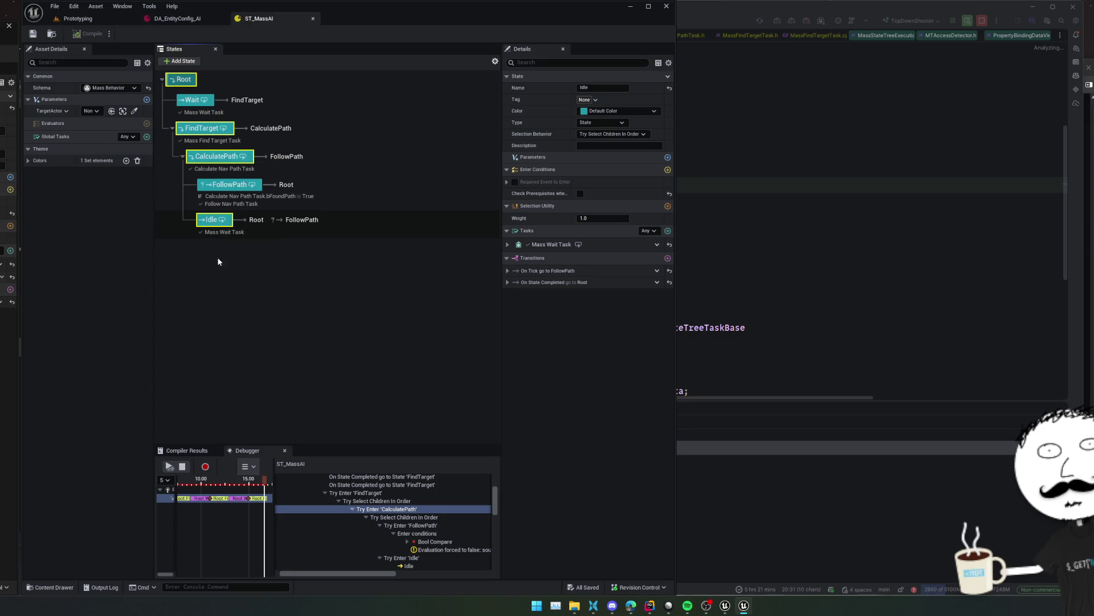
click(194, 101)
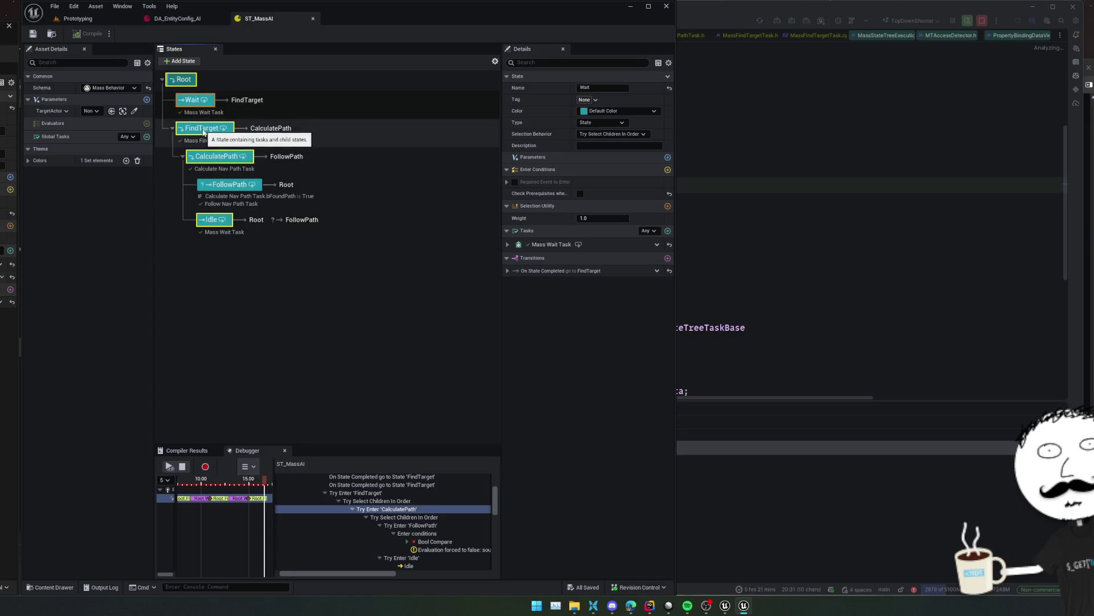
click(202, 130)
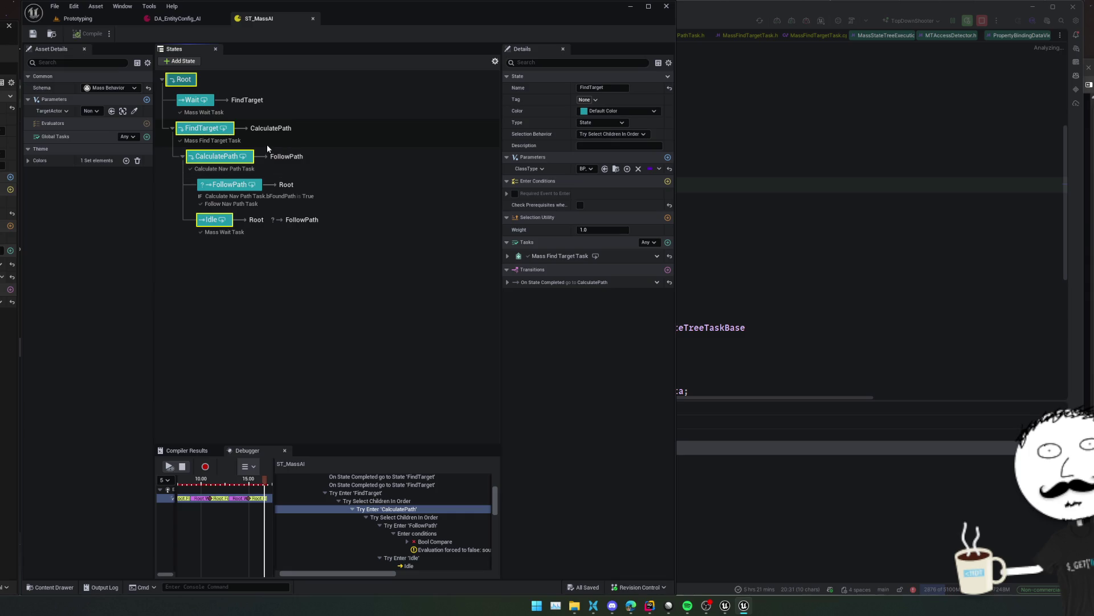
click(209, 130)
key(Return)
Set CalculatePath's On State Completed transition target to Idle
click(220, 156)
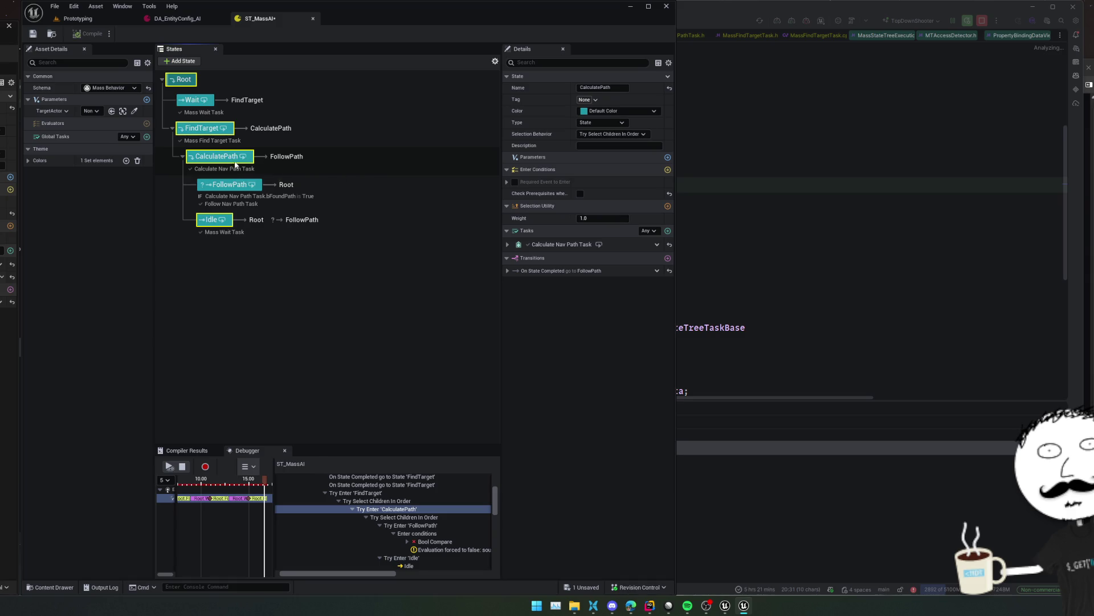
click(508, 244)
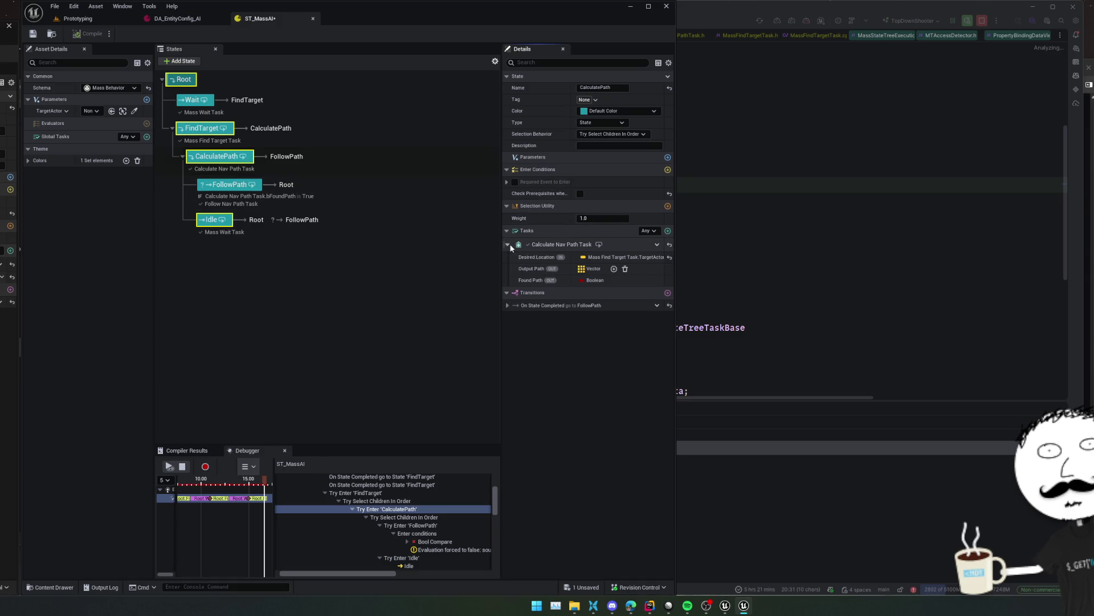
click(508, 305)
click(603, 316)
click(604, 325)
click(605, 329)
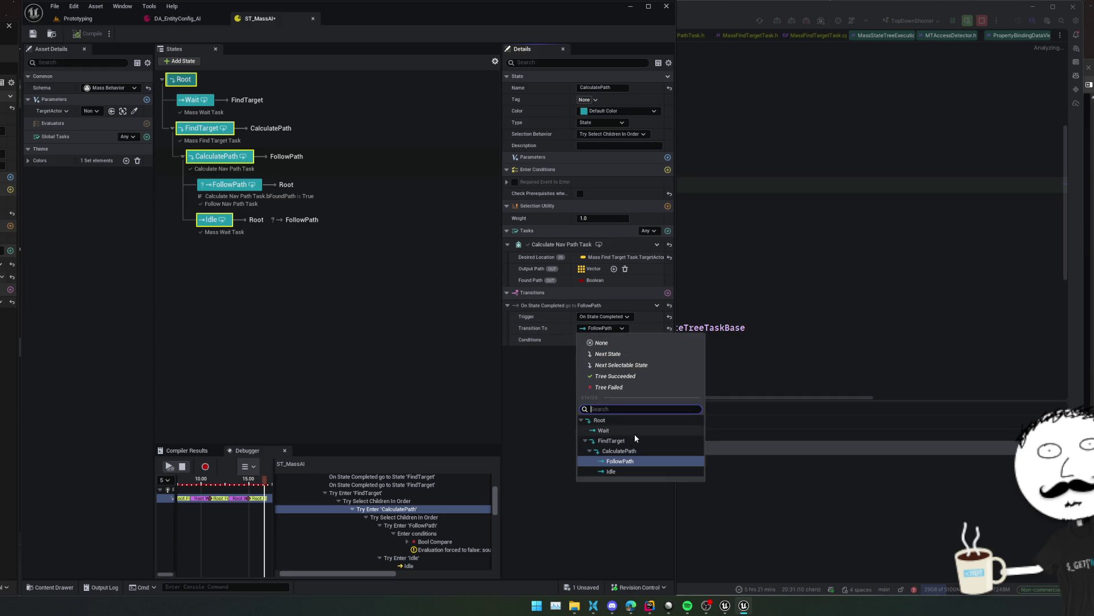
click(625, 471)
Recheck FindTarget's trigger and review CalculatePath, FollowPath and Idle to confirm the change
click(319, 132)
click(627, 338)
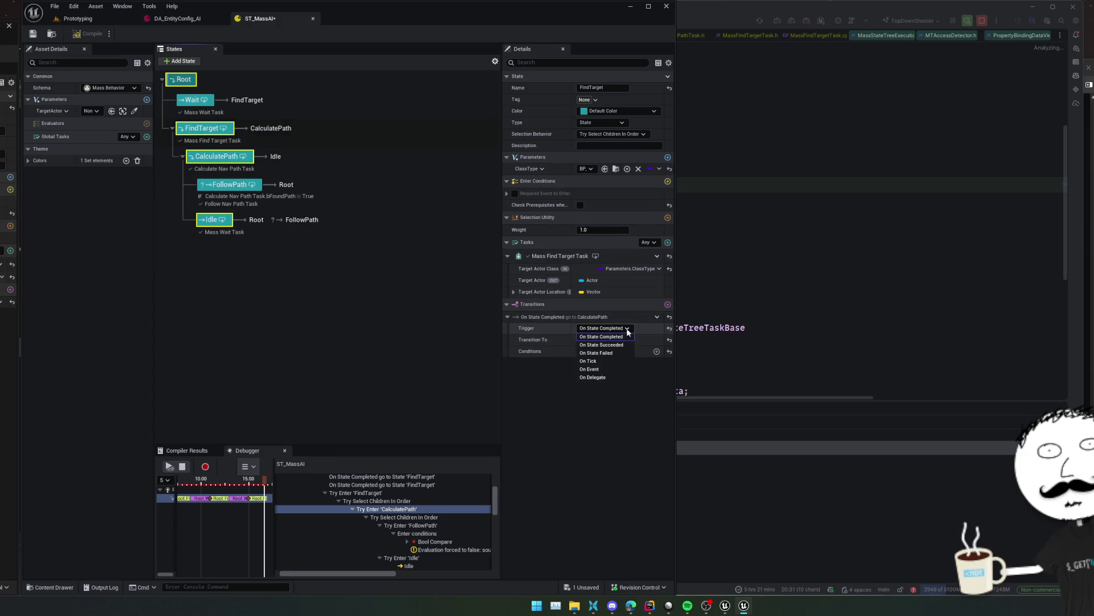
click(193, 101)
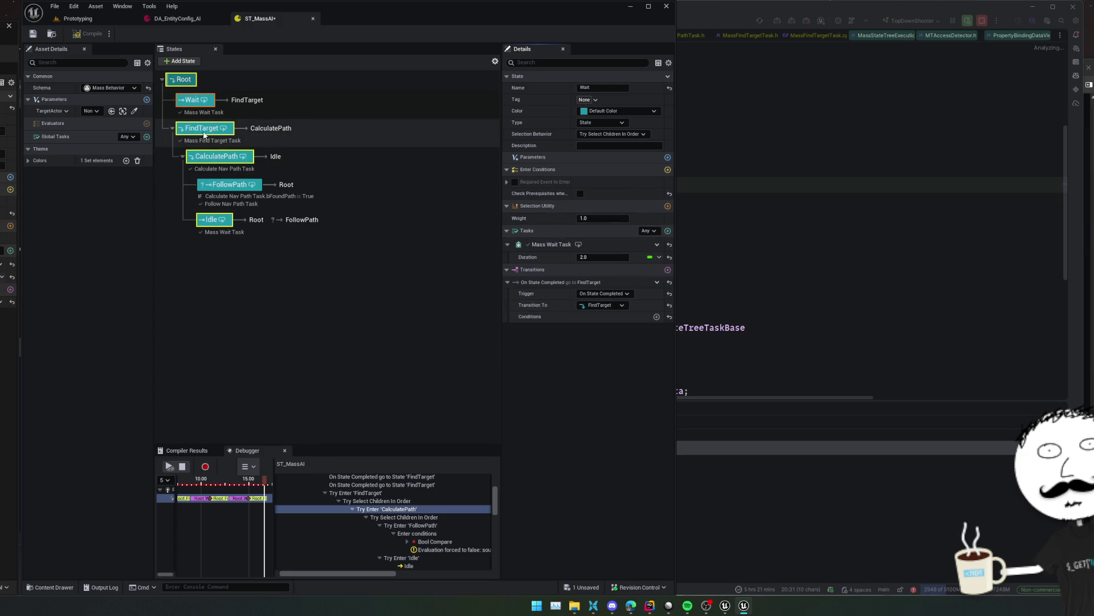
click(209, 146)
click(209, 150)
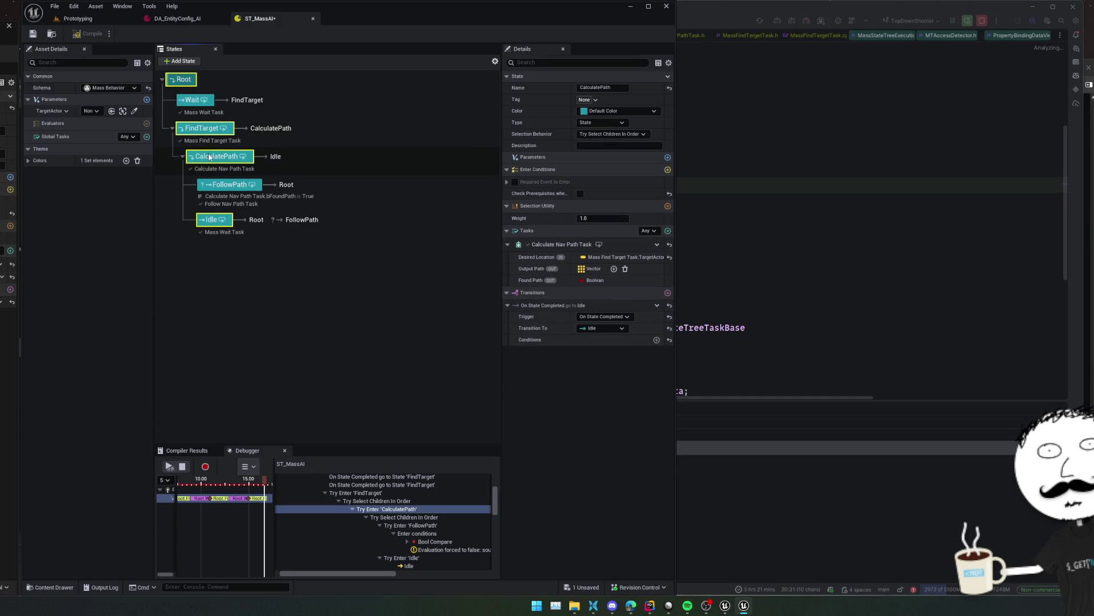
click(222, 188)
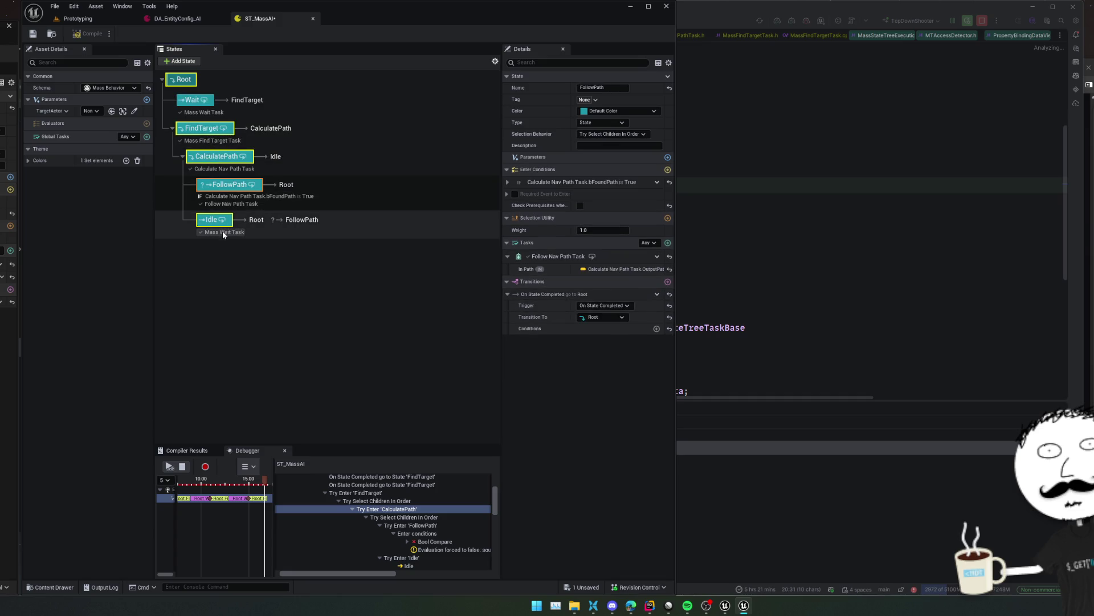
click(230, 222)
click(218, 316)
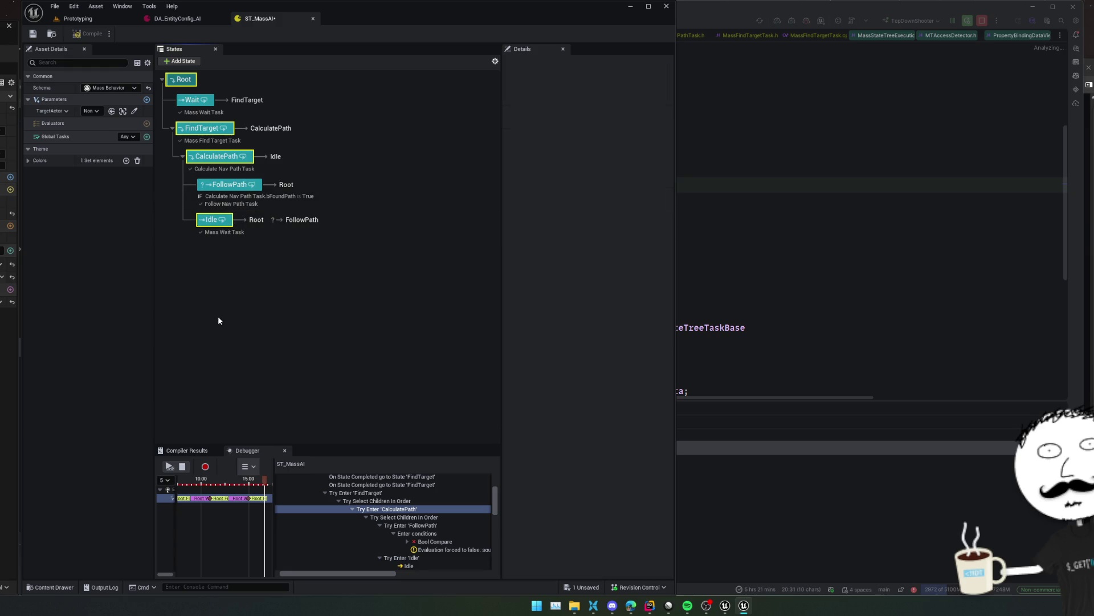
click(212, 222)
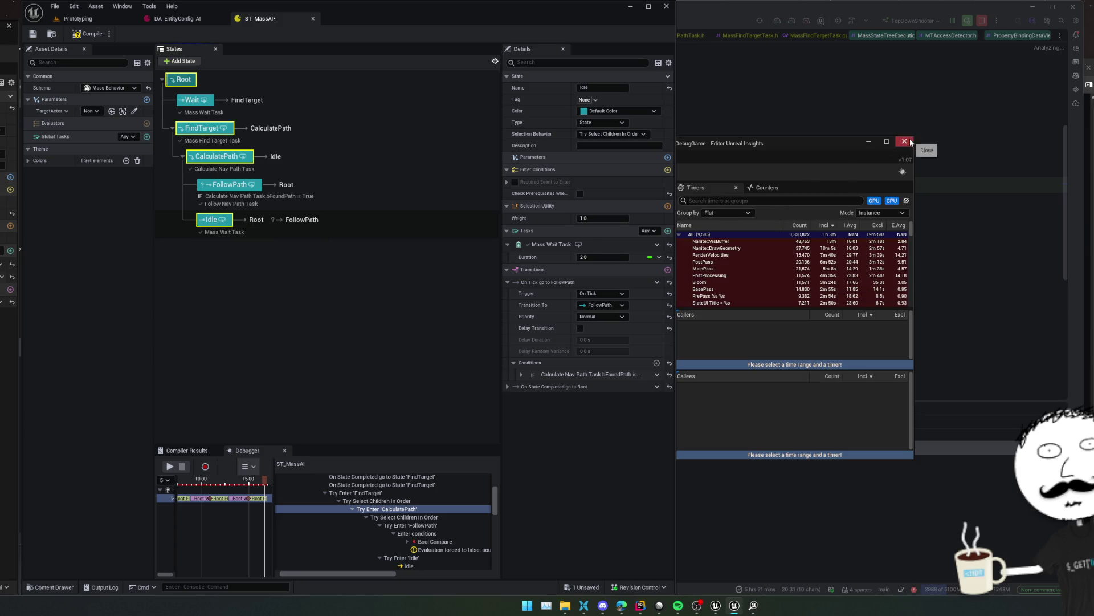
Close Unreal Insights, compile ST_MassAI, and play the Prototyping level again
click(904, 142)
click(80, 36)
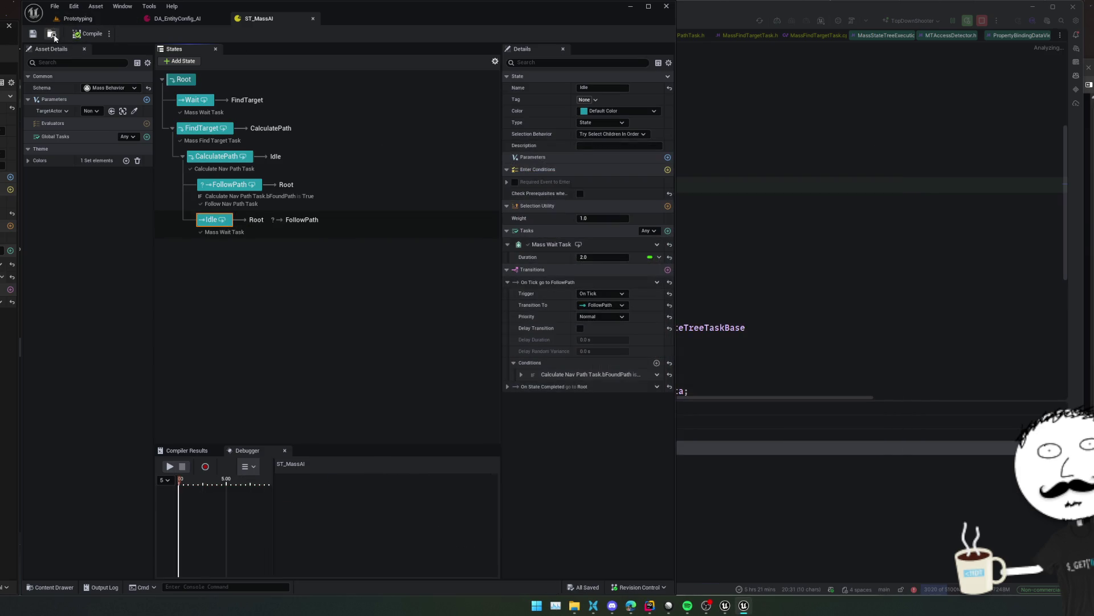
click(66, 21)
click(253, 34)
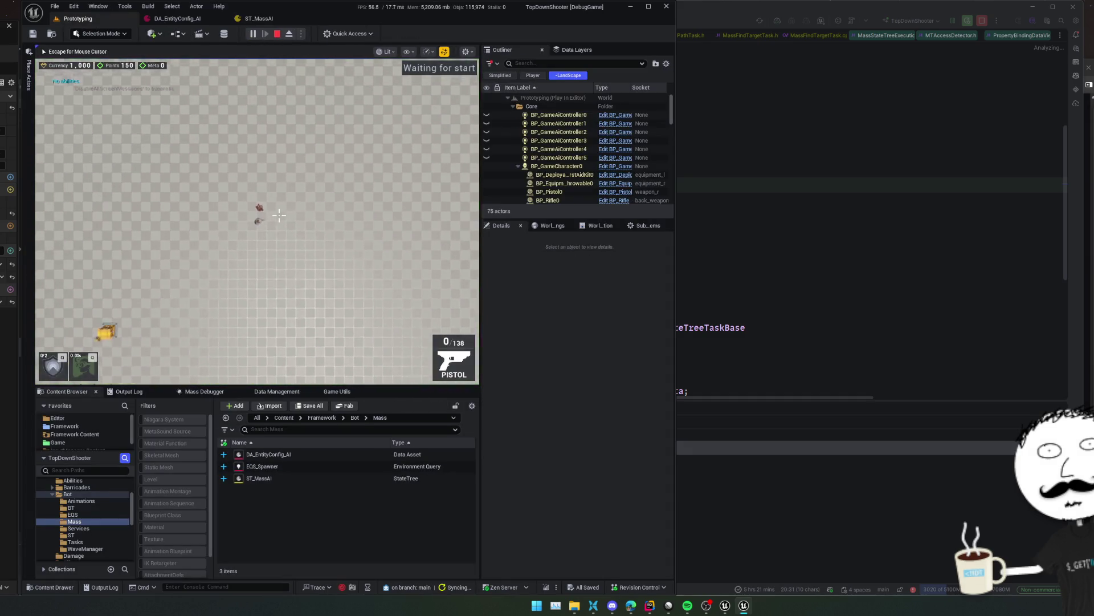
click(256, 19)
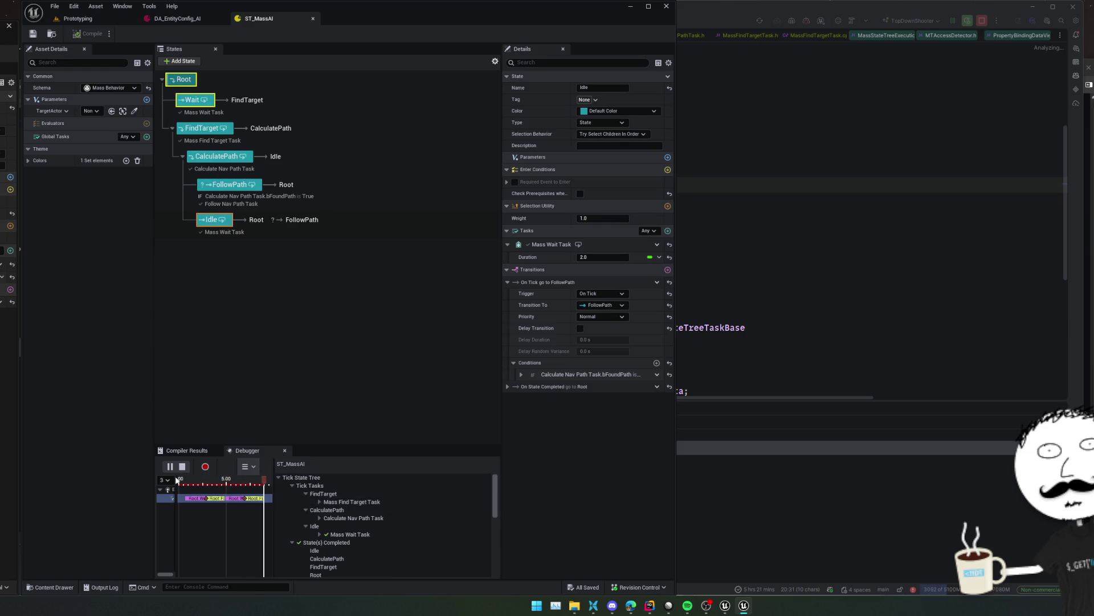
Inspect Idle's On Tick transition to FollowPath and its failing Bool Compare condition
scroll(365, 513, down, 5)
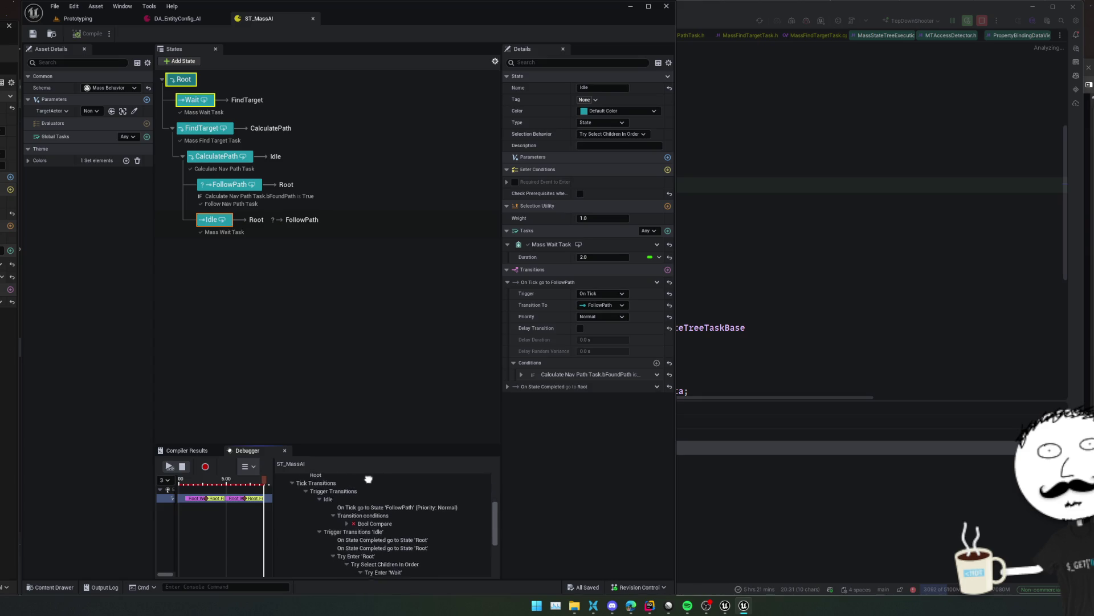
scroll(387, 490, up, 3)
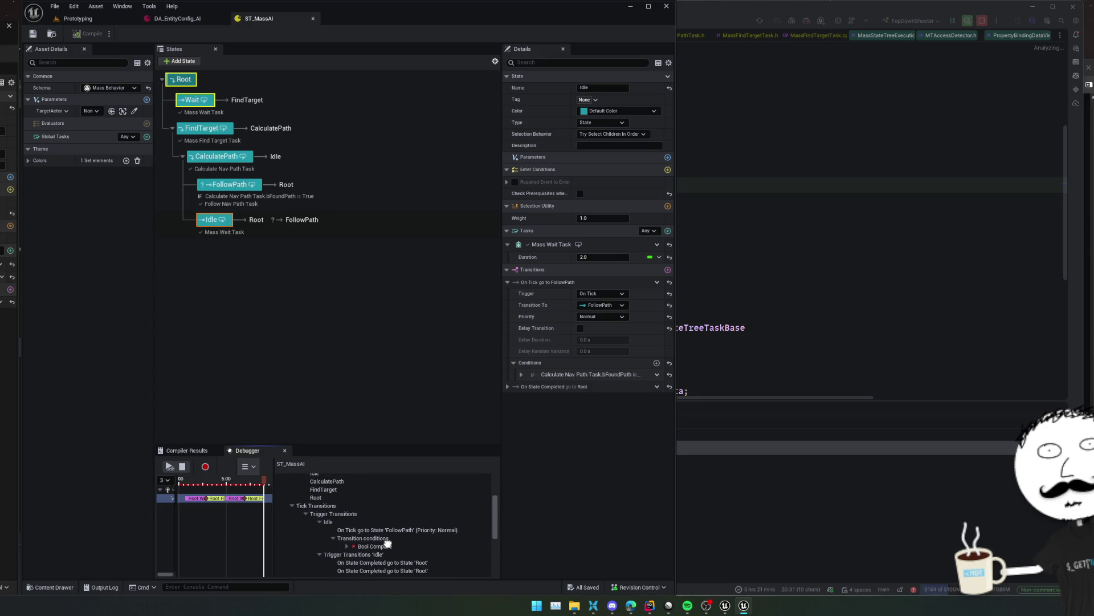
click(448, 532)
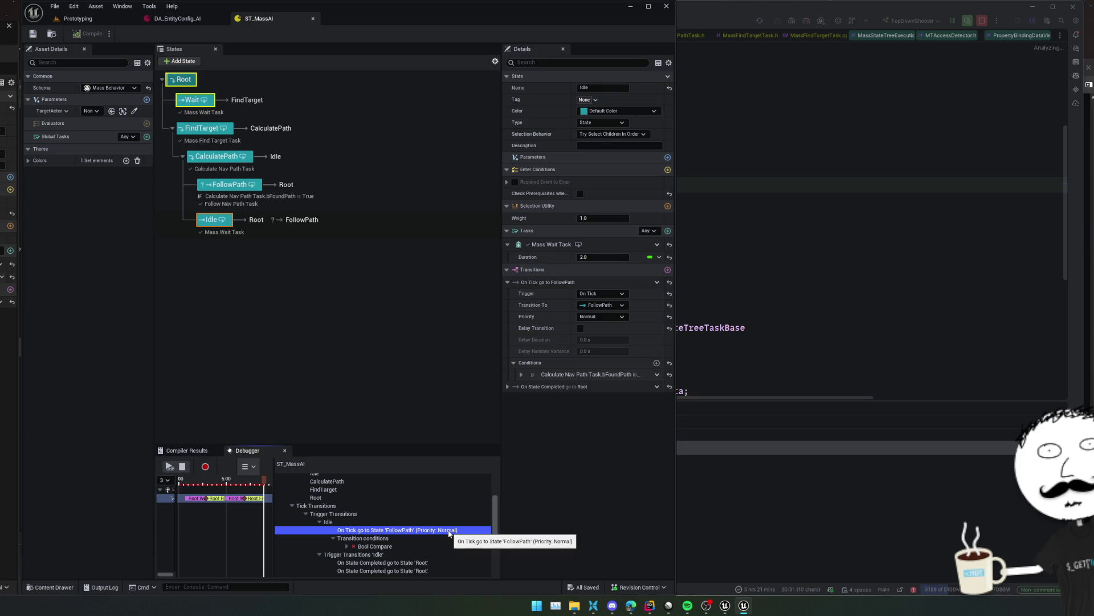
key(Down)
key(Down)
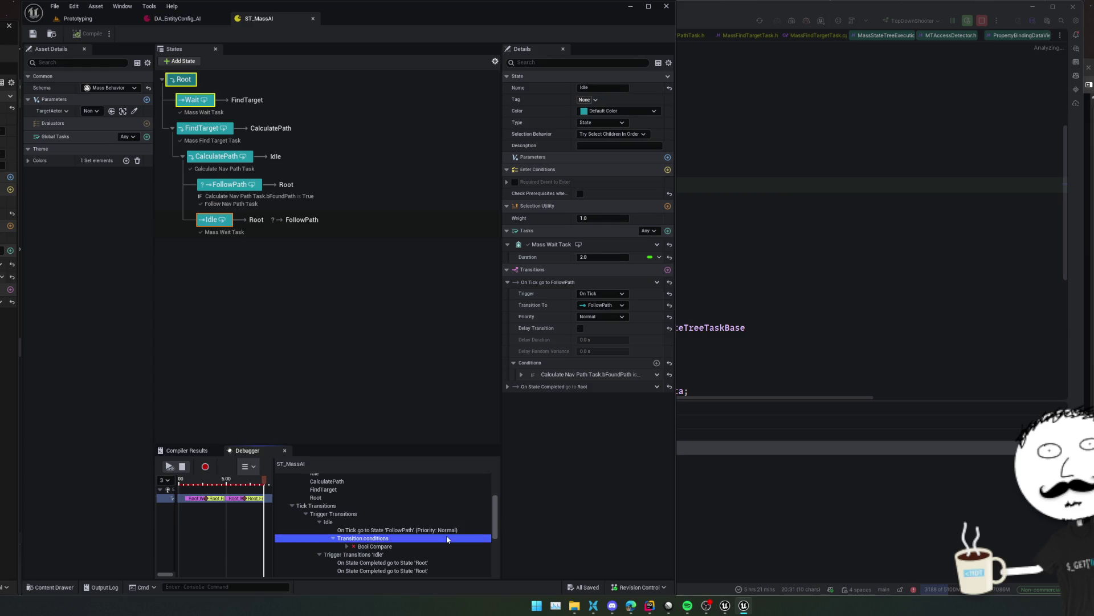